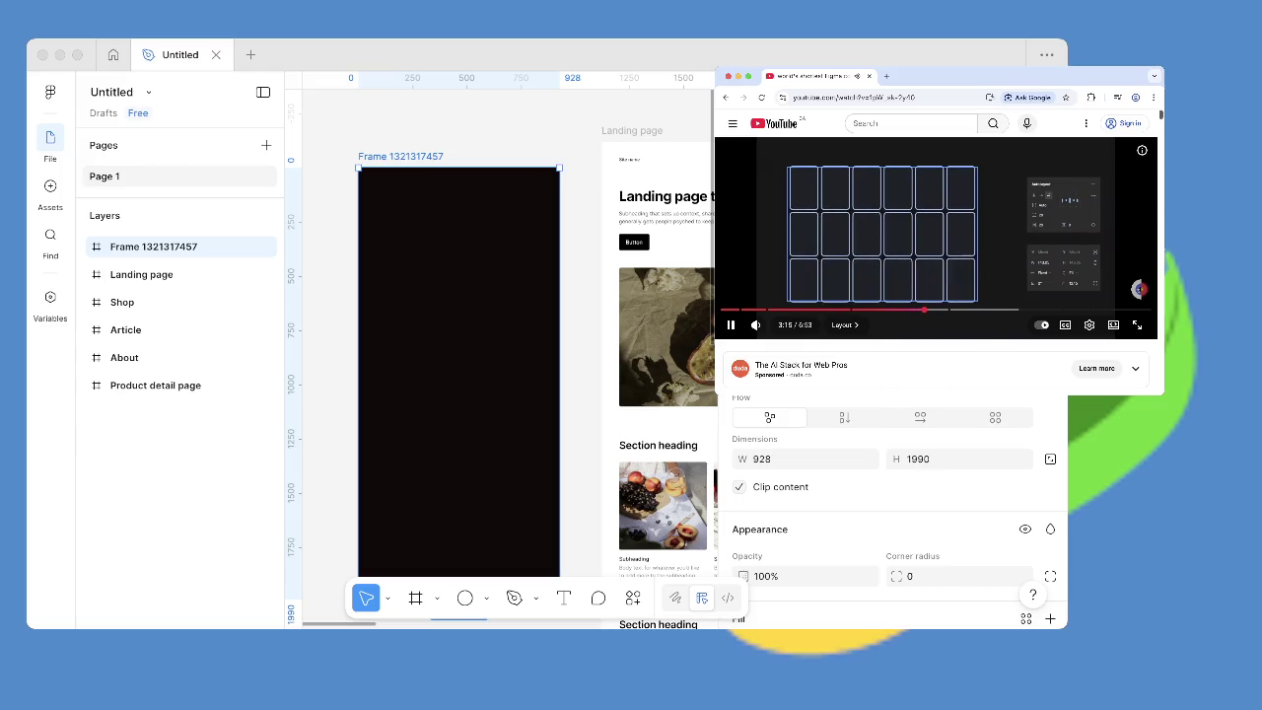
Post a comment reading 'hi' on the black frame.
key(k)
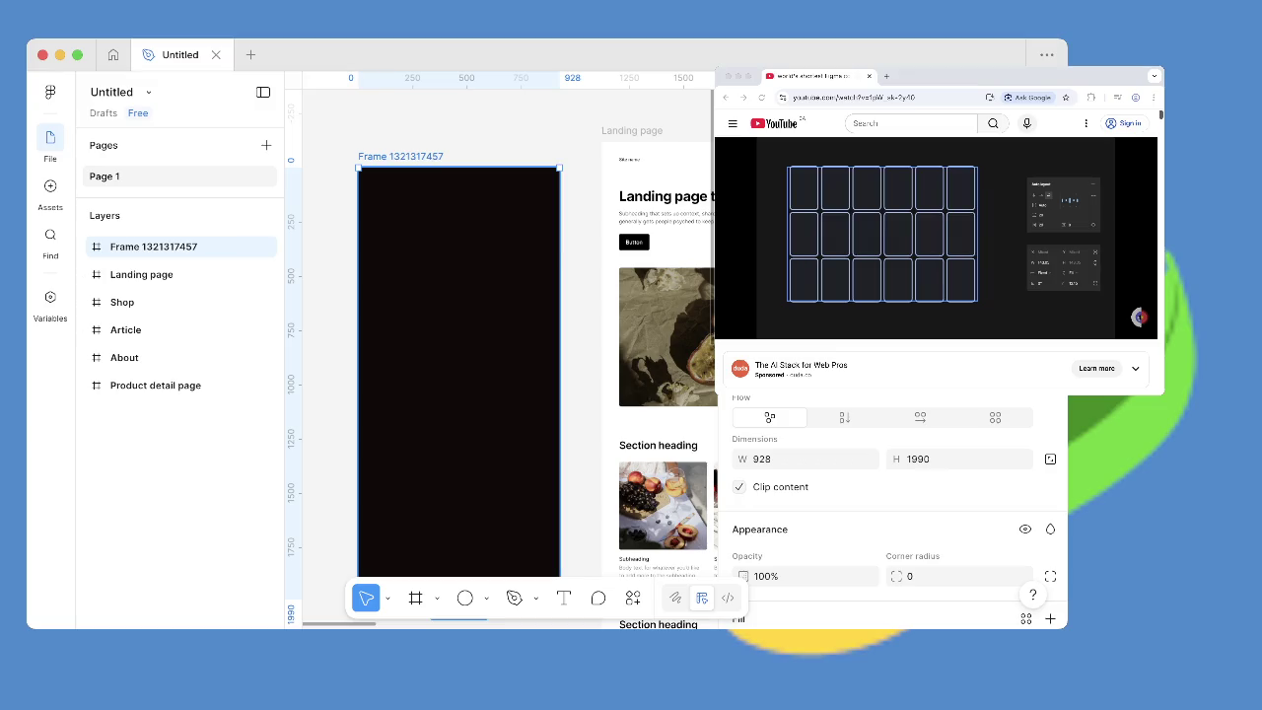
key(c)
click(464, 305)
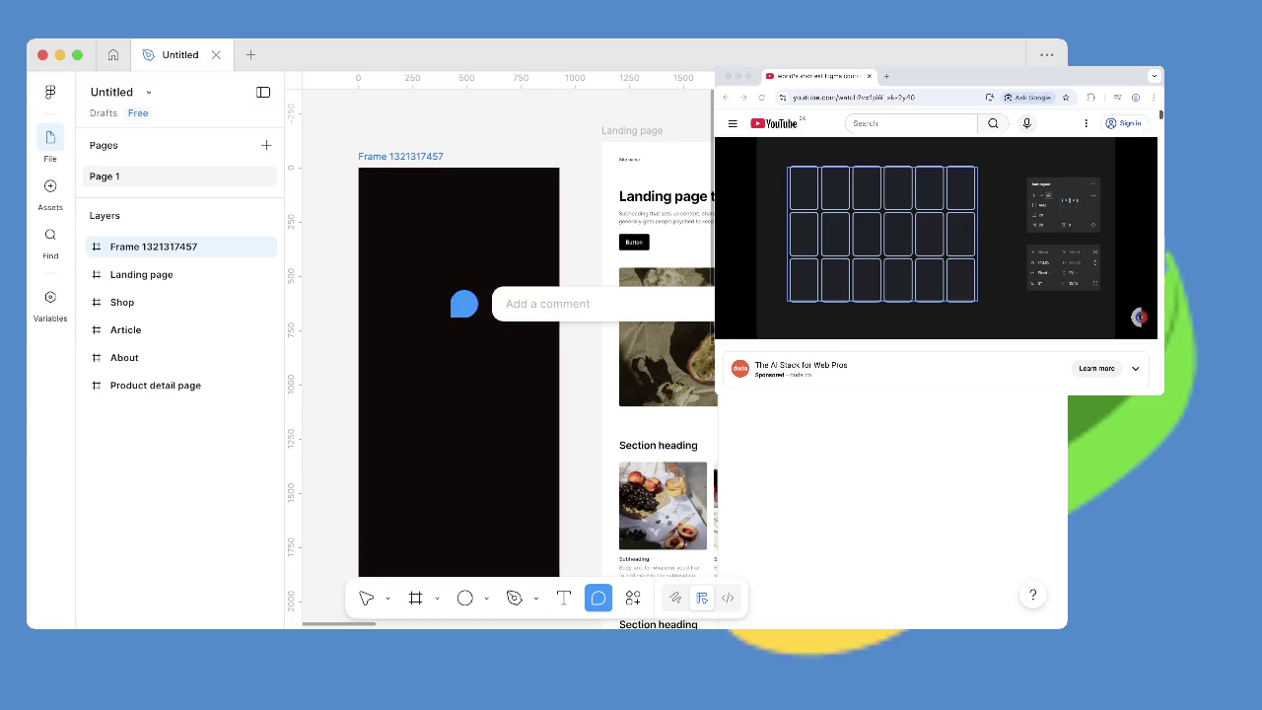
key(shift+g)
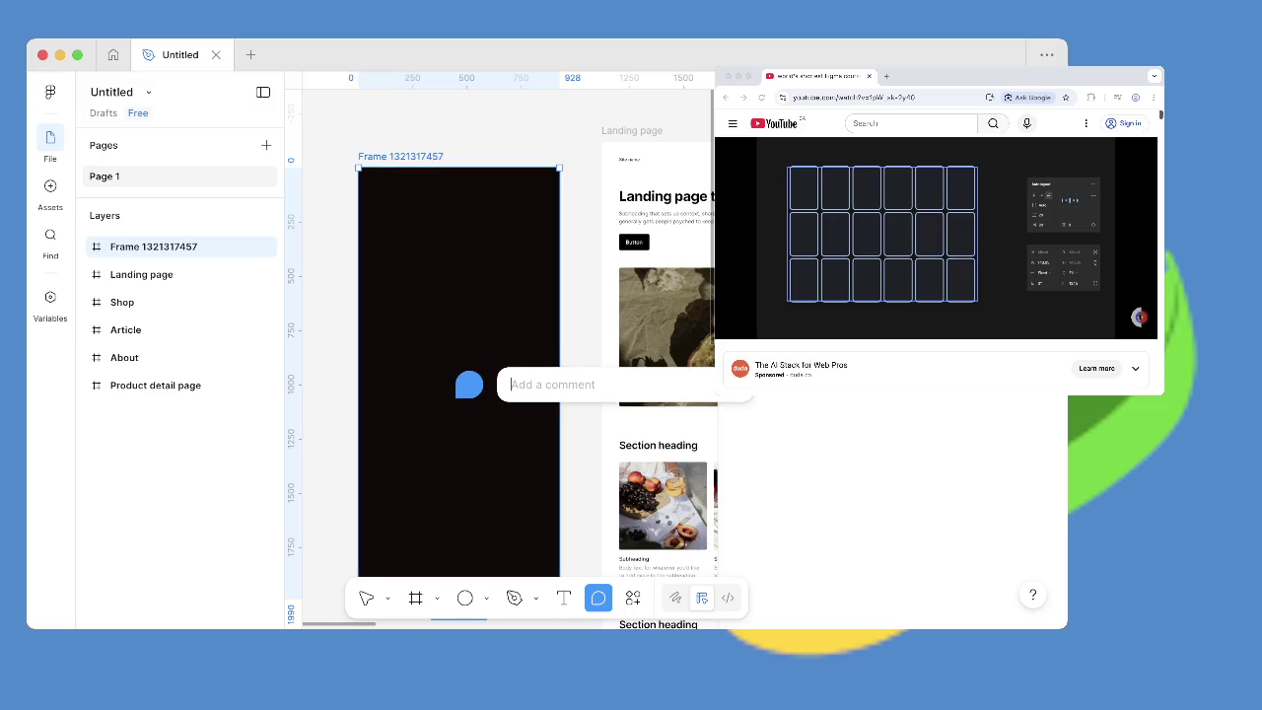
text(hi)
key(Return)
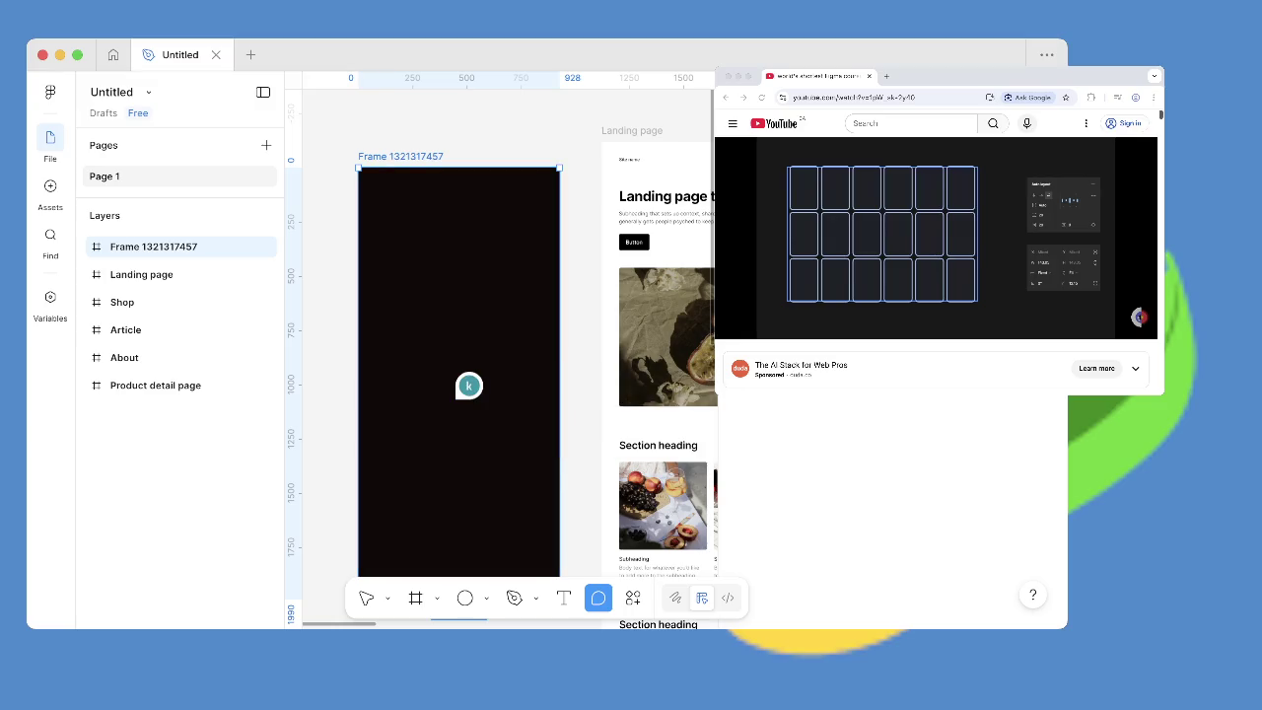
Resolve the 'hi' comment, then draw a grey rectangle in the frame's upper part.
click(469, 386)
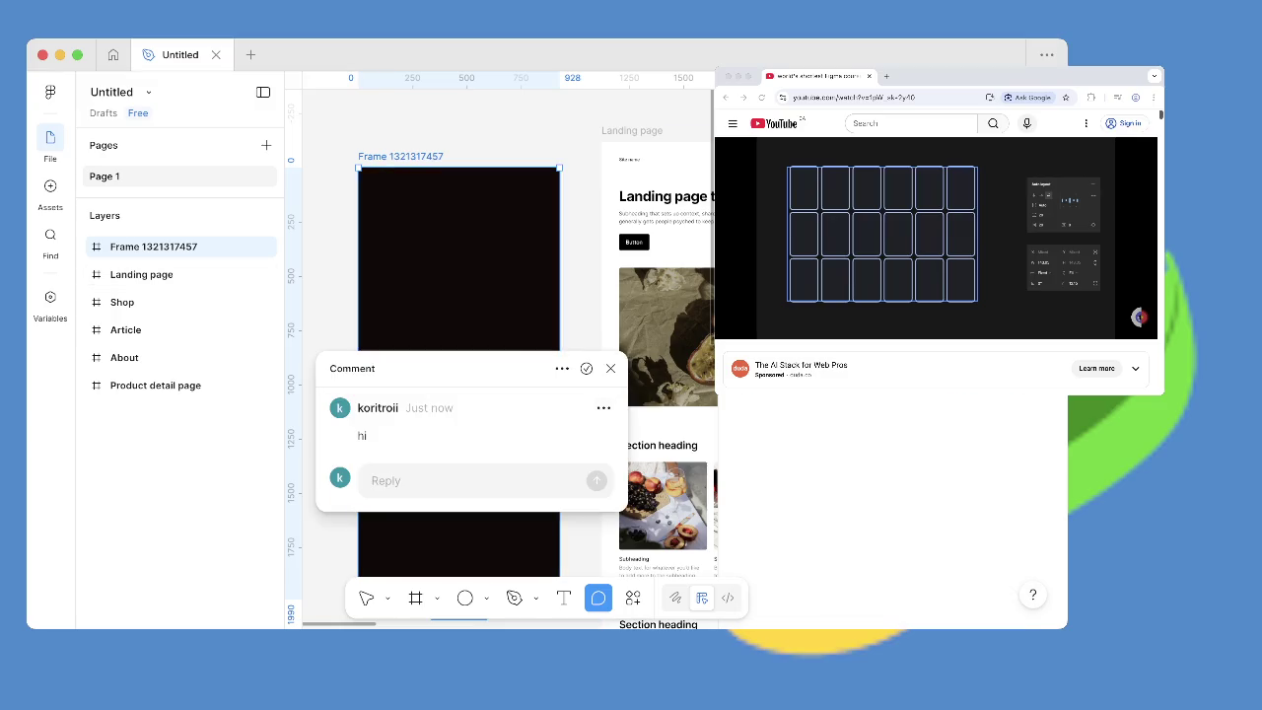
click(609, 369)
click(475, 375)
click(586, 368)
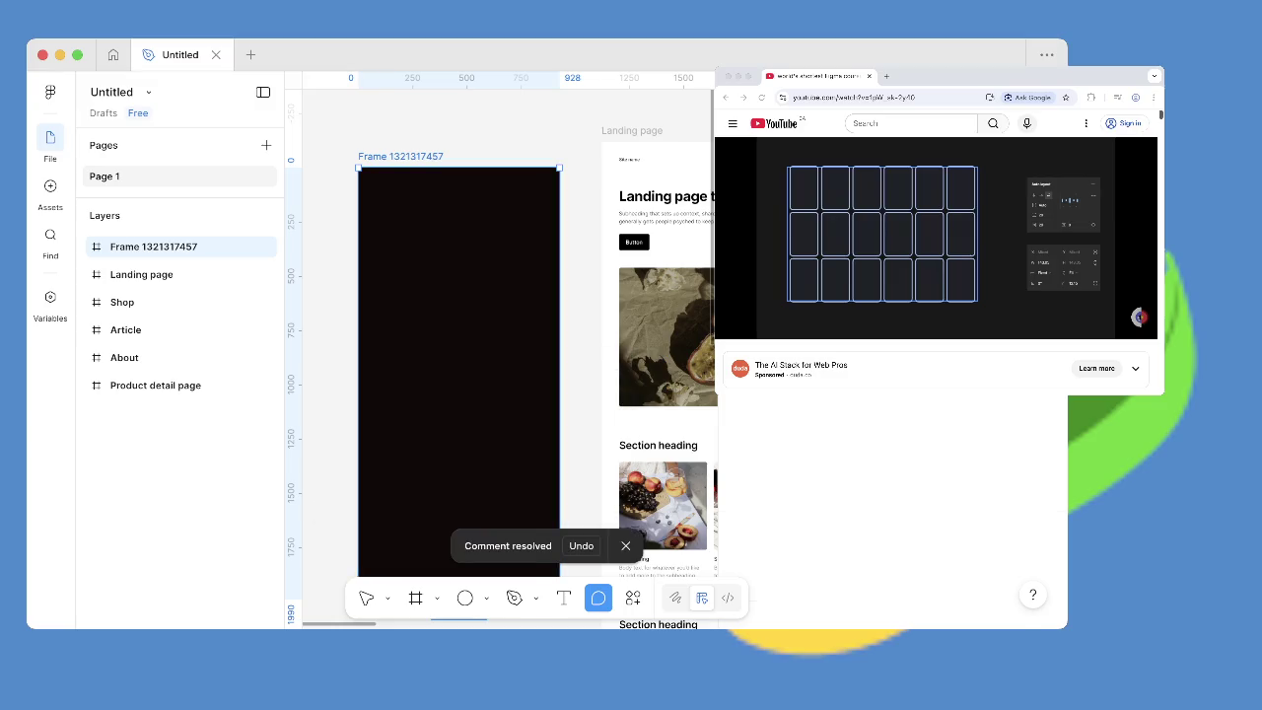
key(r)
drag(400, 219, 503, 326)
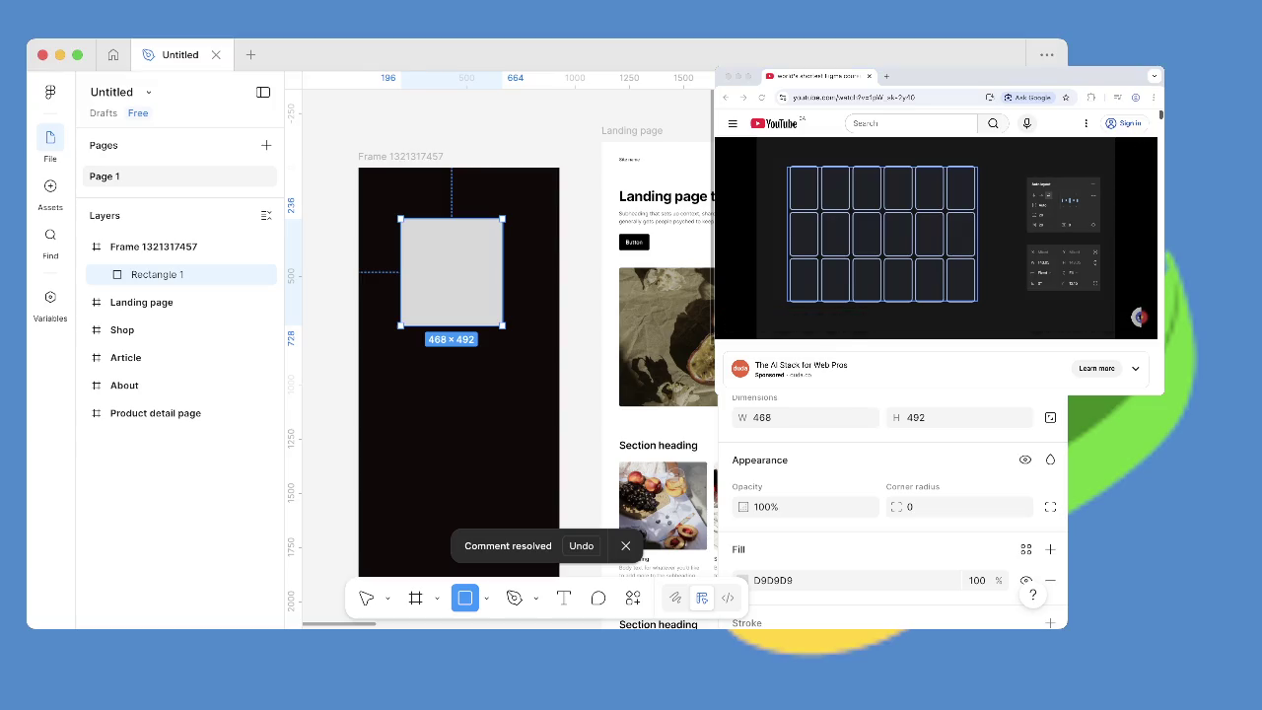
Draw a larger 576 × 528 rectangle below the first, nudge the upper one, and select both.
drag(395, 370, 521, 484)
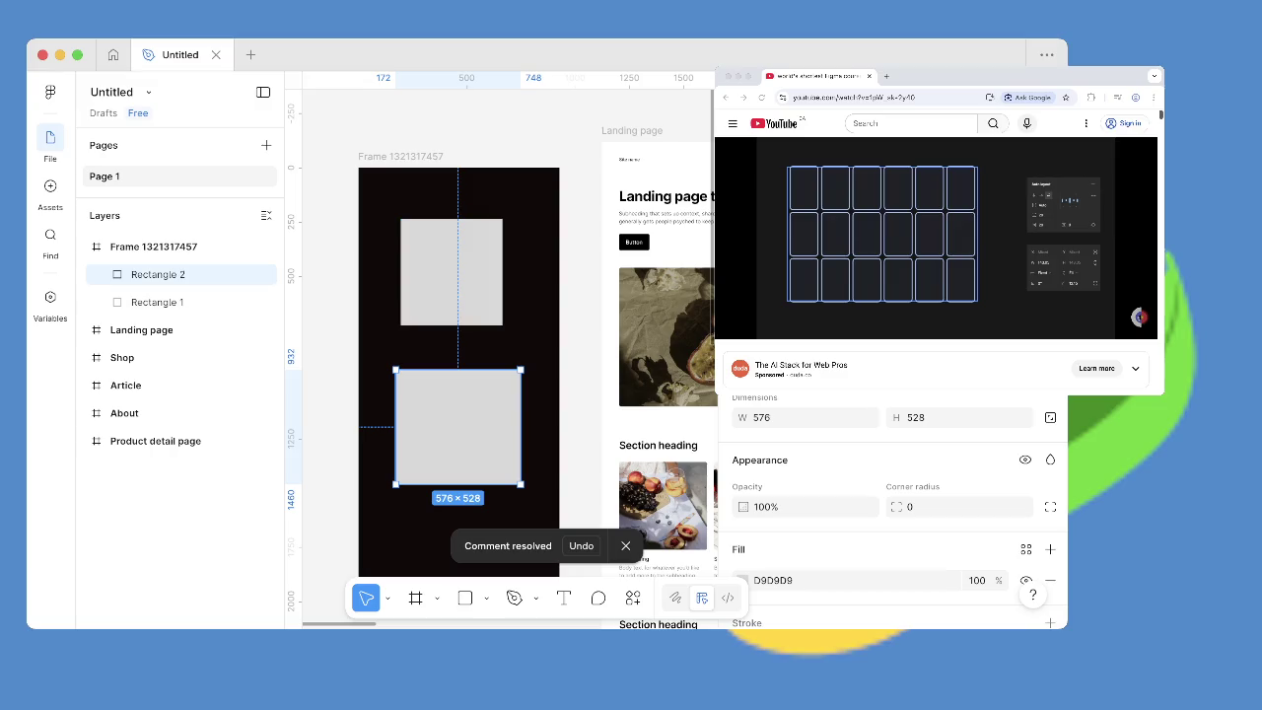
drag(384, 197, 451, 335)
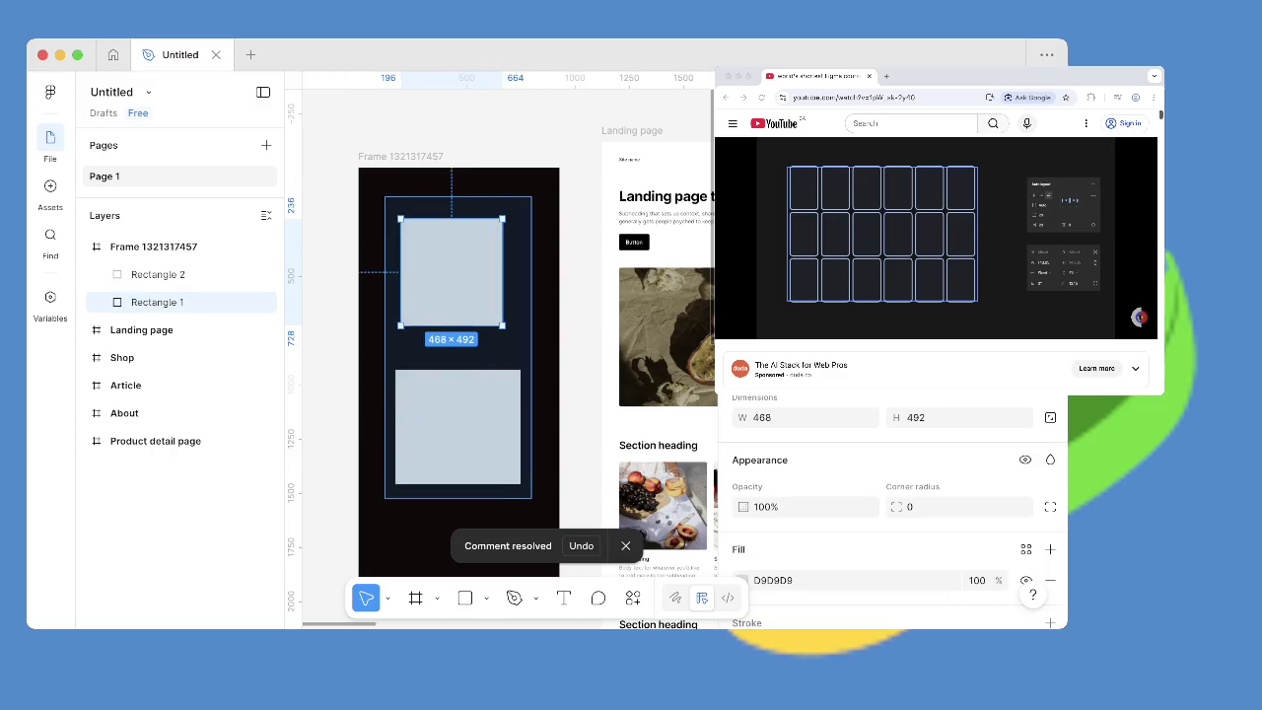
mouse_move(451, 272)
mouse_down()
mouse_move(464, 282)
mouse_move(438, 292)
mouse_move(460, 304)
mouse_up()
key(Escape)
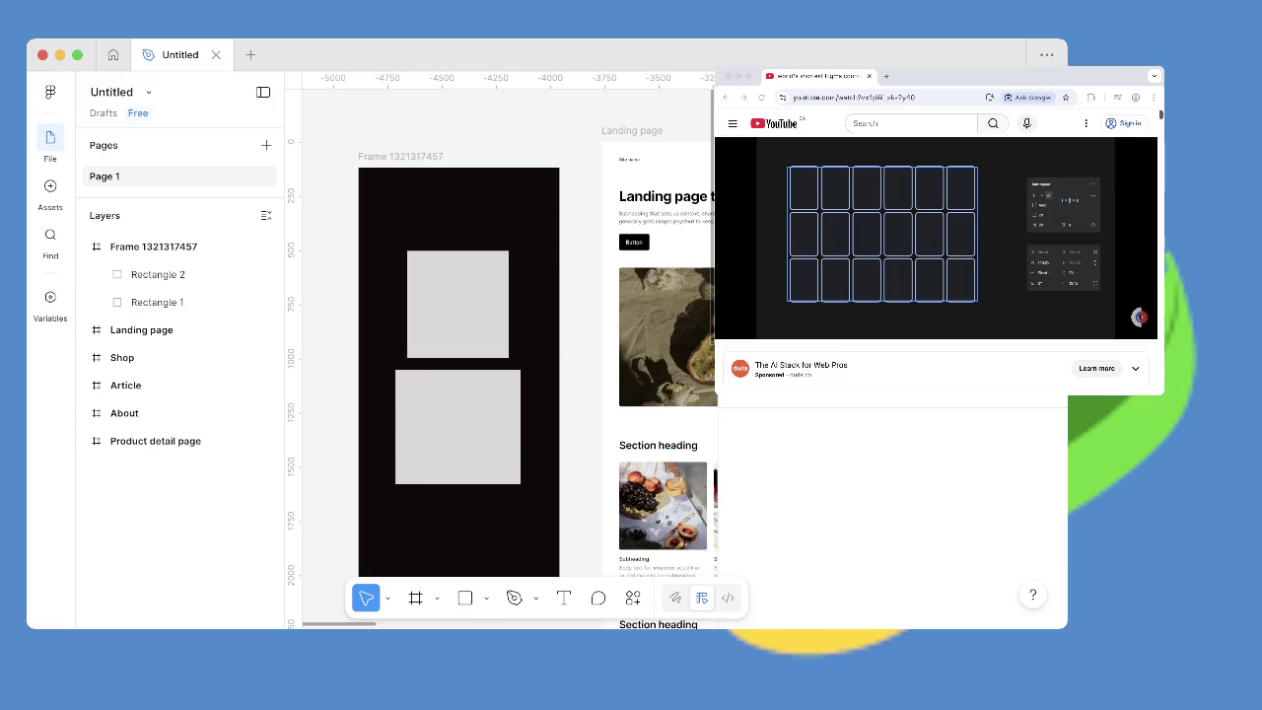
drag(380, 219, 518, 501)
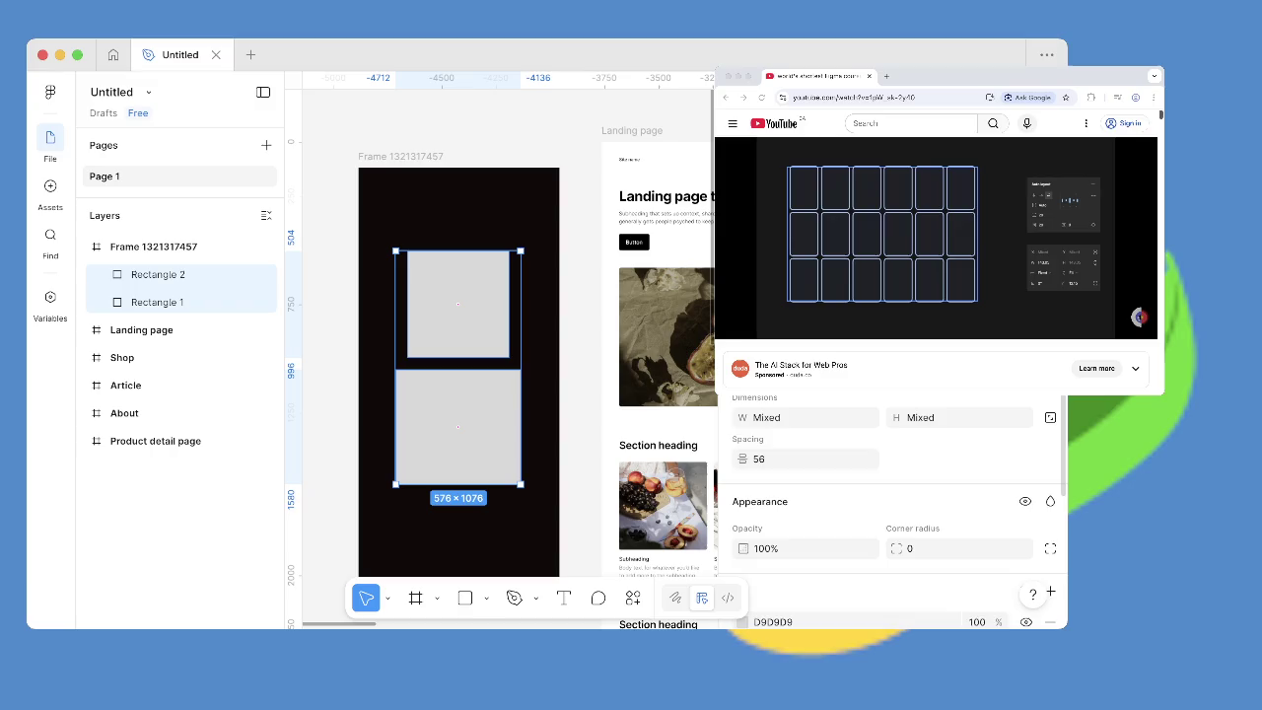
scroll(887, 512, down, 2)
scroll(887, 513, down, 1)
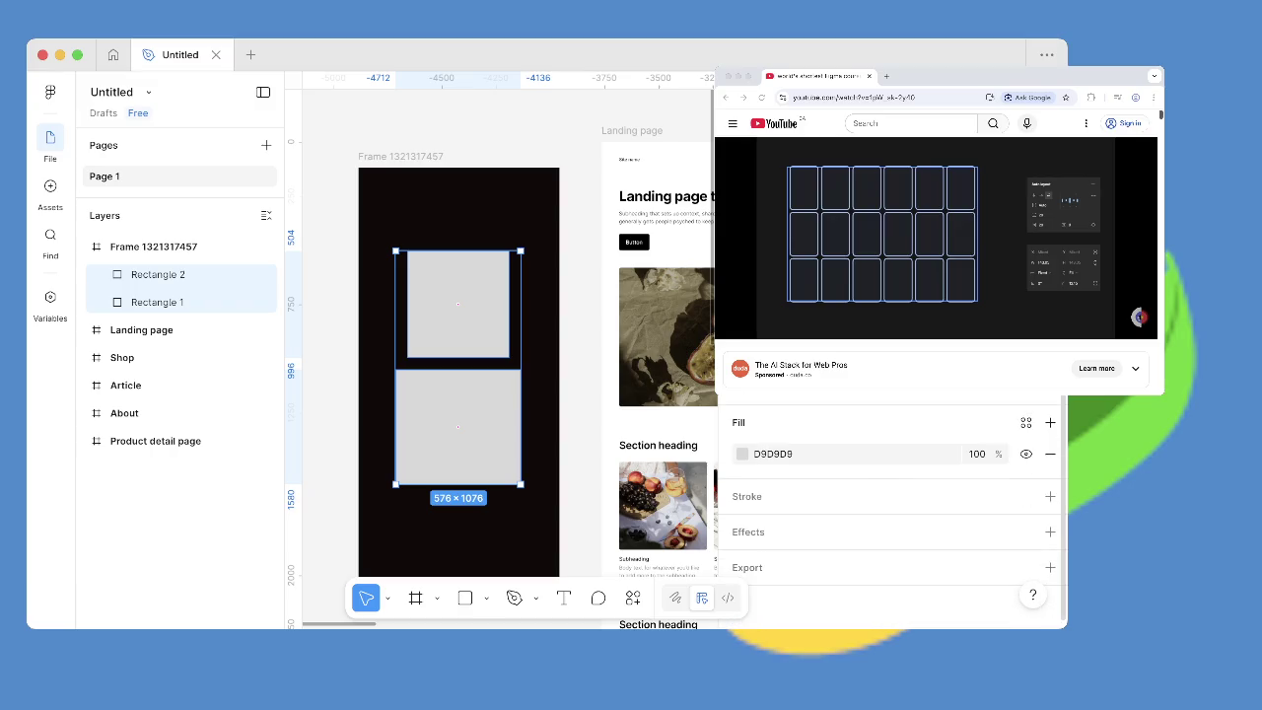
scroll(892, 508, up, 2)
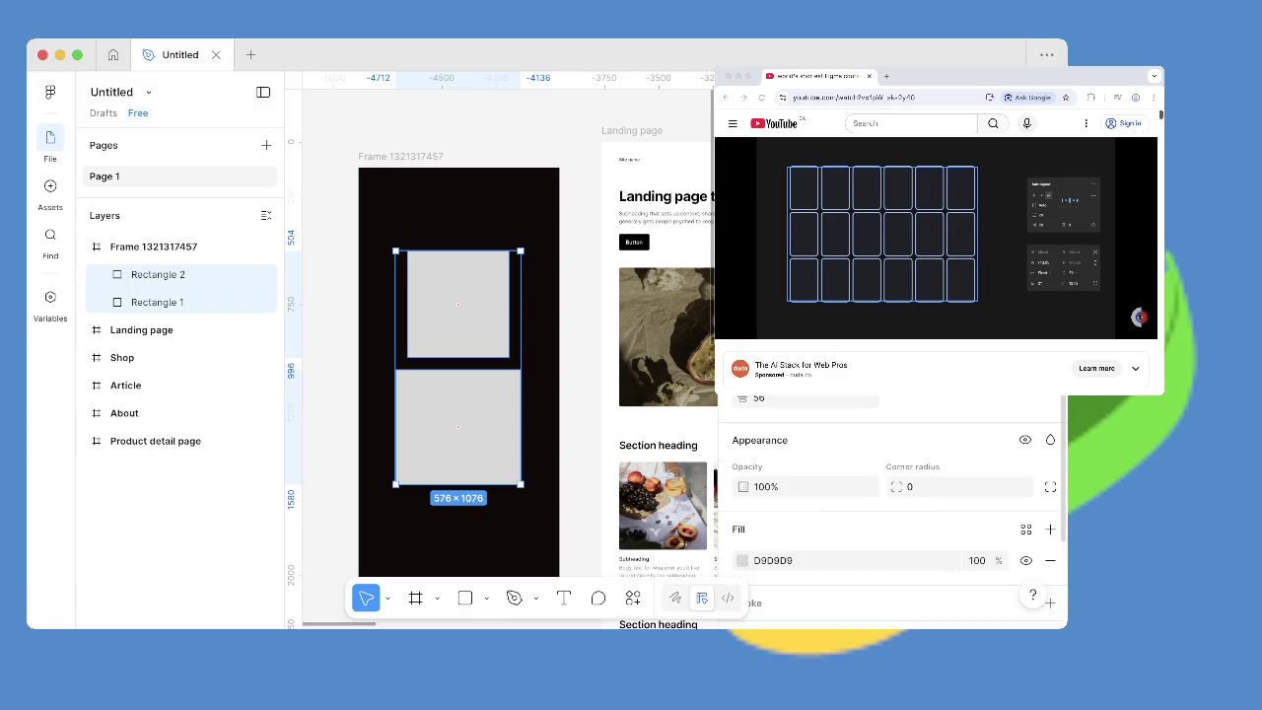
scroll(892, 508, down, 2)
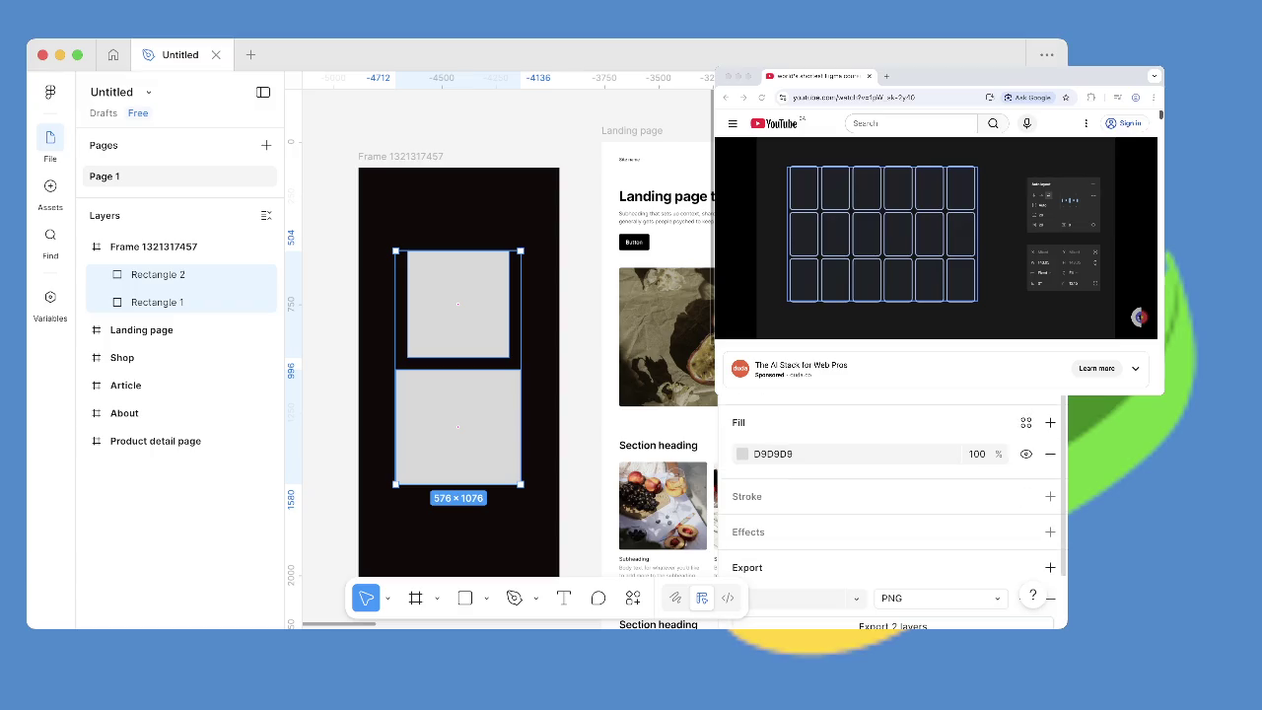
scroll(892, 508, down, 1)
click(1139, 288)
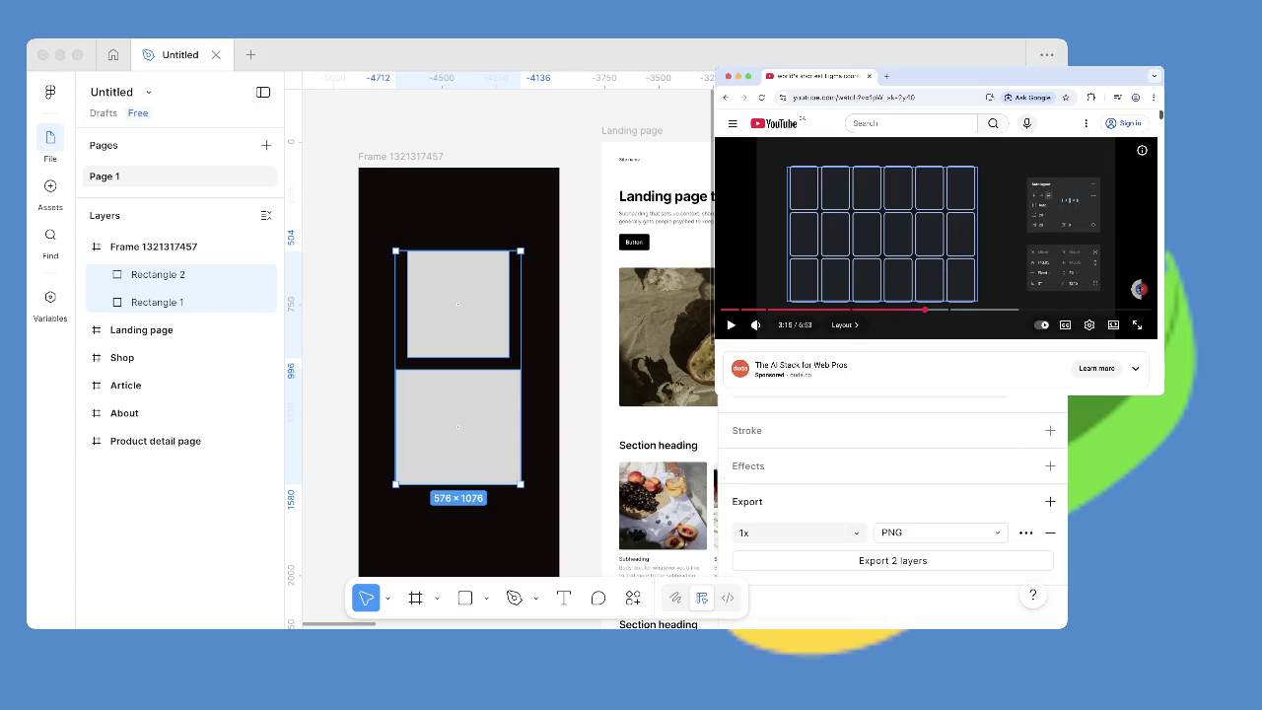
key(super+h)
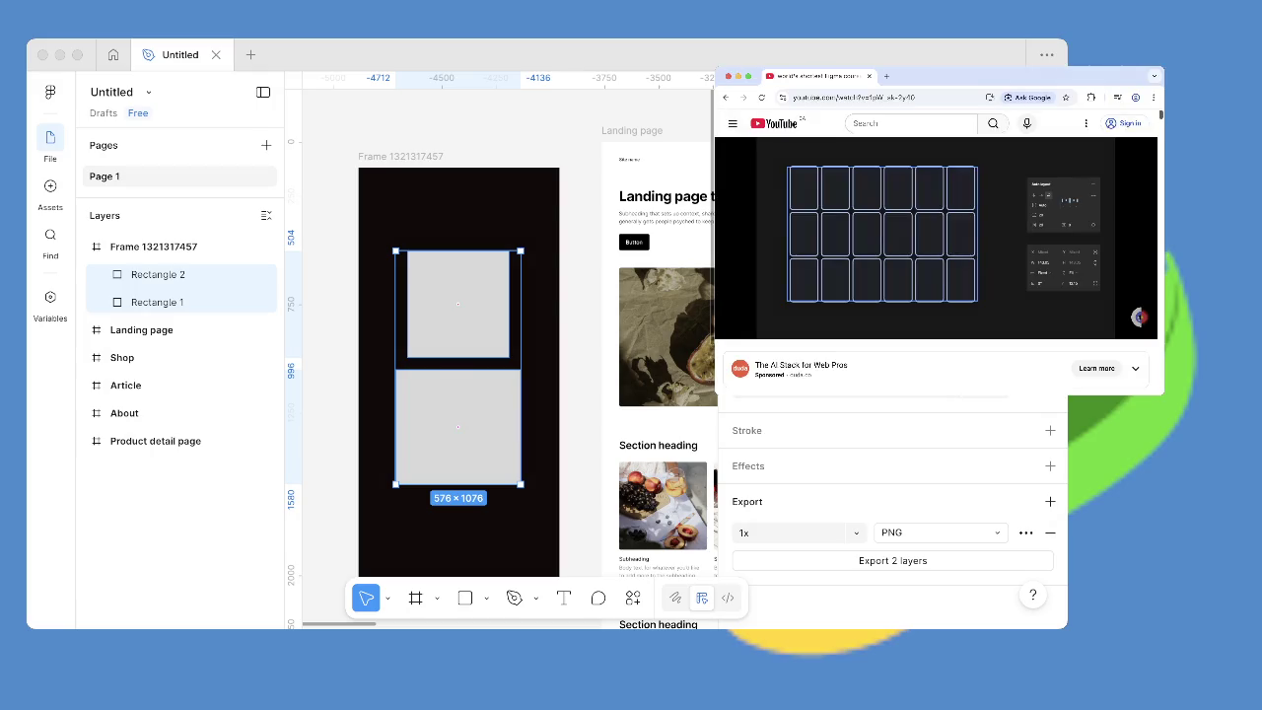
key(super+Tab)
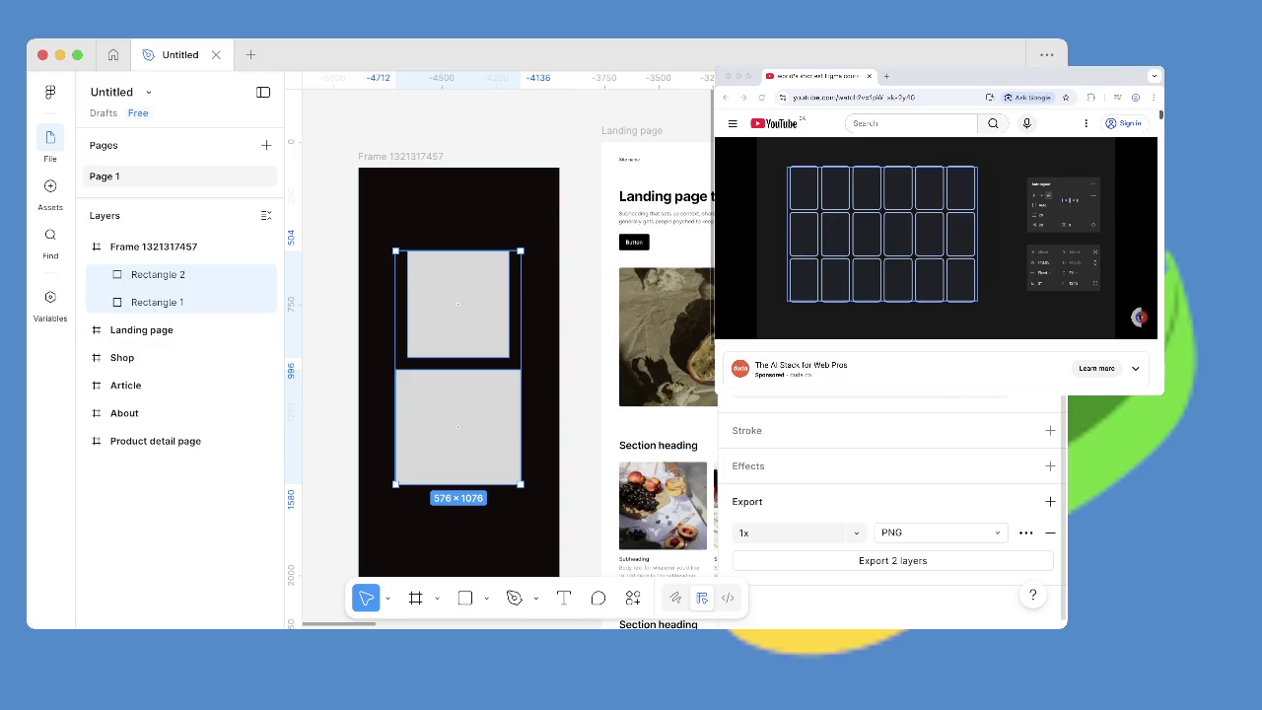
key(alt+9)
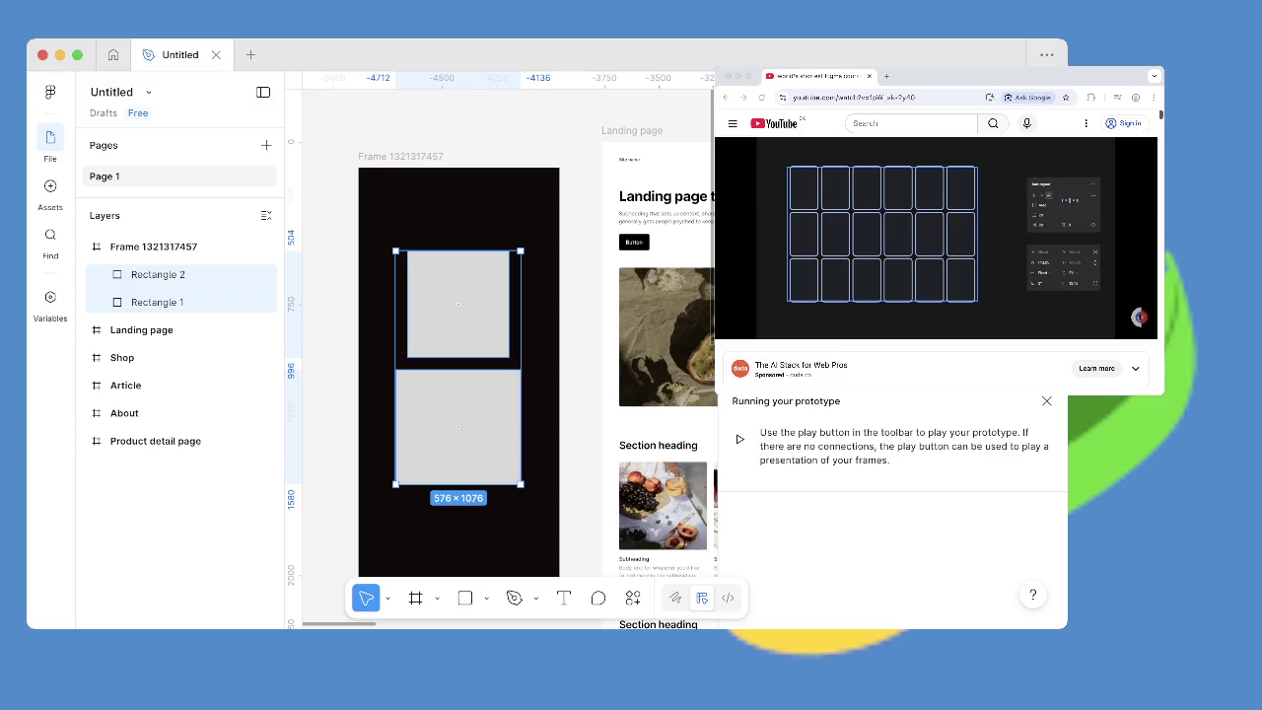
key(alt+8)
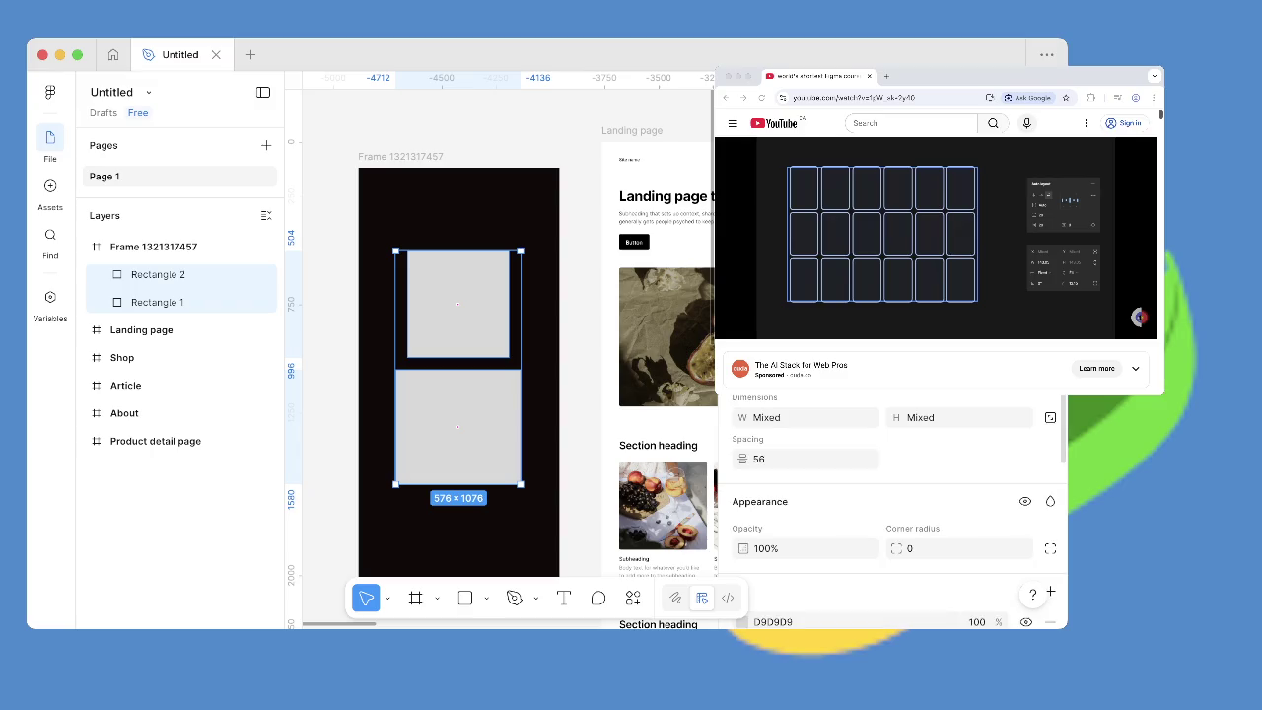
scroll(893, 512, down, 1)
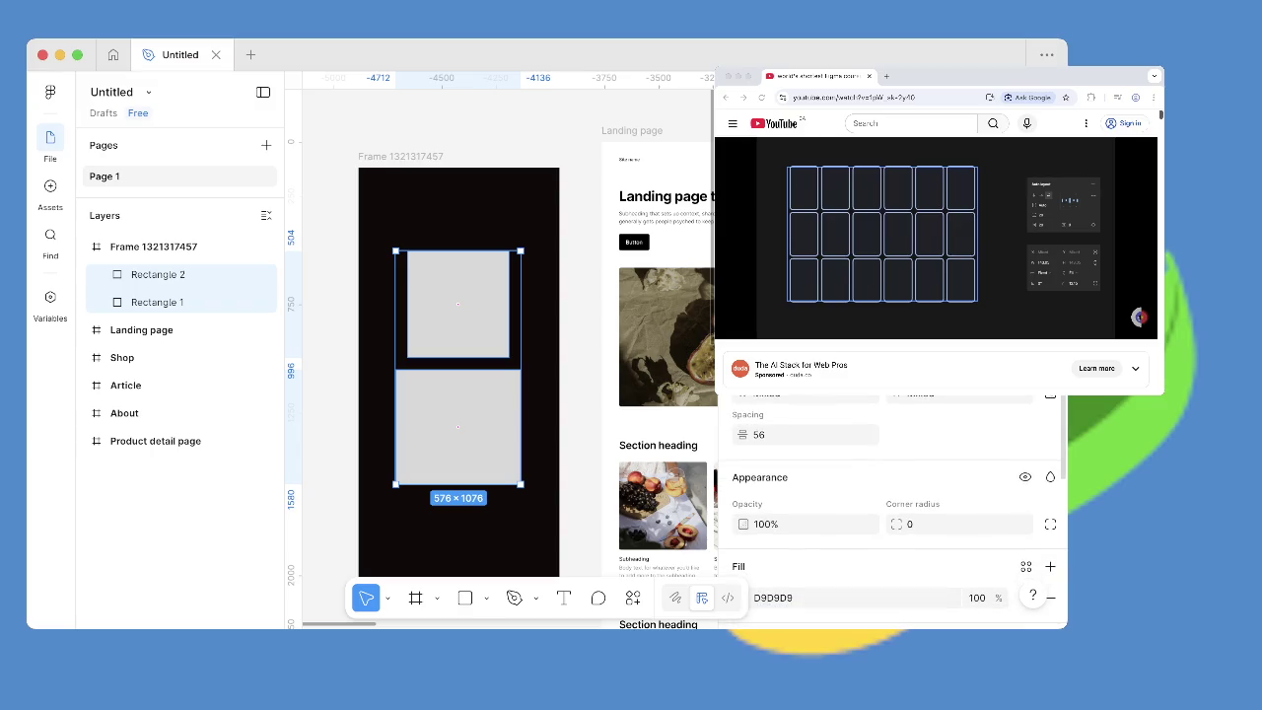
scroll(893, 509, down, 1)
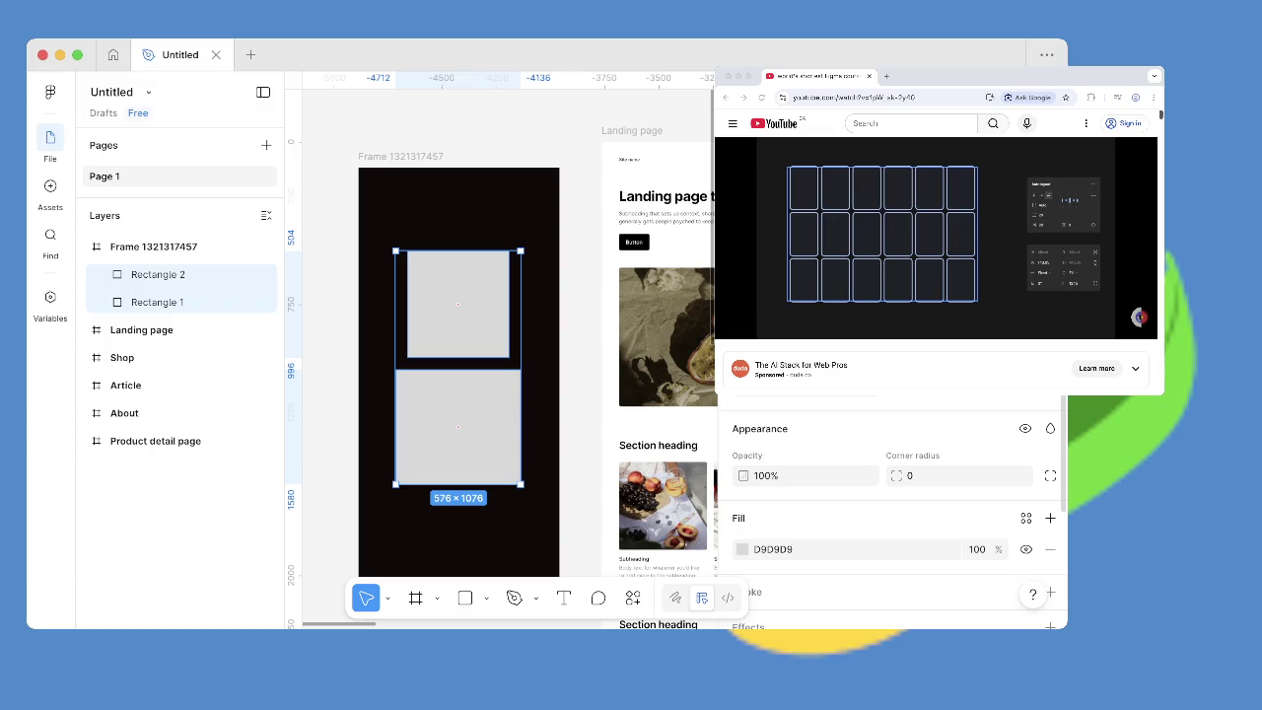
scroll(892, 509, down, 3)
scroll(892, 508, down, 1)
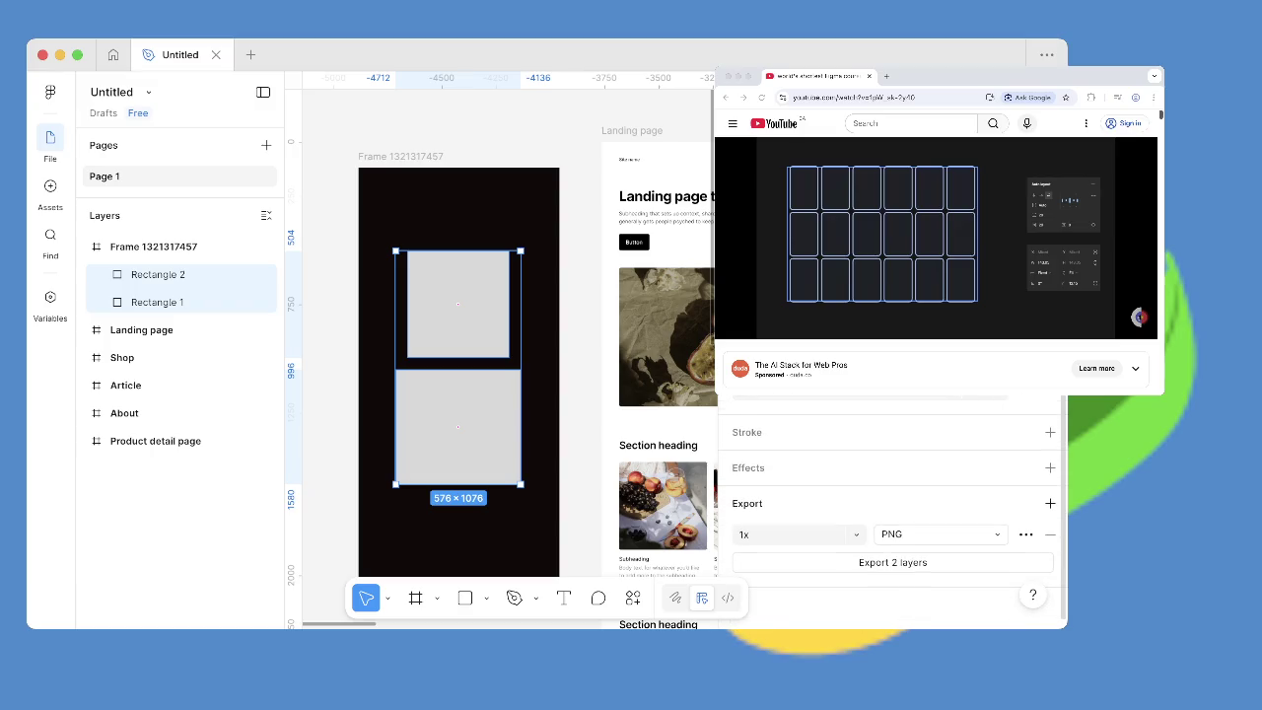
Give both rectangles a black inside stroke of weight 1.
click(1050, 432)
click(740, 462)
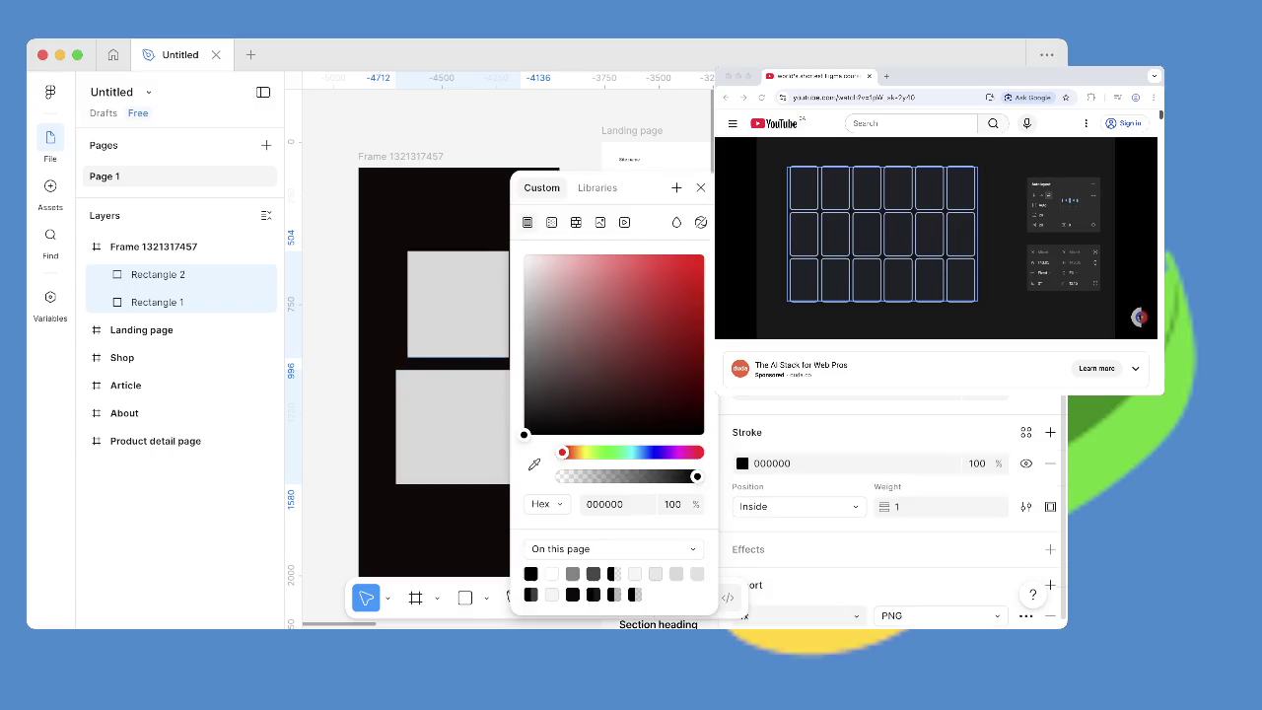
scroll(892, 508, down, 1)
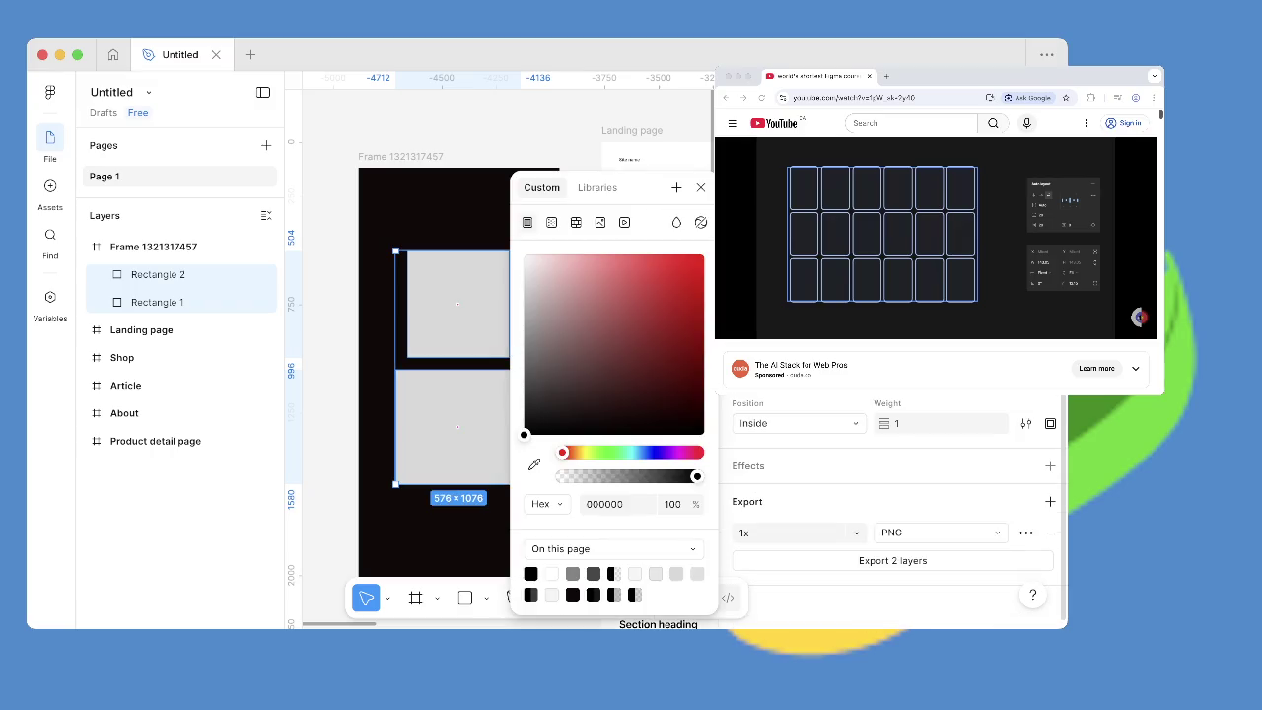
drag(634, 358, 547, 434)
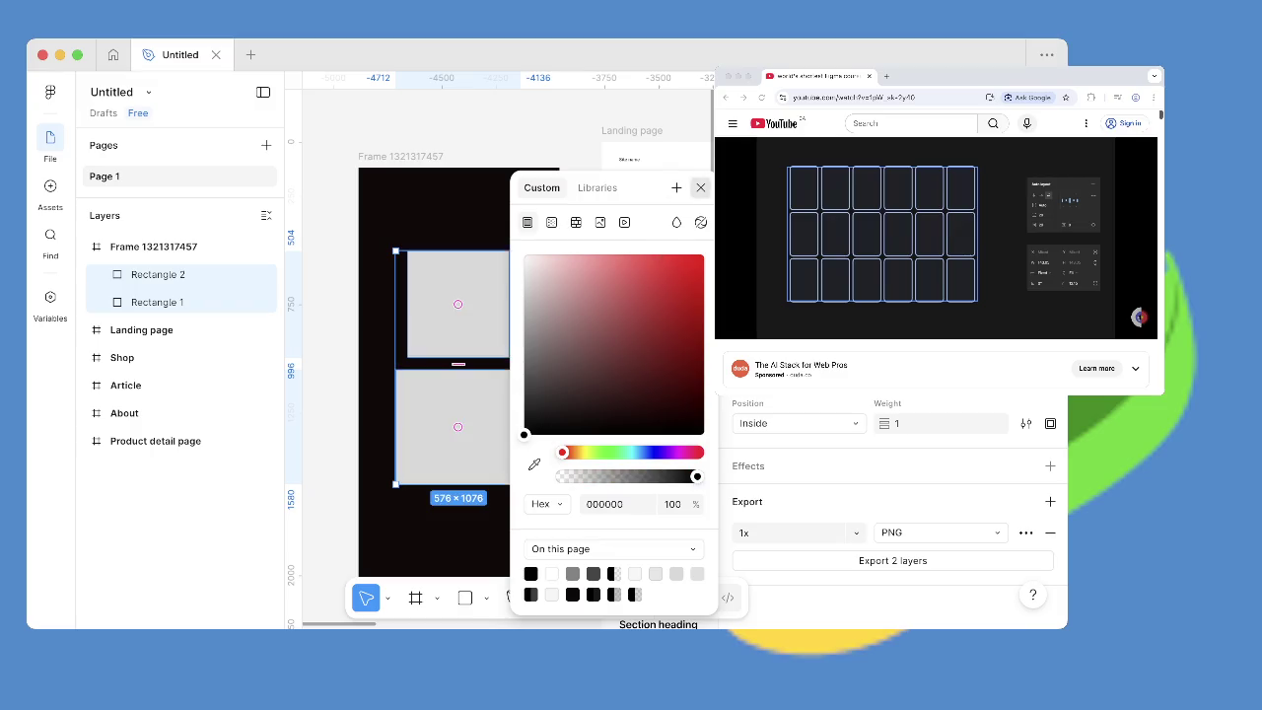
click(701, 187)
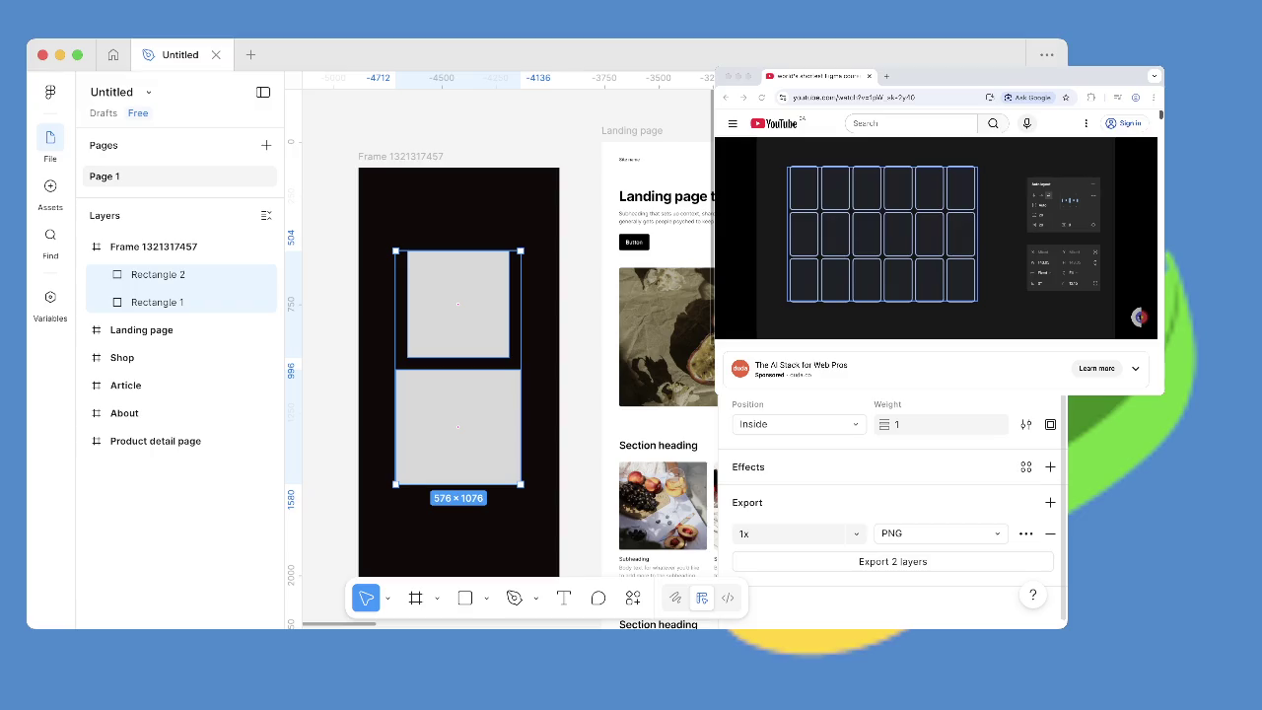
Add a drop shadow effect to the rectangles and hide it.
click(1050, 466)
click(701, 438)
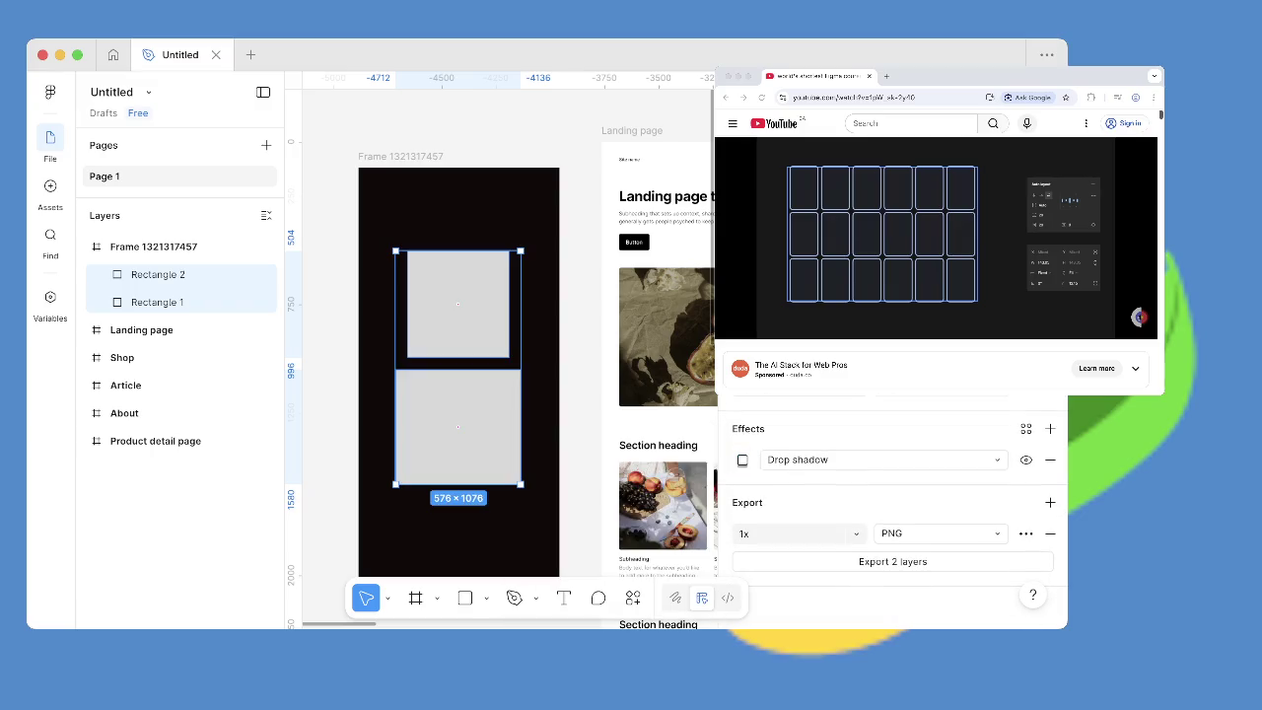
click(1027, 458)
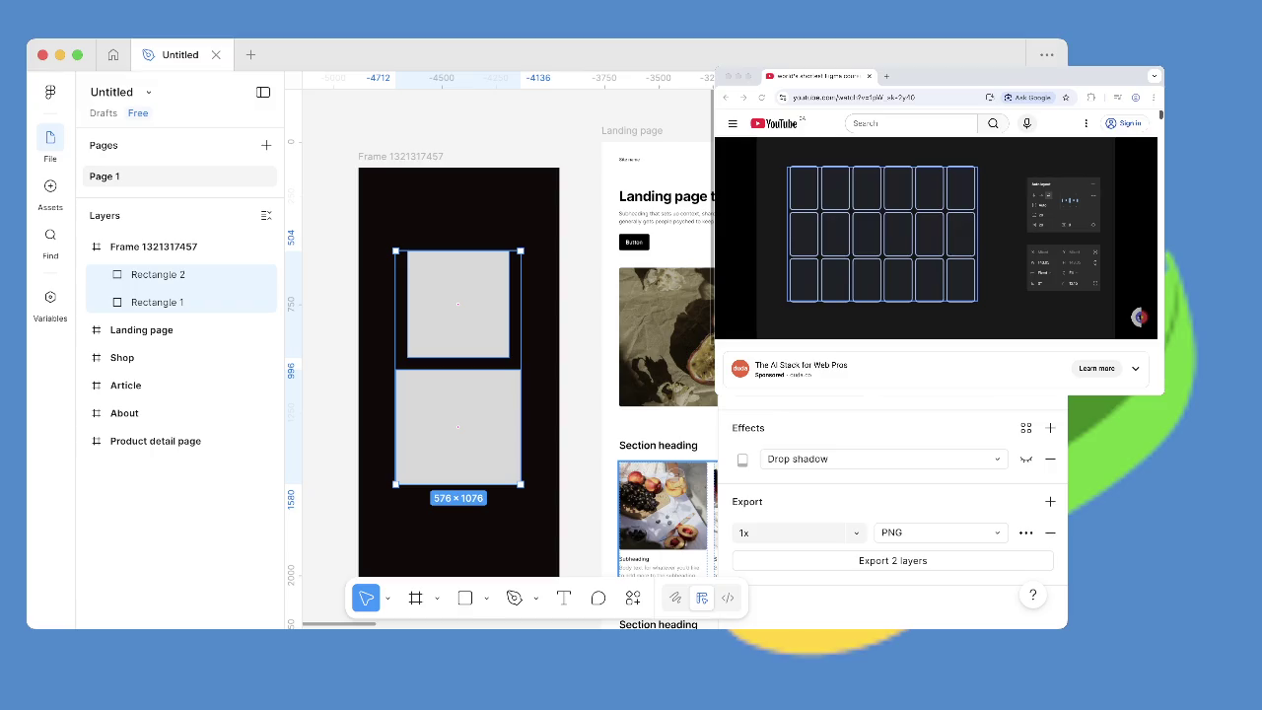
click(935, 236)
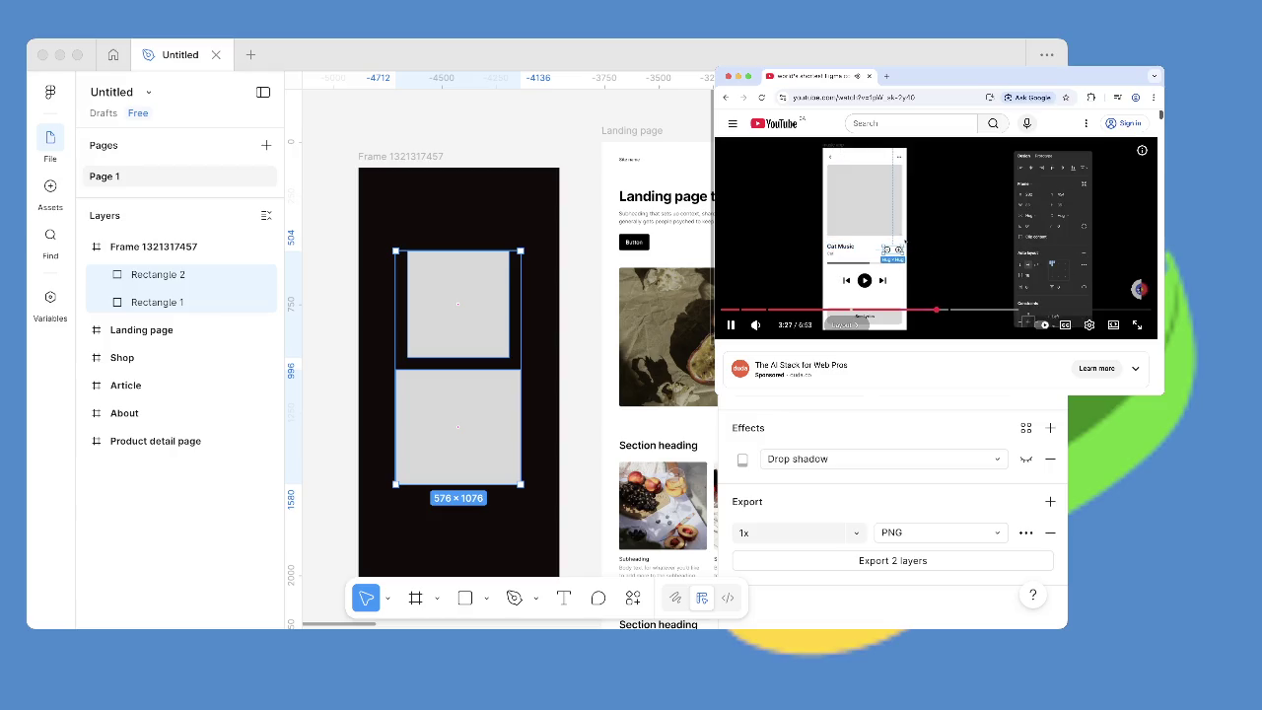
key(Left)
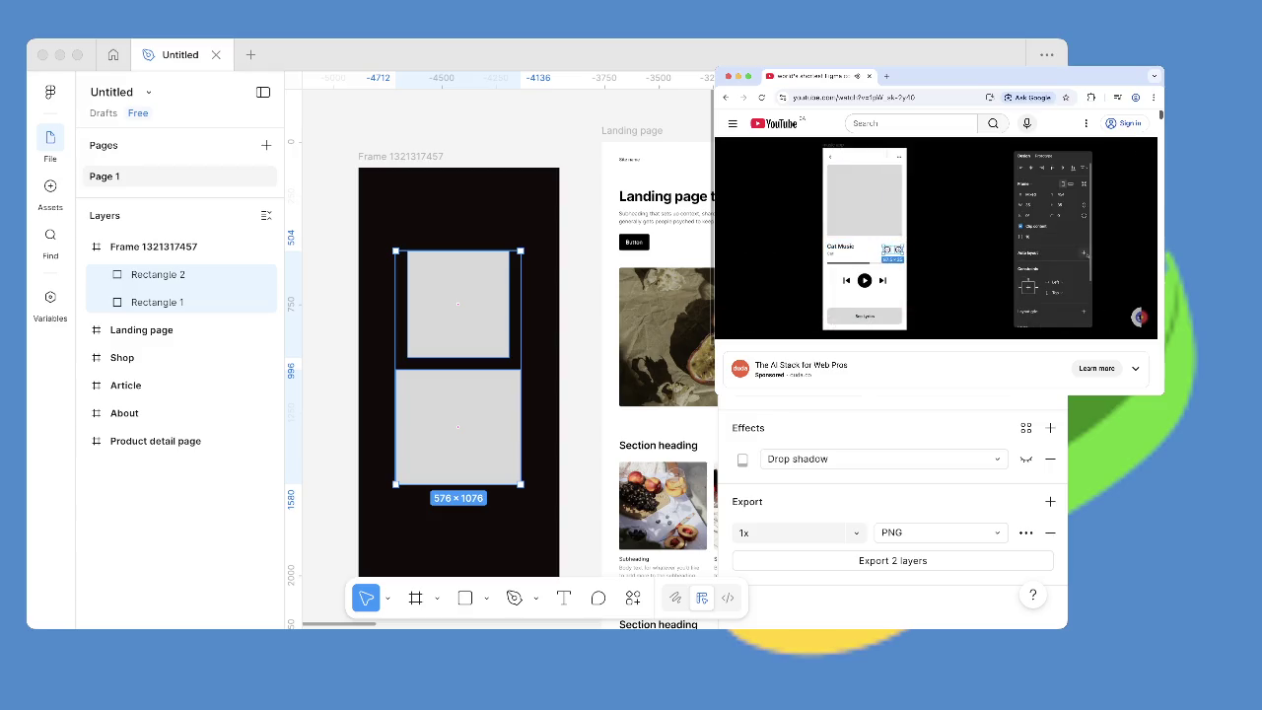
key(space)
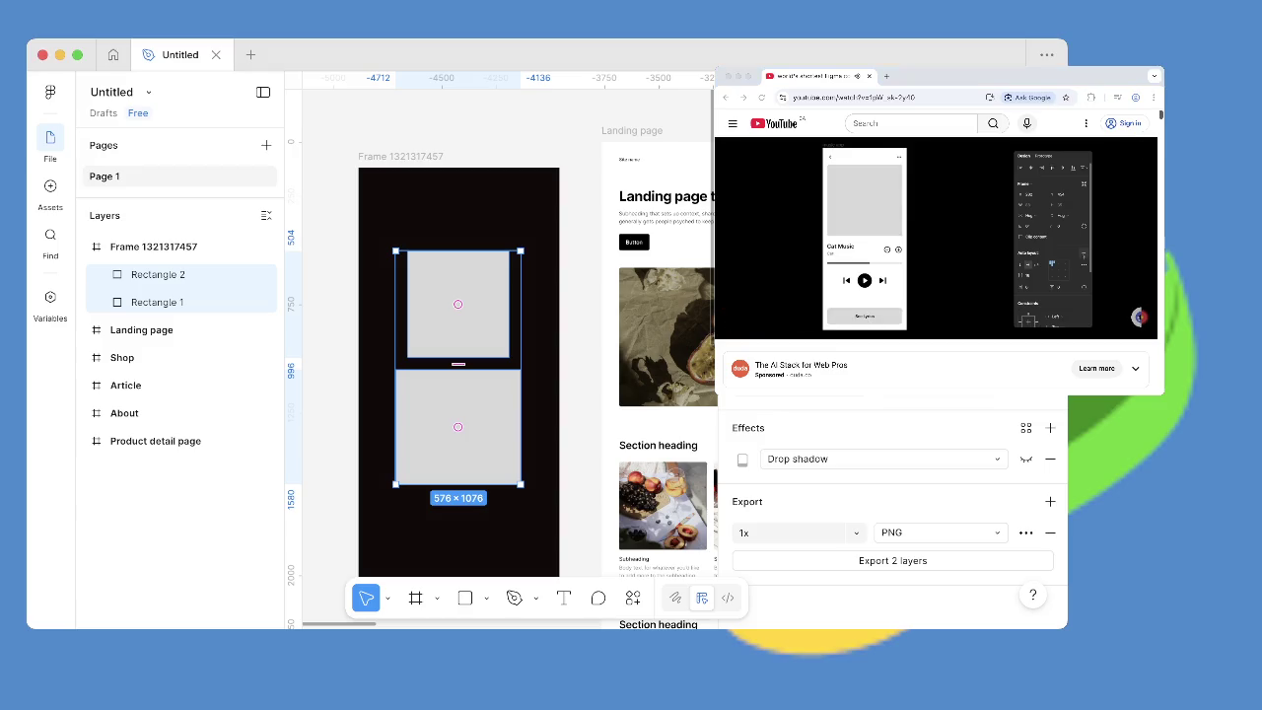
scroll(892, 493, up, 5)
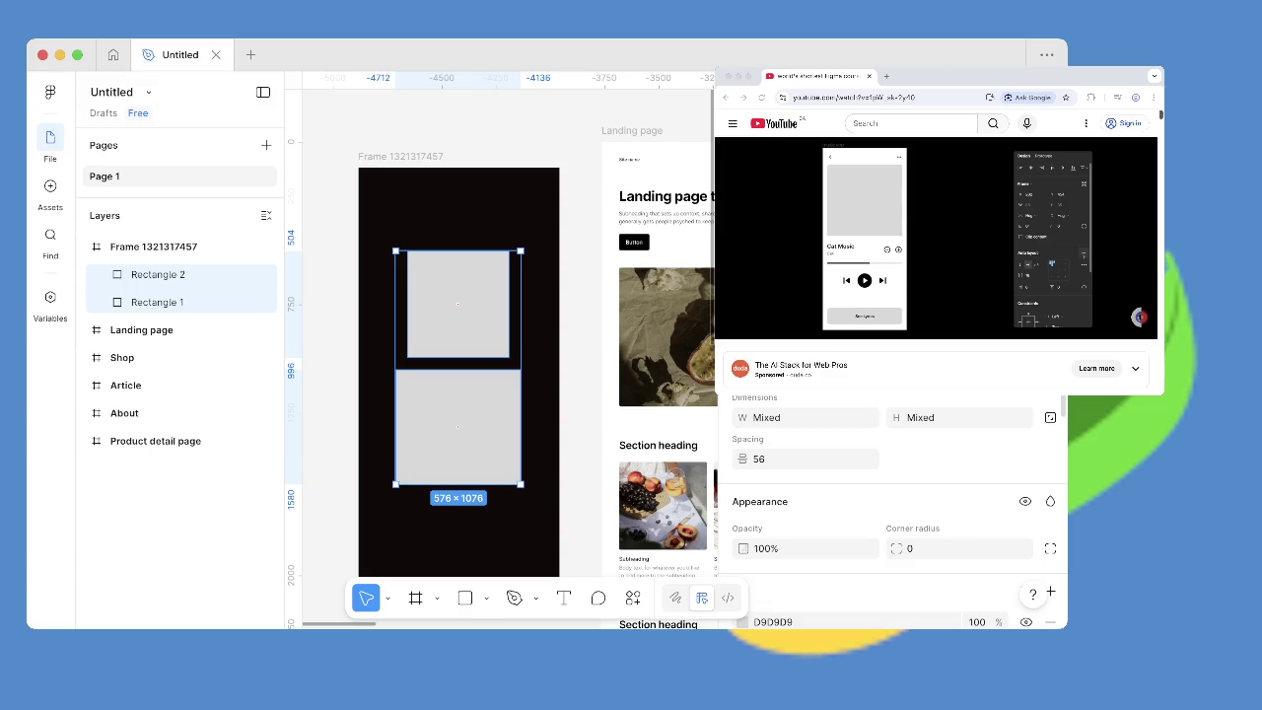
scroll(892, 512, down, 2)
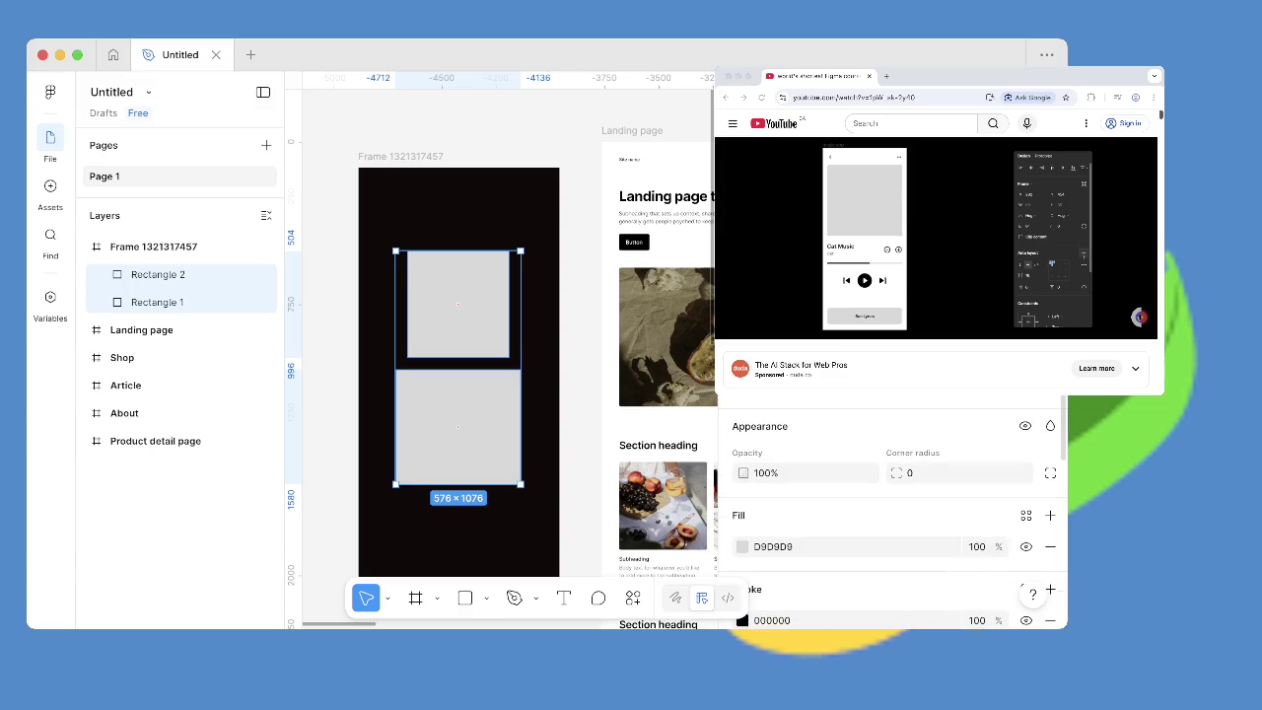
key(shift+a)
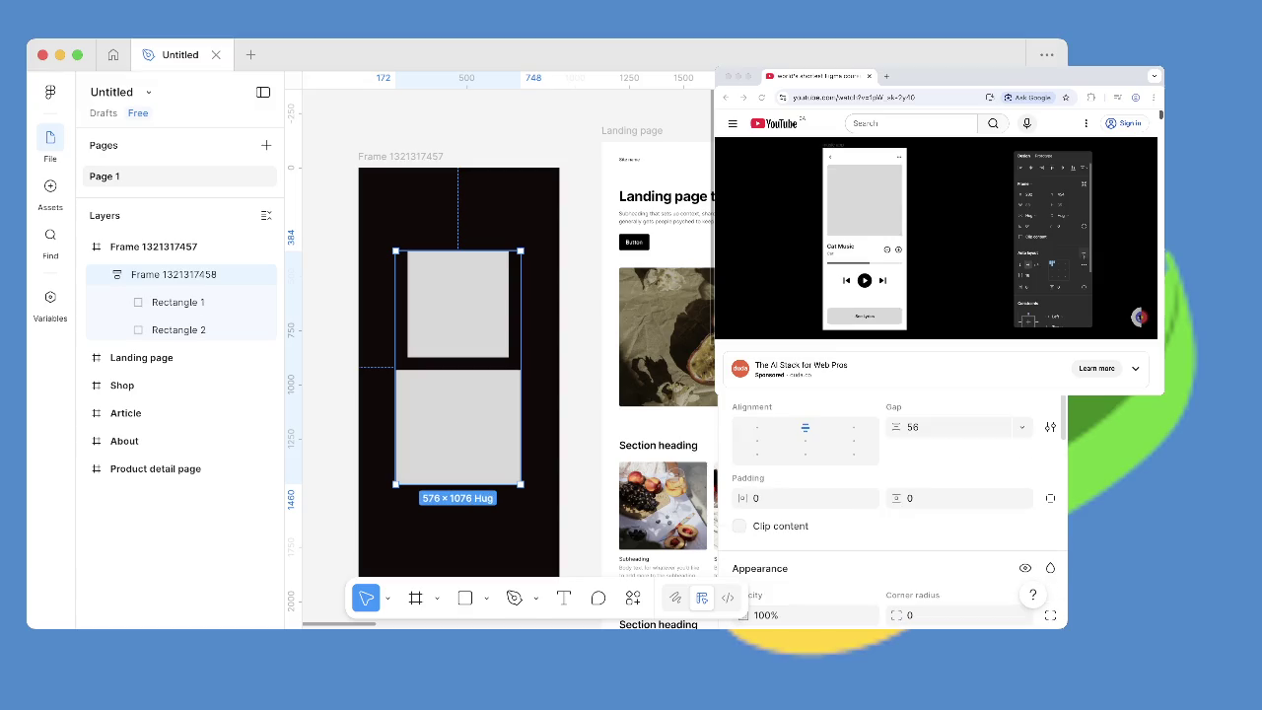
key(shift+alt+a)
click(756, 427)
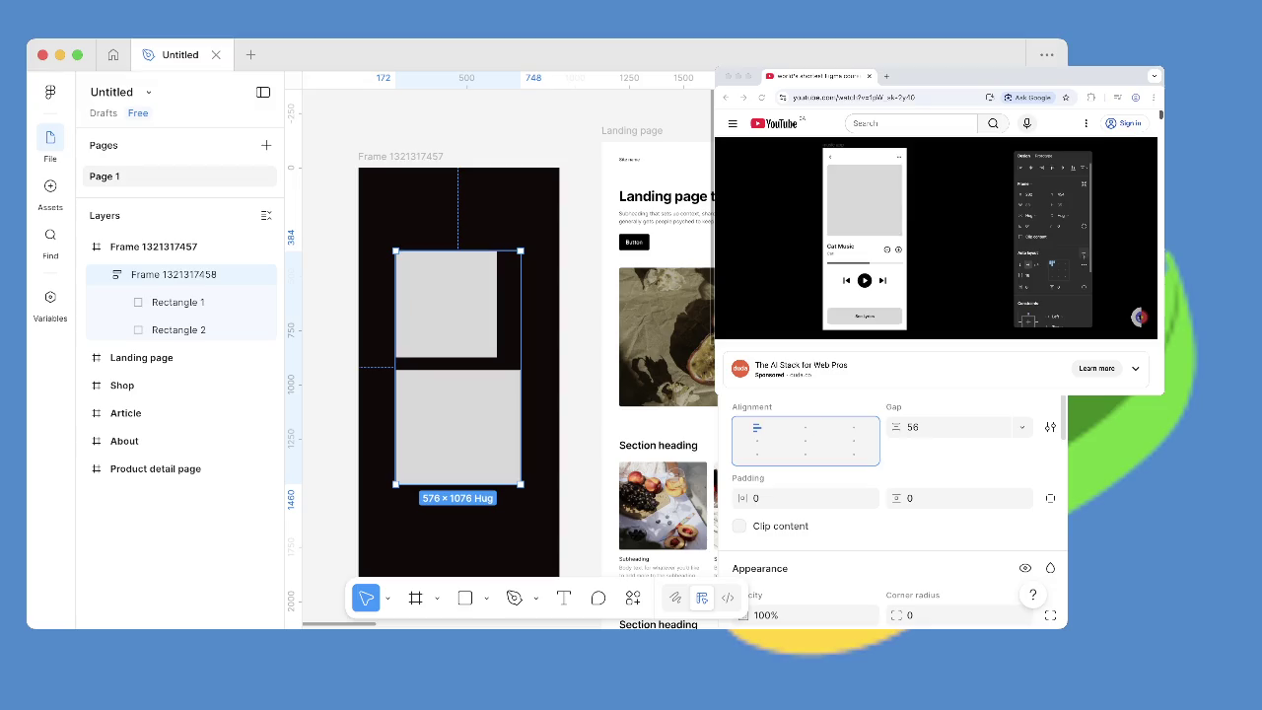
click(804, 426)
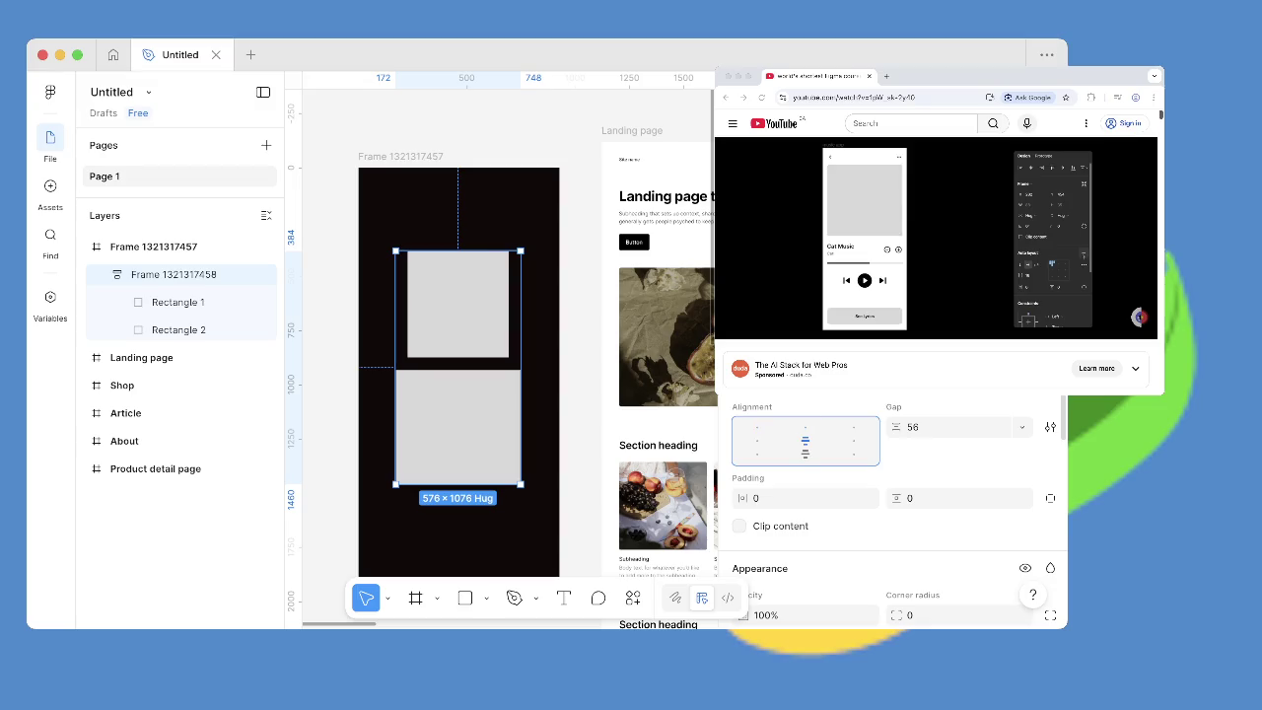
click(854, 440)
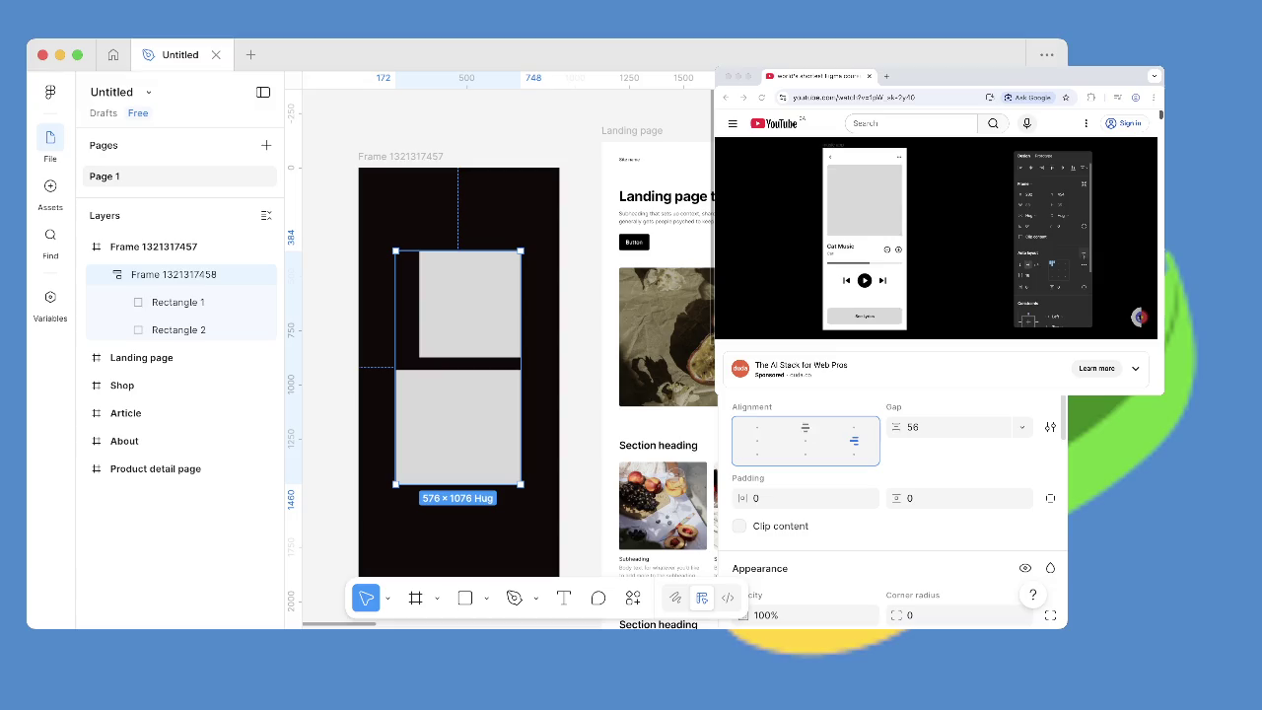
click(805, 440)
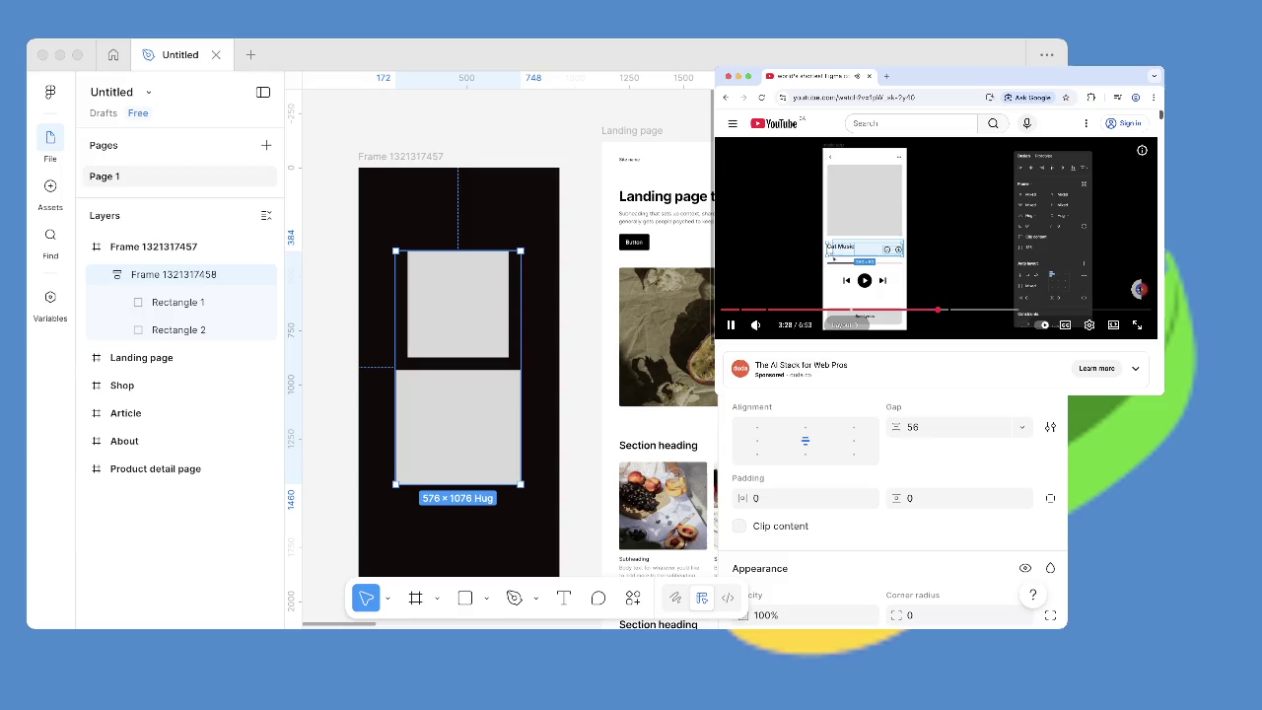
key(Right)
key(Right)
key(Right)
key(Right)
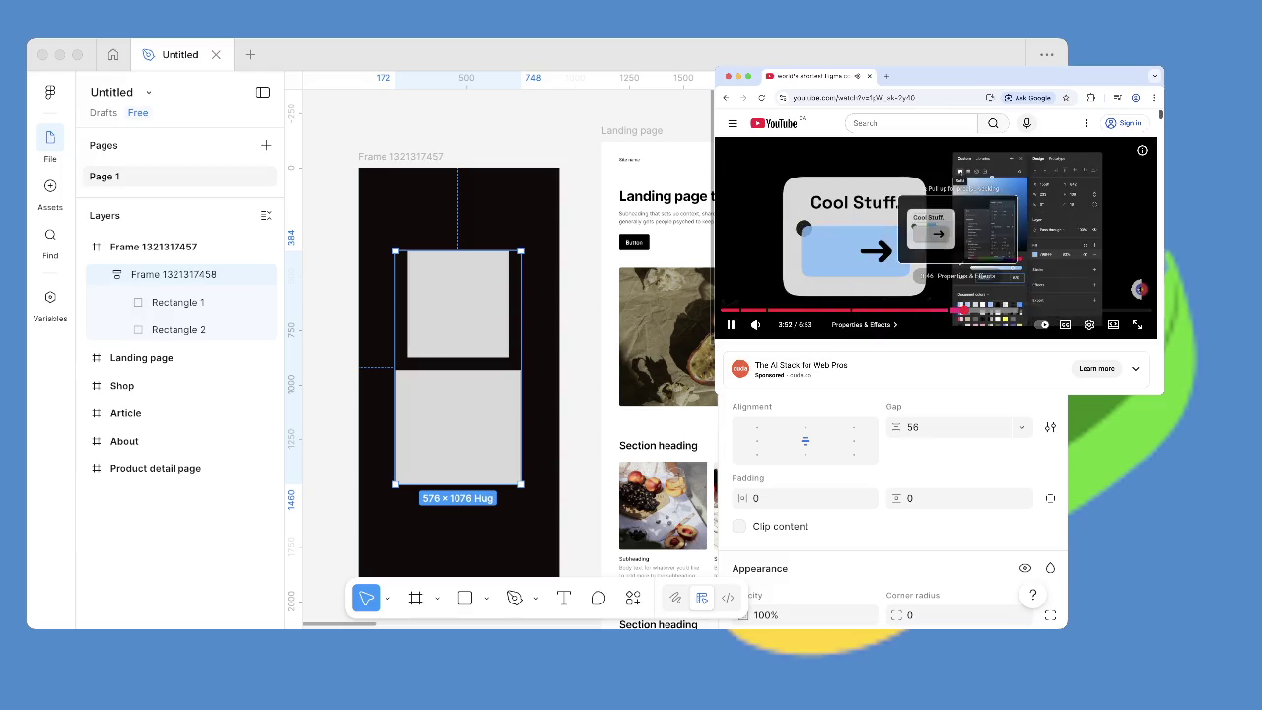
drag(961, 309, 951, 309)
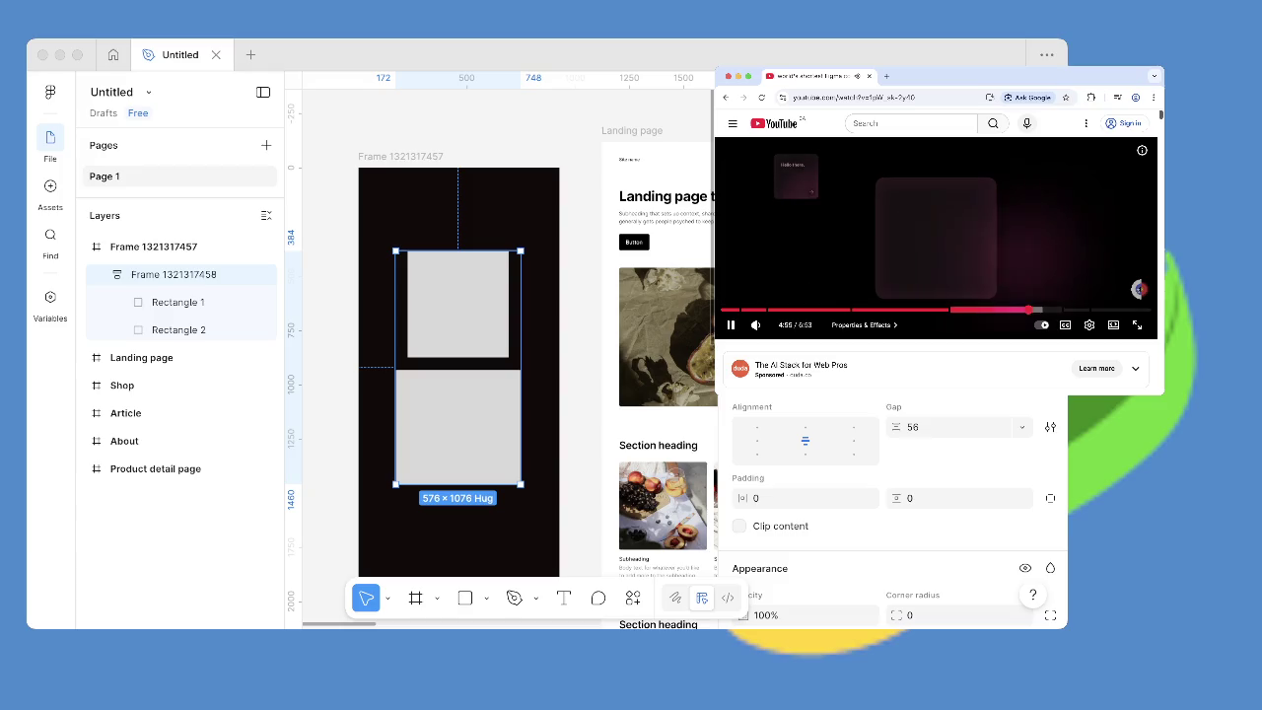
drag(1028, 309, 1053, 309)
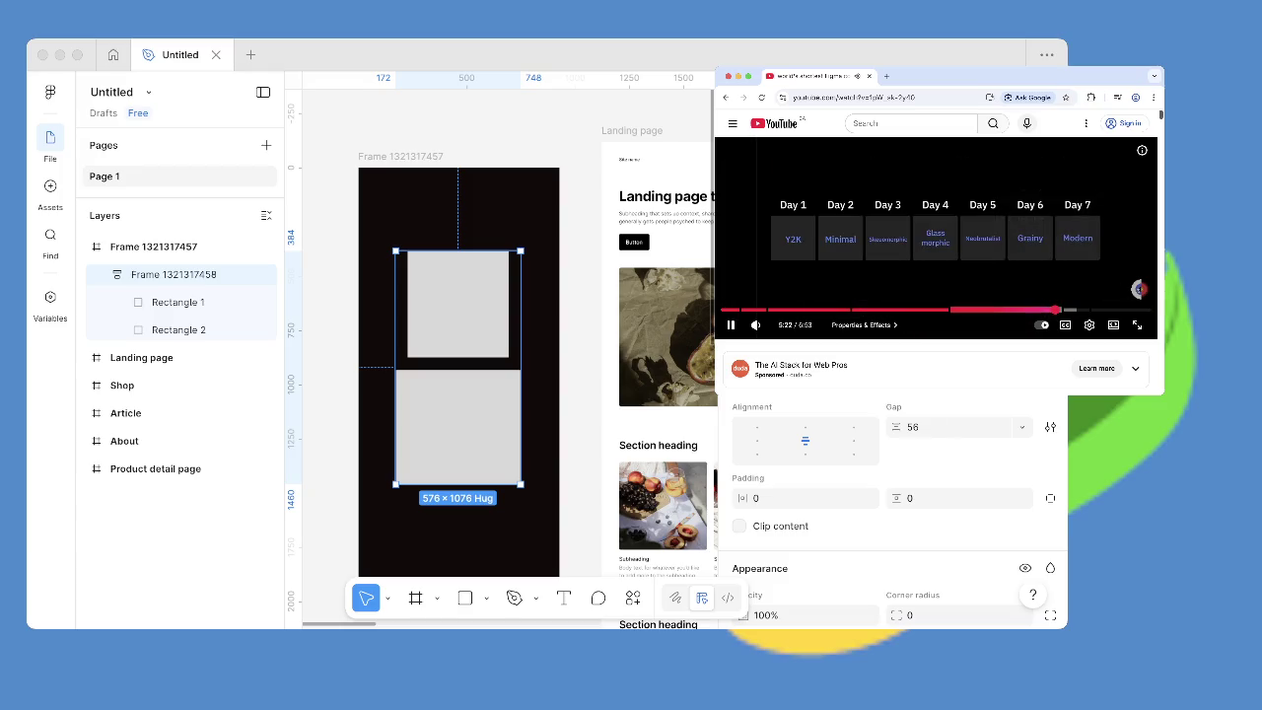
drag(1056, 309, 1074, 310)
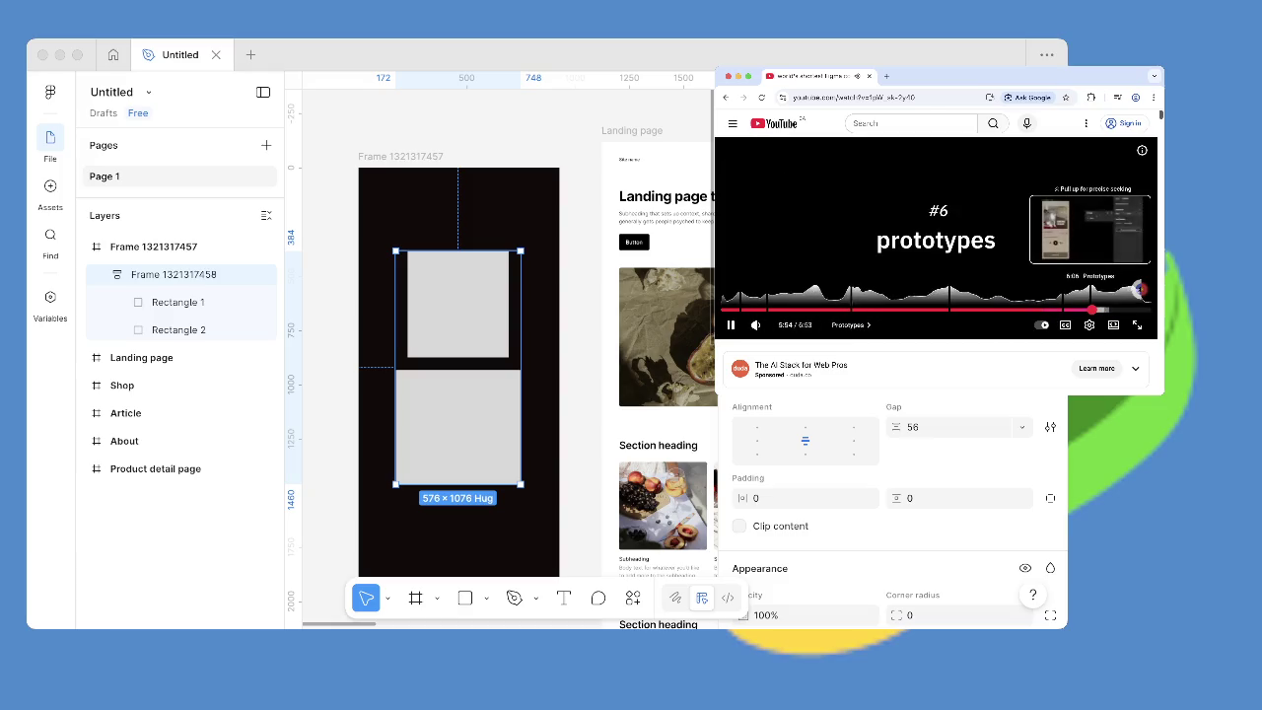
drag(1074, 309, 1104, 310)
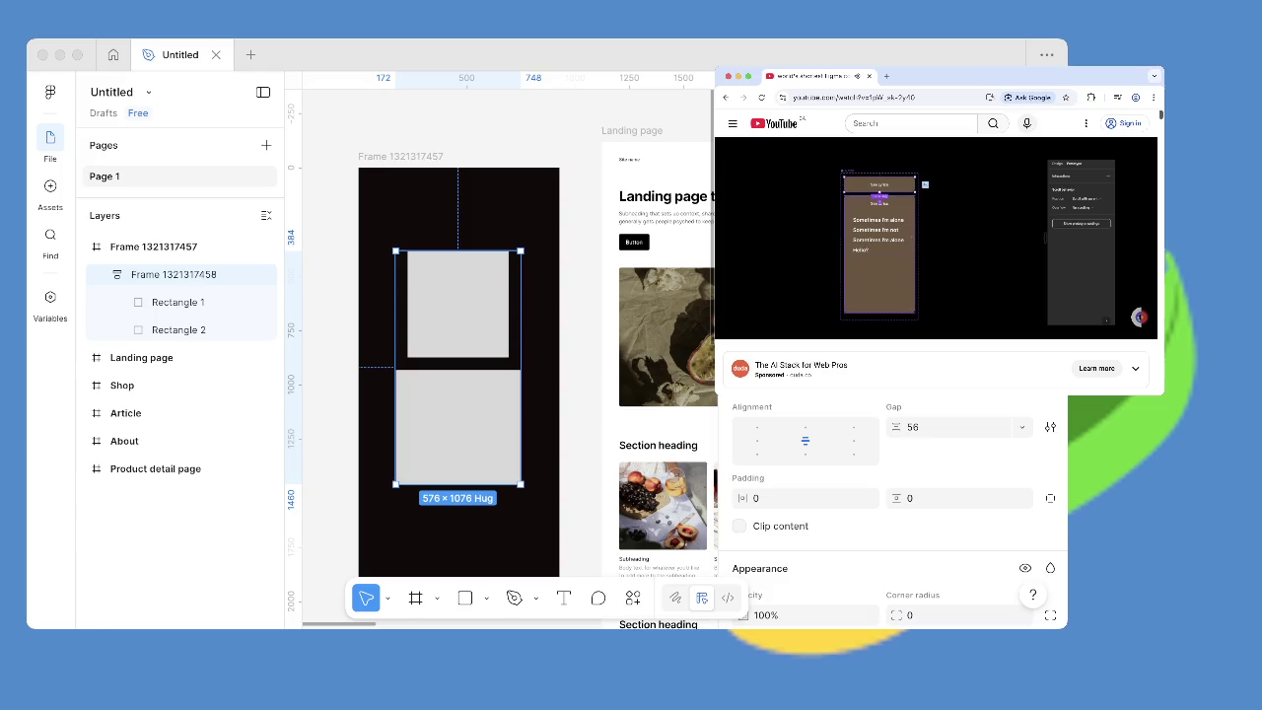
click(1130, 310)
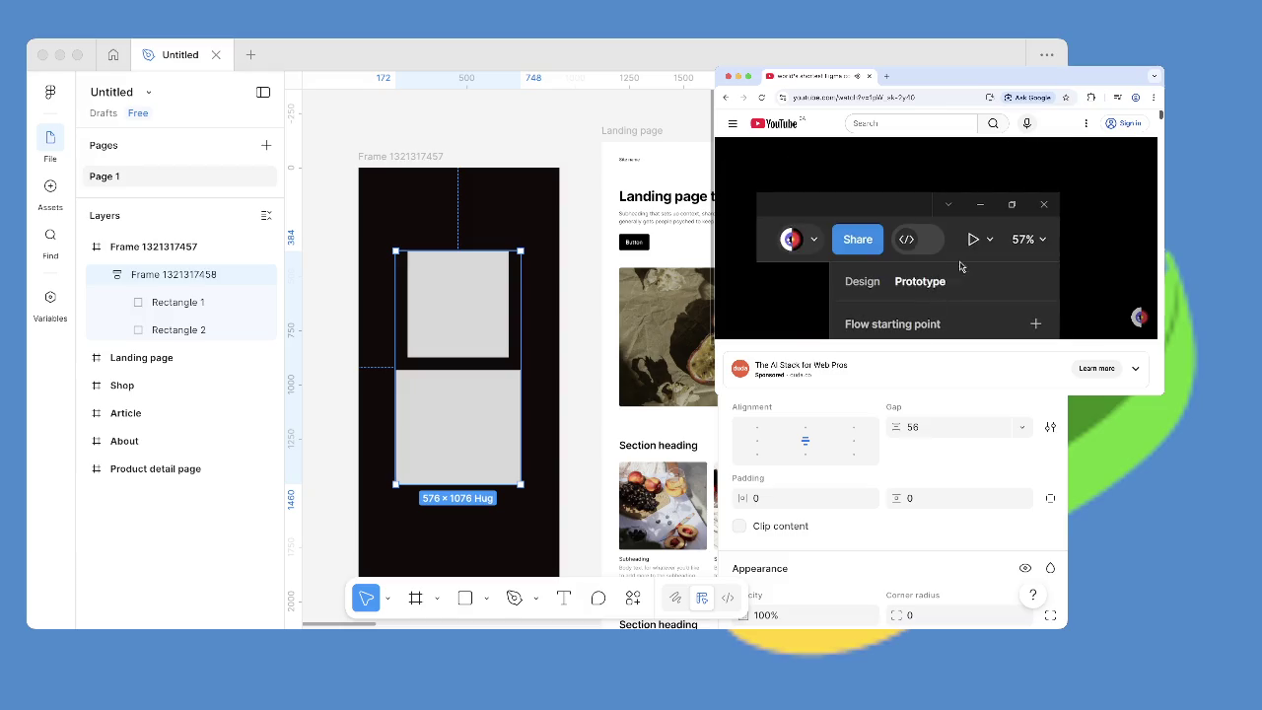
key(Right)
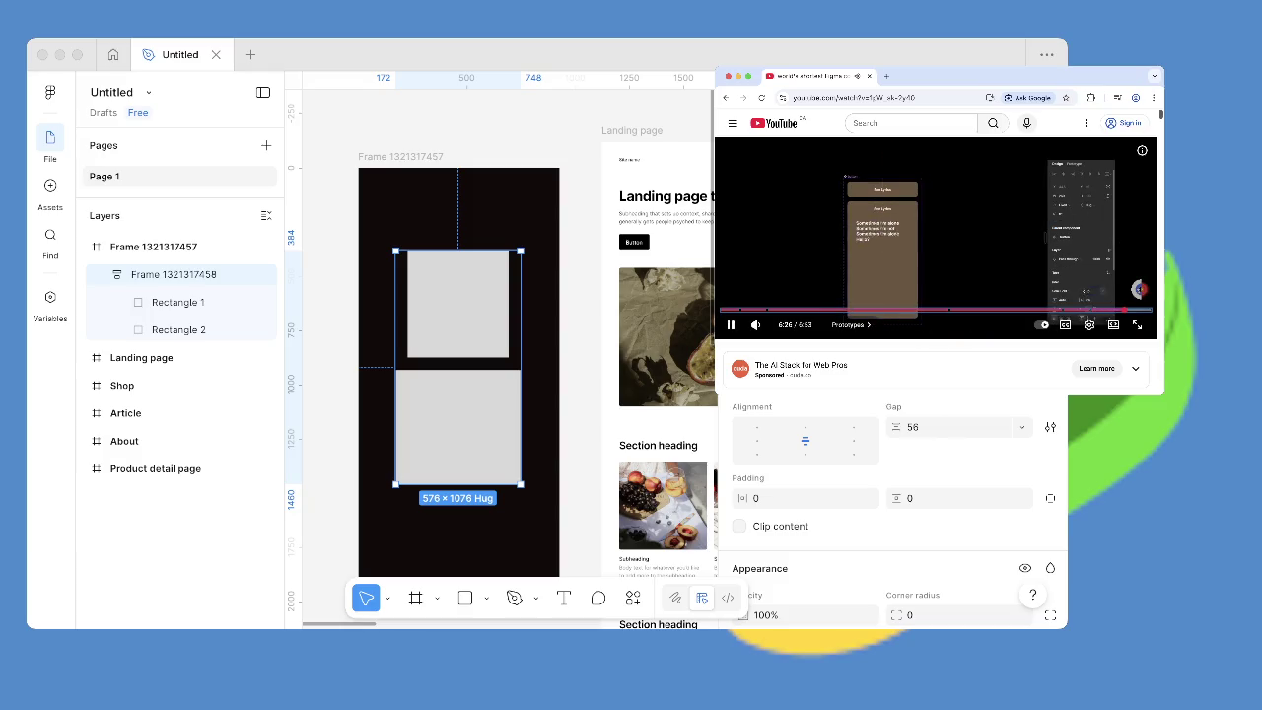
key(Left)
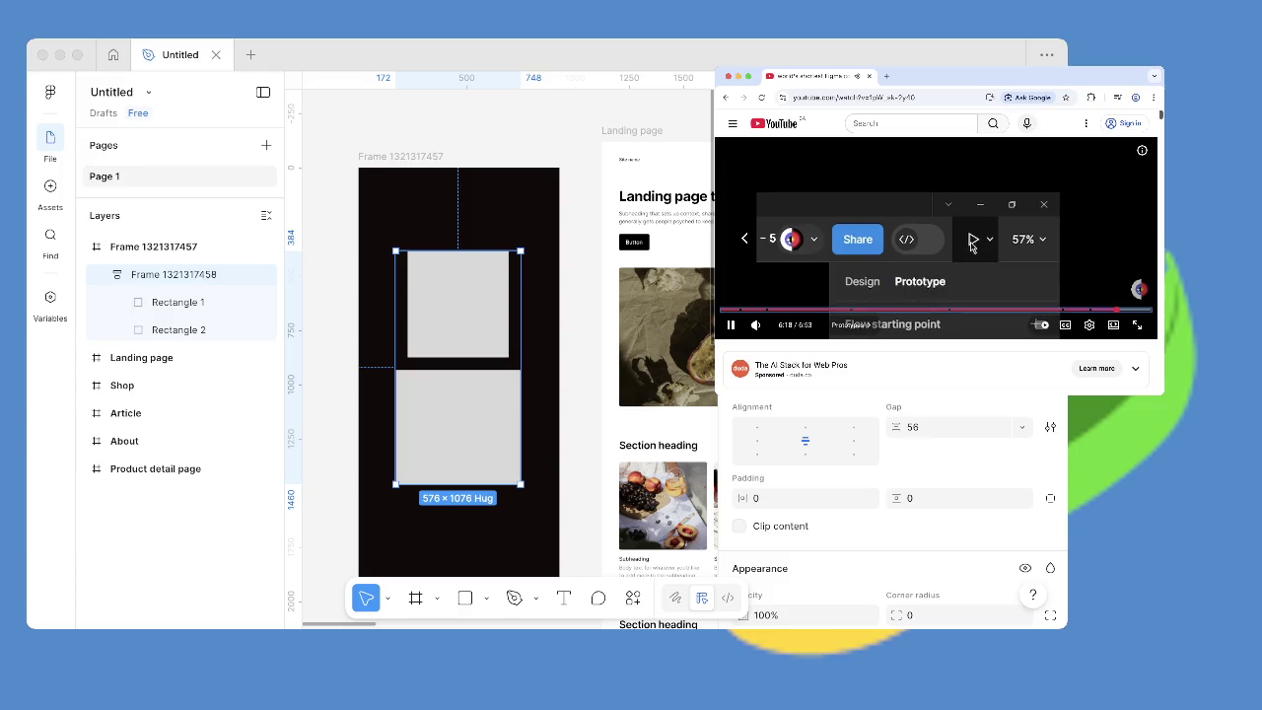
key(Left)
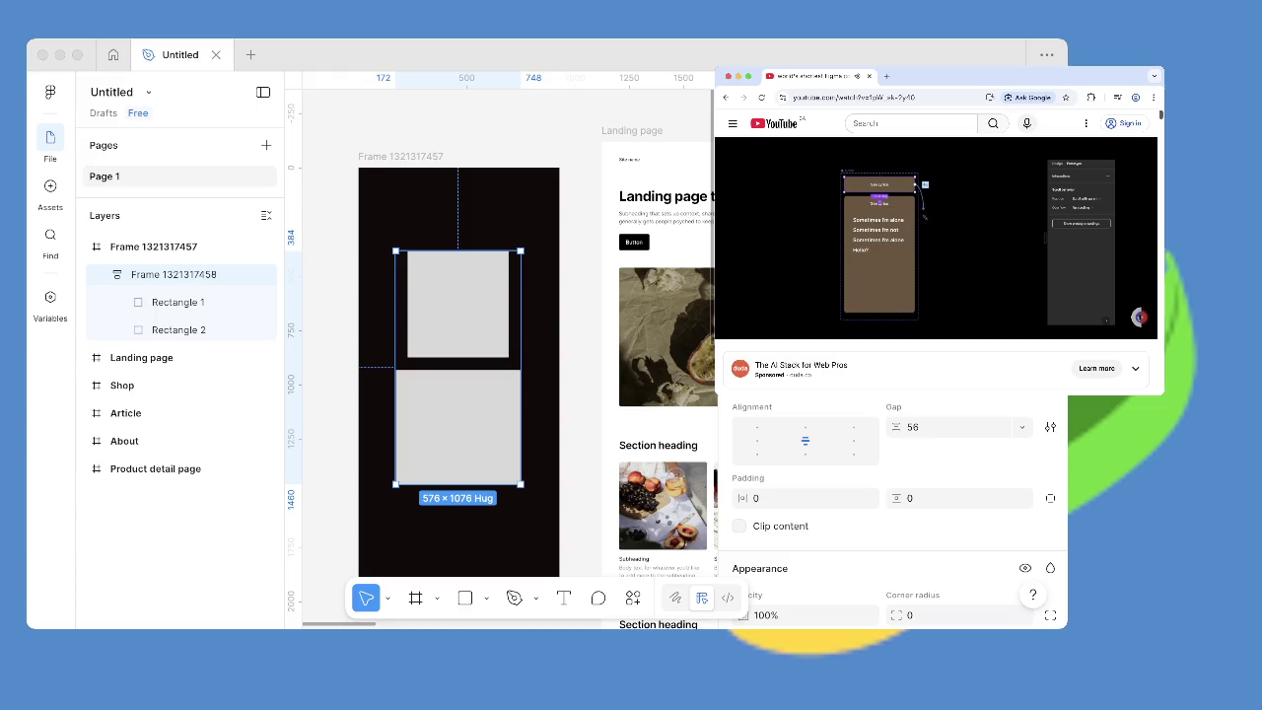
key(Left)
key(Left)
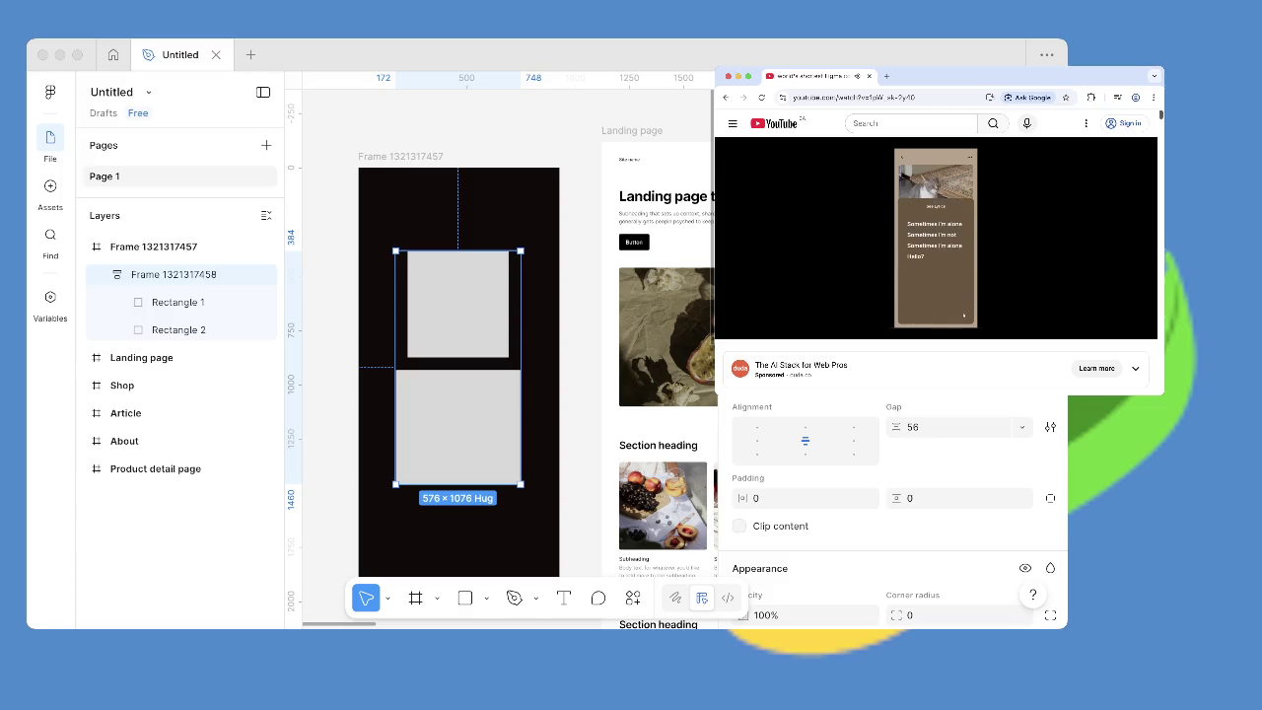
key(Left)
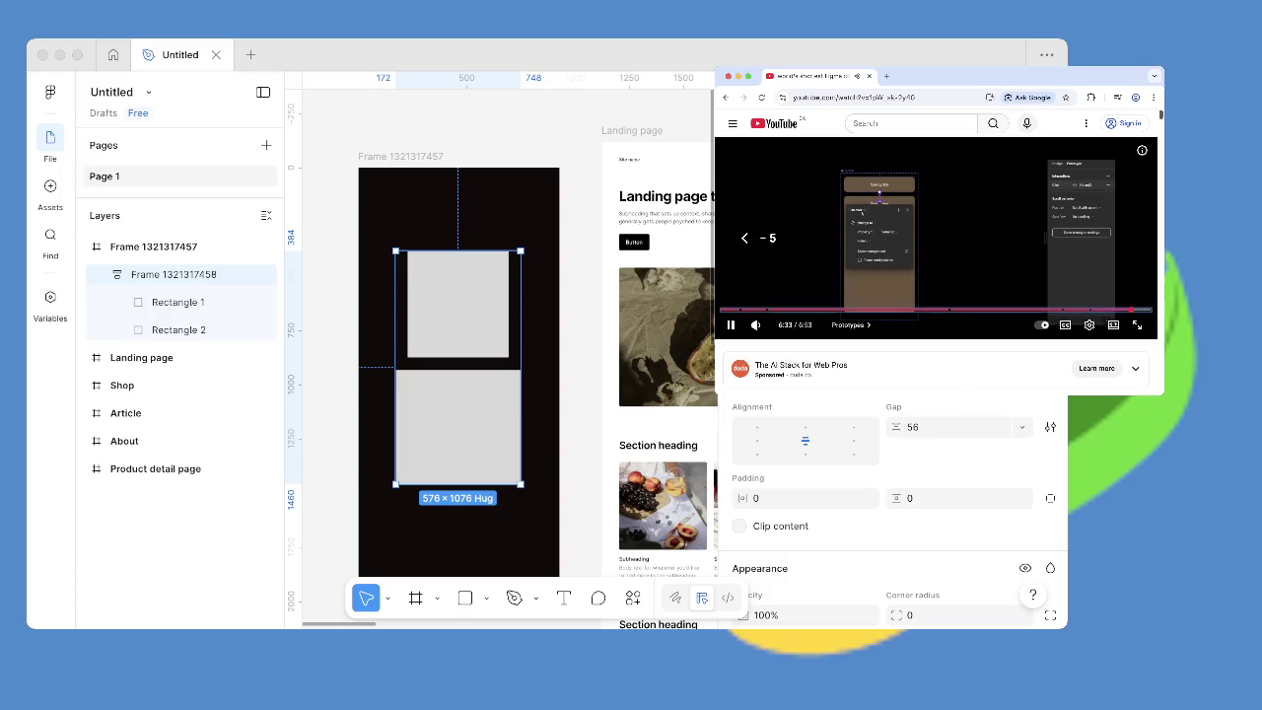
key(Left)
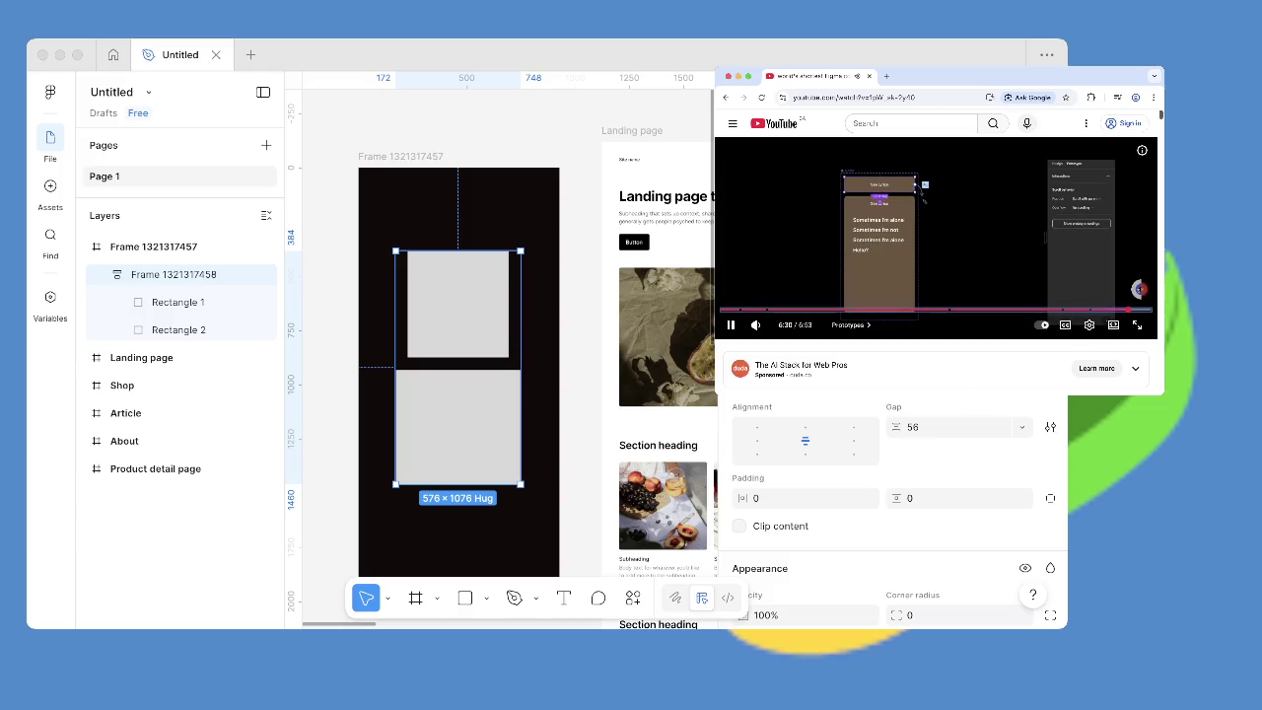
key(Left)
key(Left)
key(Left)
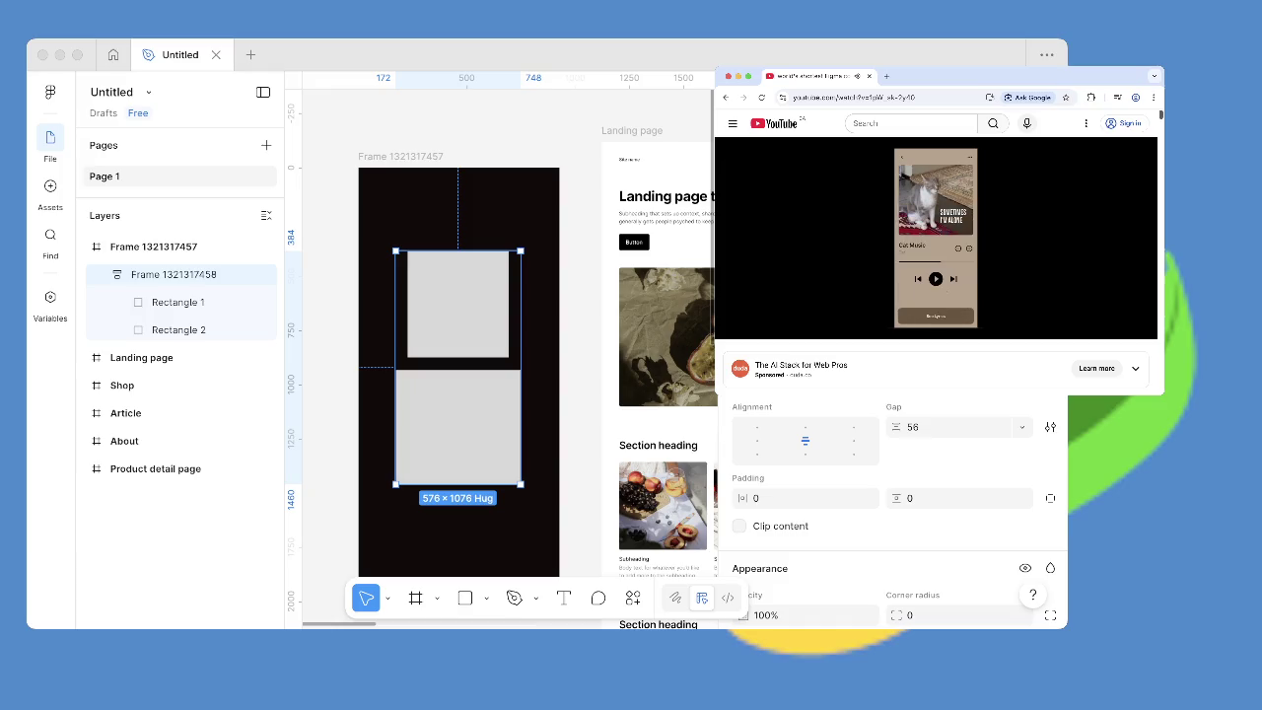
key(j)
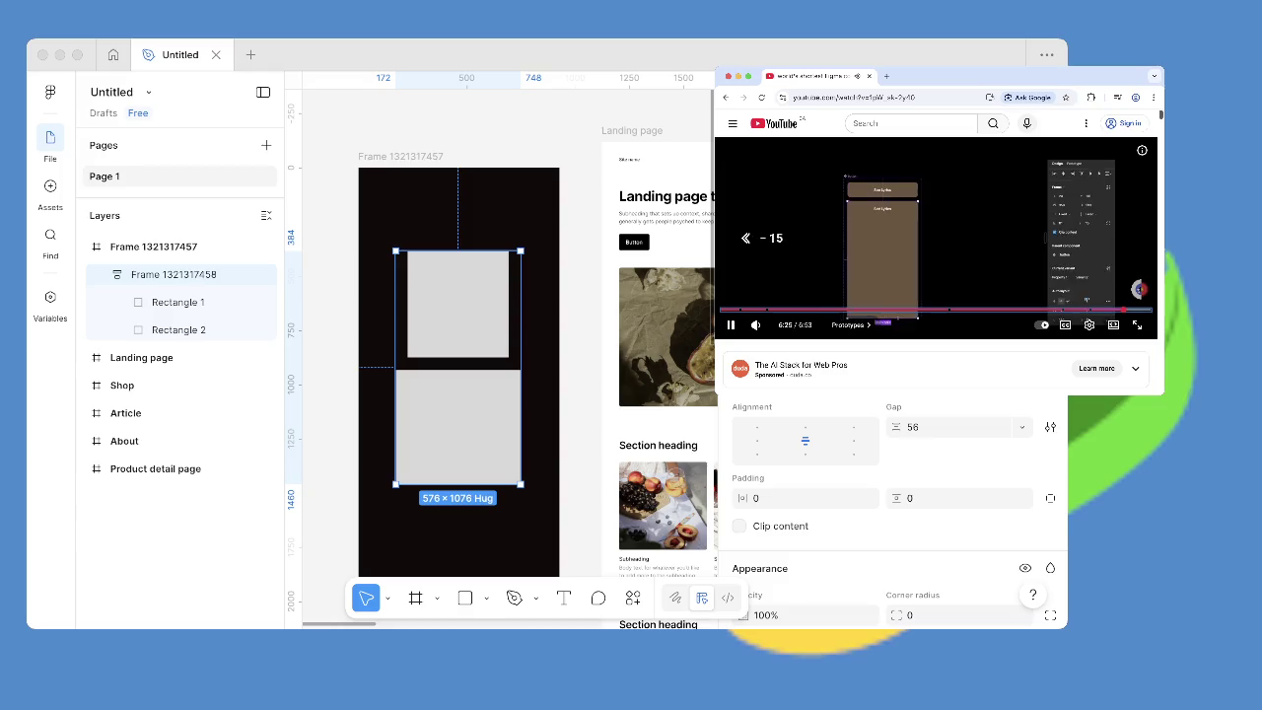
key(j)
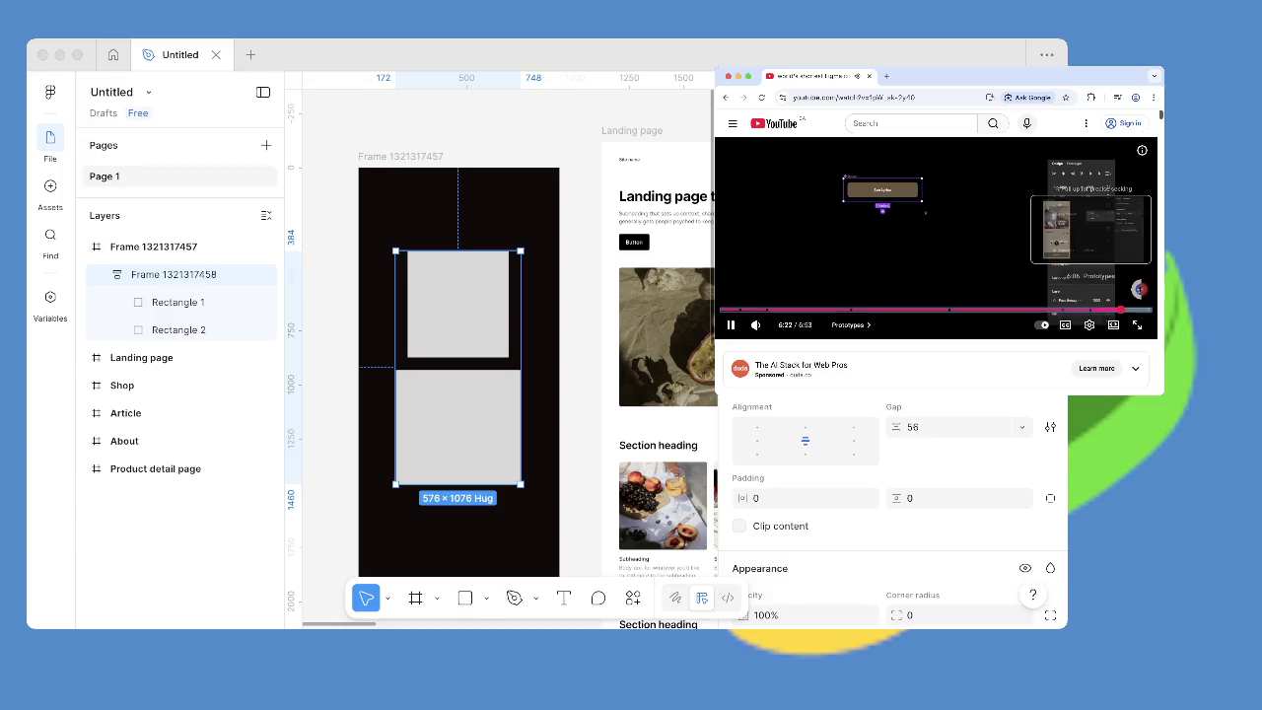
key(j)
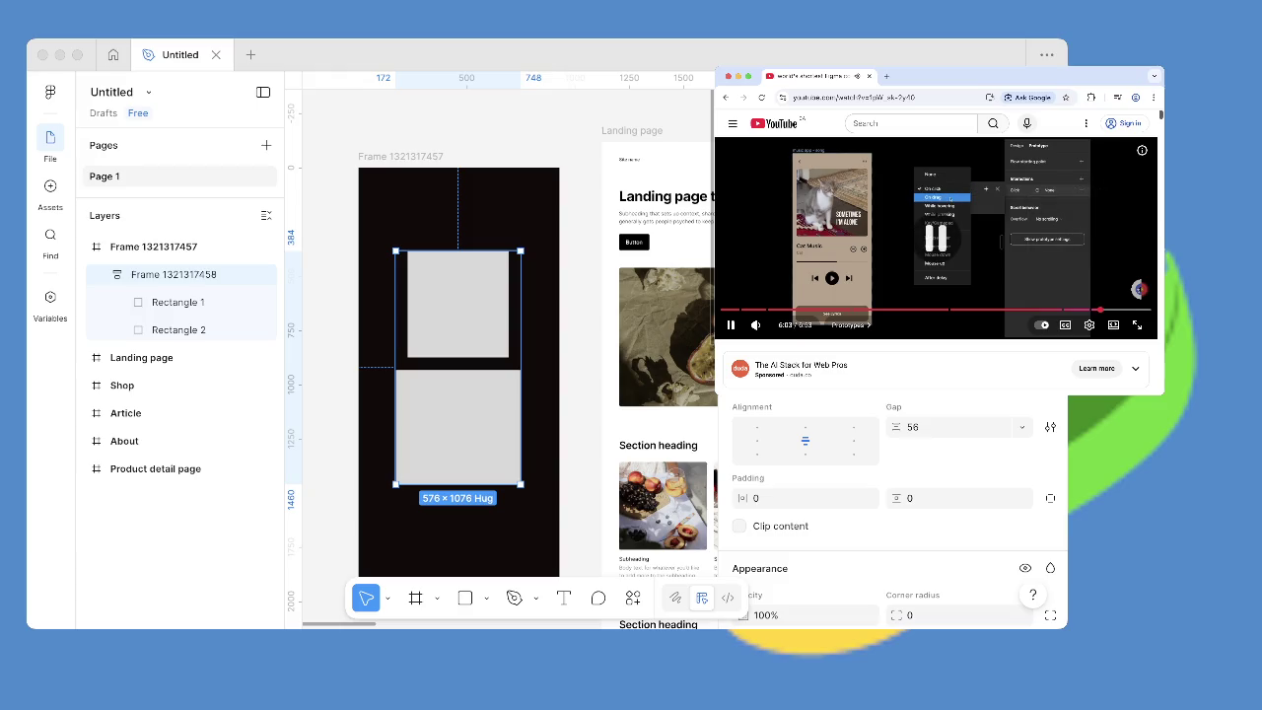
click(806, 441)
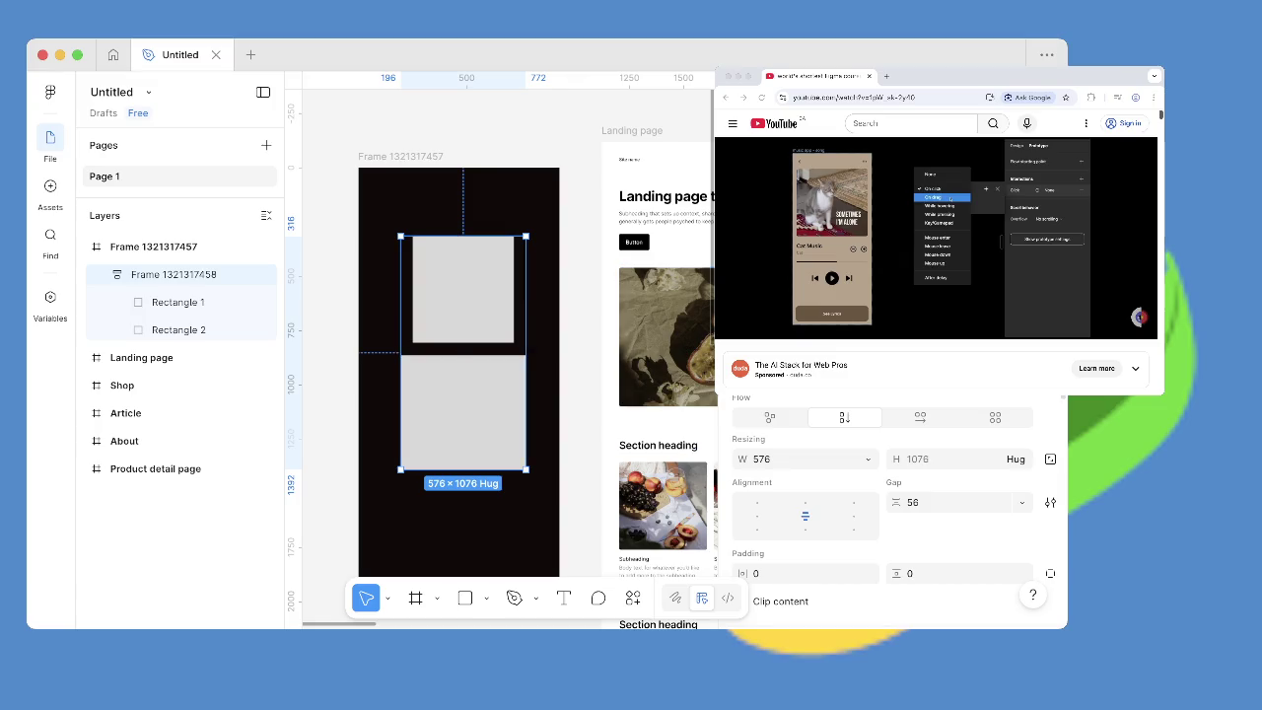
key(shift+alt+a)
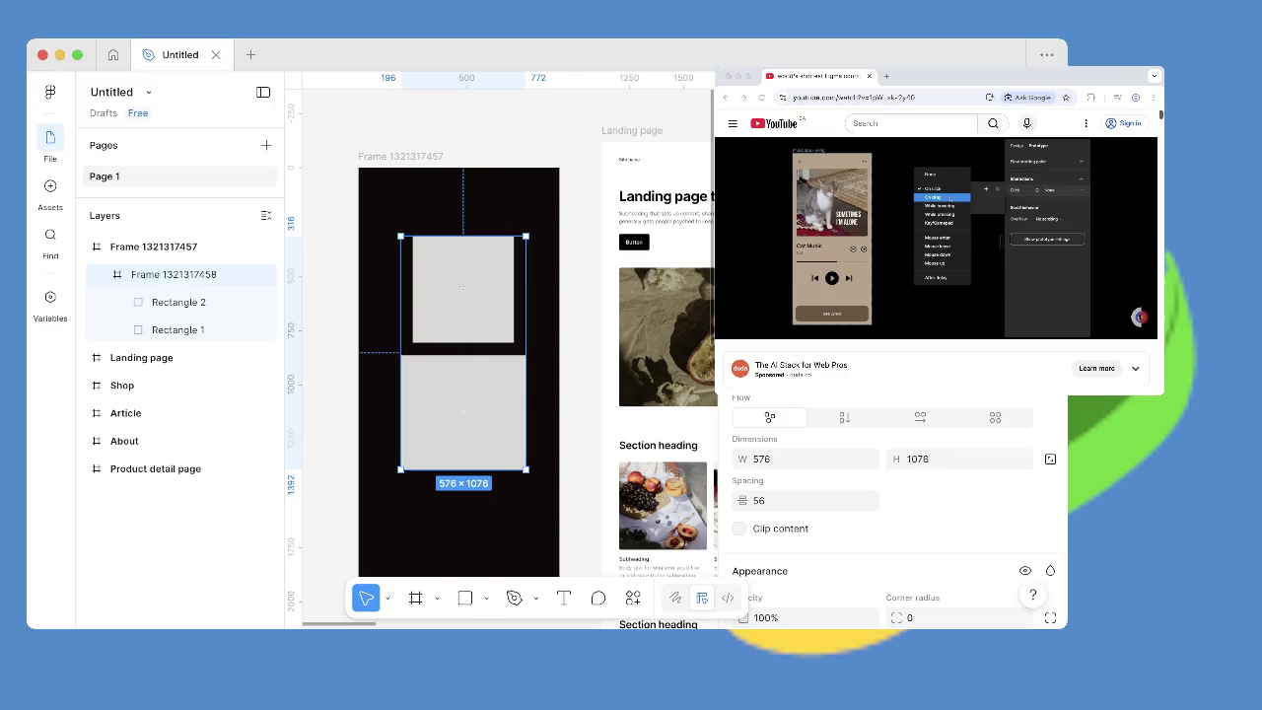
drag(464, 412, 492, 450)
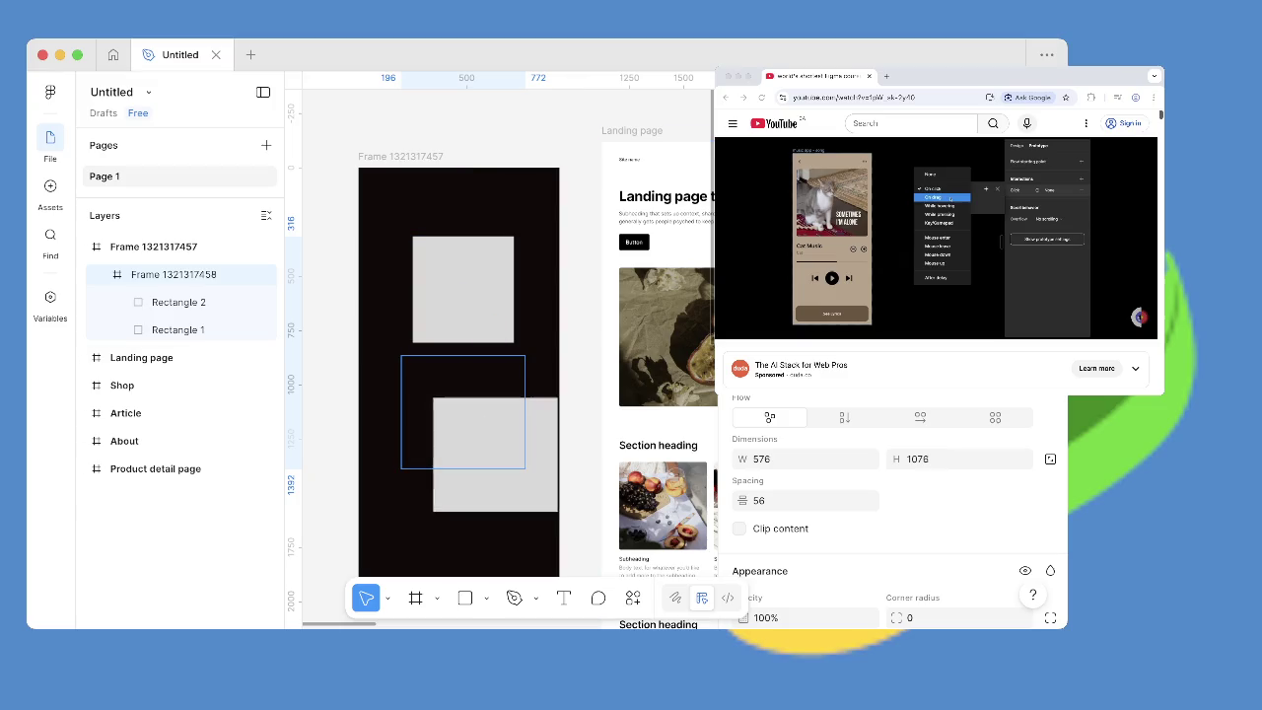
key(Escape)
click(173, 274)
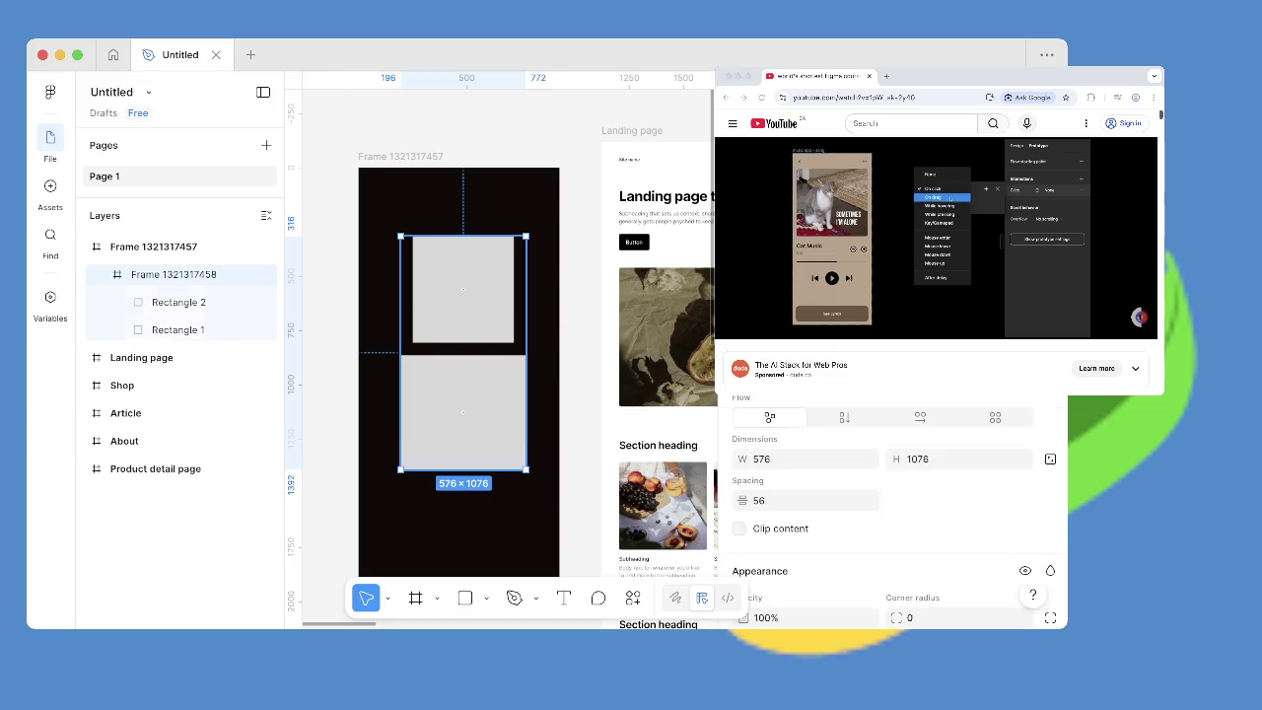
mouse_move(526, 236)
mouse_down()
mouse_move(442, 333)
mouse_move(532, 212)
mouse_up()
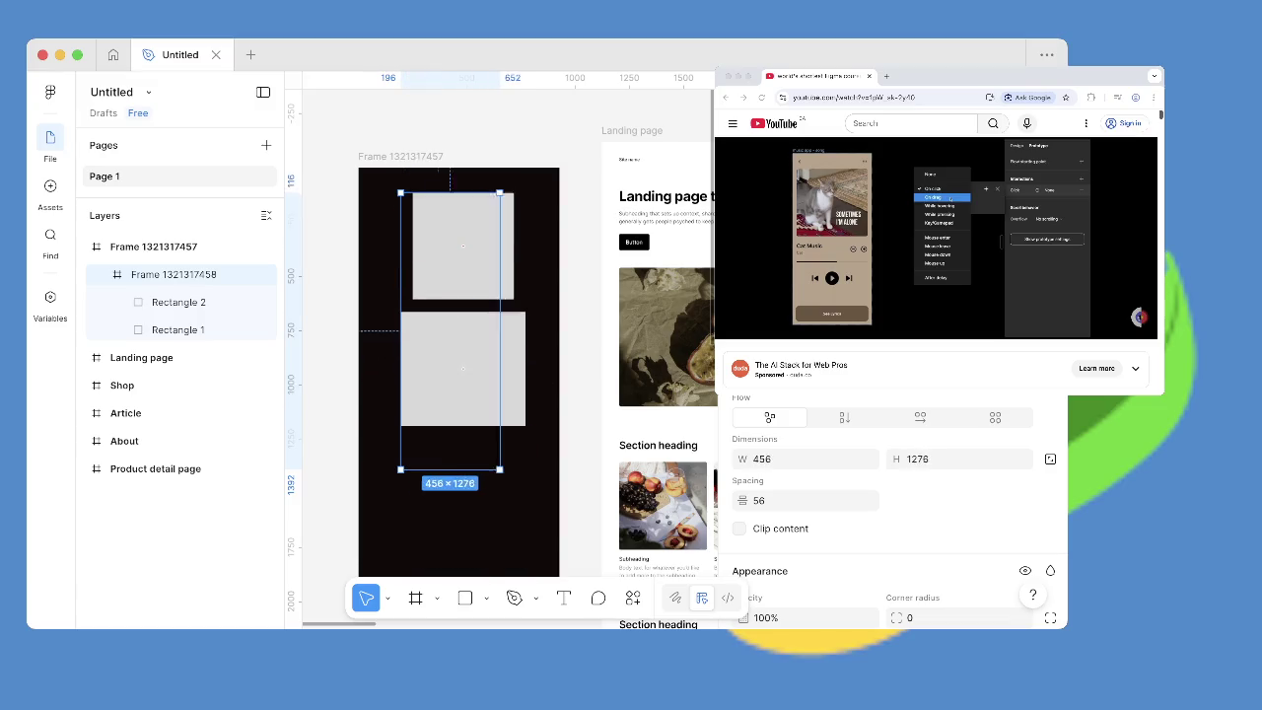
key(Delete)
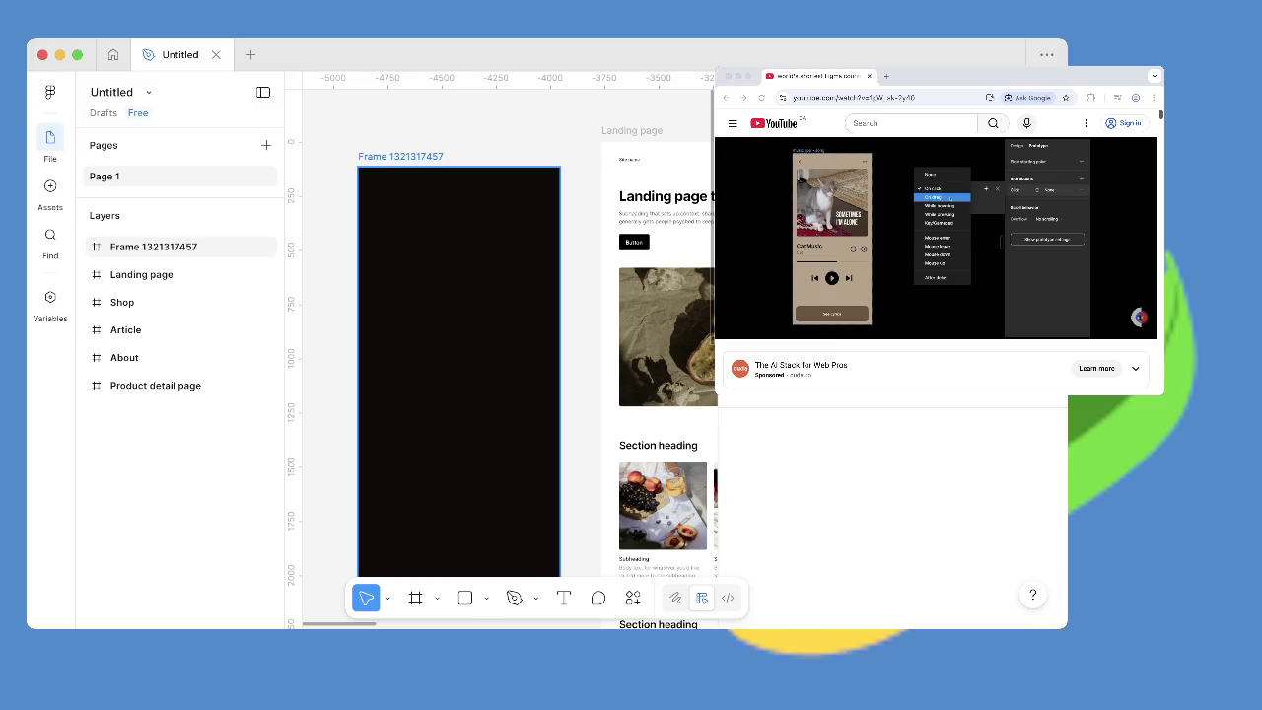
key(r)
drag(425, 253, 496, 364)
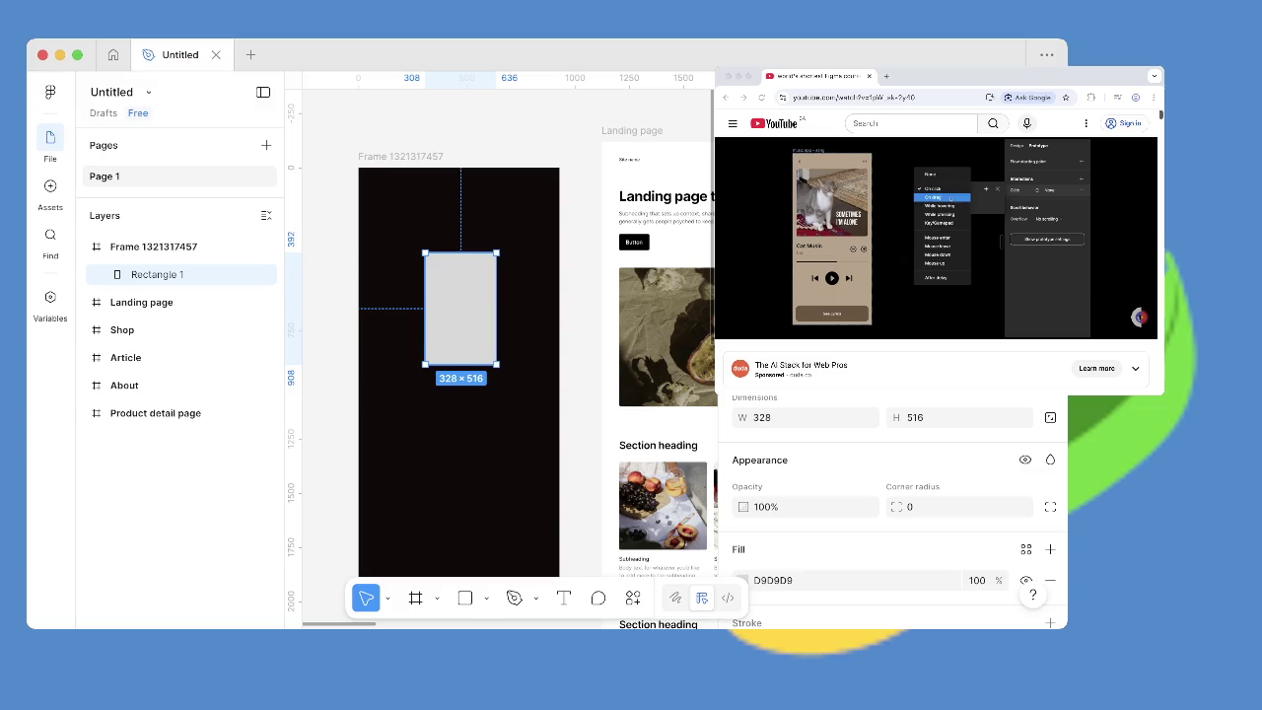
Reshape Rectangle 1 into a wide landscape bar near the frame's bottom.
drag(496, 253, 536, 293)
mouse_move(481, 329)
mouse_down()
mouse_move(424, 434)
mouse_move(437, 511)
mouse_up()
mouse_move(487, 471)
mouse_down()
mouse_move(533, 491)
mouse_move(542, 475)
mouse_up()
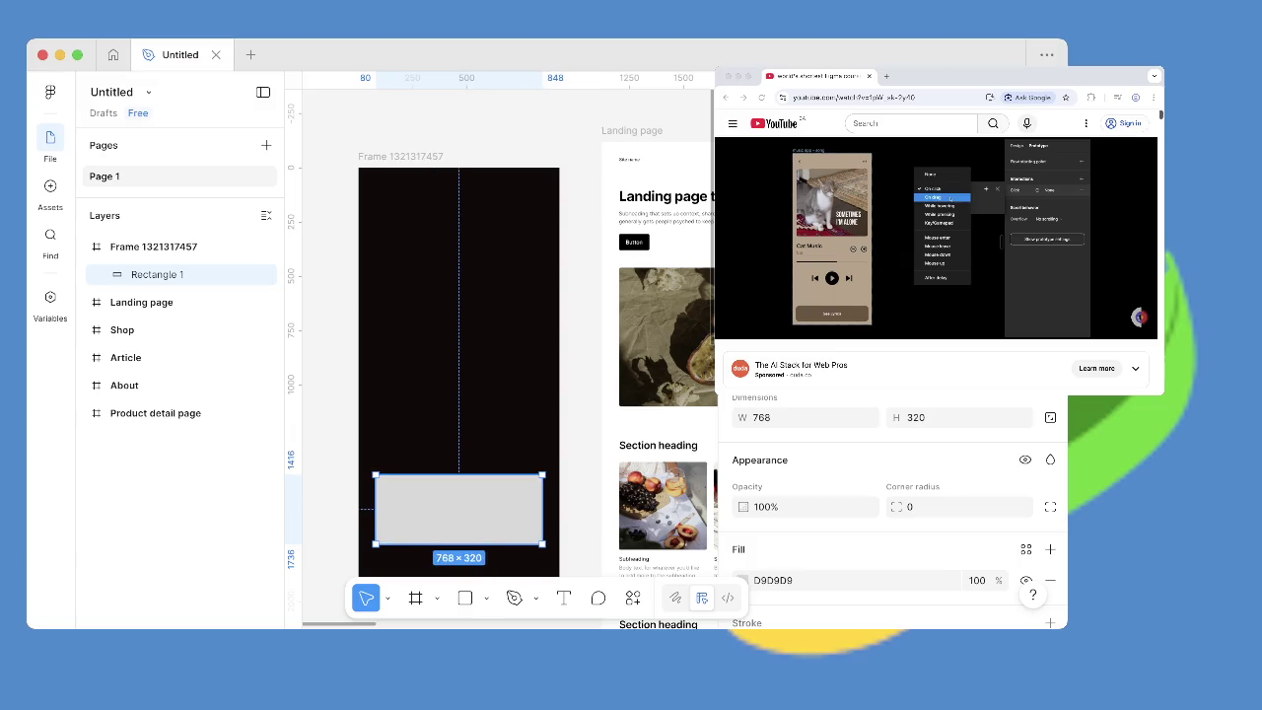
Add an On click interaction to Rectangle 1 with the Navigate to action.
key(shift+e)
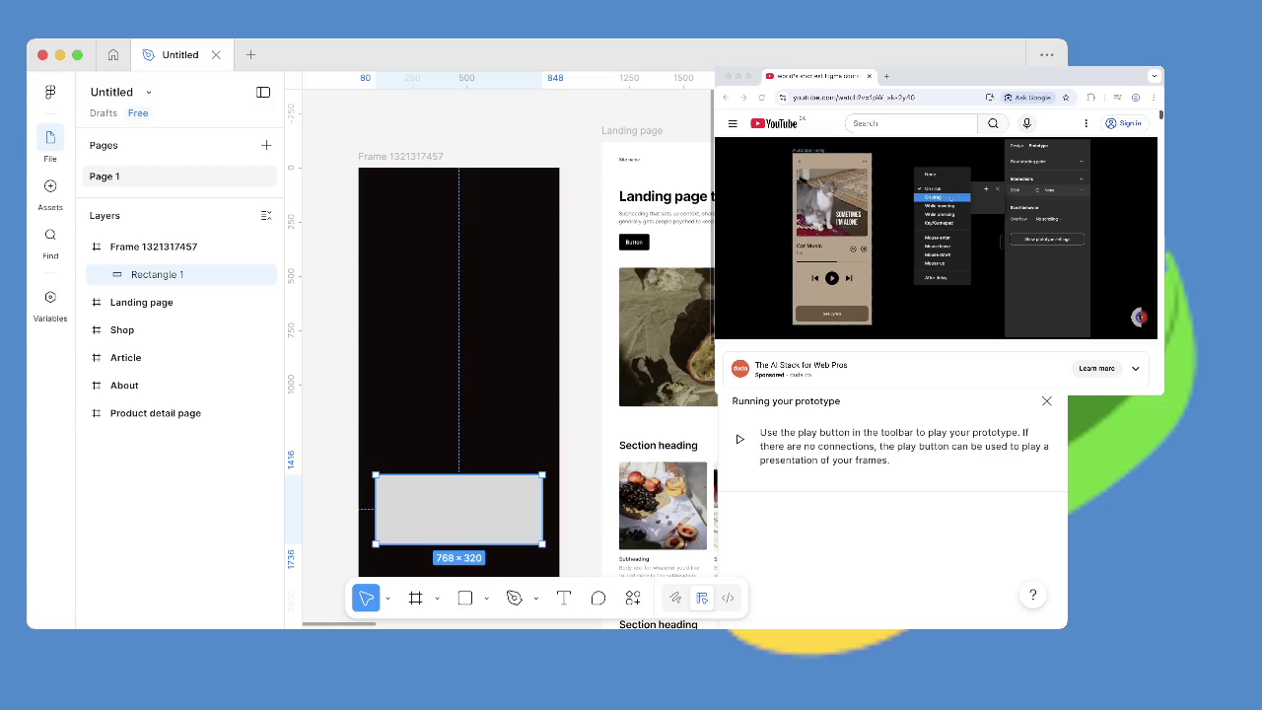
click(1047, 193)
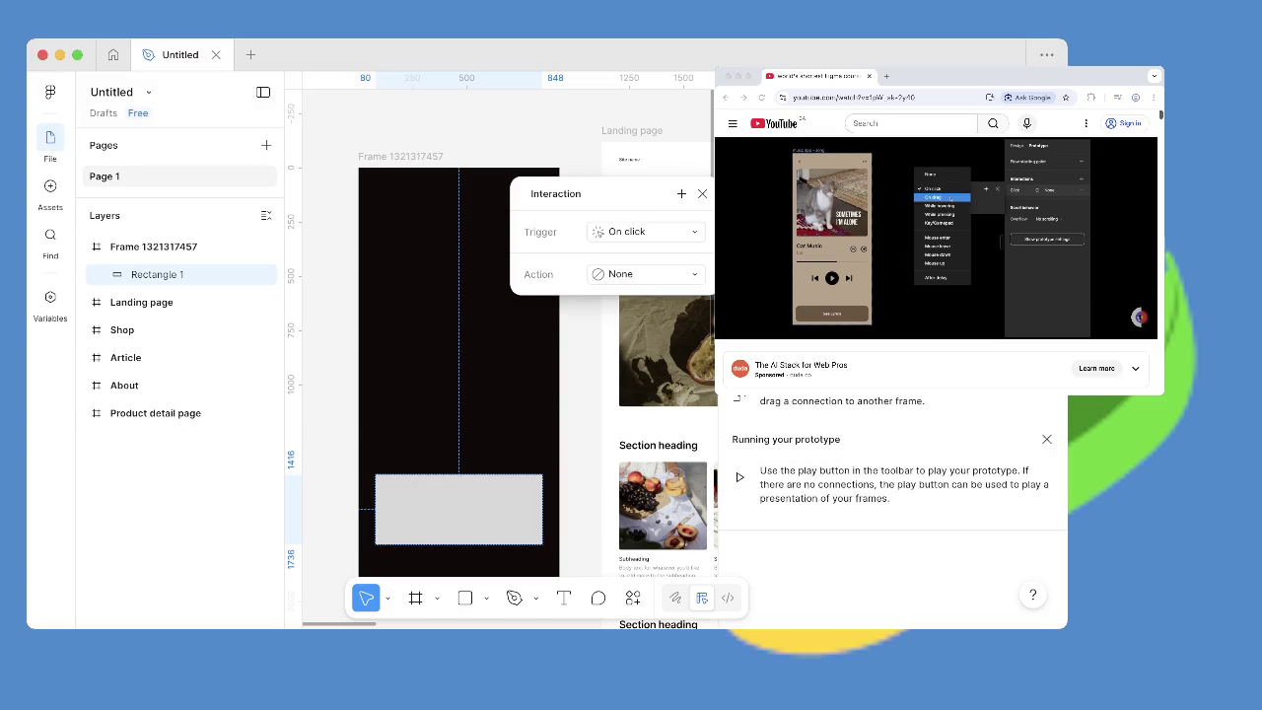
click(646, 232)
click(640, 230)
click(646, 274)
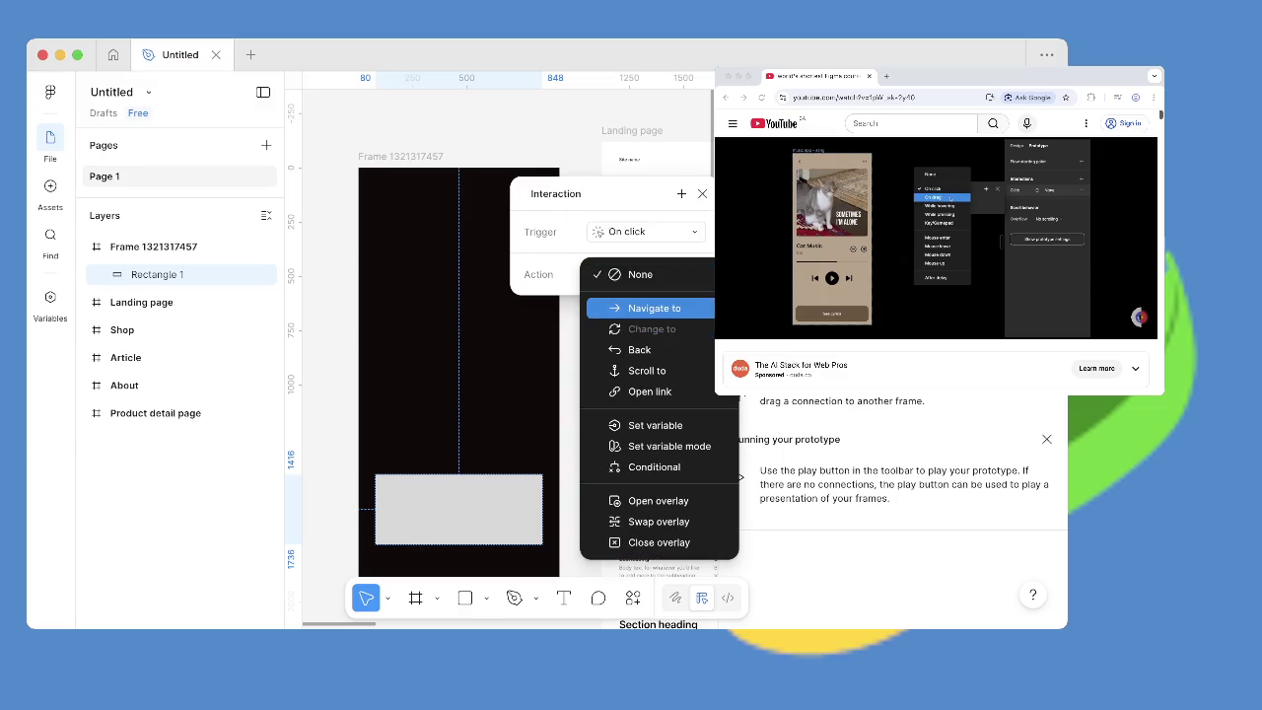
key(Down)
key(Down)
key(Down)
key(Up)
key(Up)
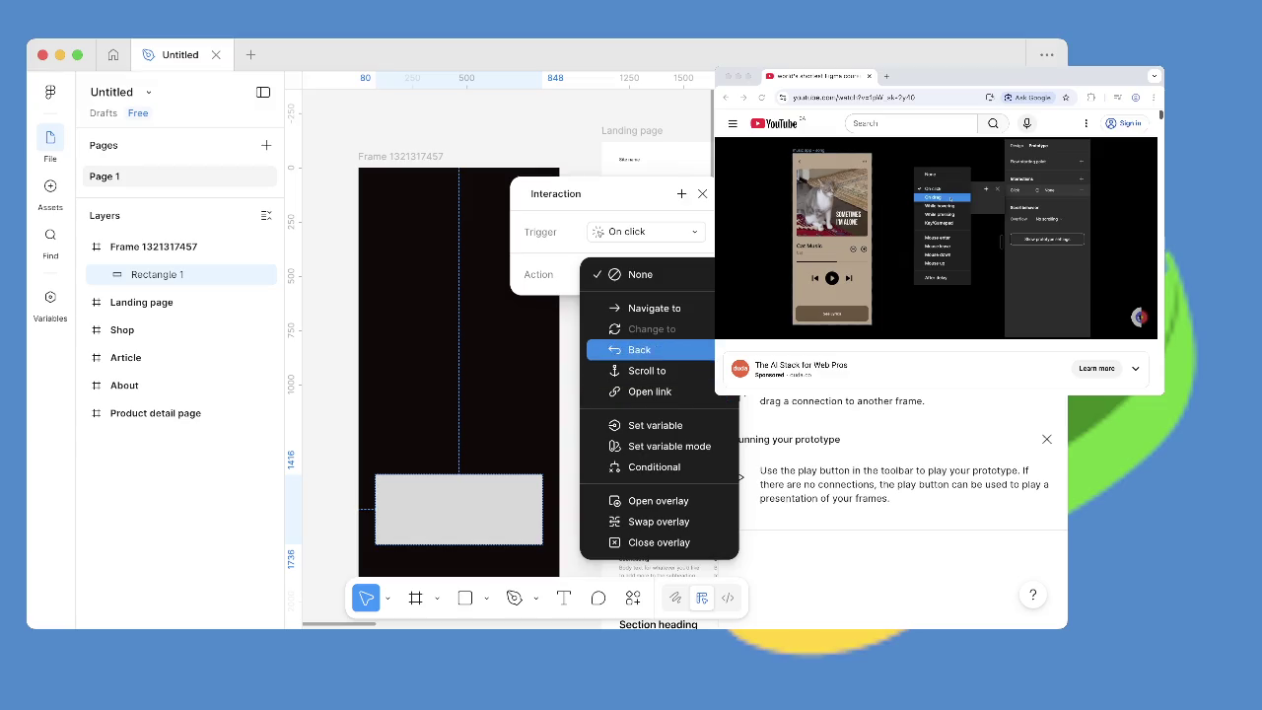
key(Up)
key(Up)
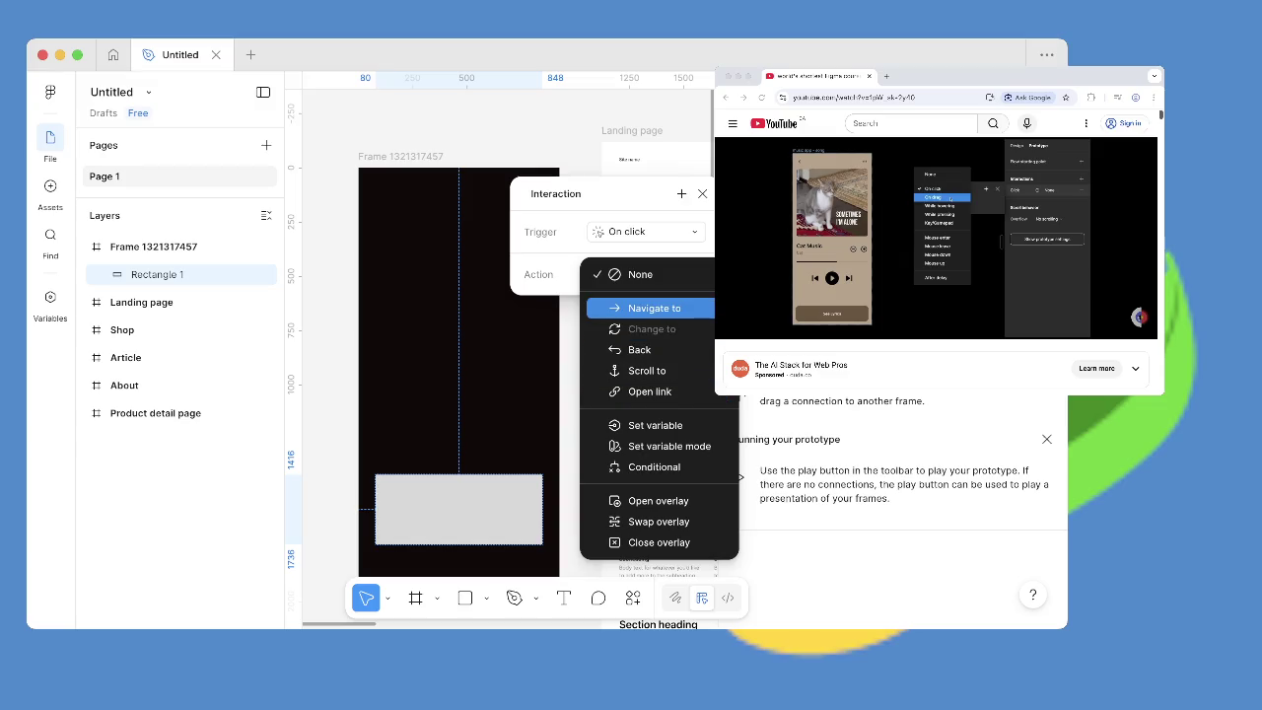
key(Return)
Set the destination to Landing page with Reset scroll position, then present the prototype.
key(Tab)
key(Return)
key(Down)
key(Down)
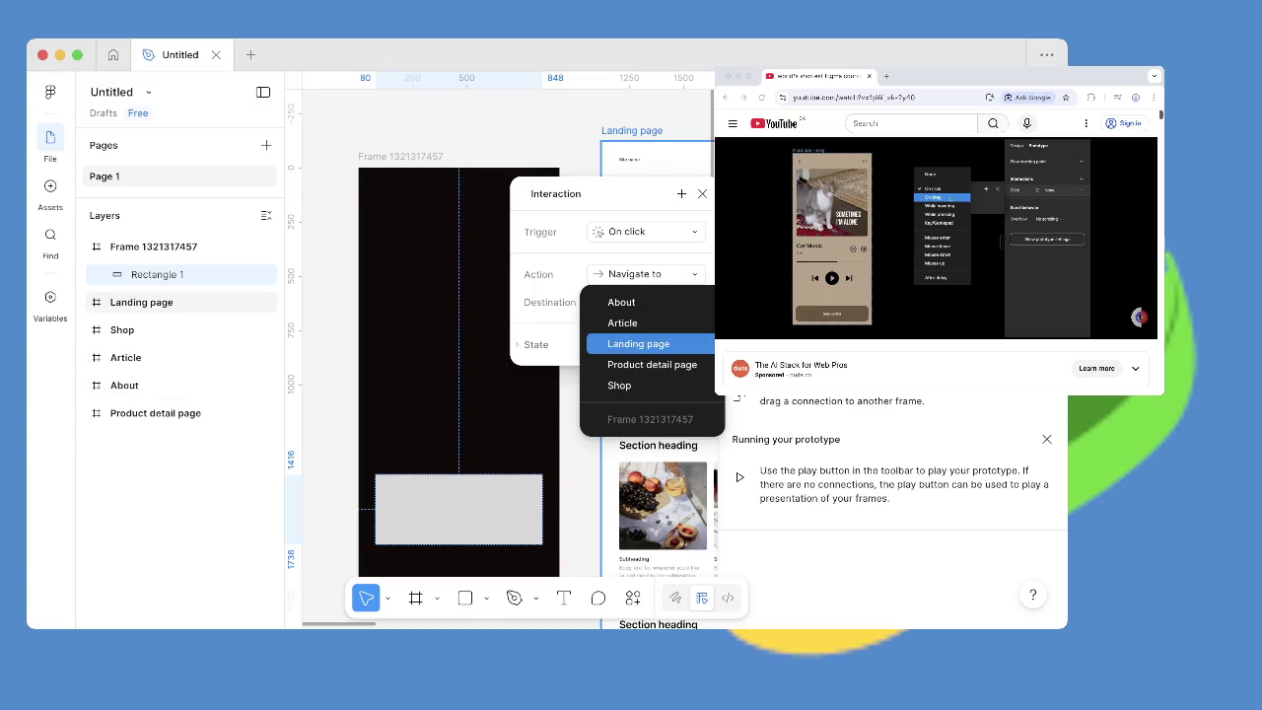
key(Return)
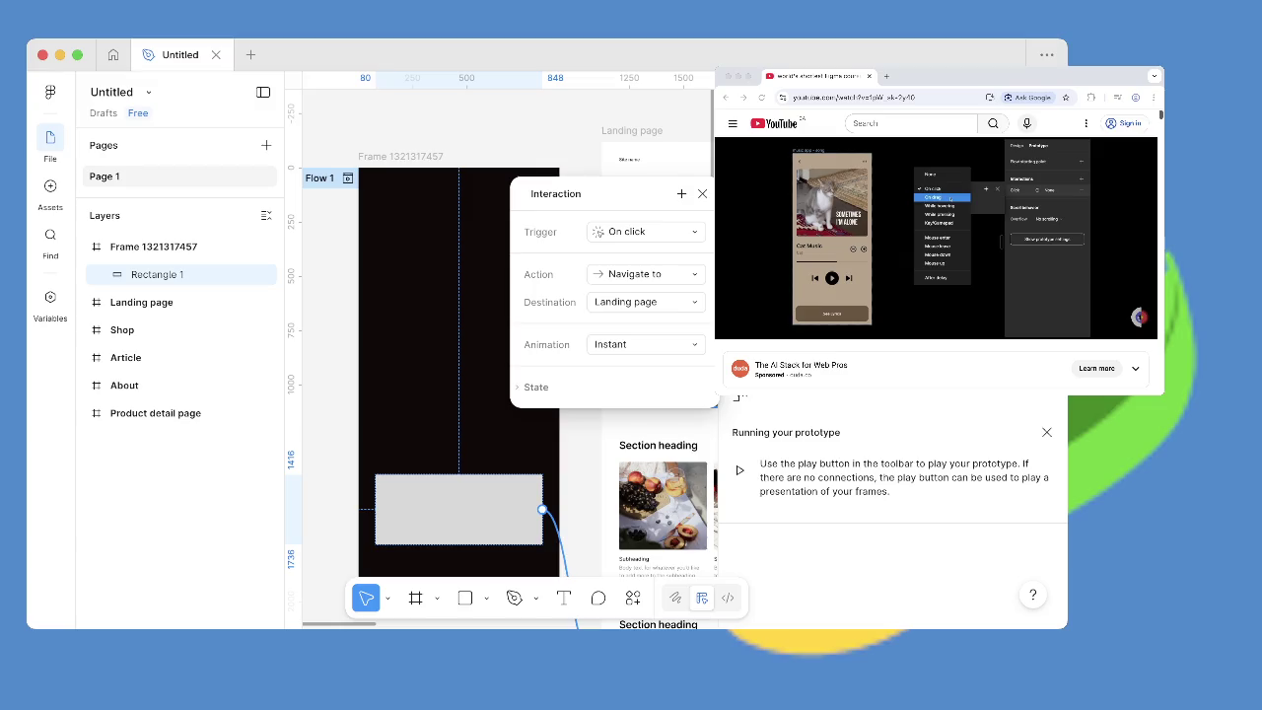
key(Tab)
key(Return)
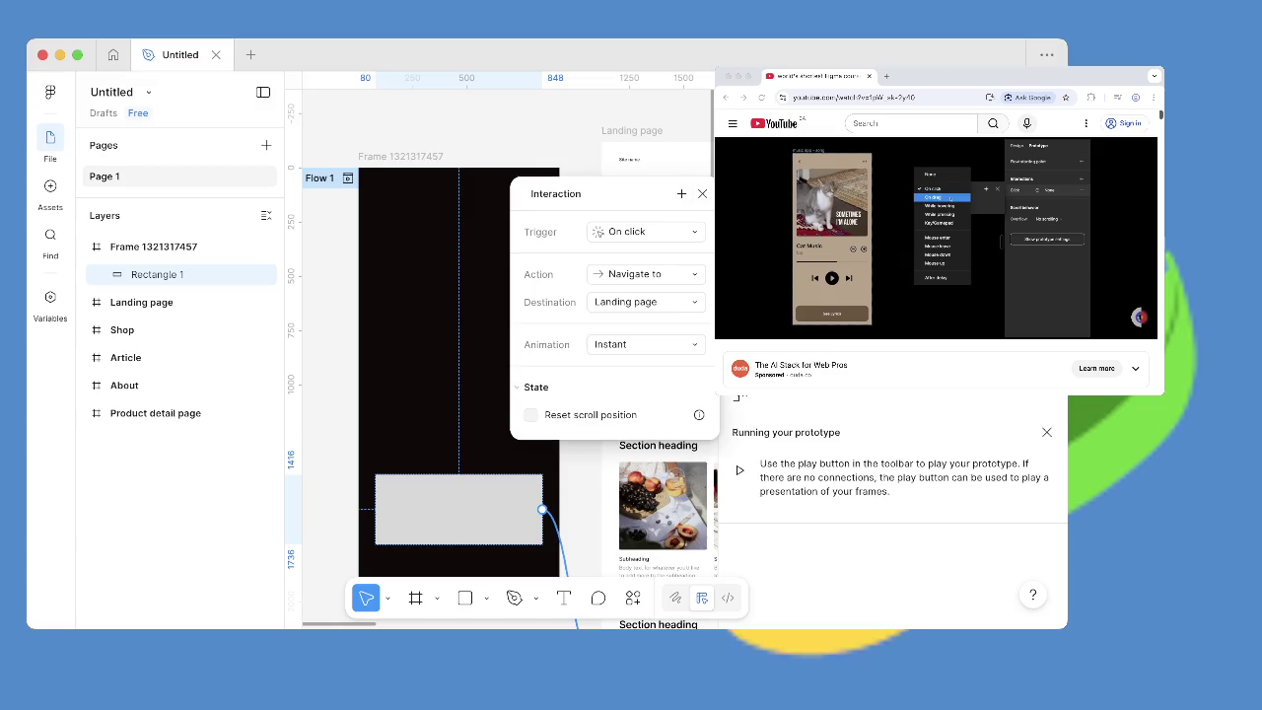
key(Tab)
key(space)
key(Escape)
key(super+alt+Return)
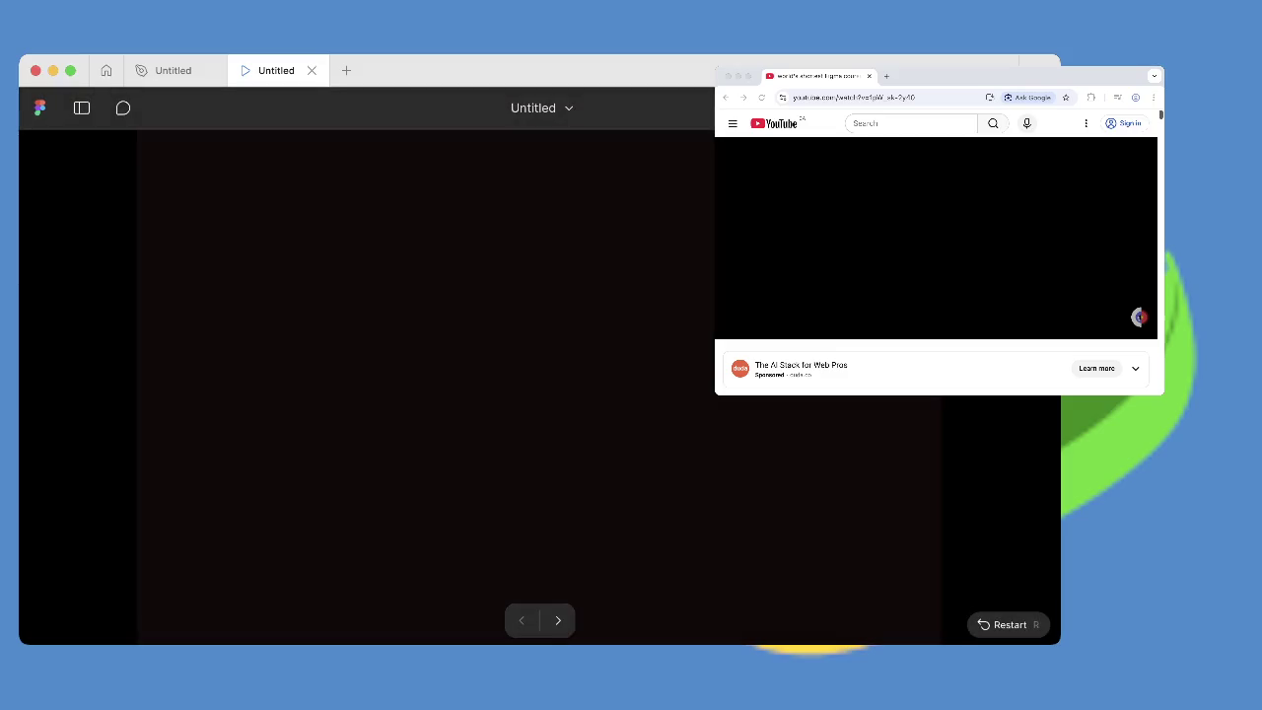
Step the prototype to Landing page and back, then return to the design file.
key(Right)
key(Left)
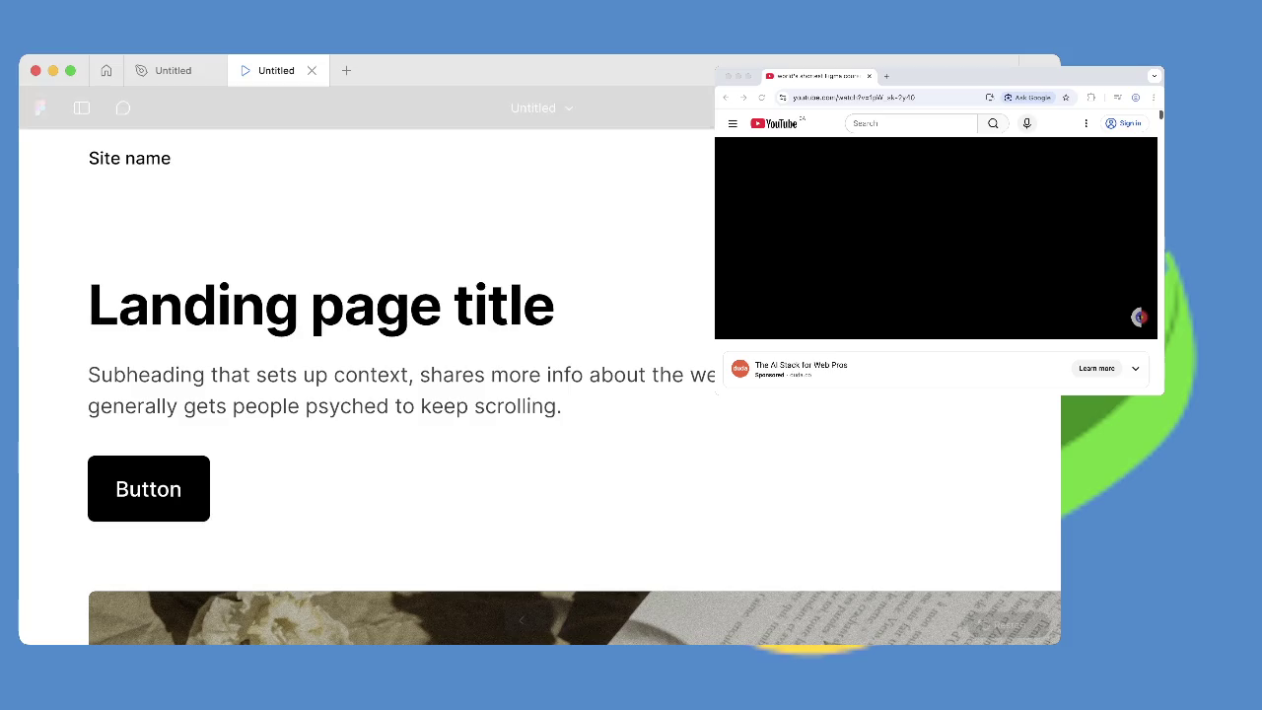
click(169, 70)
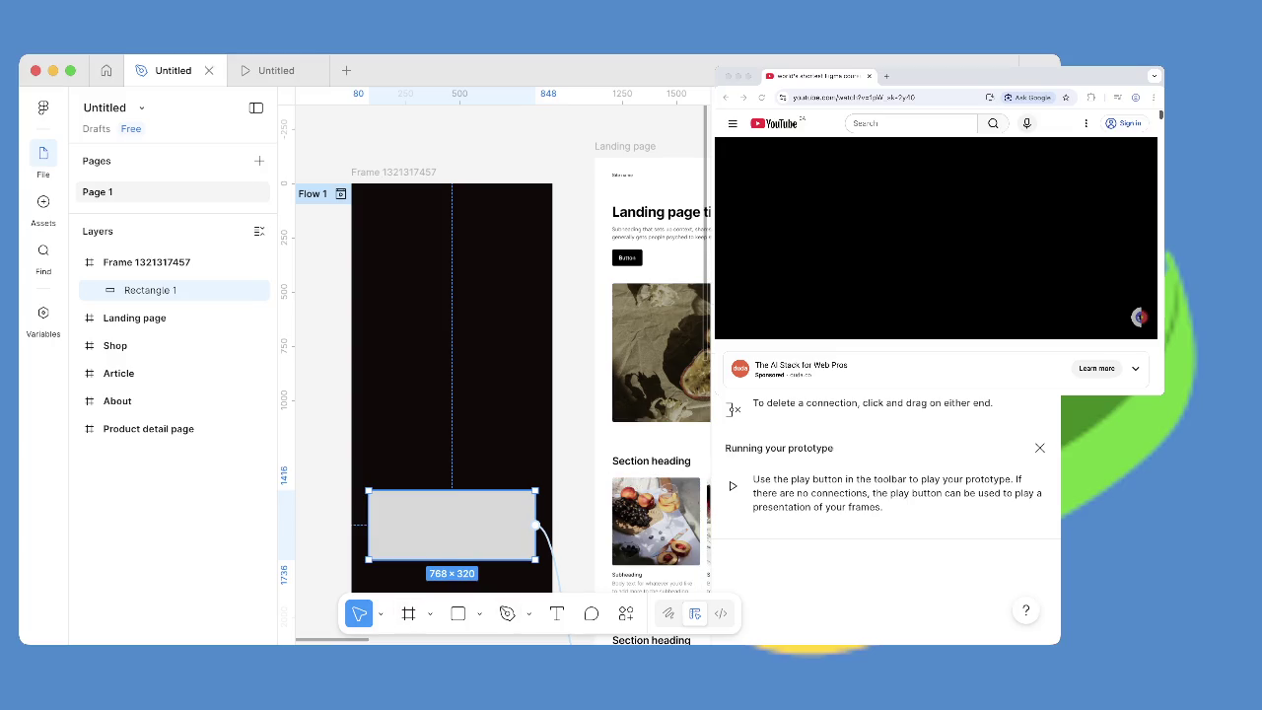
Deselect Rectangle 1 and scroll around the canvas.
key(Escape)
scroll(451, 525, down, 5)
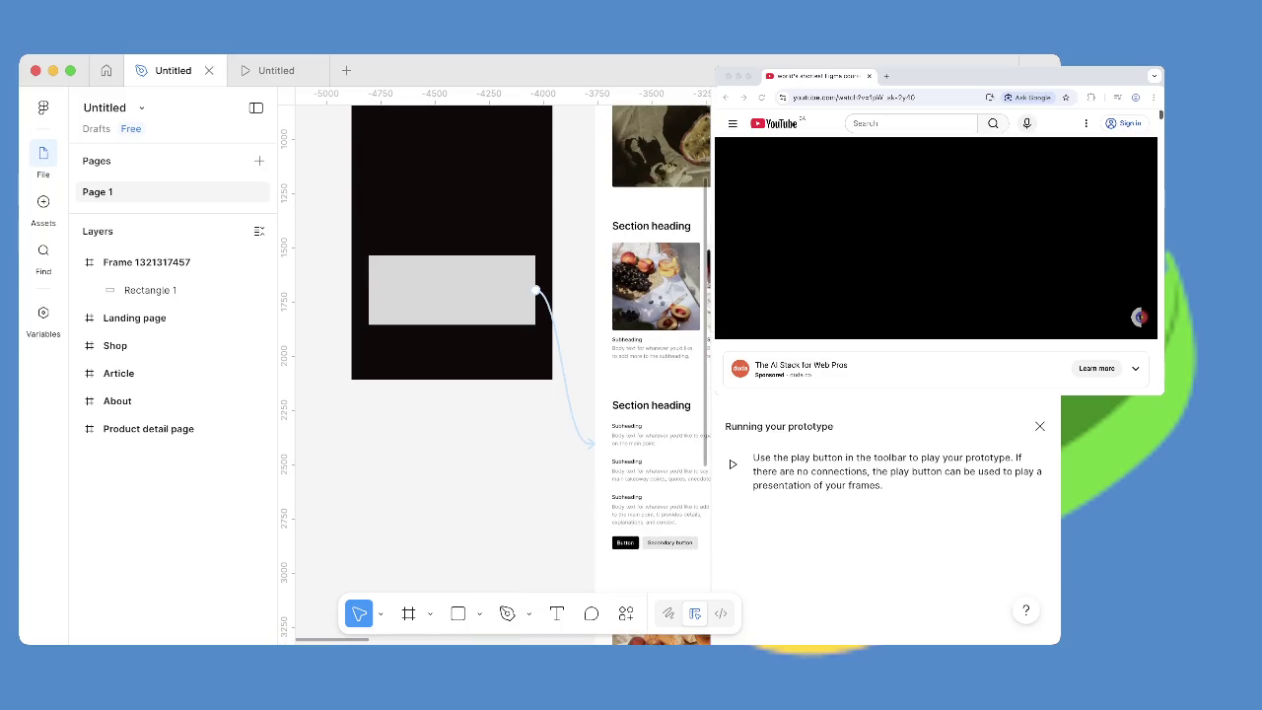
scroll(493, 365, down, 5)
scroll(493, 365, down, 5)
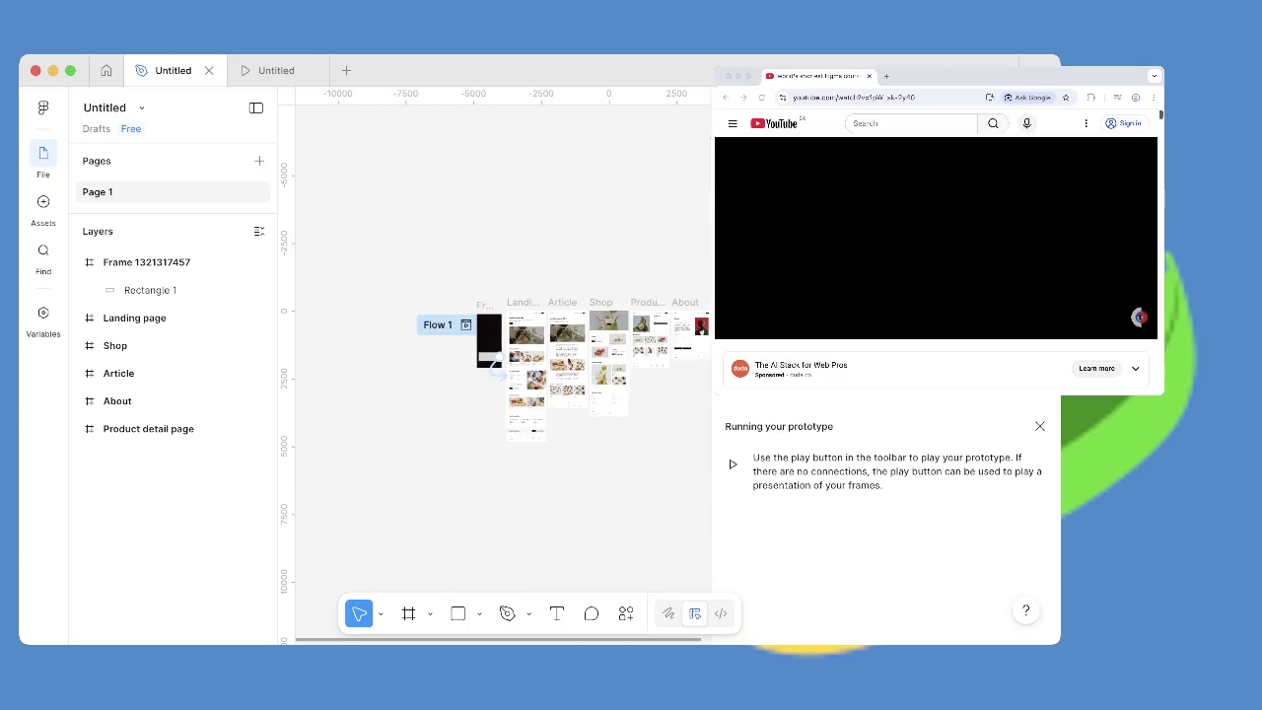
scroll(494, 366, up, 3)
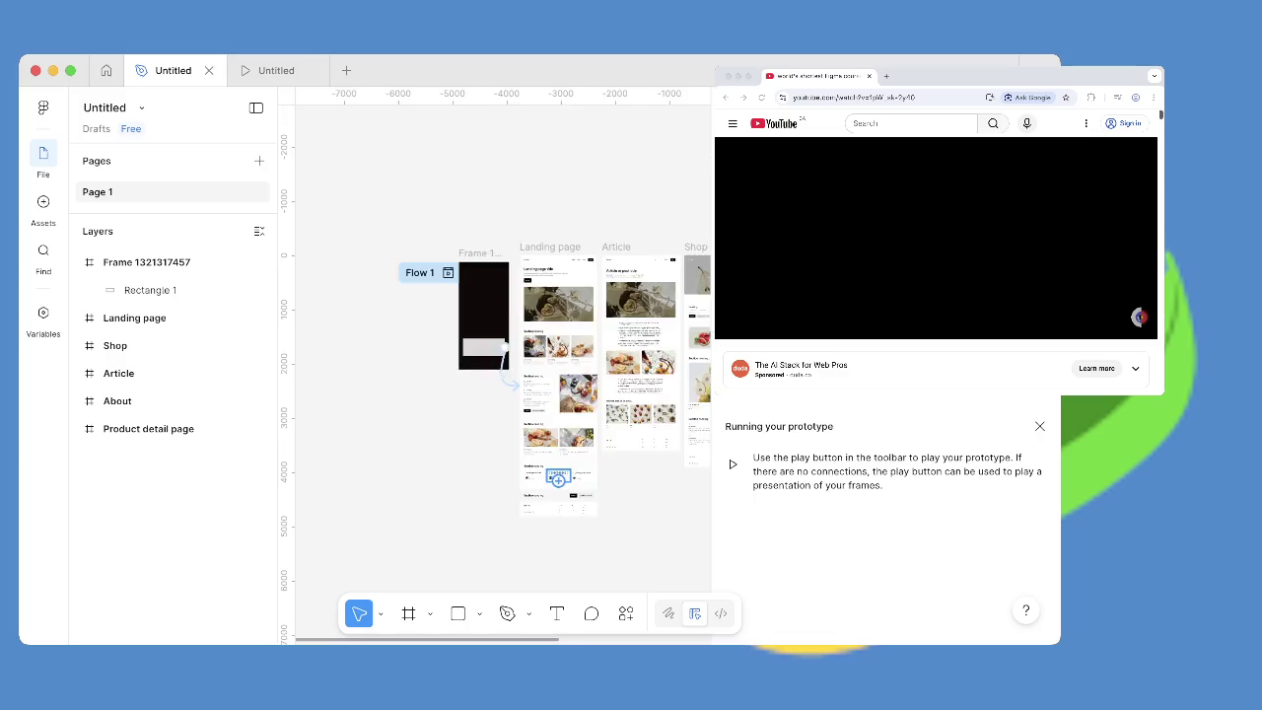
scroll(494, 366, up, 5)
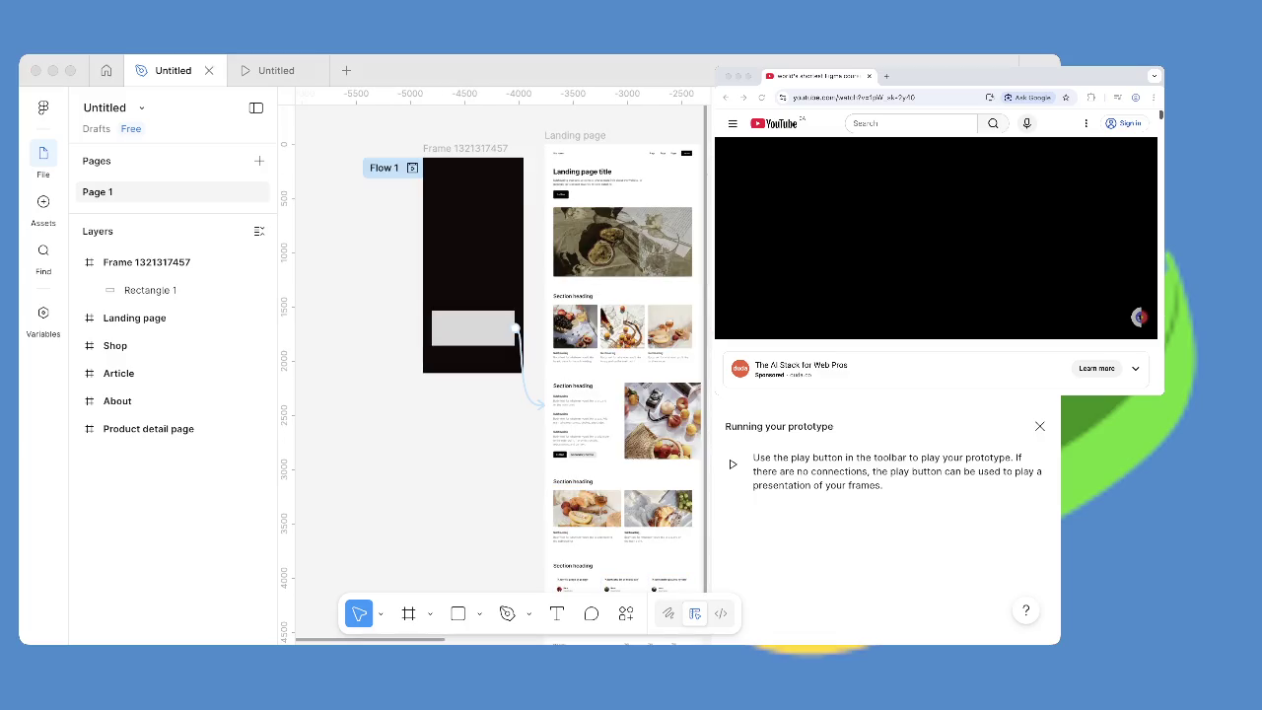
Skip back and forth through the tutorial video to the next relevant part.
click(1138, 317)
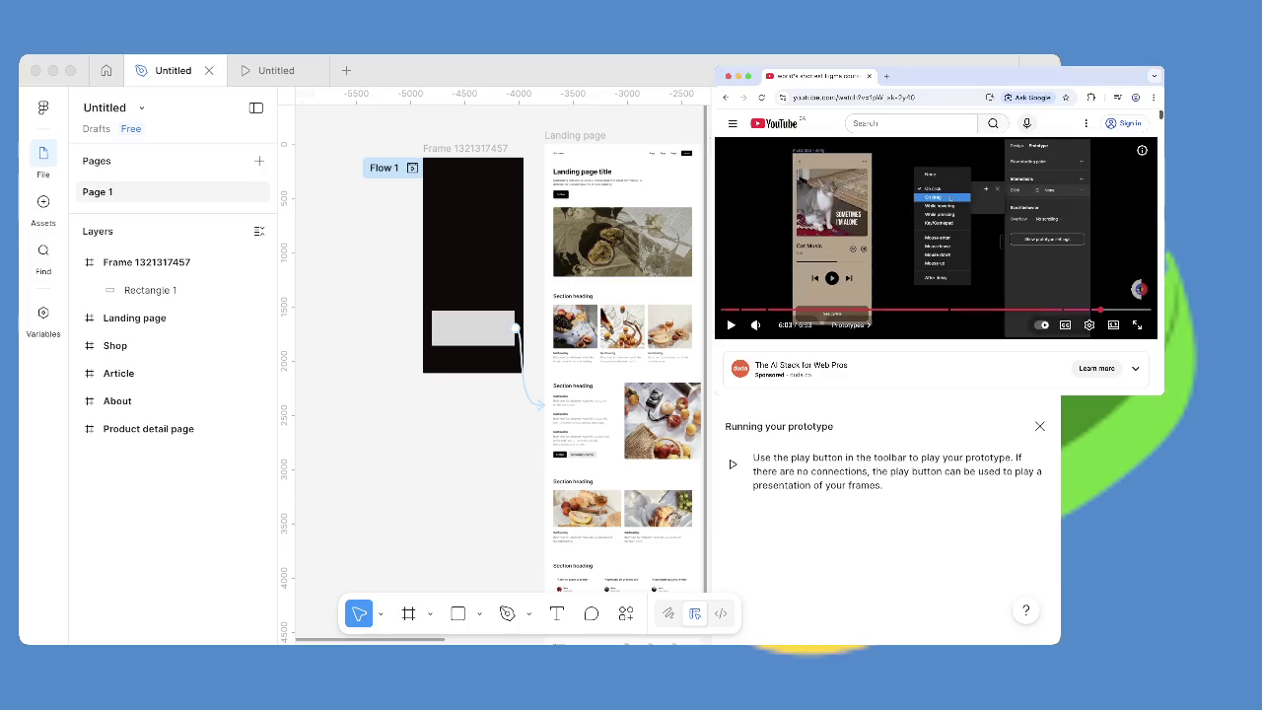
key(j)
key(k)
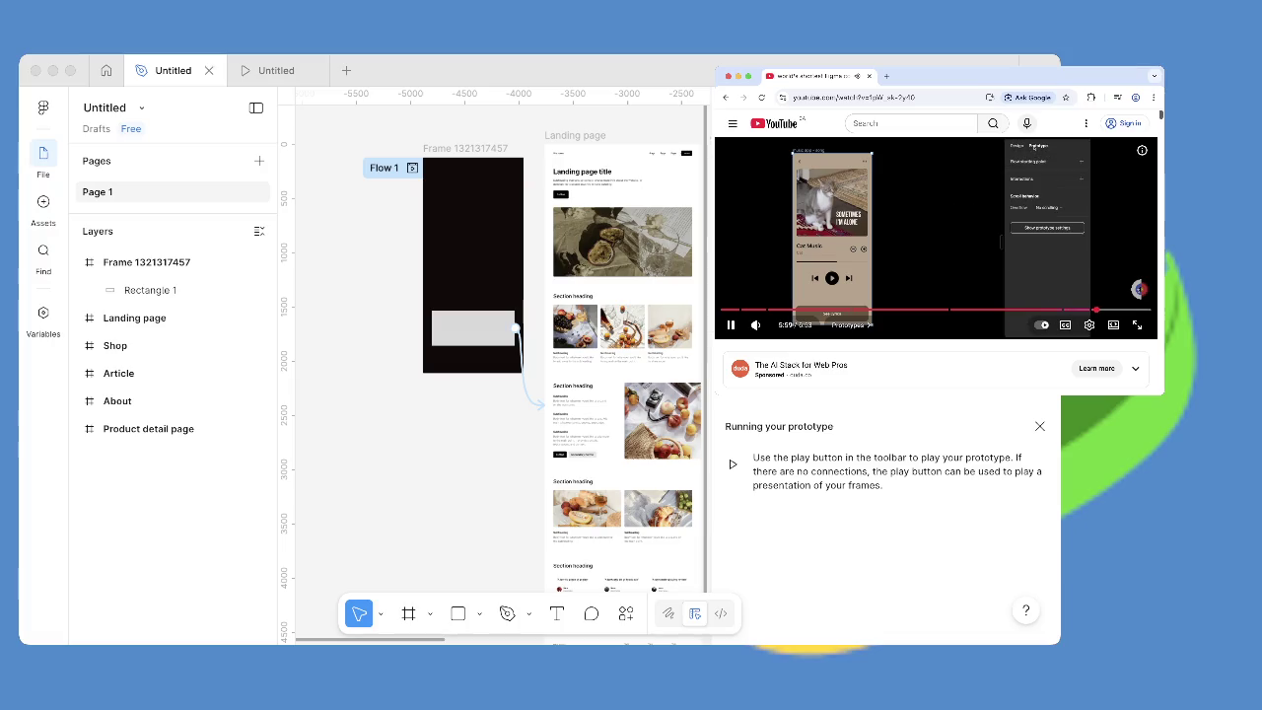
key(l)
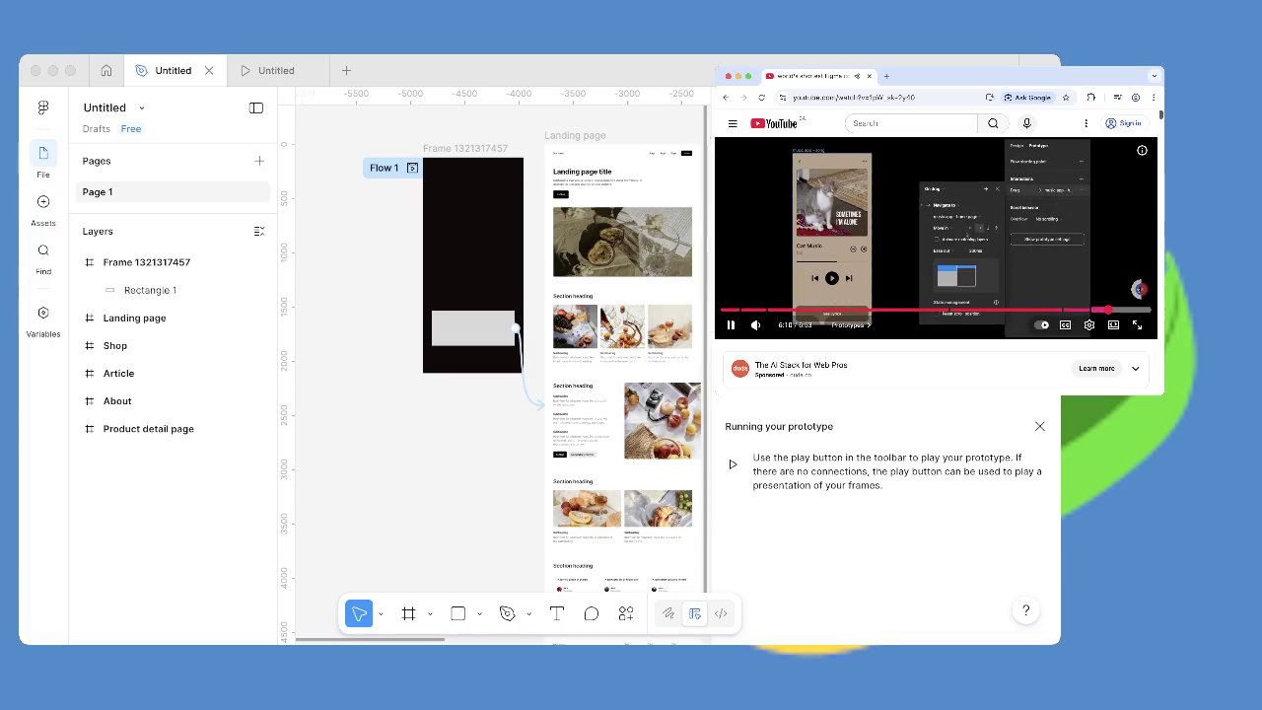
key(Right)
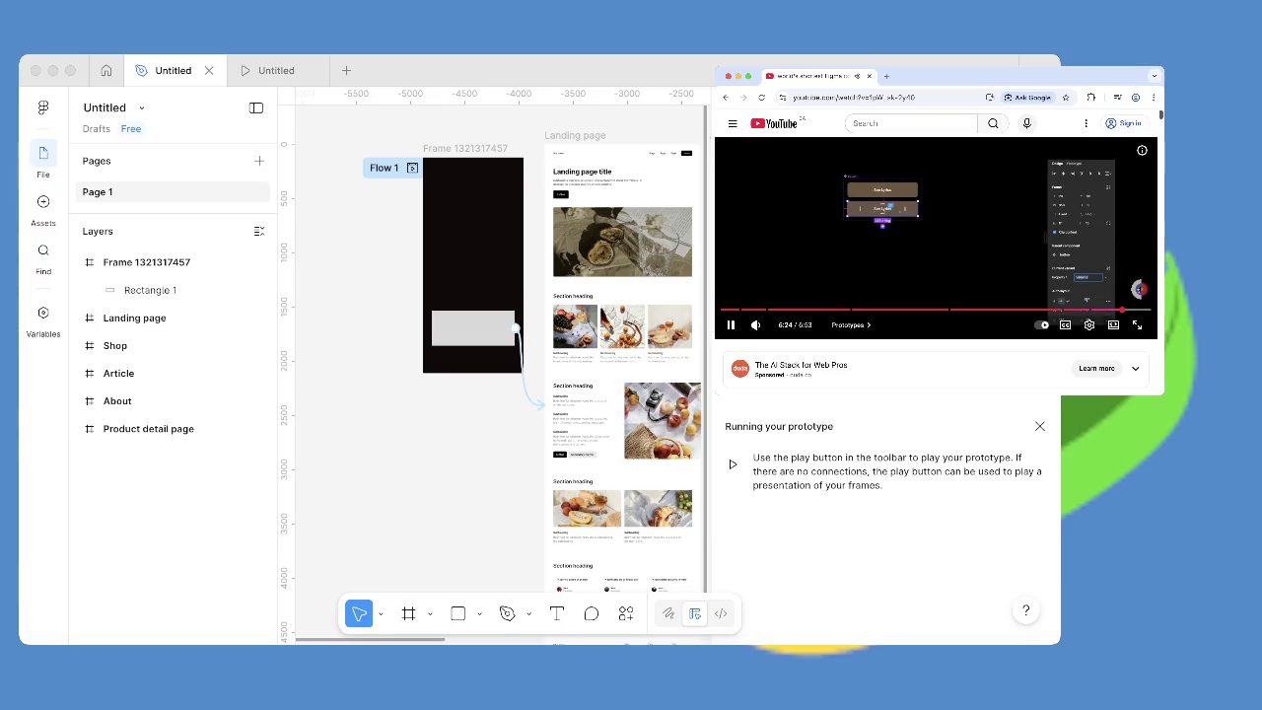
key(Left)
key(Left)
key(Left)
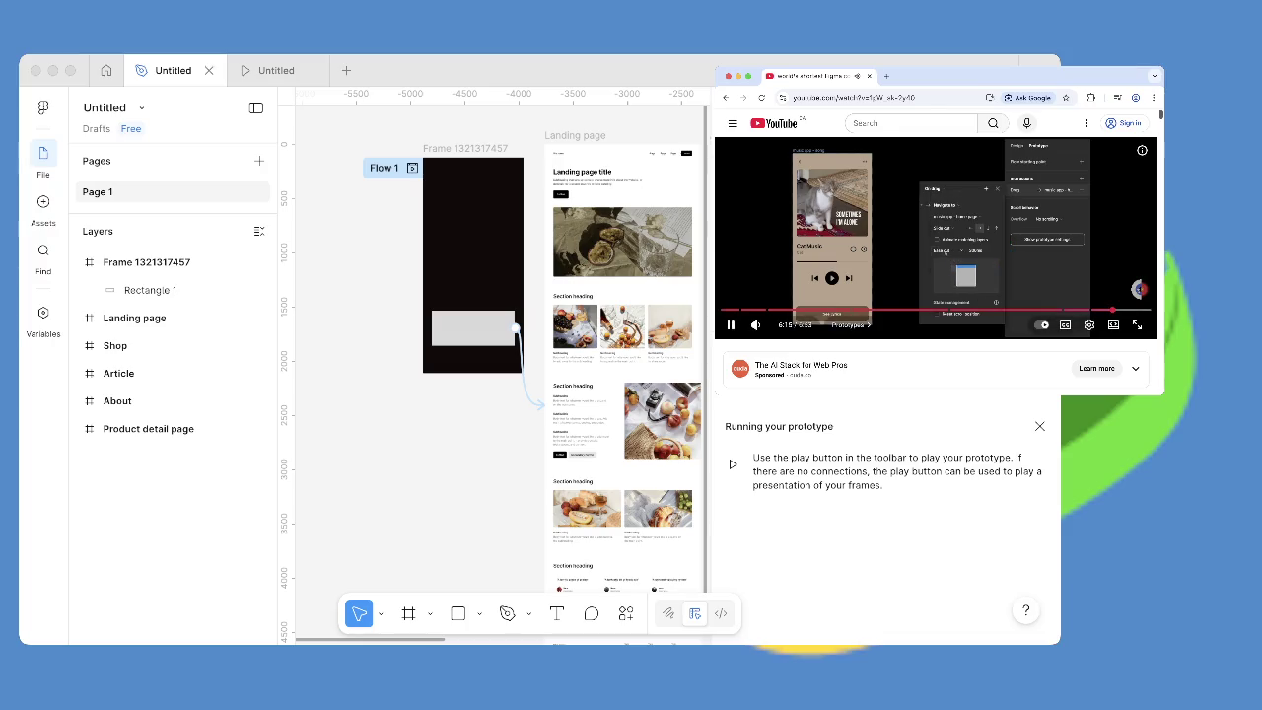
key(Right)
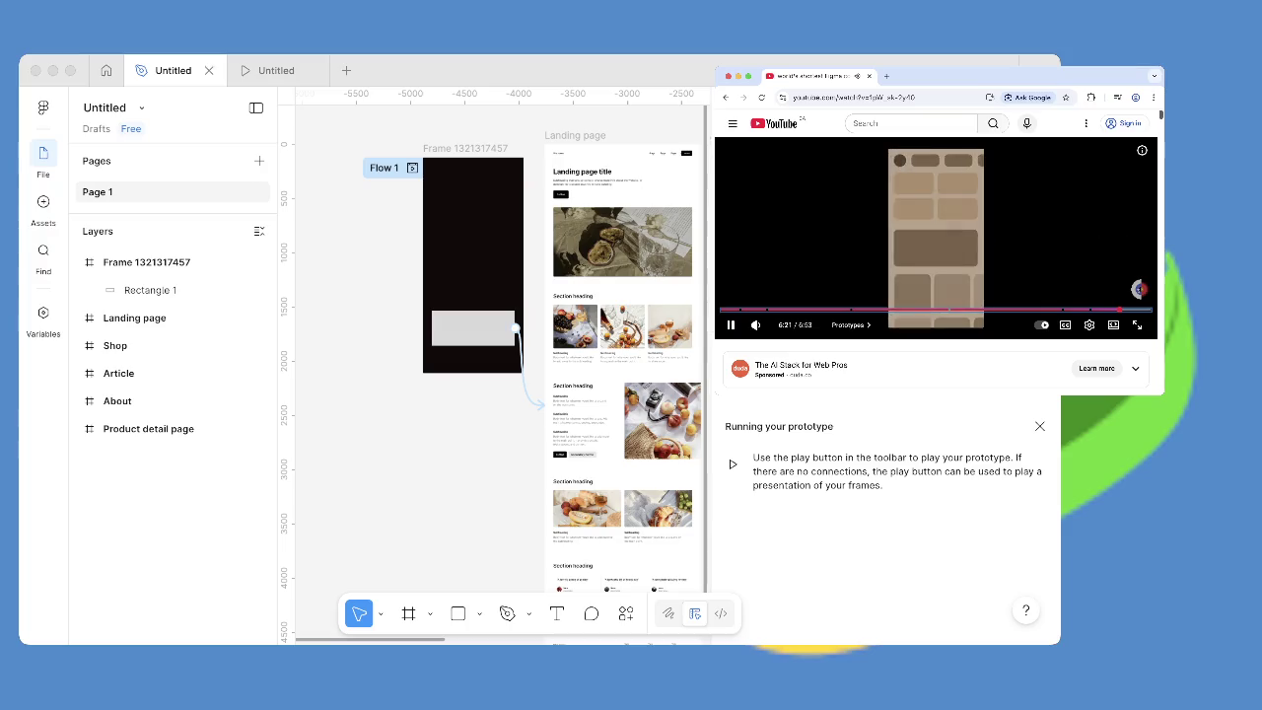
key(space)
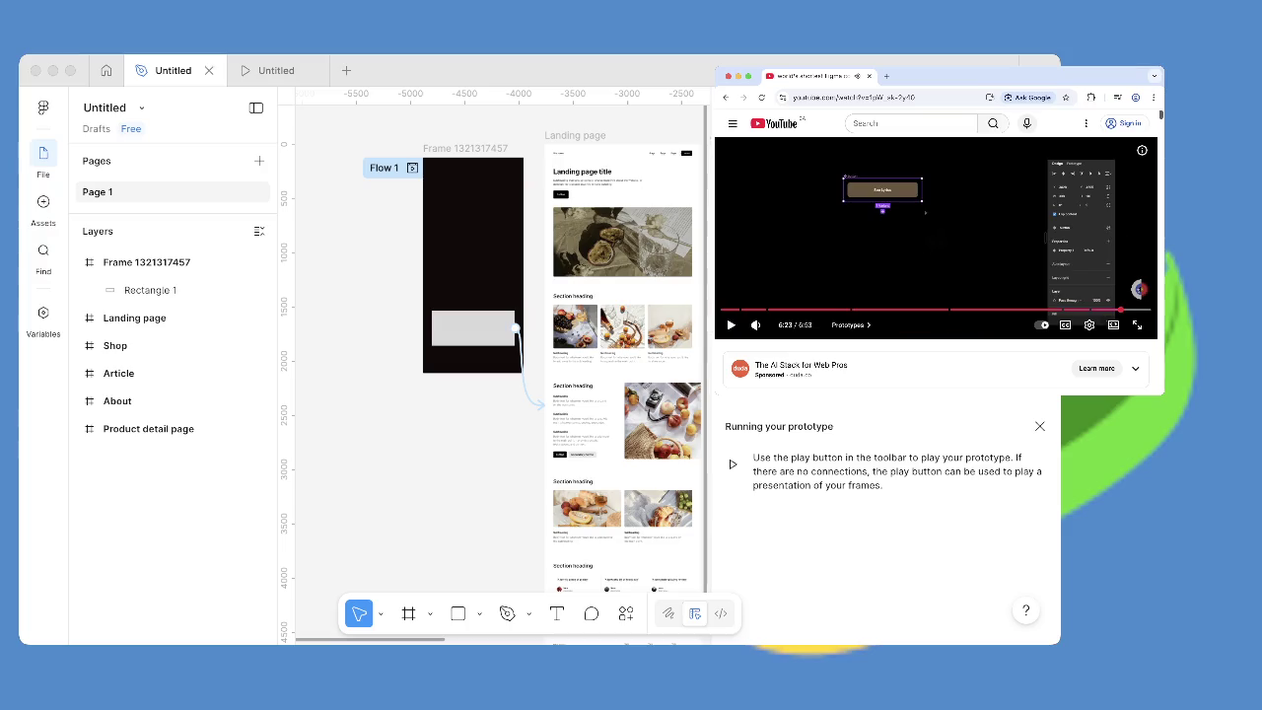
key(space)
key(space)
key(space)
key(space)
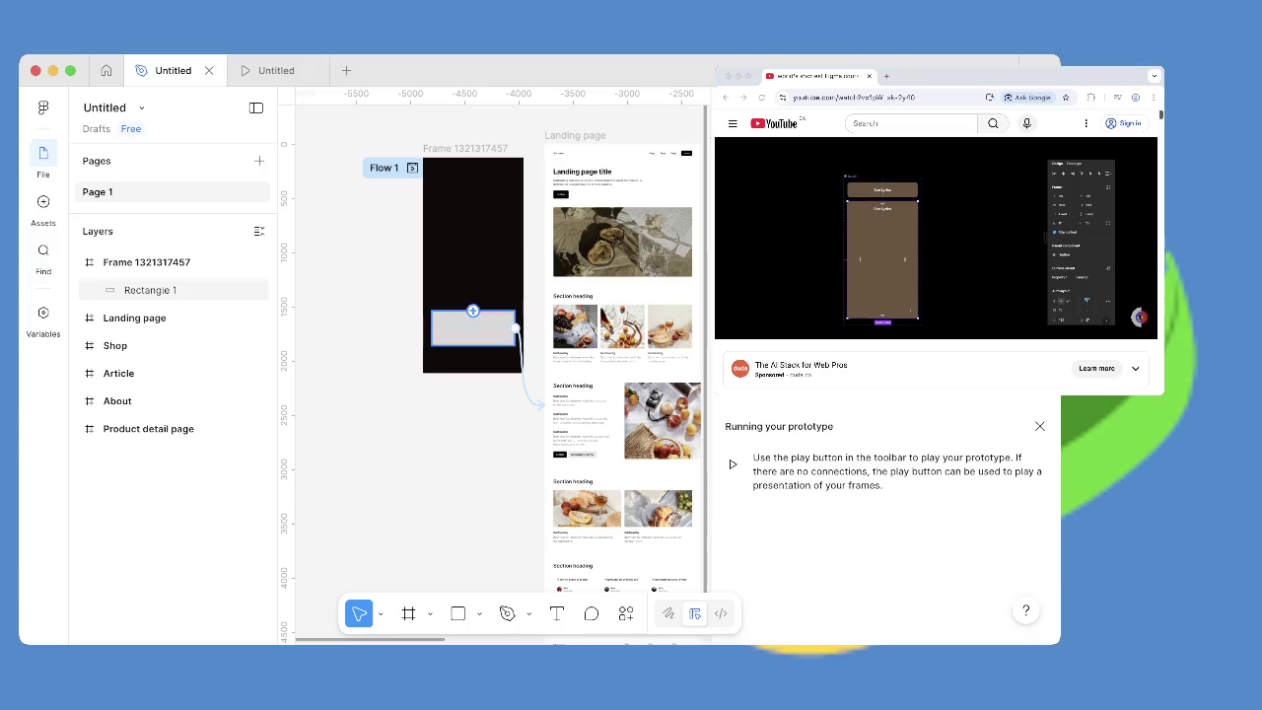
click(473, 333)
drag(473, 333, 473, 277)
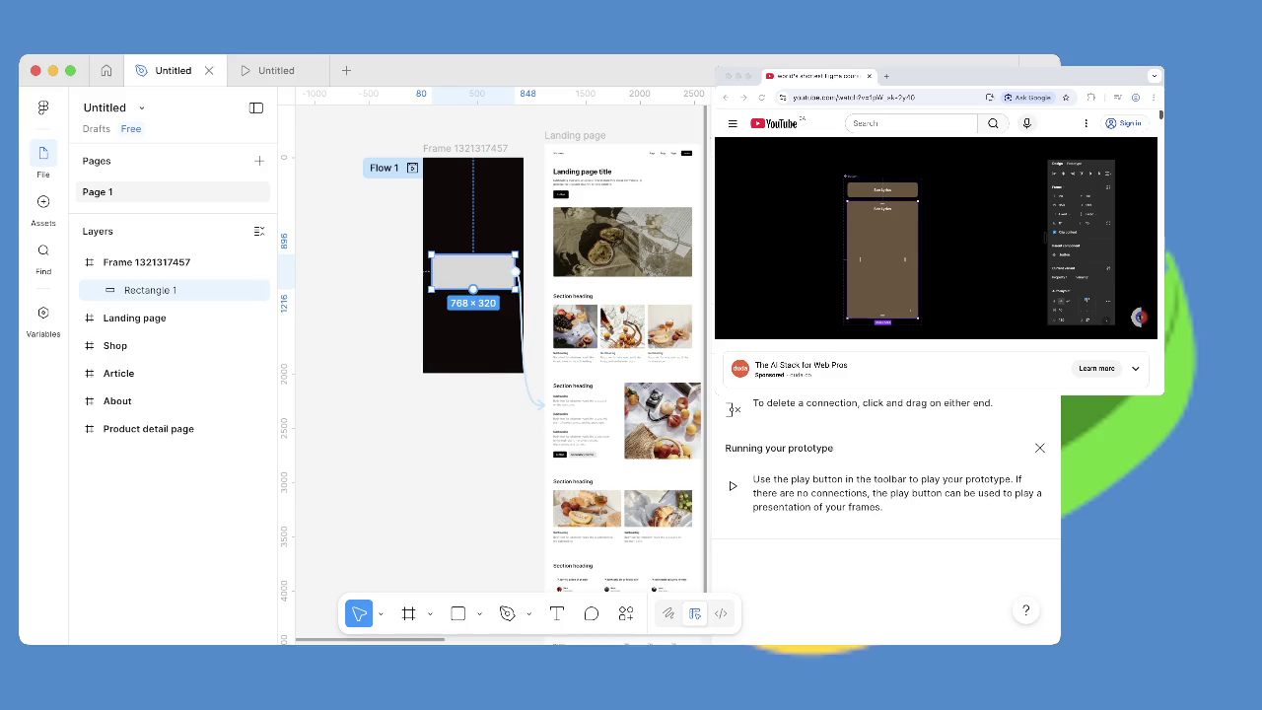
drag(473, 277, 473, 336)
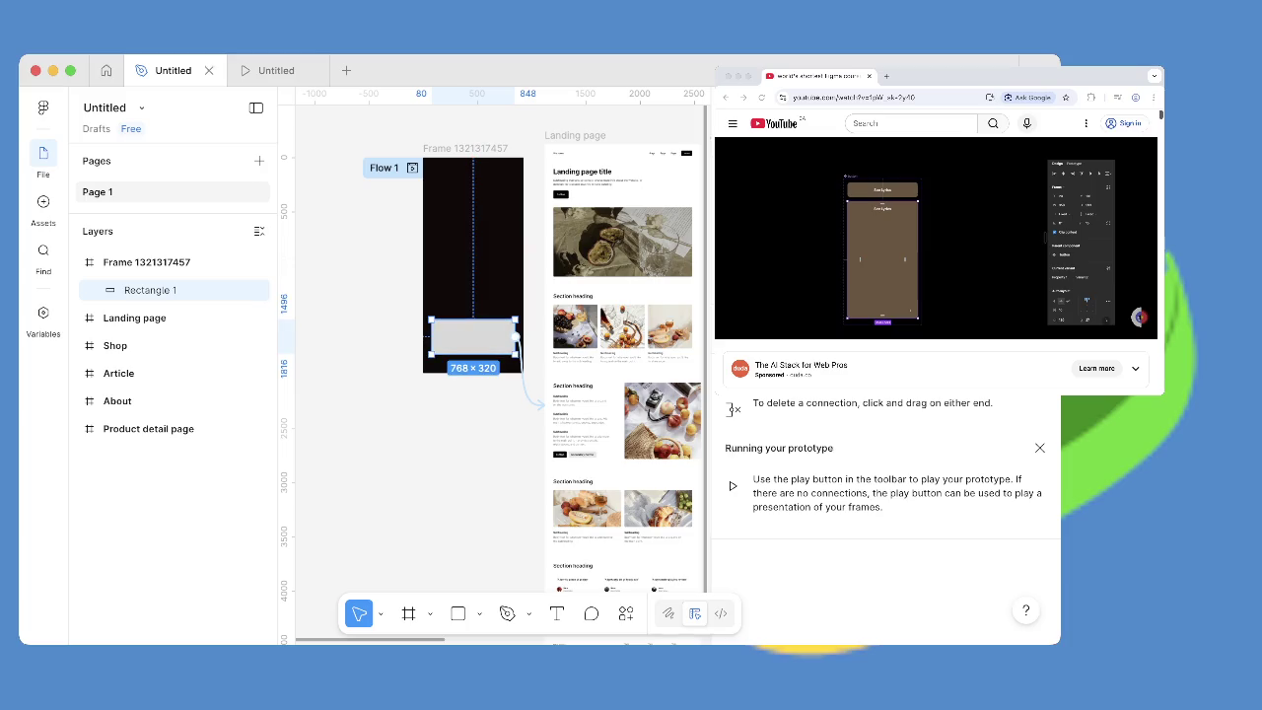
scroll(504, 384, up, 5)
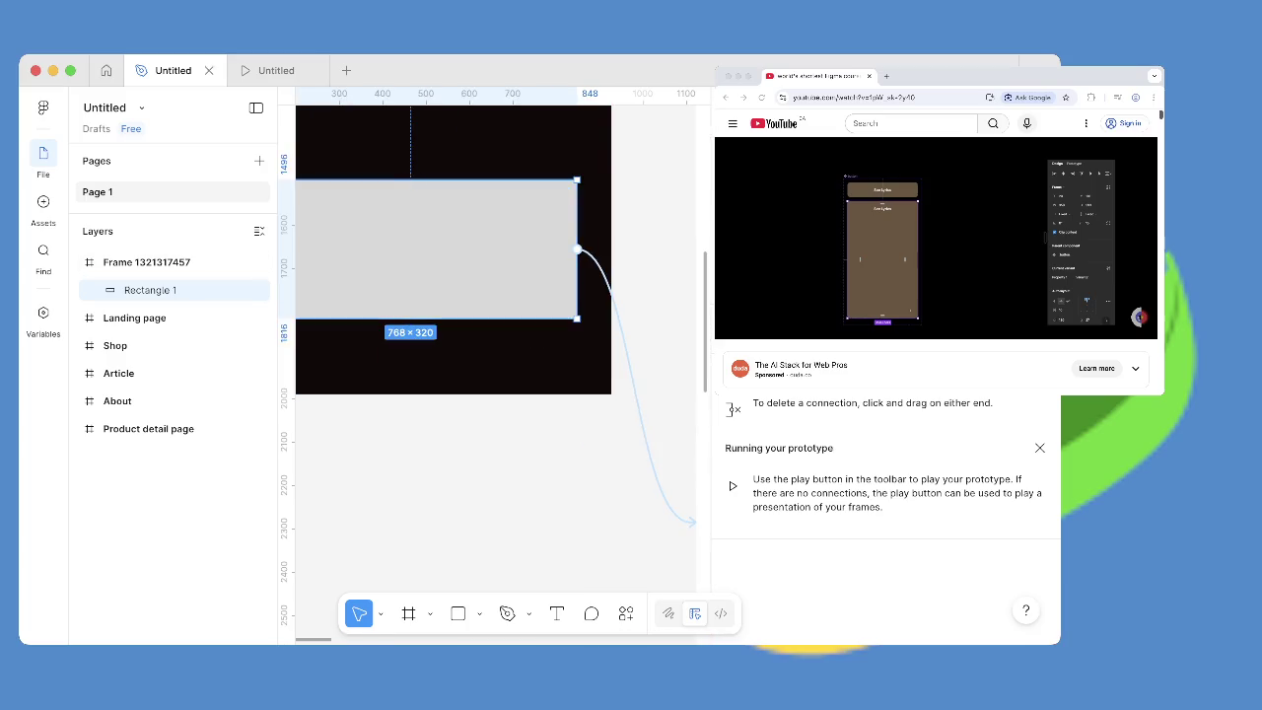
Duplicate Rectangle 1 and move the copy, Rectangle 2, below the frame at y 2144–2464.
key(super+d)
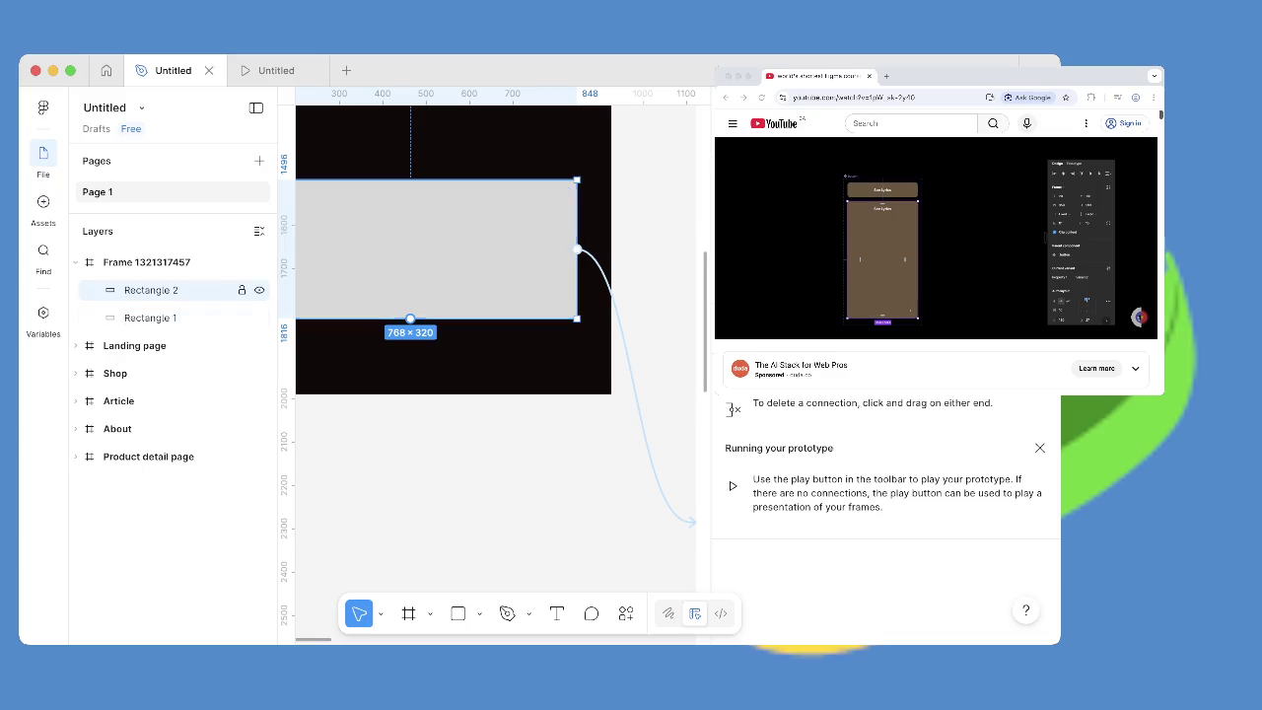
drag(410, 310, 436, 540)
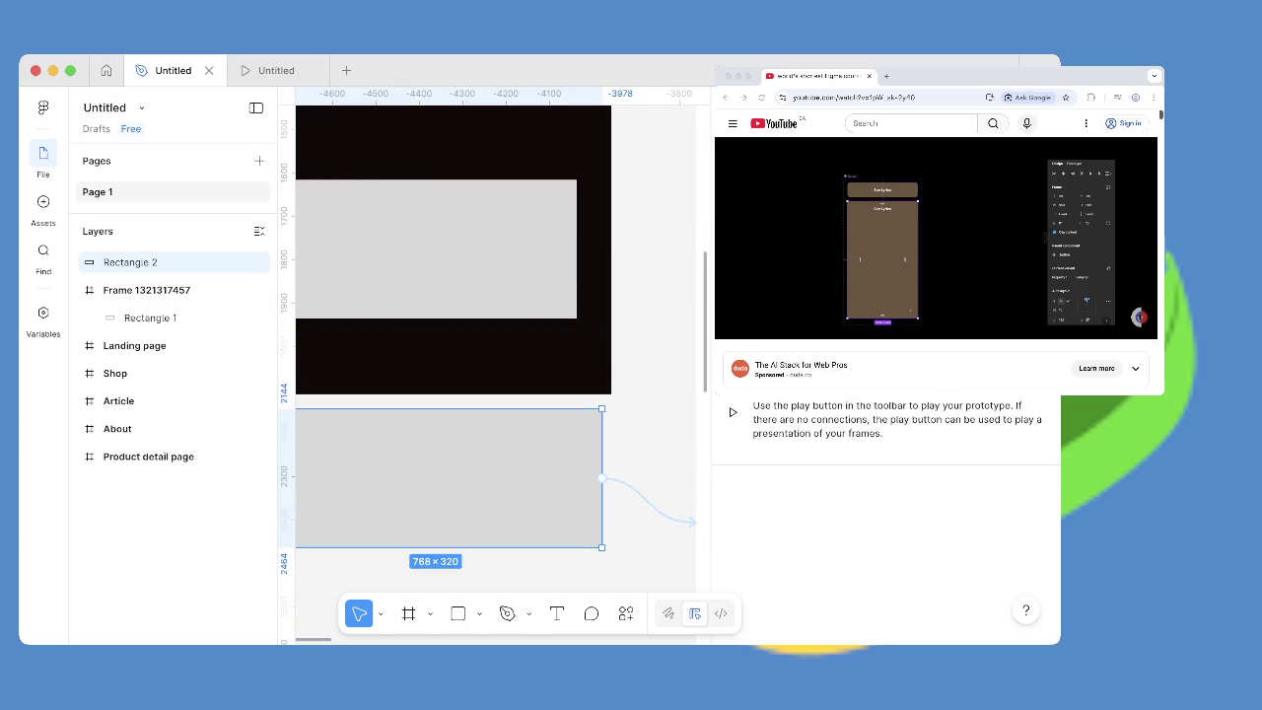
click(1139, 289)
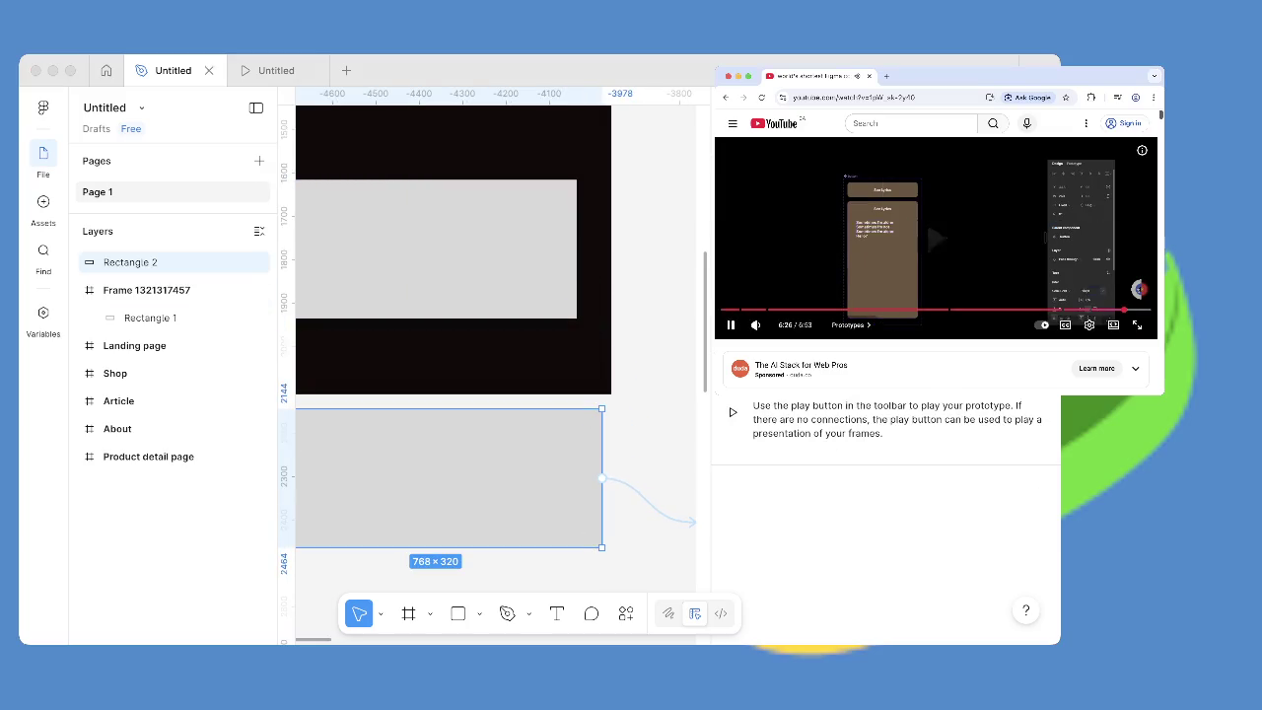
key(k)
scroll(936, 266, down, 1)
scroll(936, 266, up, 1)
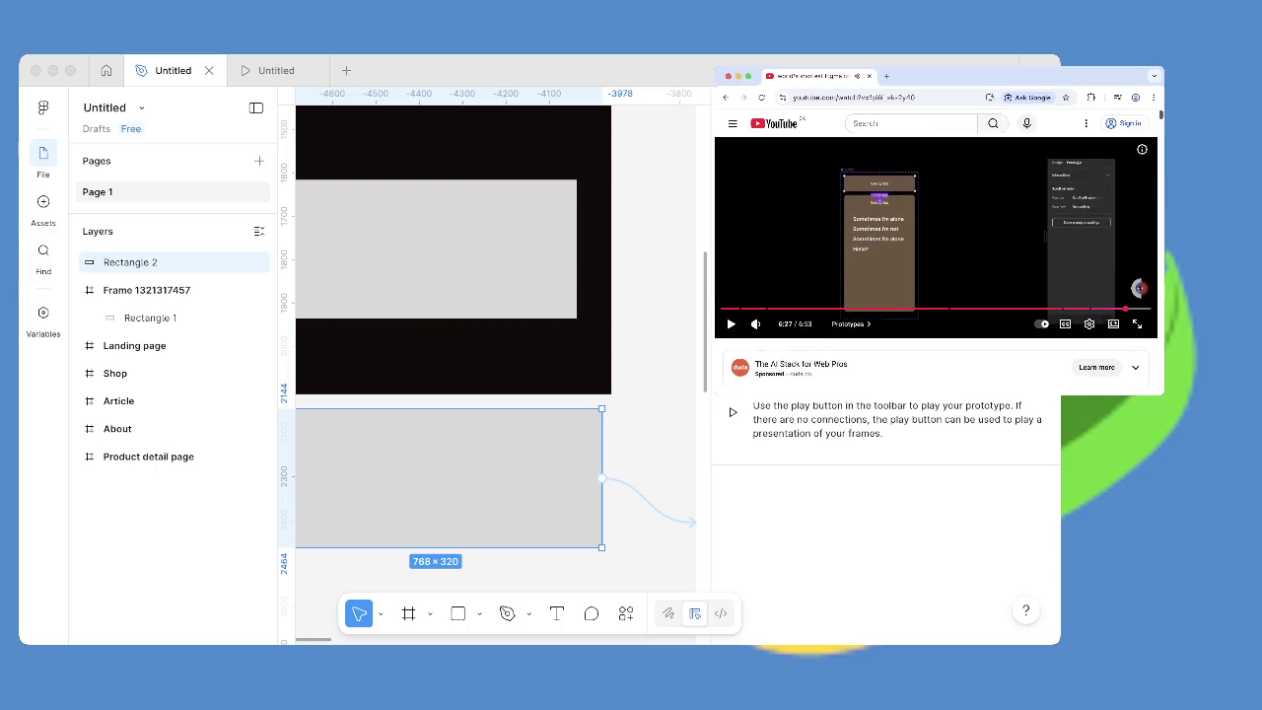
Rewind and pause the tutorial video to review the next instructions.
key(k)
key(k)
key(f)
key(k)
key(f)
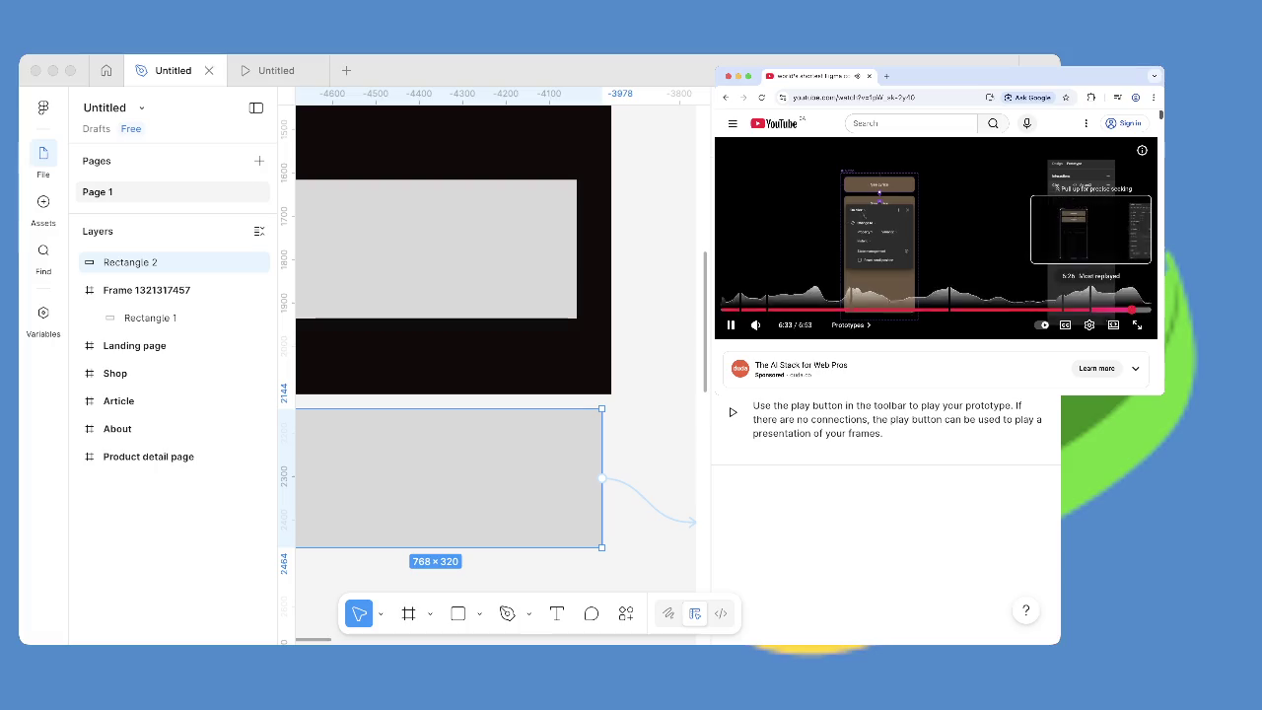
key(Left)
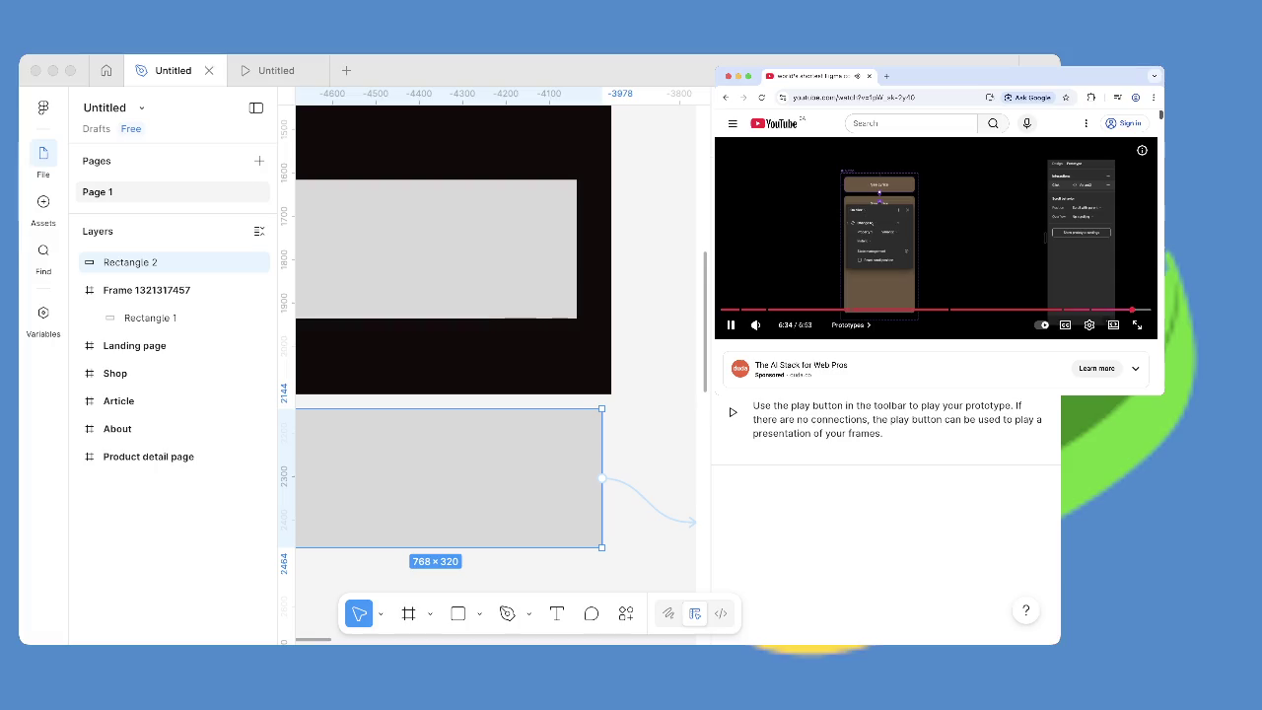
key(space)
scroll(453, 395, down, 2)
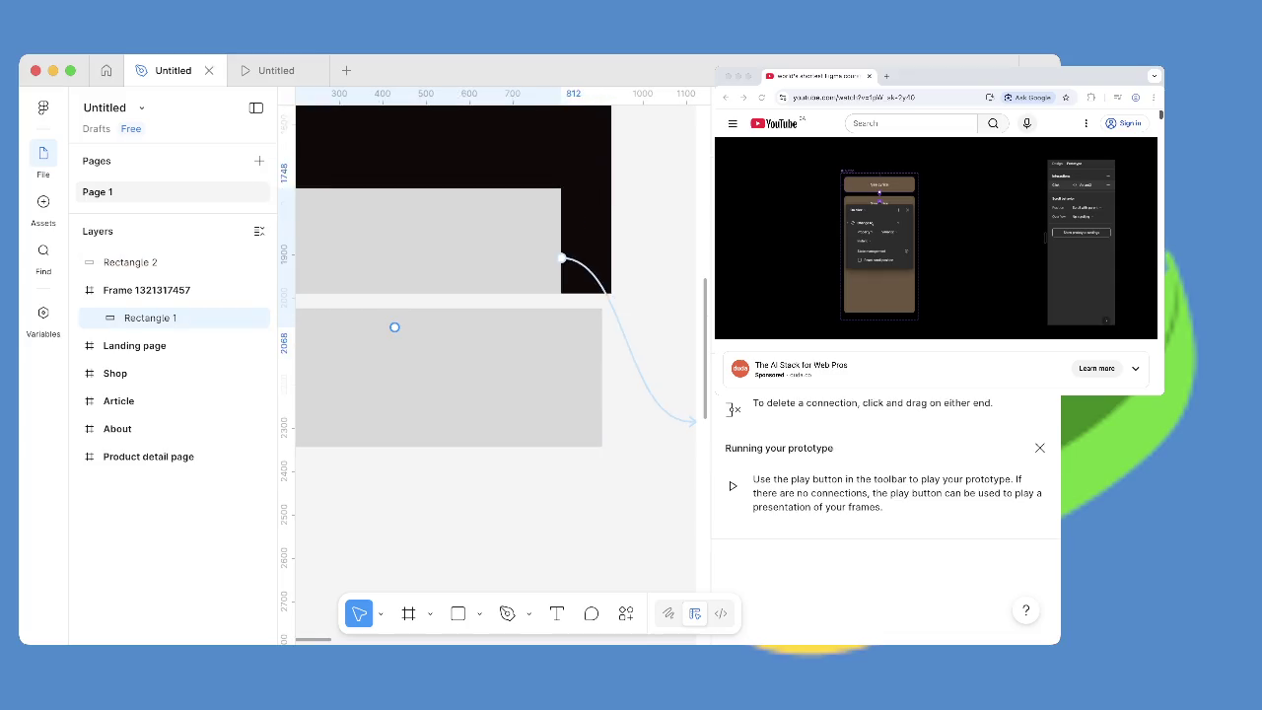
Nudge Rectangle 1 slightly up and left inside the dark frame.
drag(434, 168, 455, 213)
ctrl+scroll(496, 366, down, 3)
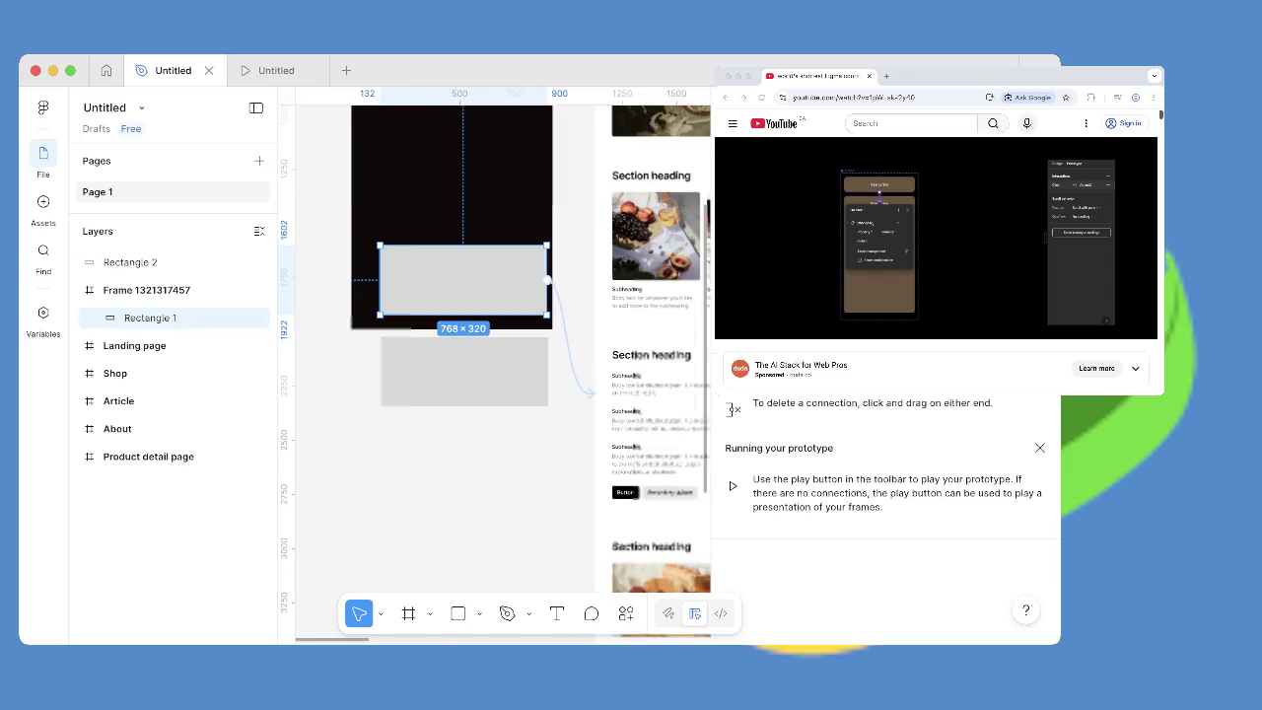
ctrl+scroll(495, 365, down, 3)
drag(478, 324, 473, 320)
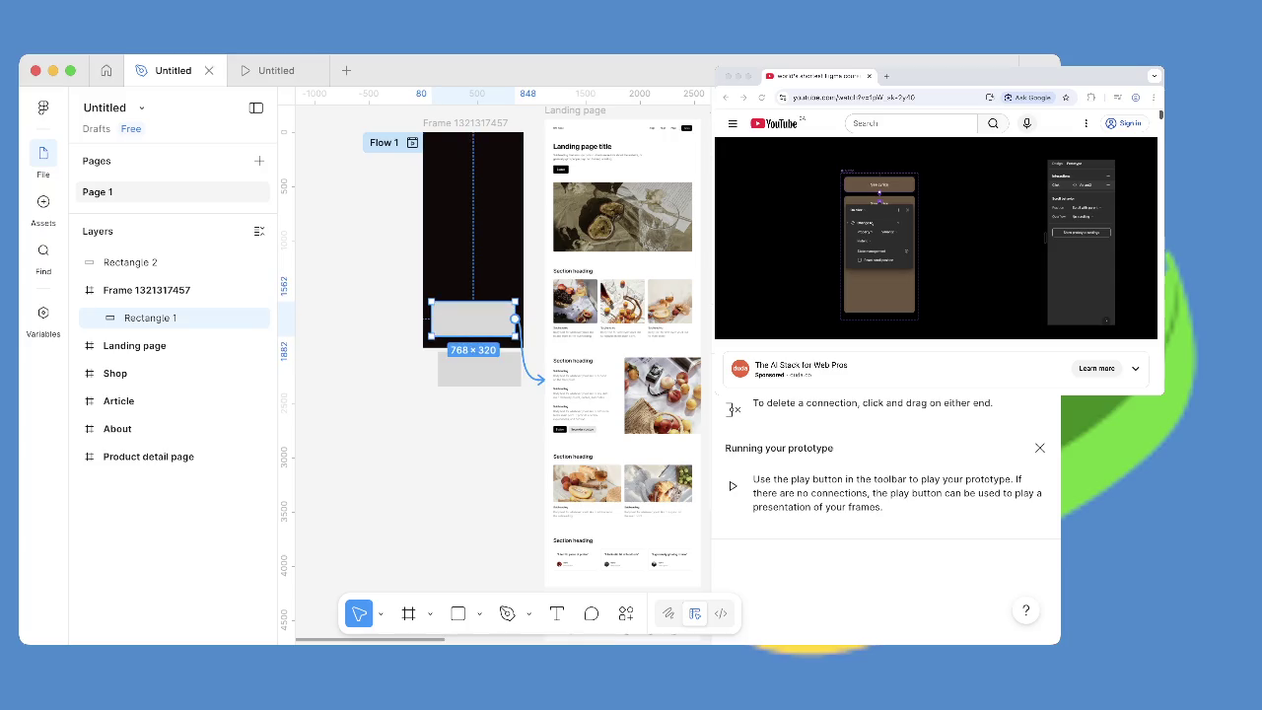
right_click(525, 144)
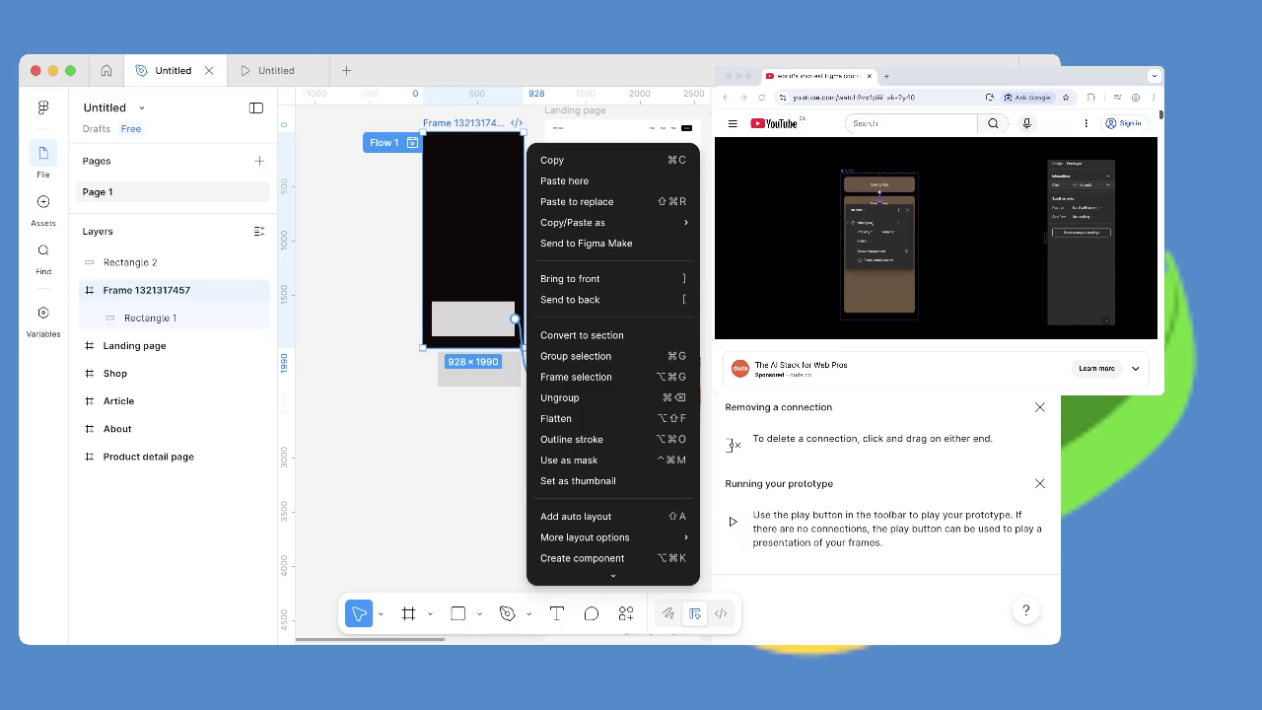
key(Escape)
Change Rectangle 1's On click action to Scroll to and present the prototype.
click(521, 345)
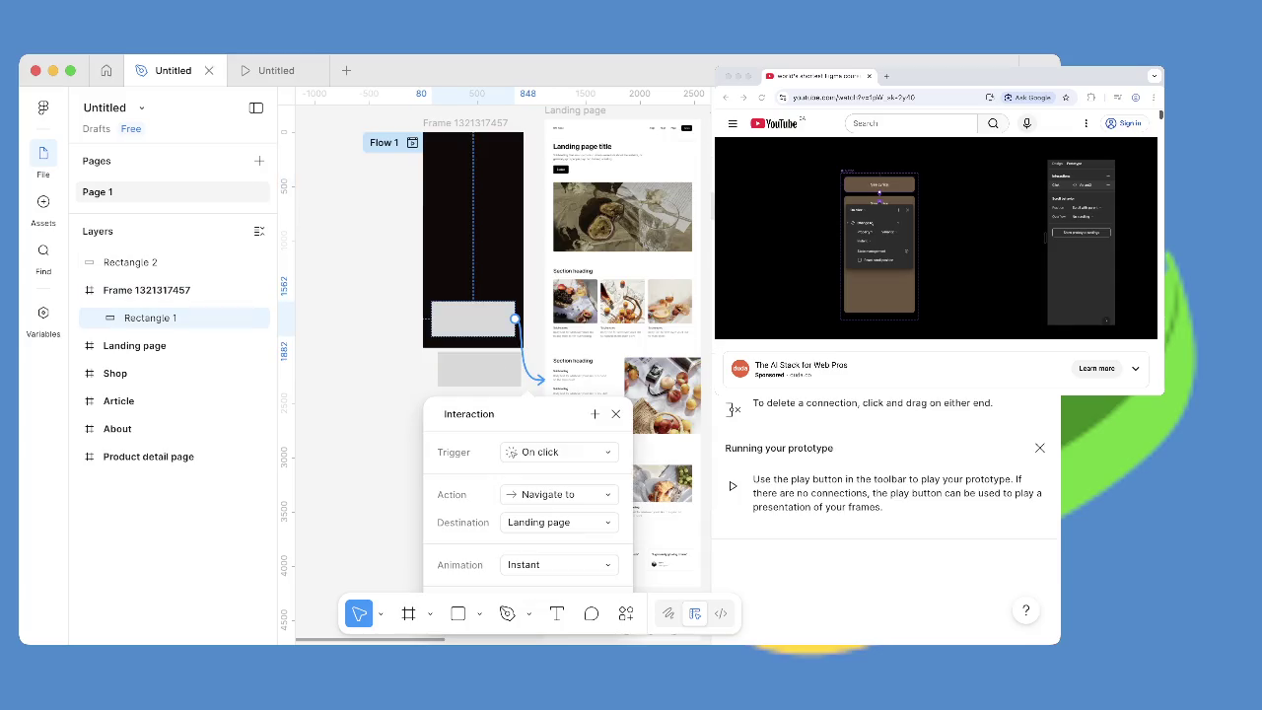
click(557, 452)
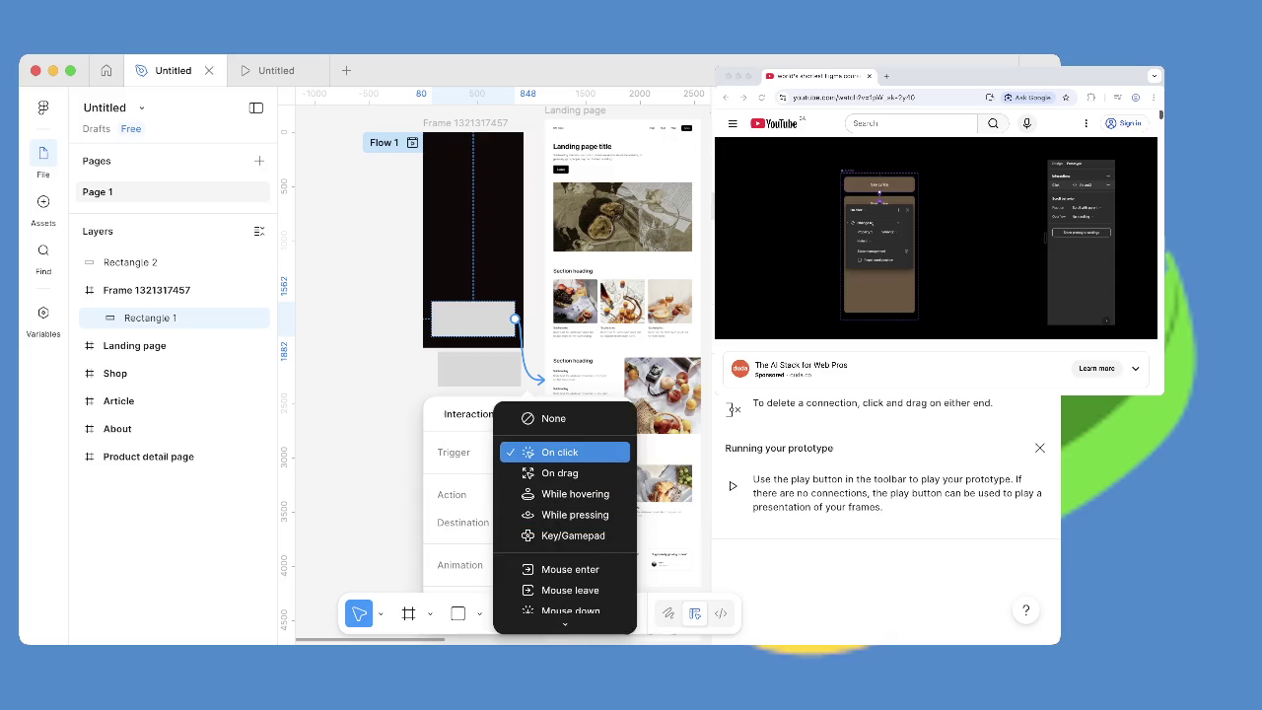
click(559, 451)
click(557, 493)
click(567, 494)
click(560, 557)
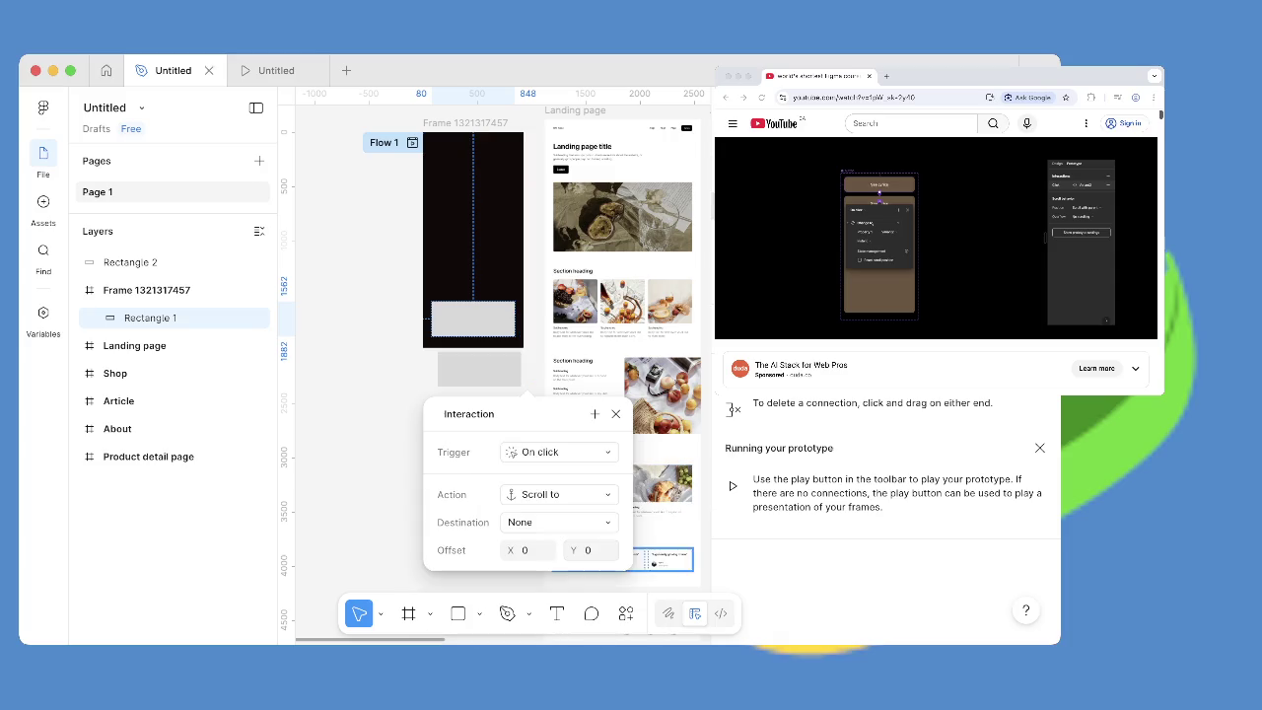
key(super+alt+Return)
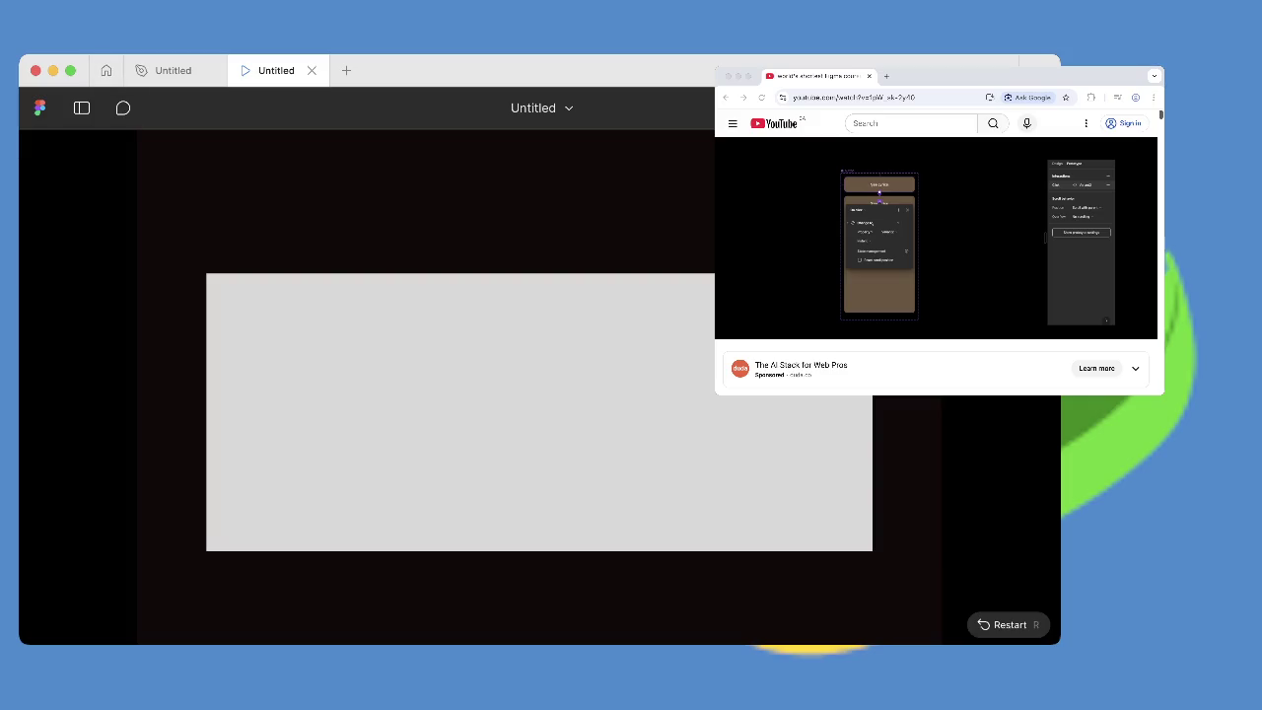
Close the presentation tab to get back to the design file.
click(312, 70)
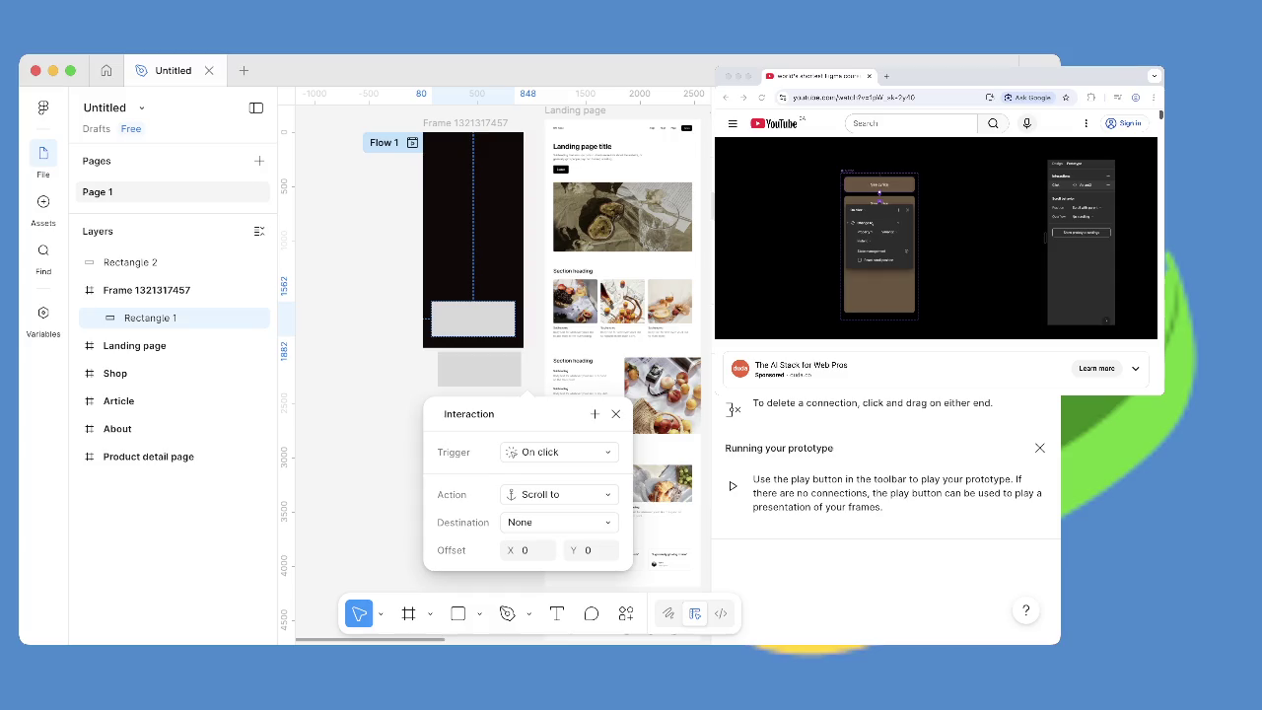
Check Rectangle 1's Scroll to action and destination list, then dismiss it without choosing.
click(559, 494)
click(559, 494)
click(559, 522)
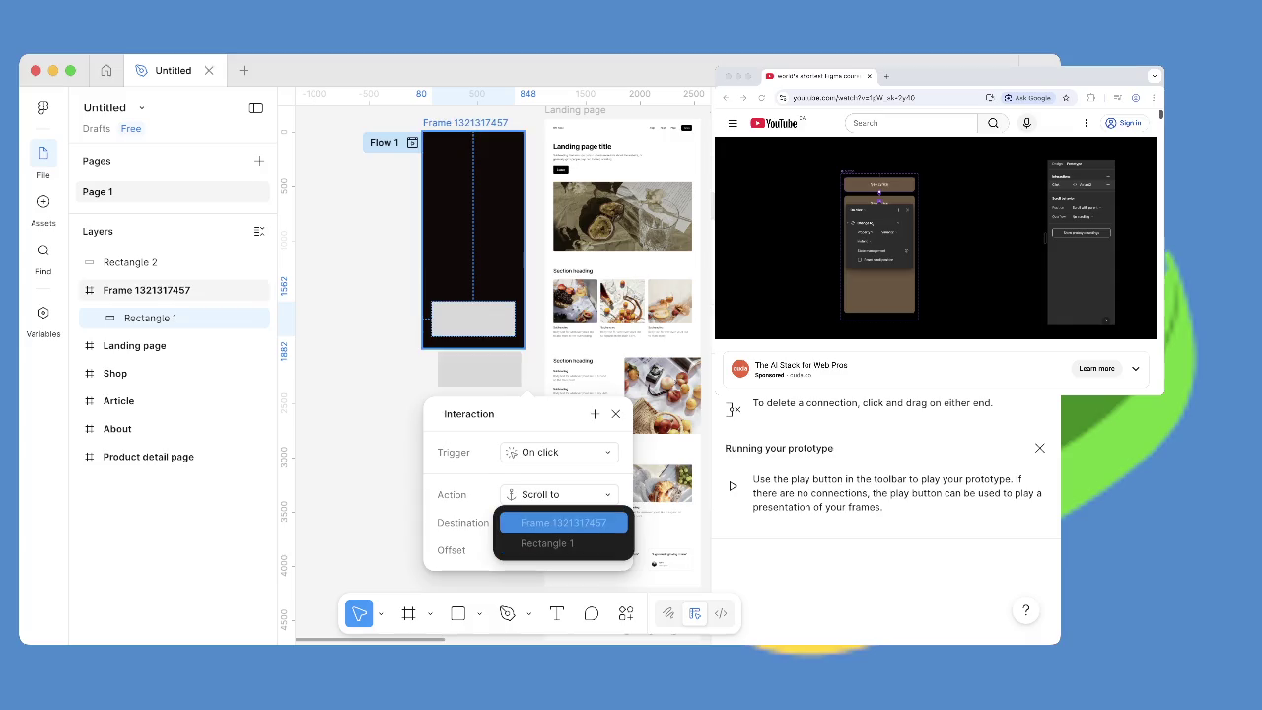
key(Escape)
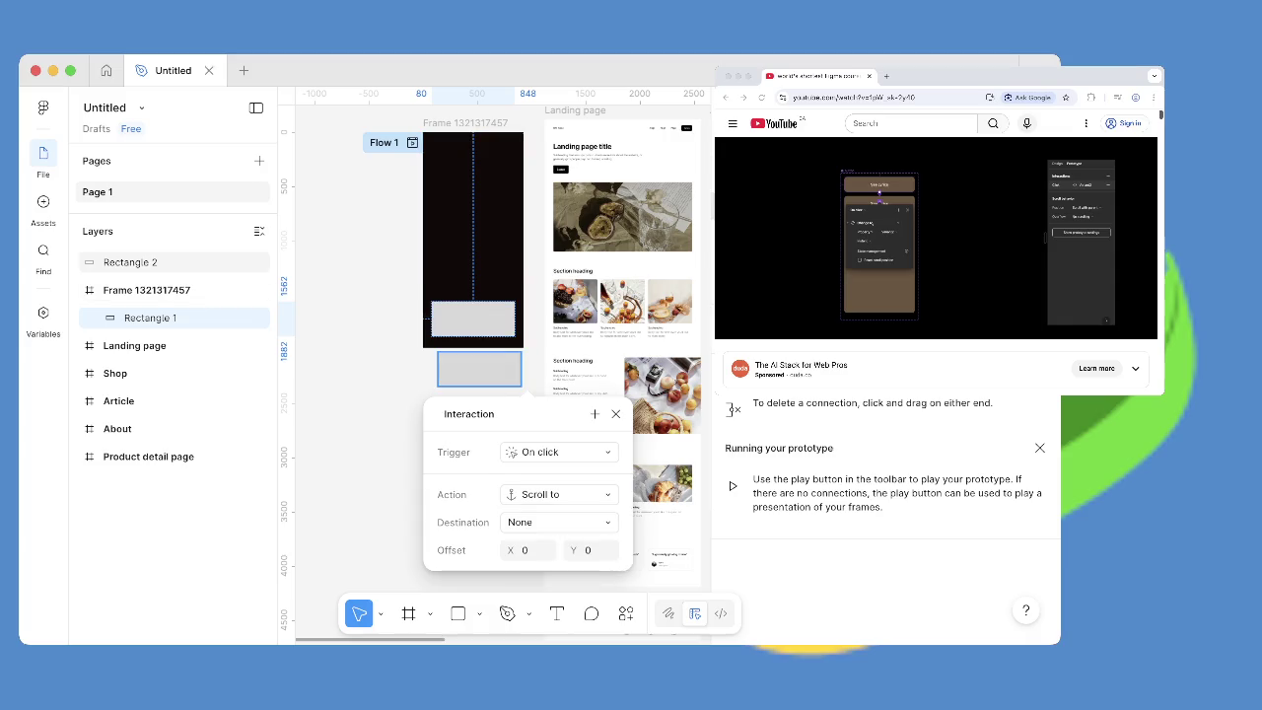
click(493, 369)
drag(493, 369, 459, 369)
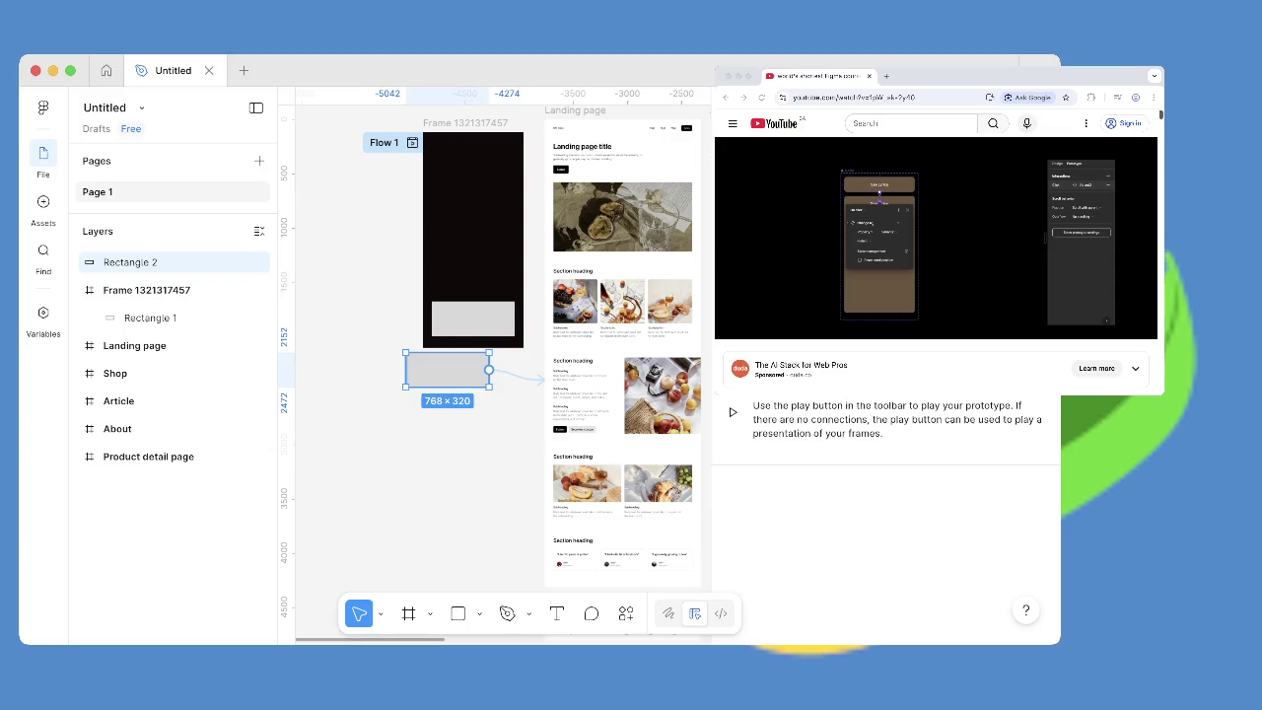
click(473, 318)
click(433, 369)
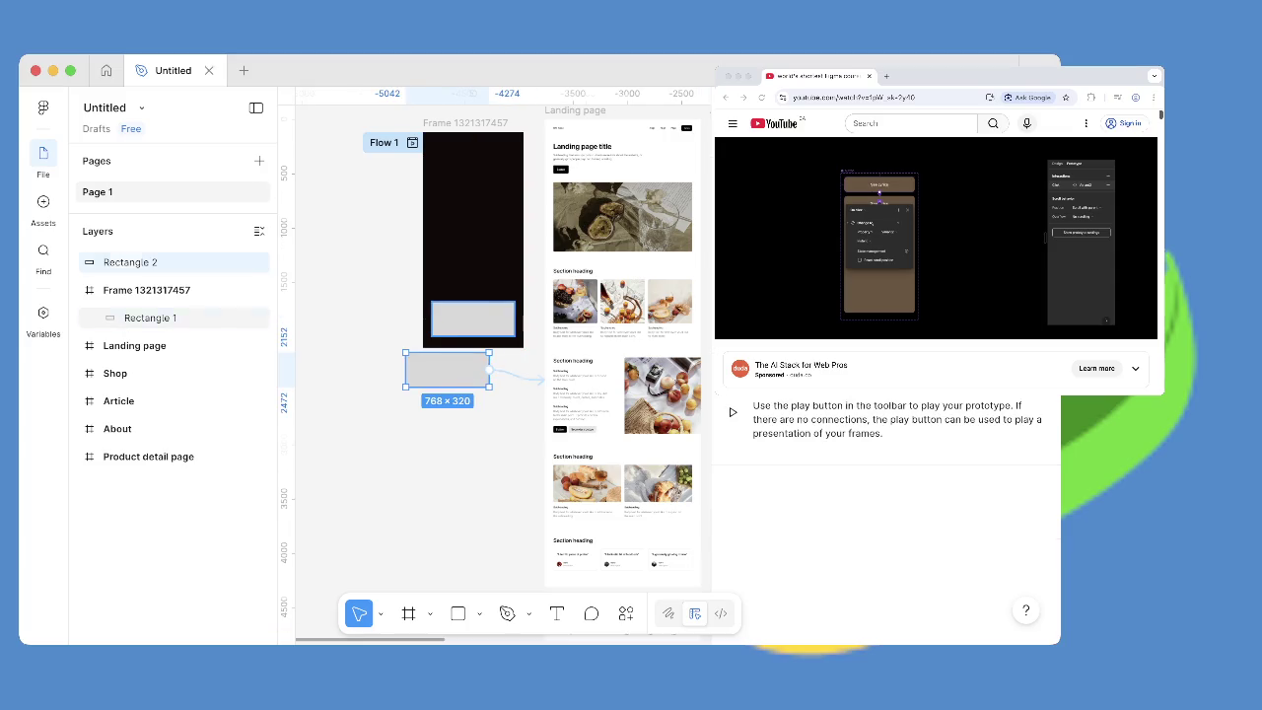
click(434, 320)
key(Delete)
drag(447, 370, 473, 316)
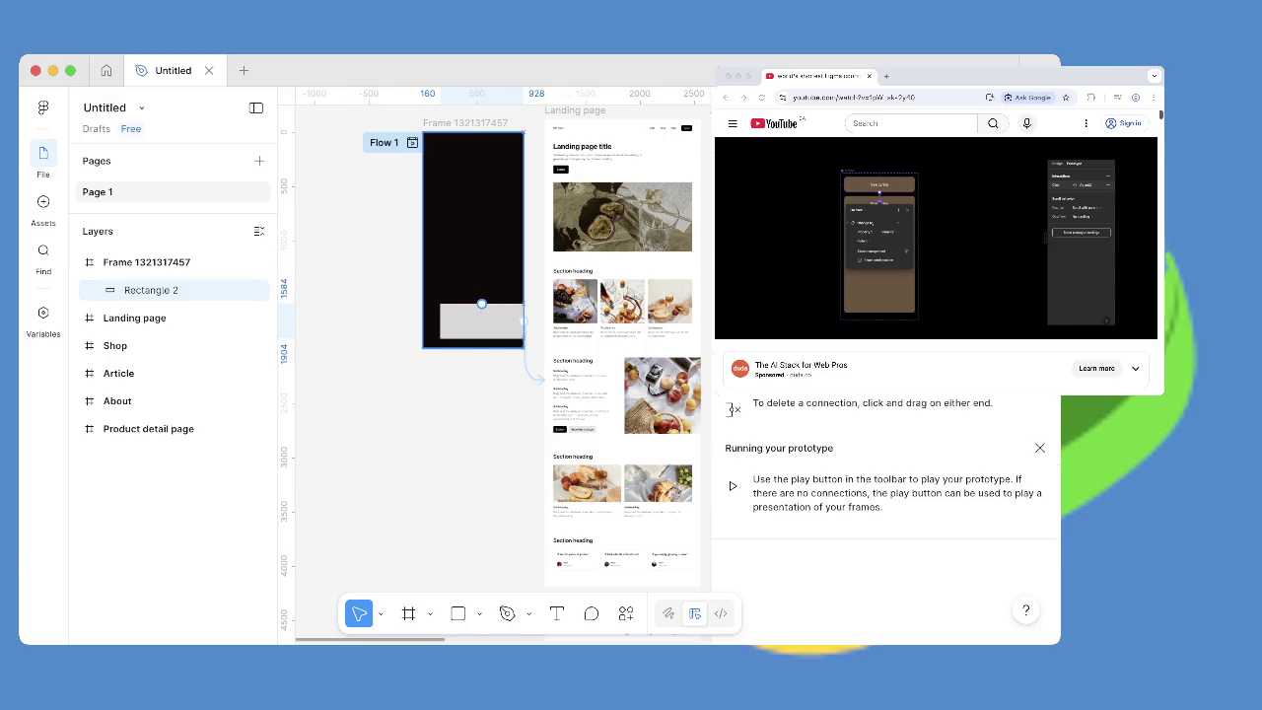
mouse_move(514, 316)
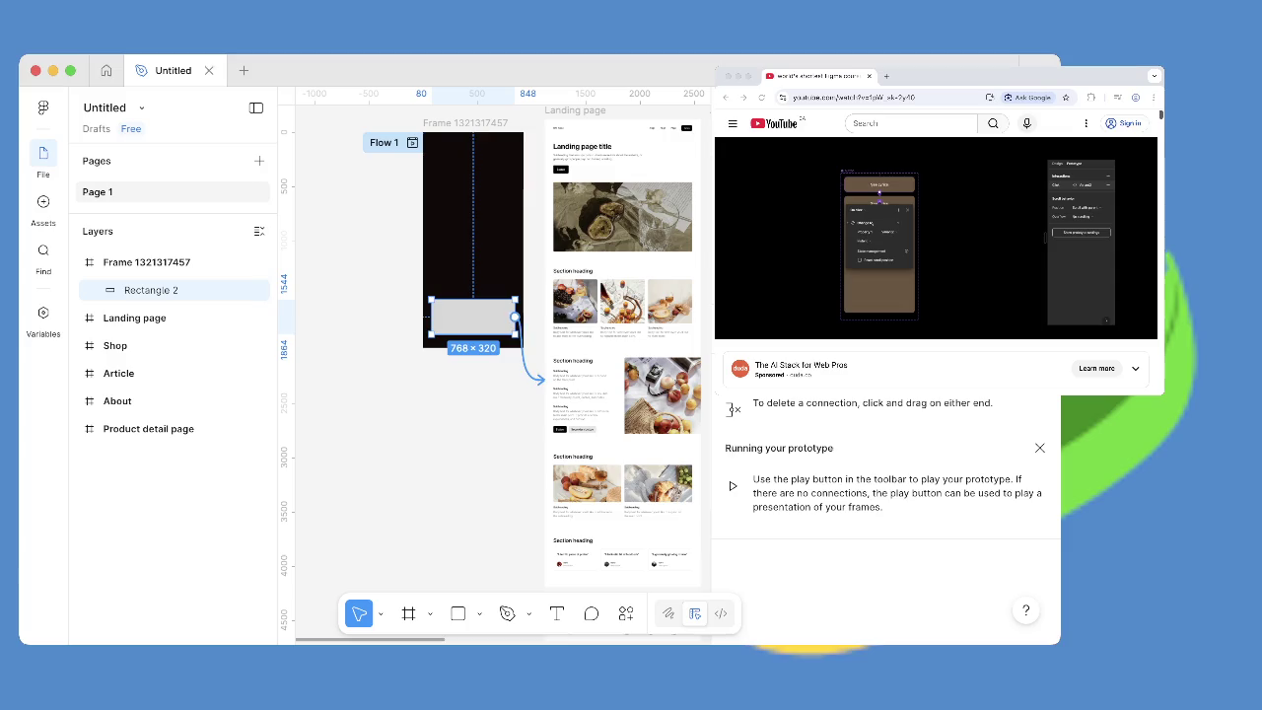
right_click(524, 147)
key(Escape)
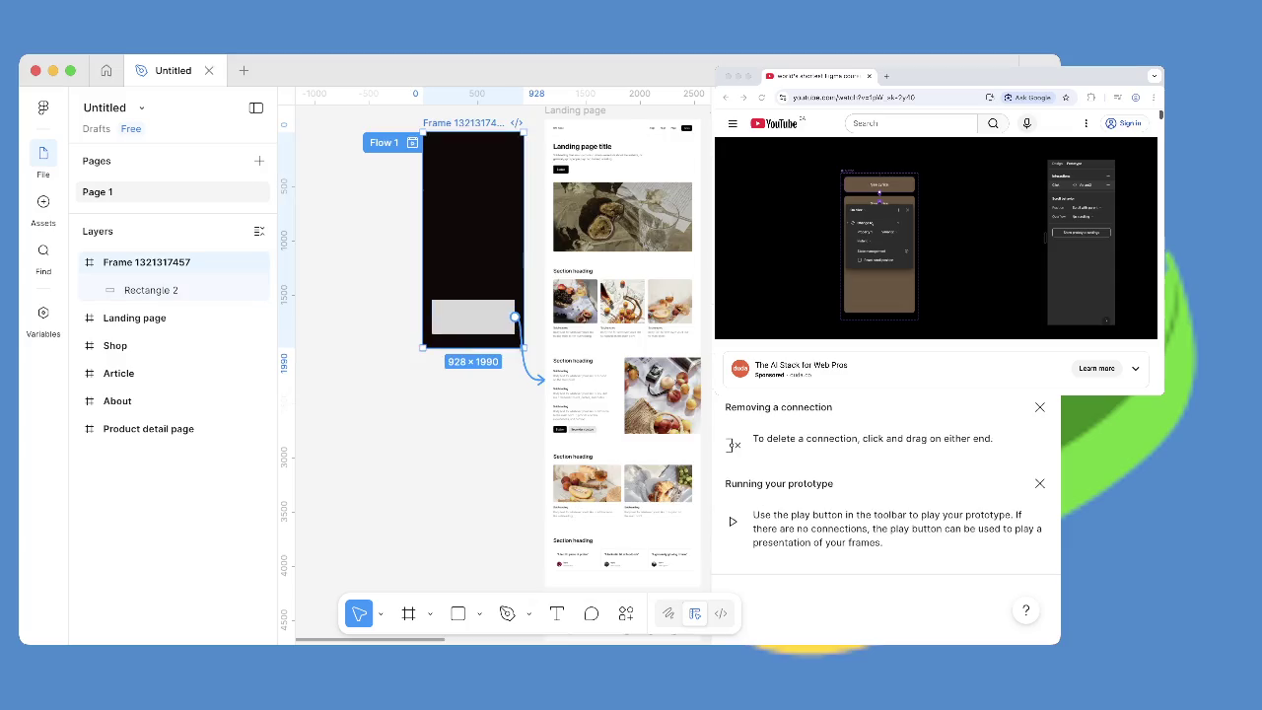
click(522, 340)
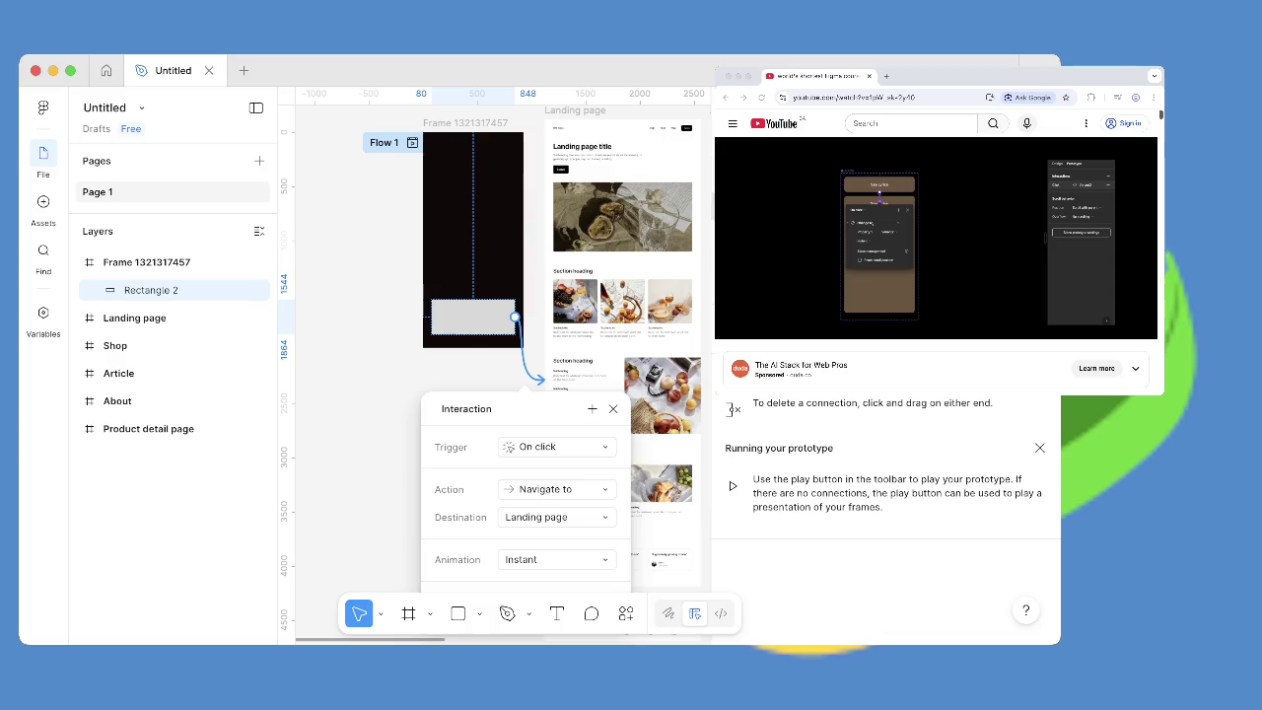
click(557, 489)
click(552, 552)
click(557, 517)
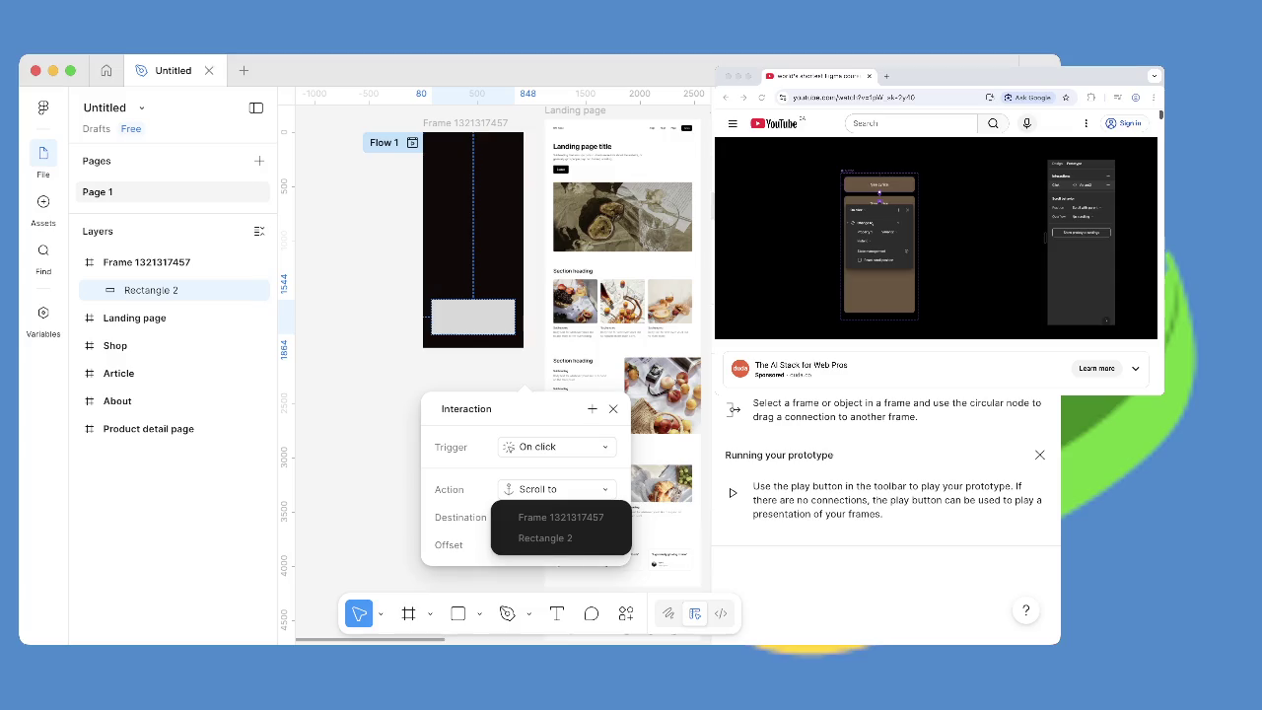
key(Escape)
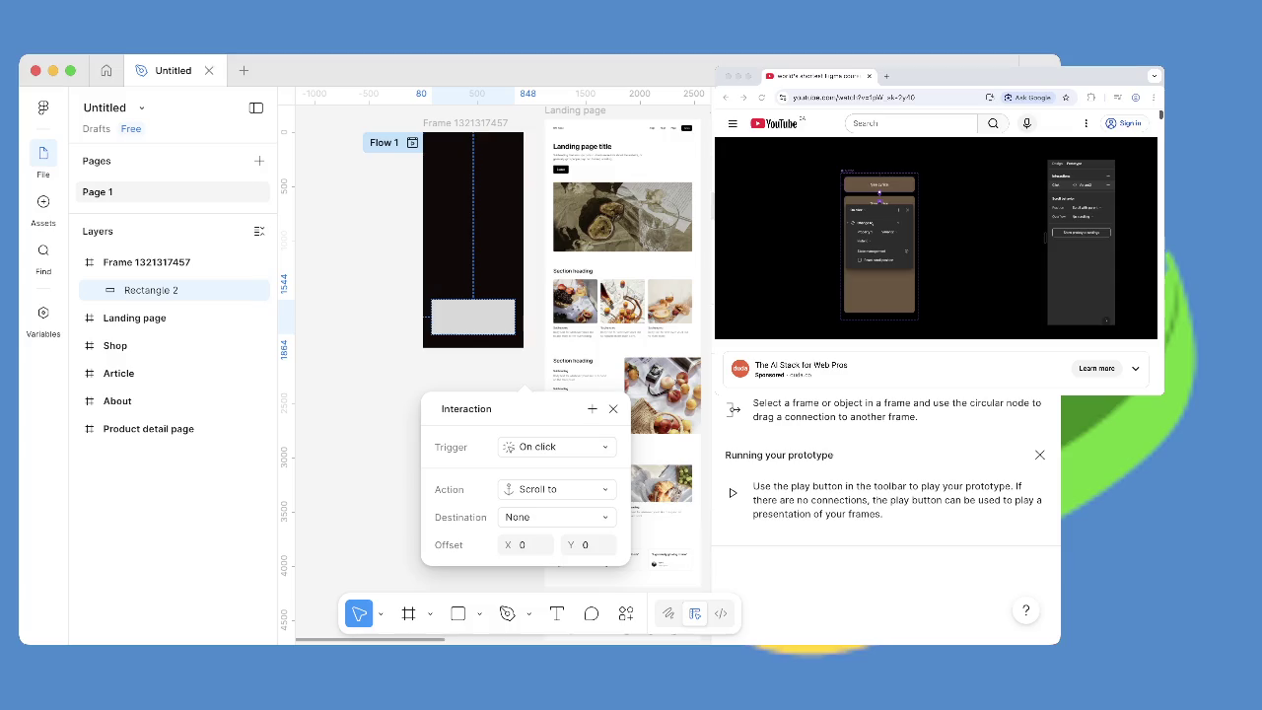
key(Escape)
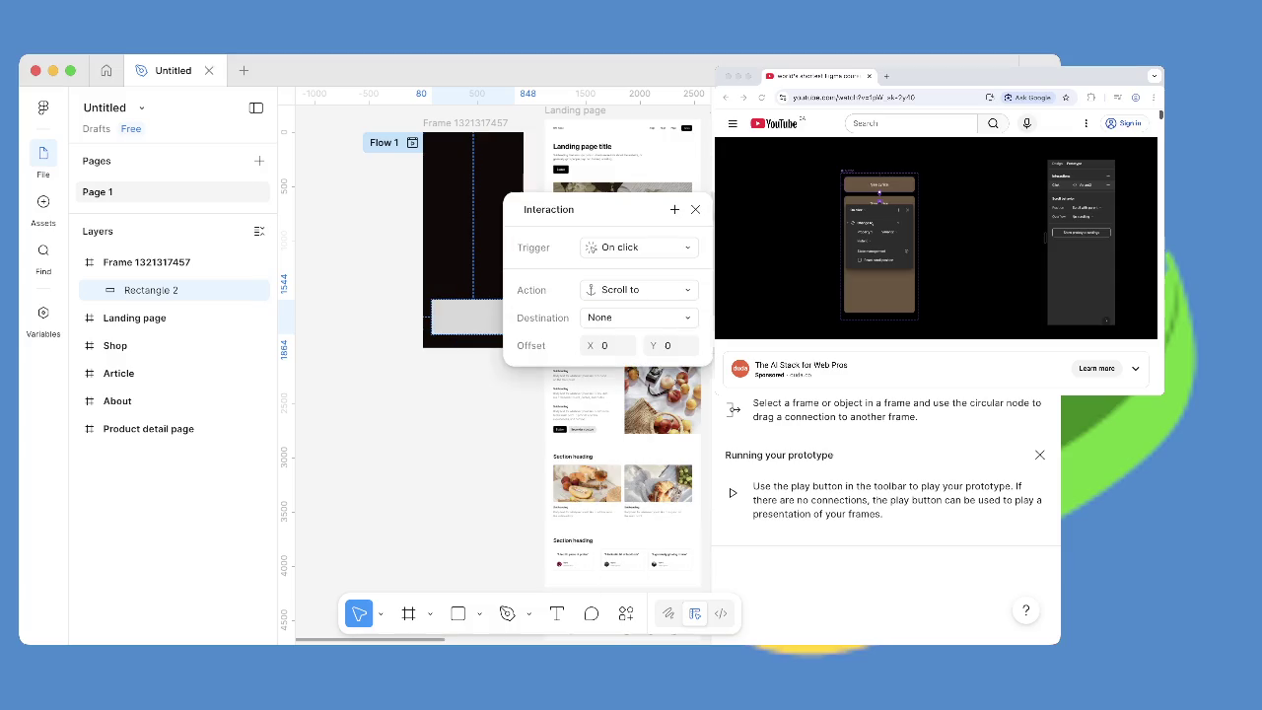
click(640, 318)
key(Escape)
click(639, 289)
click(647, 227)
click(641, 317)
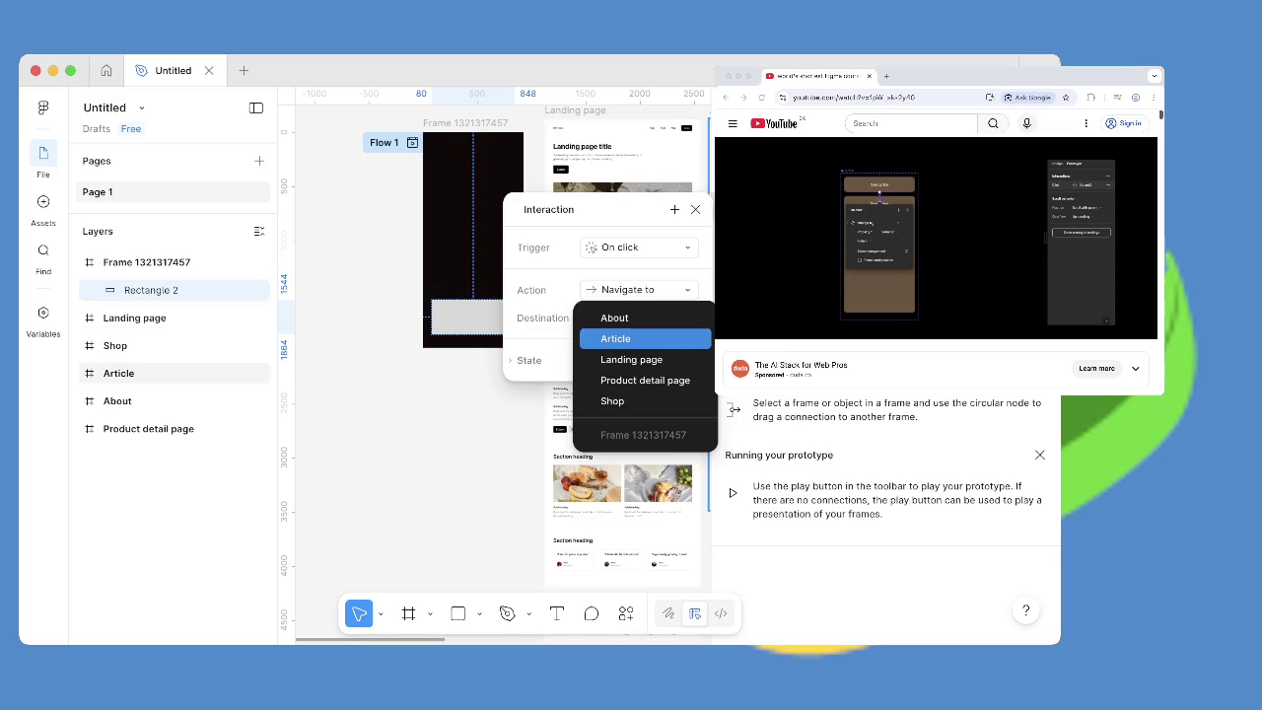
click(631, 359)
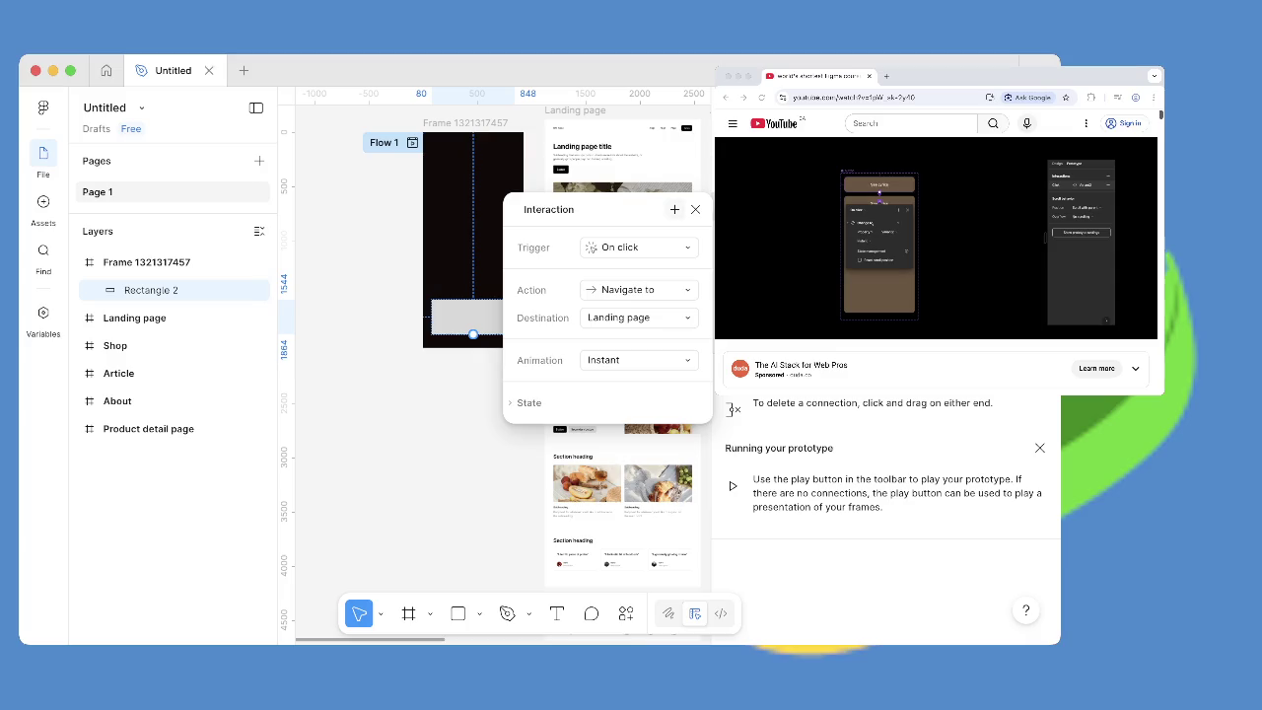
click(695, 209)
mouse_move(934, 236)
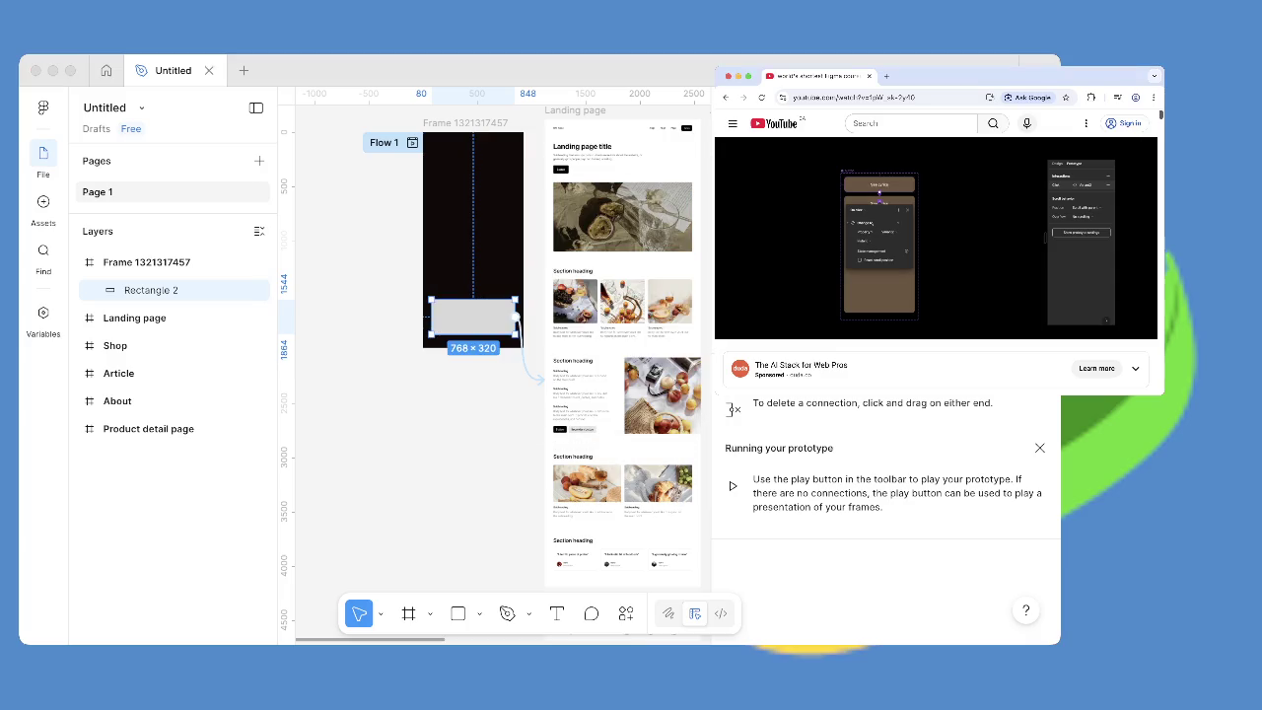
click(473, 320)
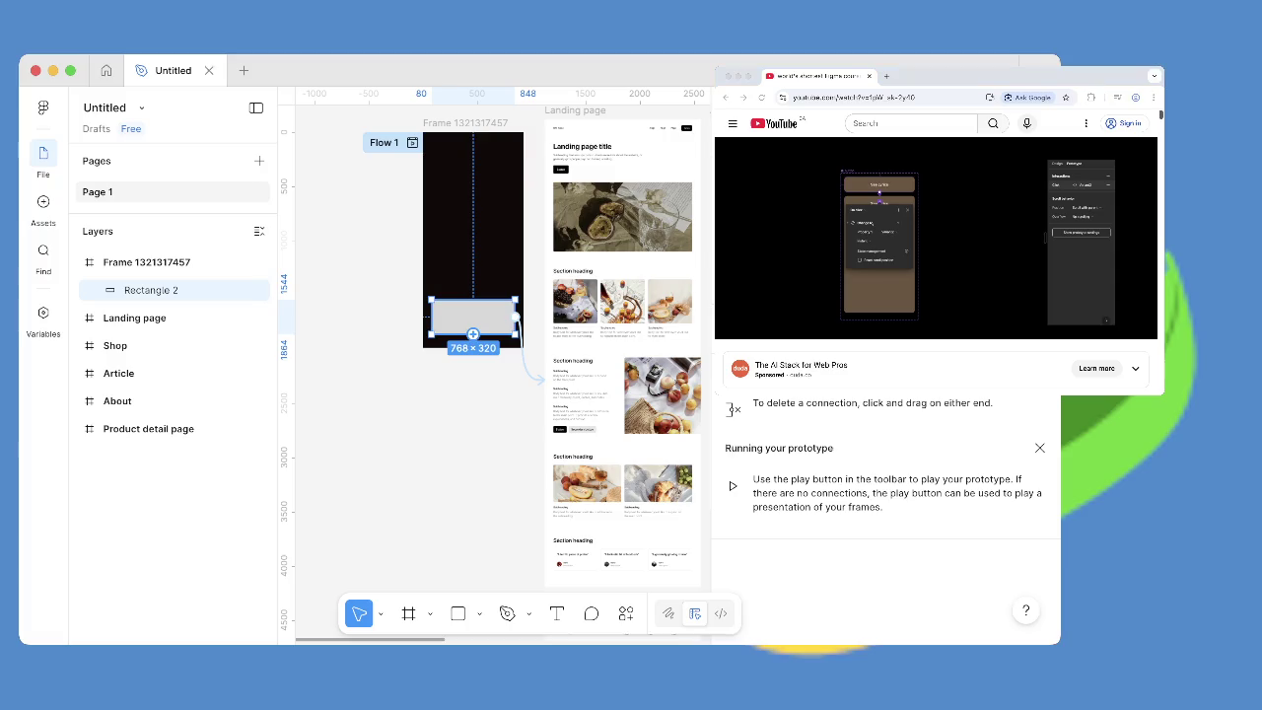
Redraw Rectangle 2's prototype connection to the Landing page frame.
right_click(483, 325)
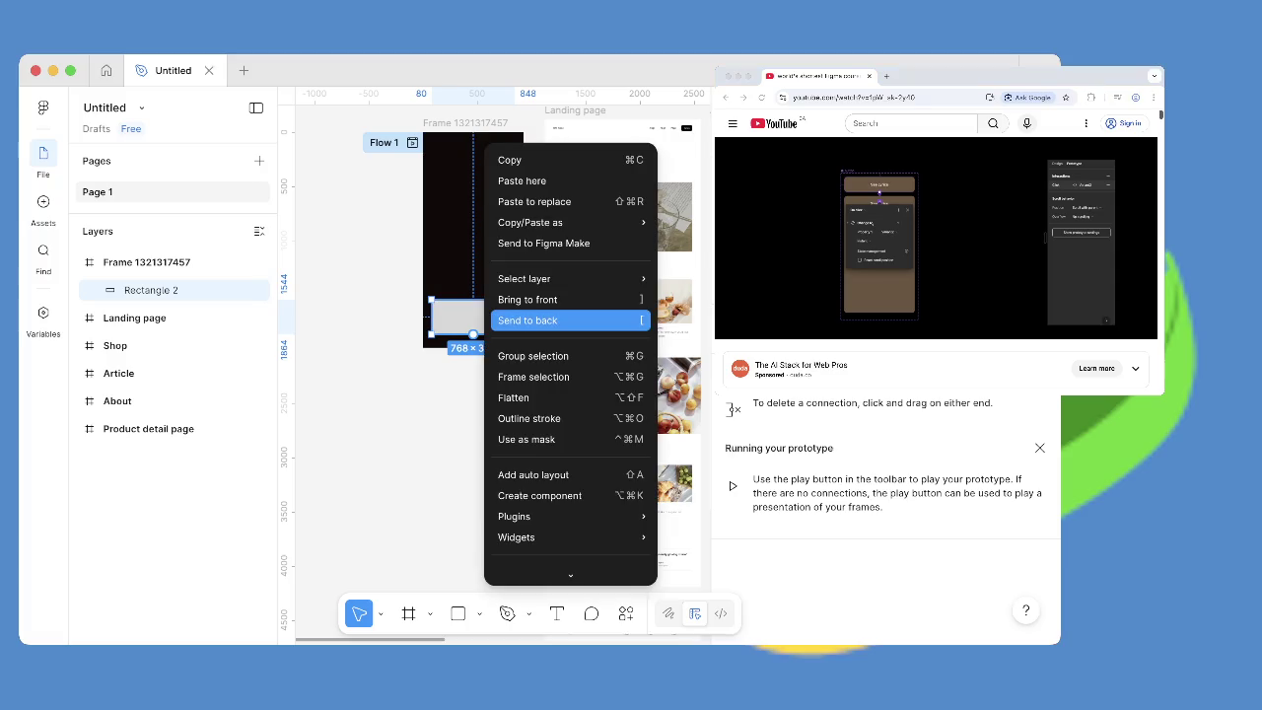
key(Escape)
drag(515, 319, 545, 379)
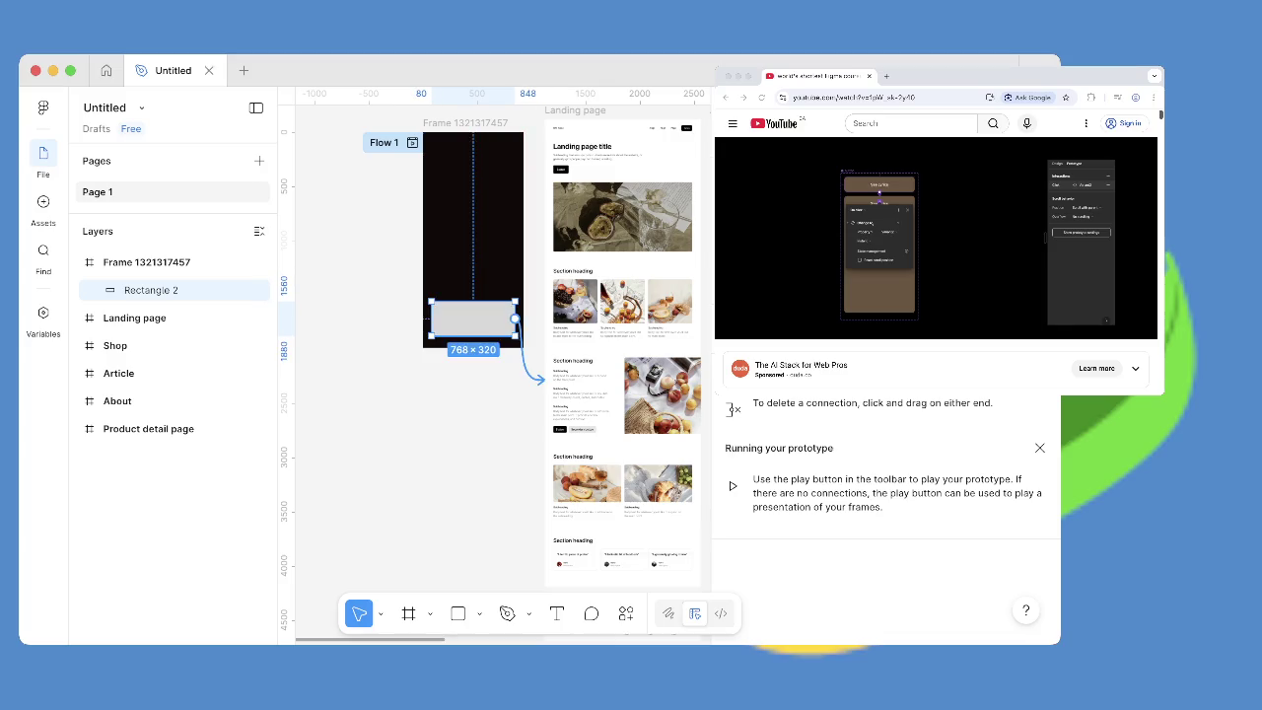
right_click(531, 353)
key(Escape)
Open Rectangle 2's interaction, toggle its state options, and try adding a second action.
click(523, 355)
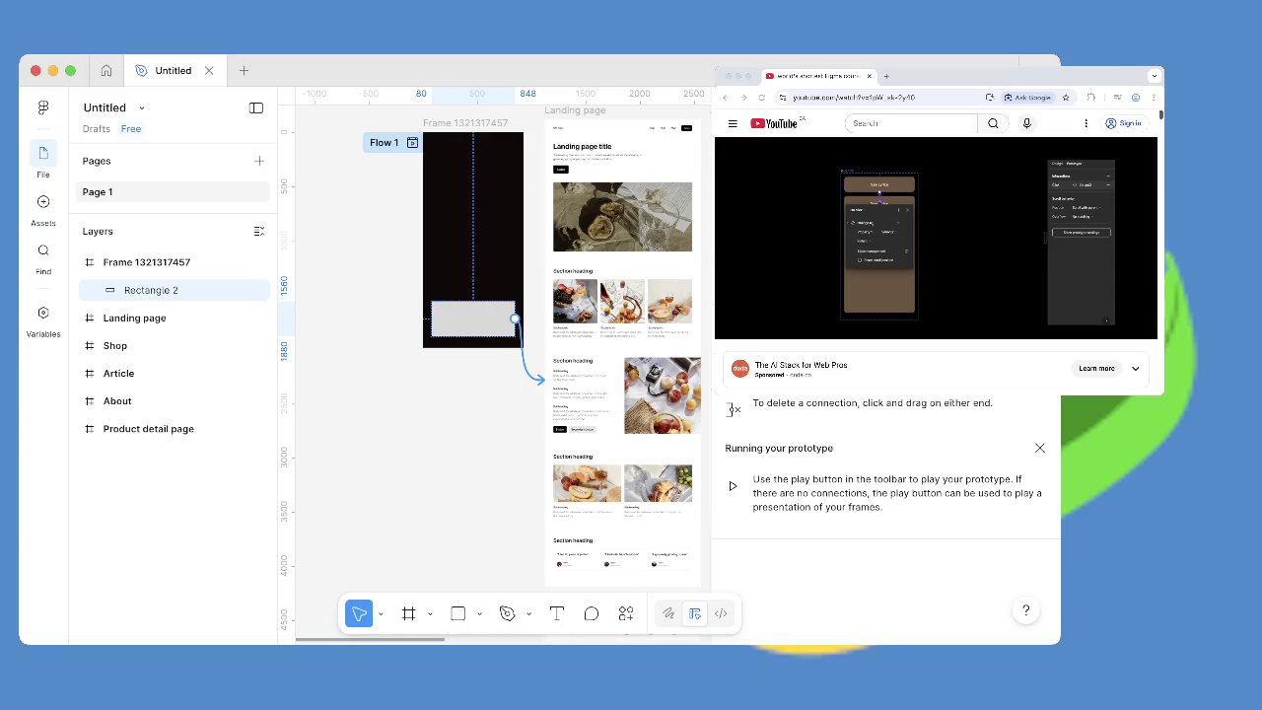
scroll(493, 345, down, 3)
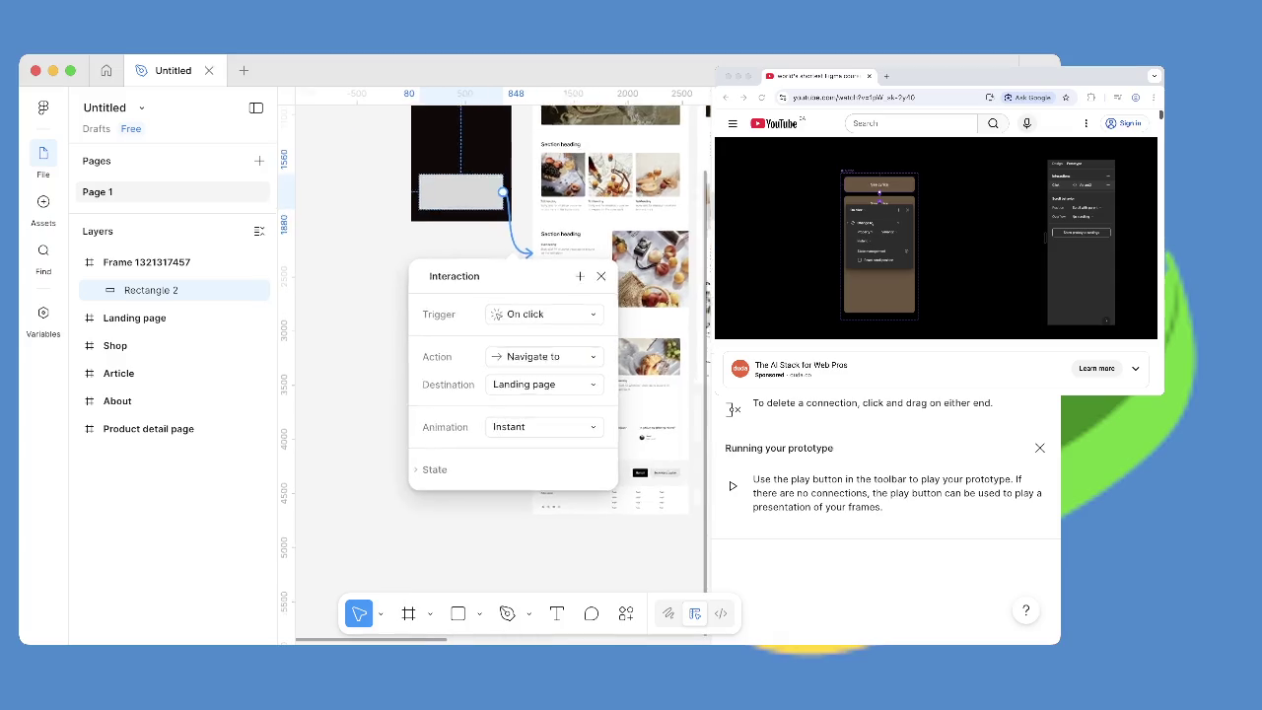
click(458, 463)
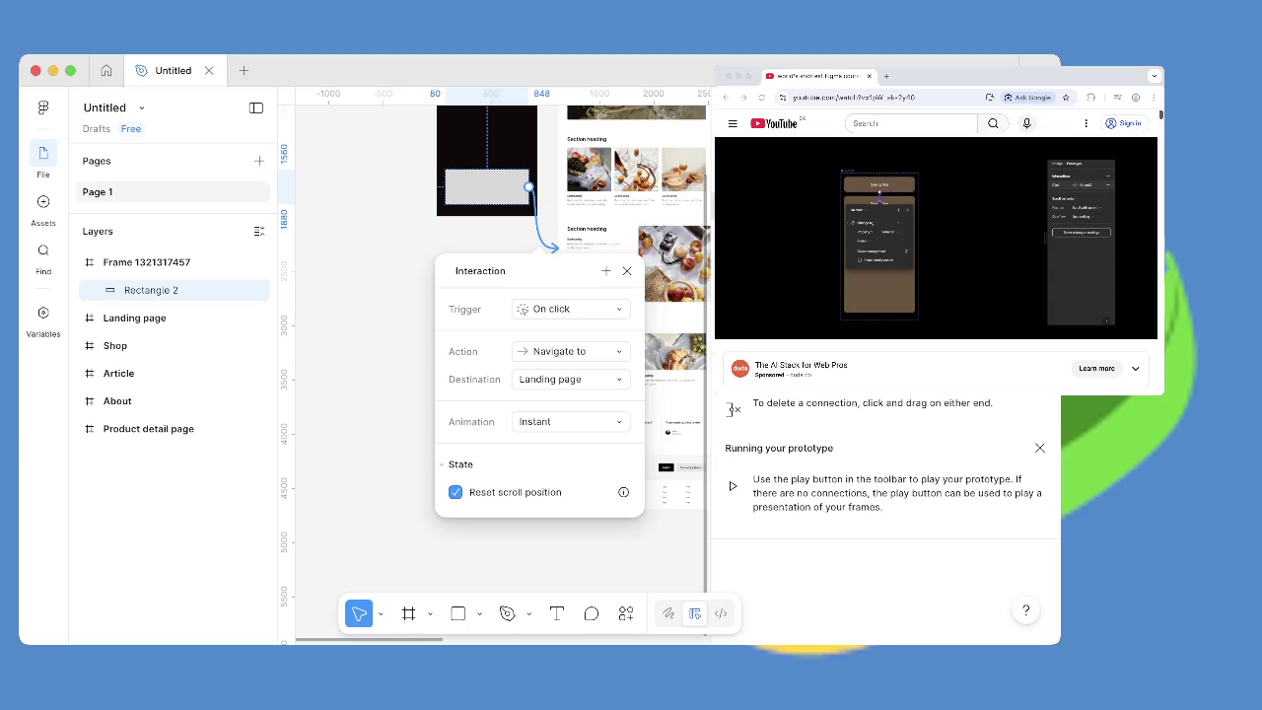
click(458, 463)
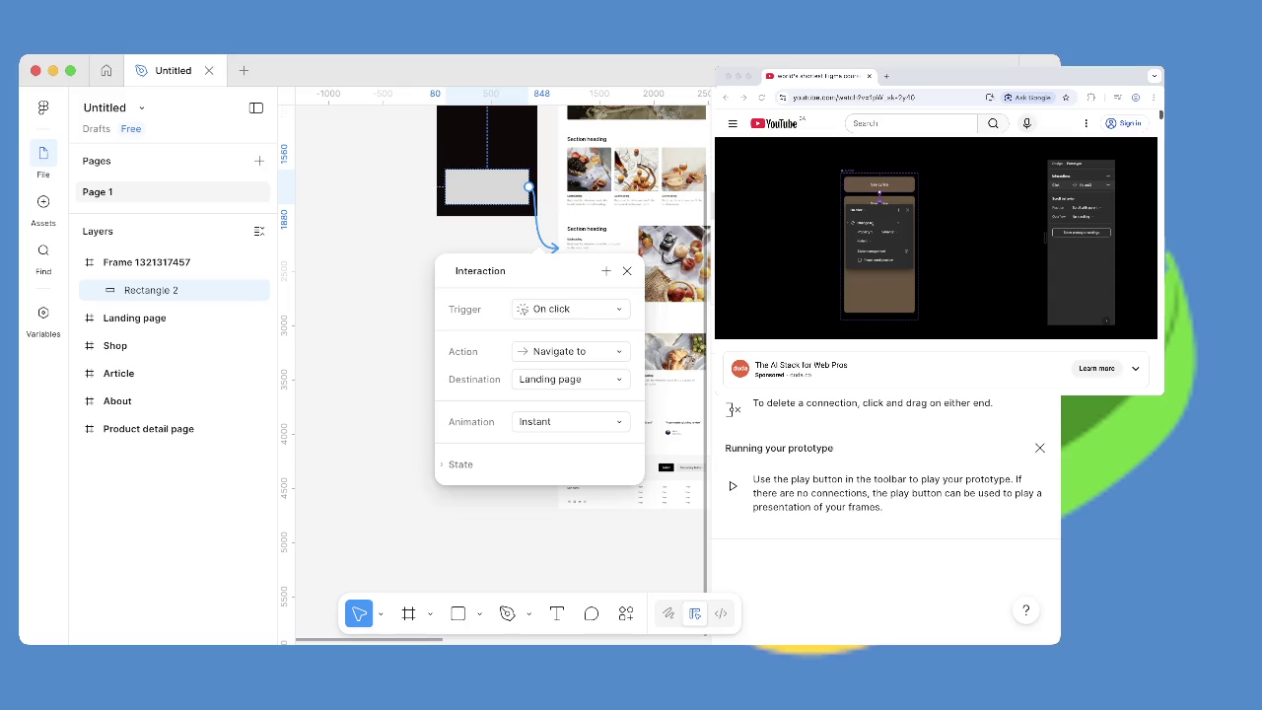
click(606, 271)
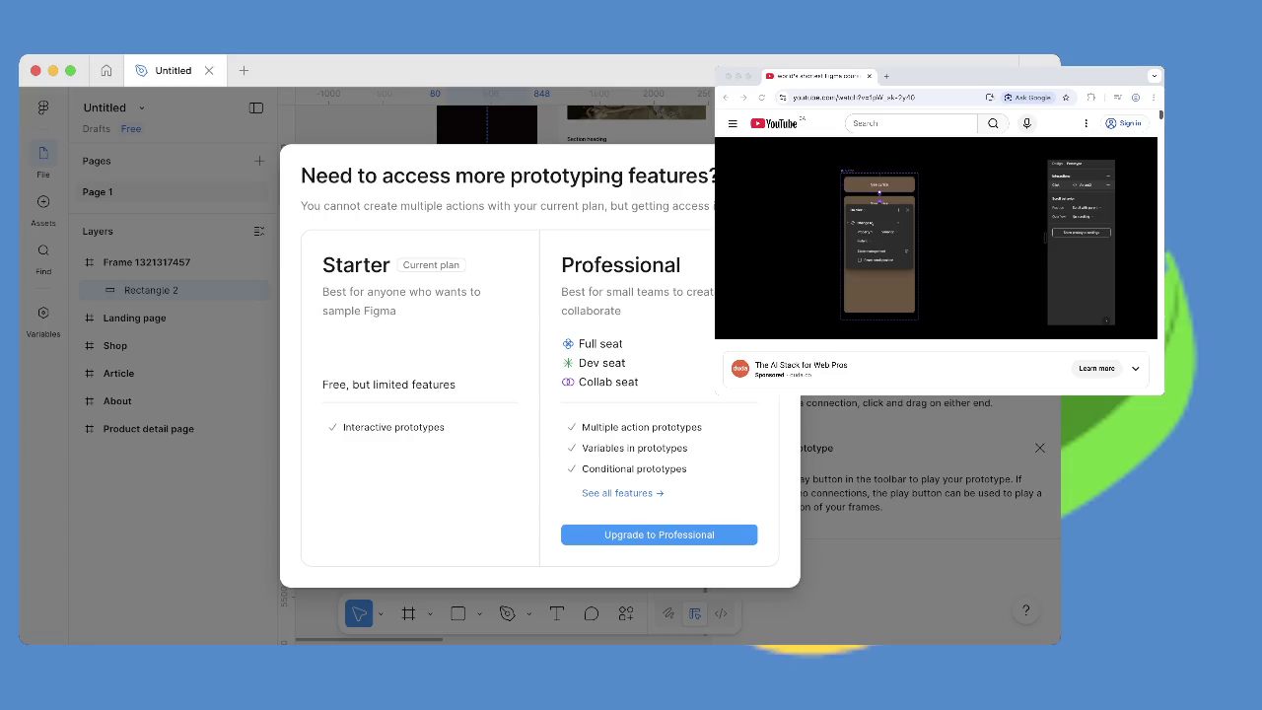
Dismiss the upgrade prompt and keep On click as the interaction trigger.
key(Escape)
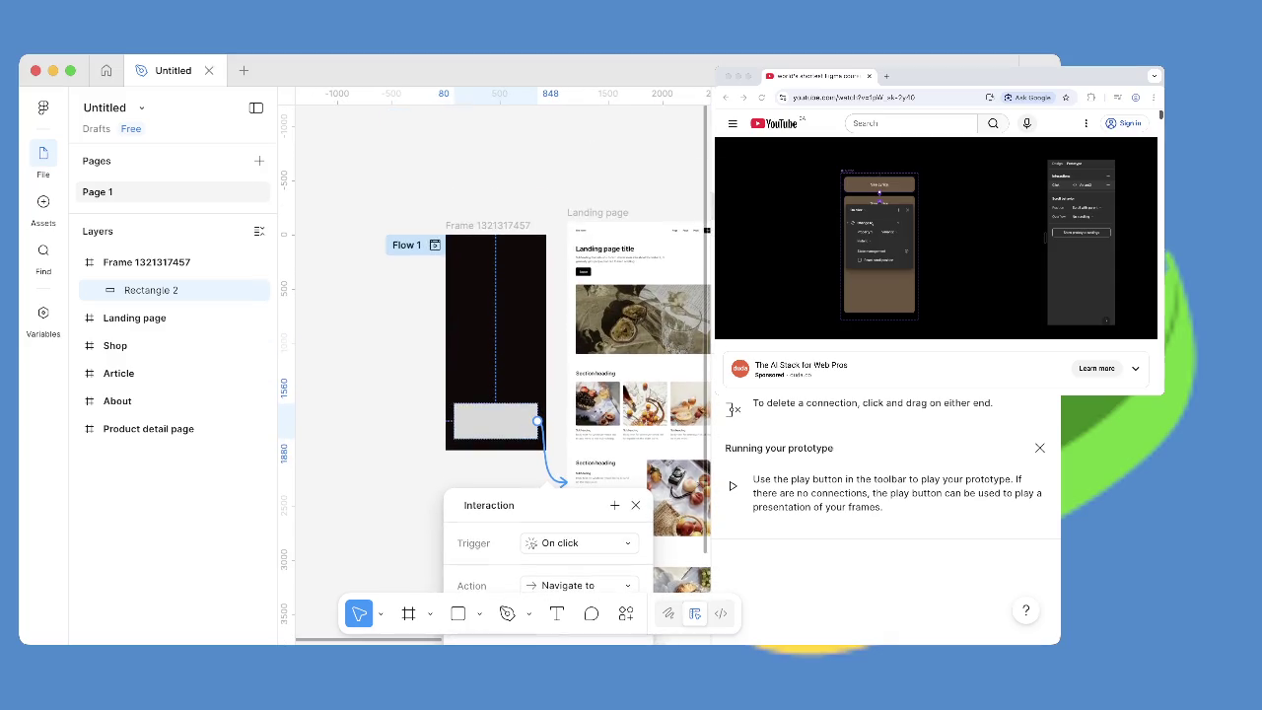
scroll(592, 317, down, 2)
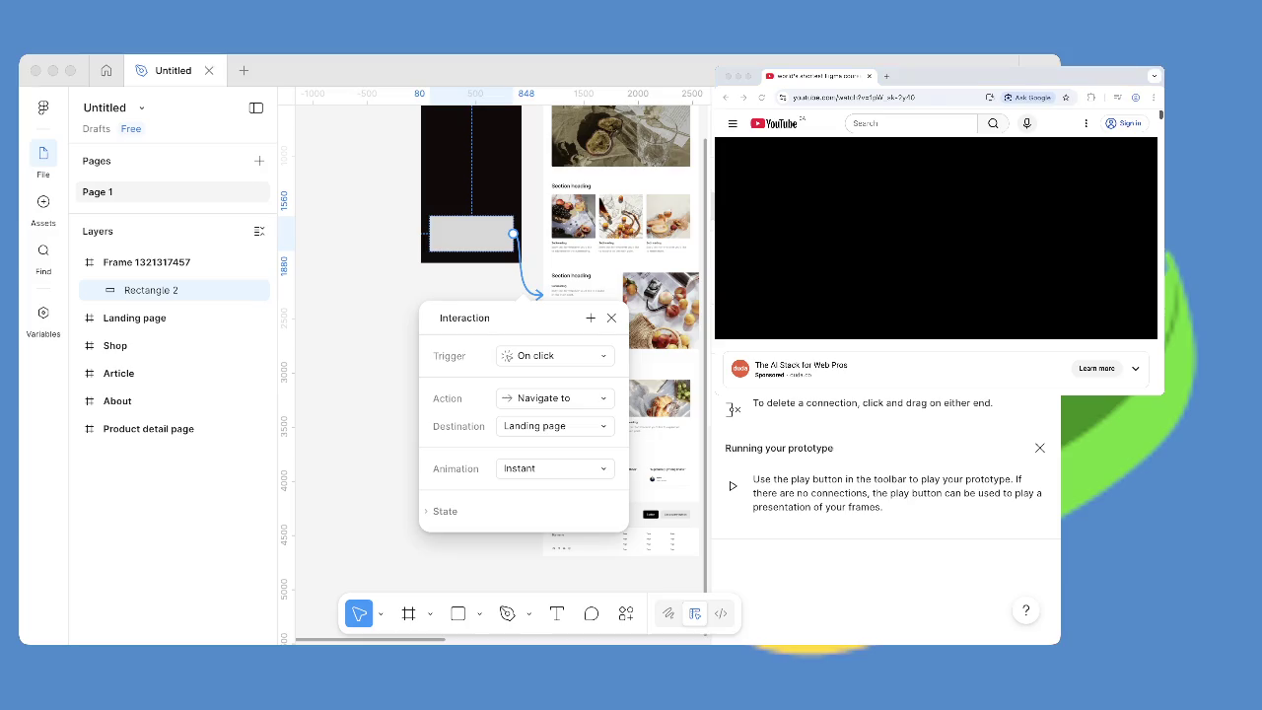
click(555, 355)
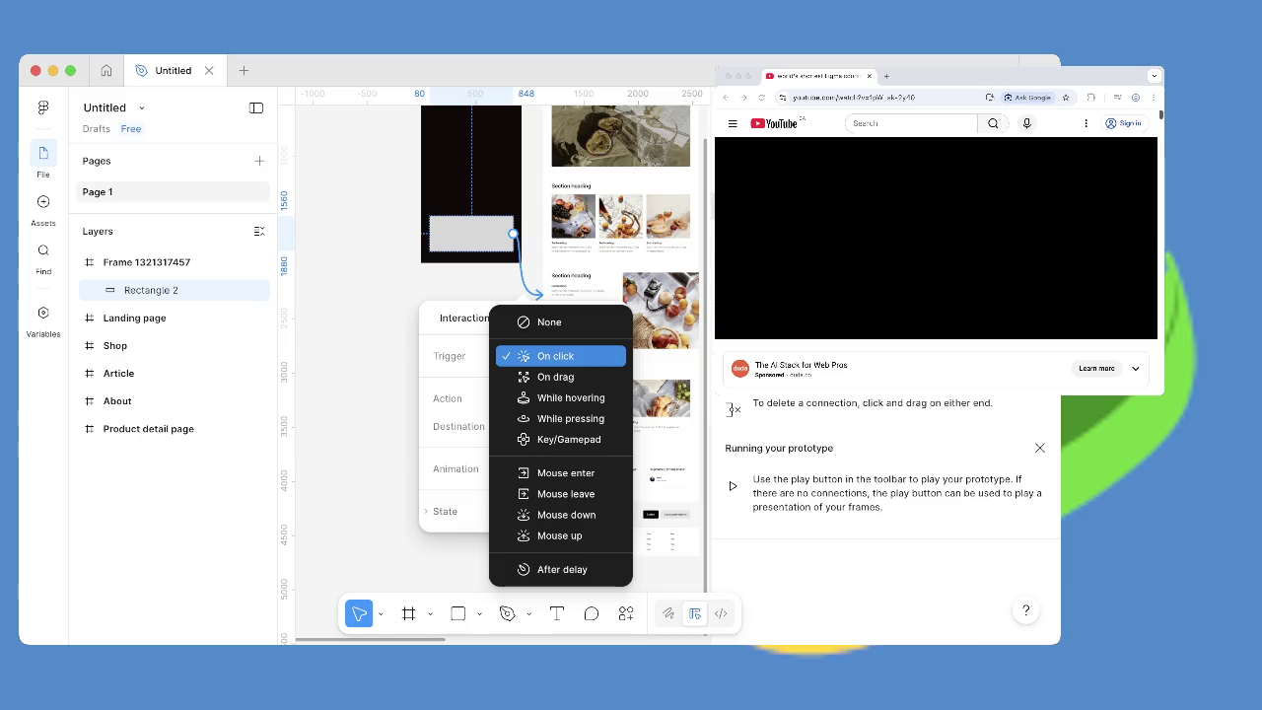
click(555, 355)
Rewind the YouTube tutorial to about 6:20, then close Figma's interaction details.
click(1045, 237)
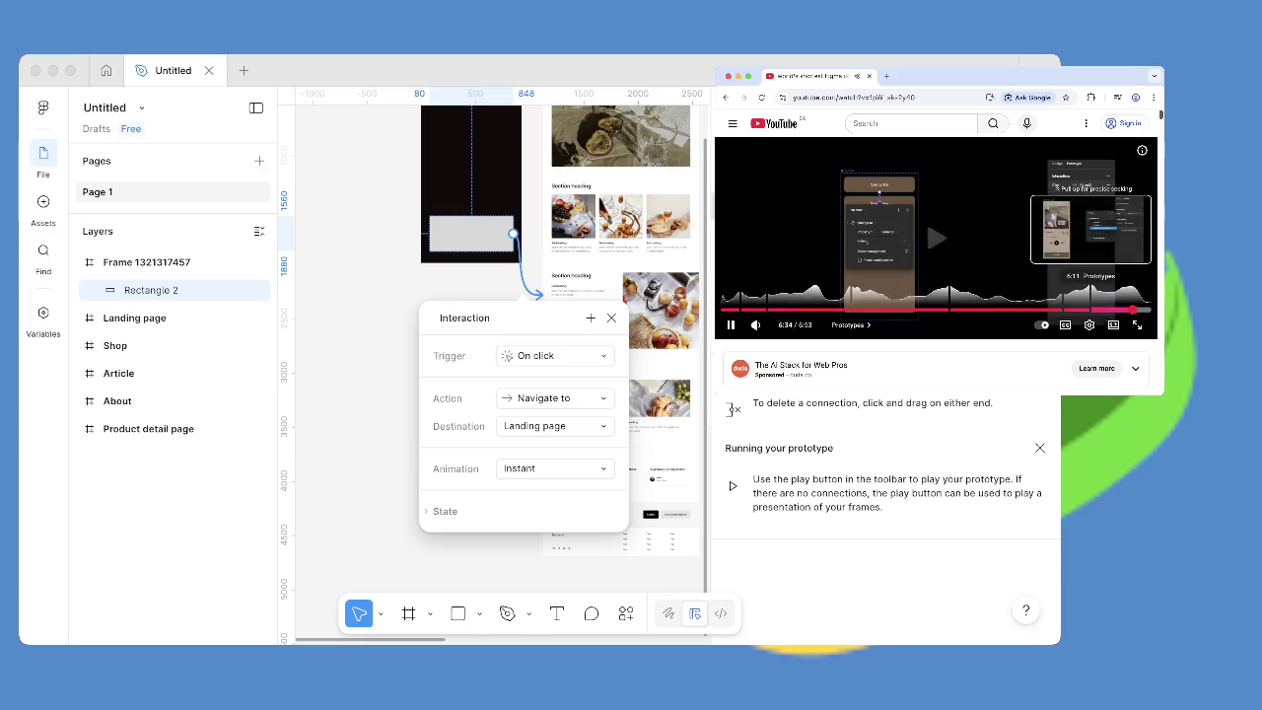
key(j)
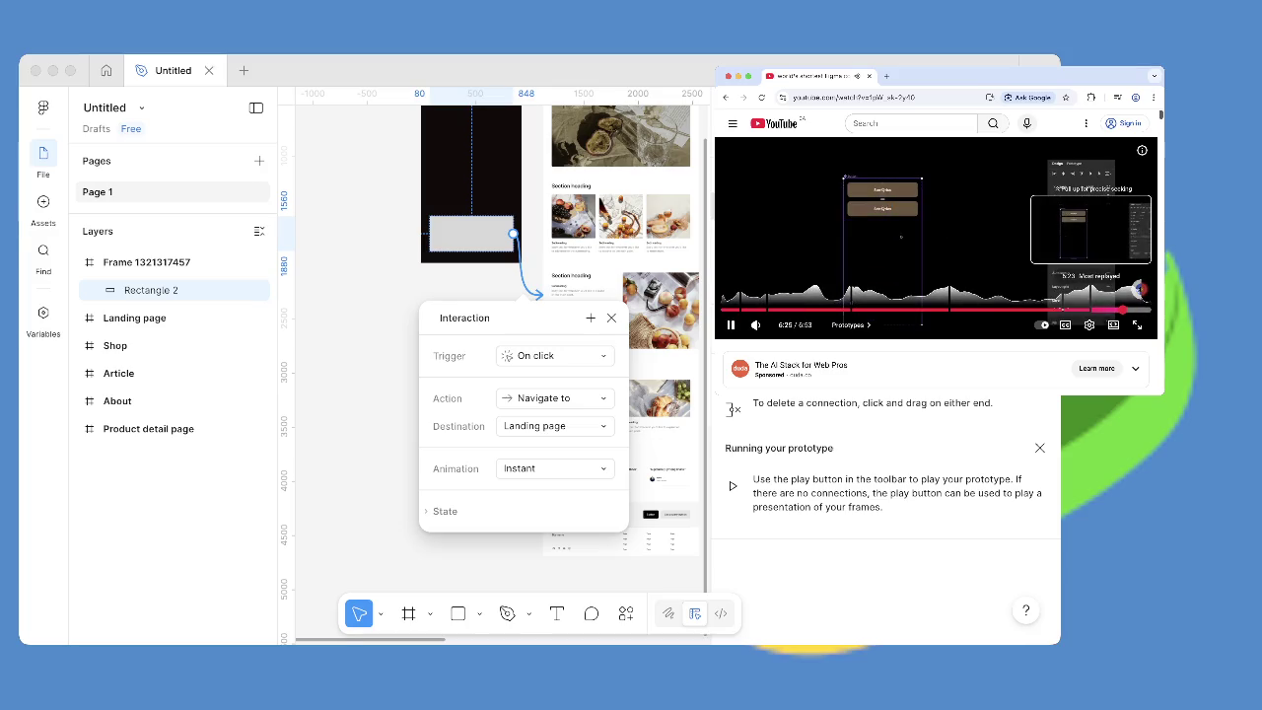
drag(1137, 289, 1139, 289)
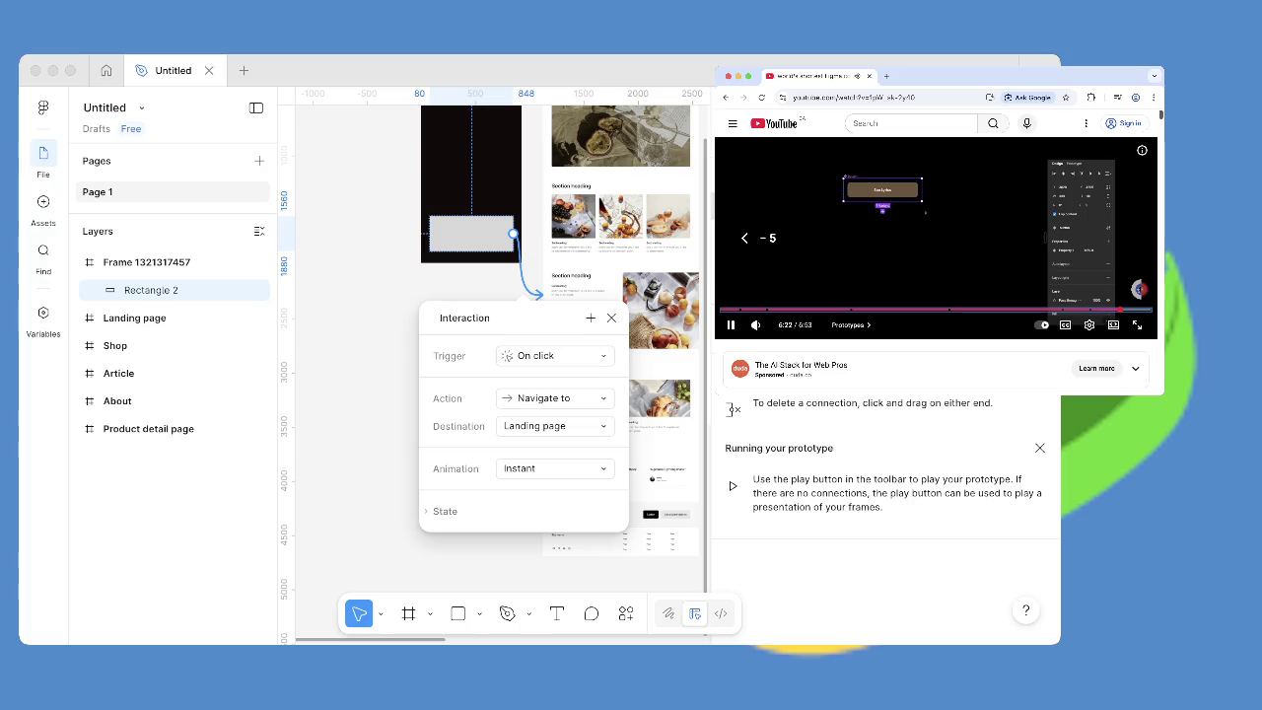
click(1138, 289)
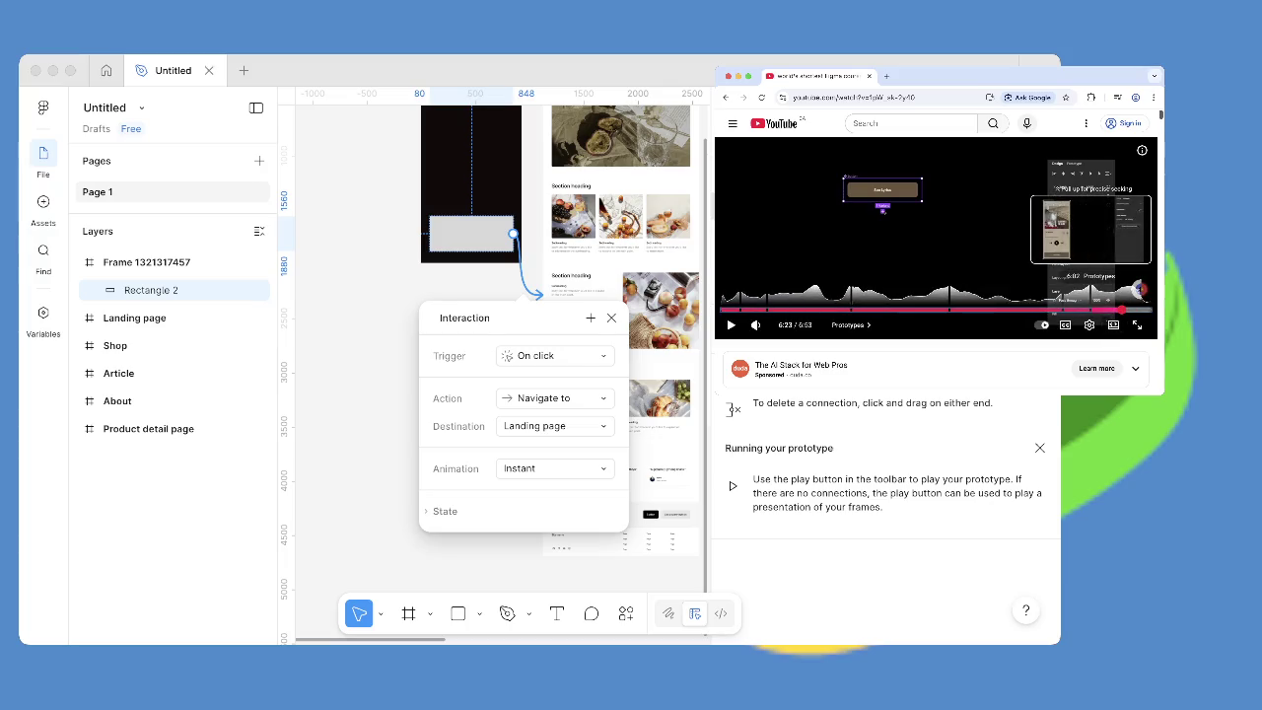
click(1139, 289)
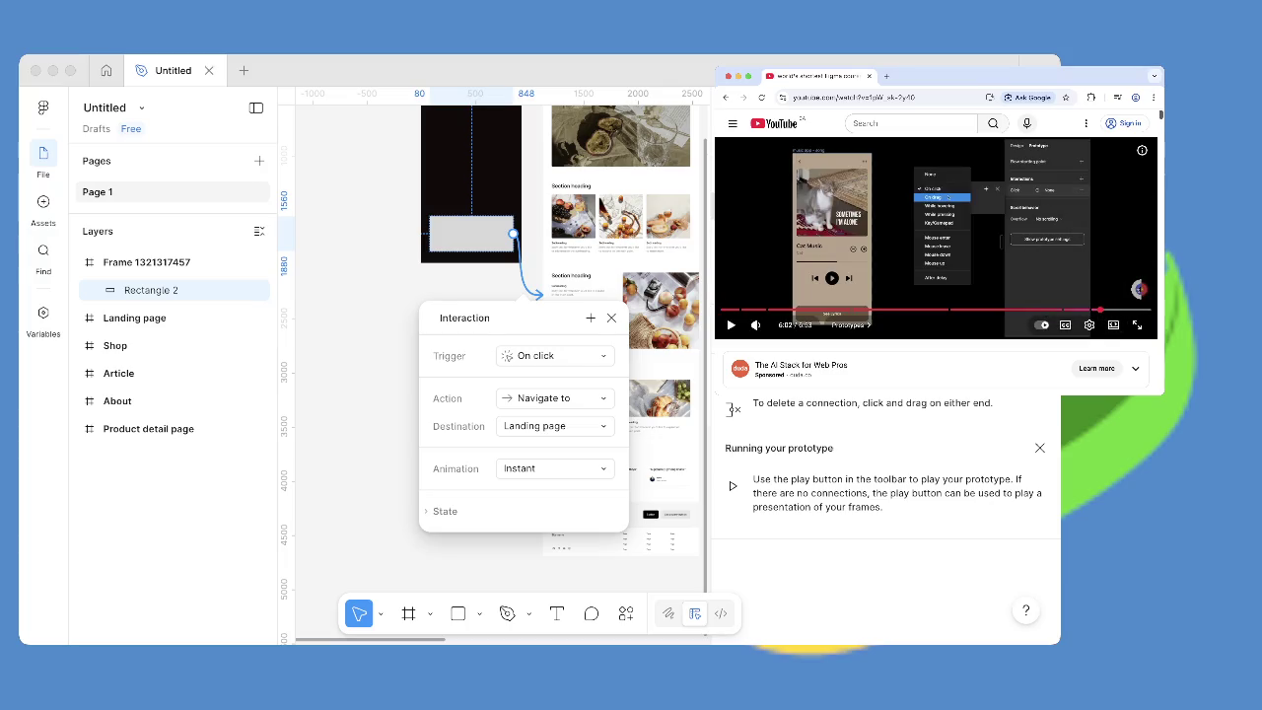
key(space)
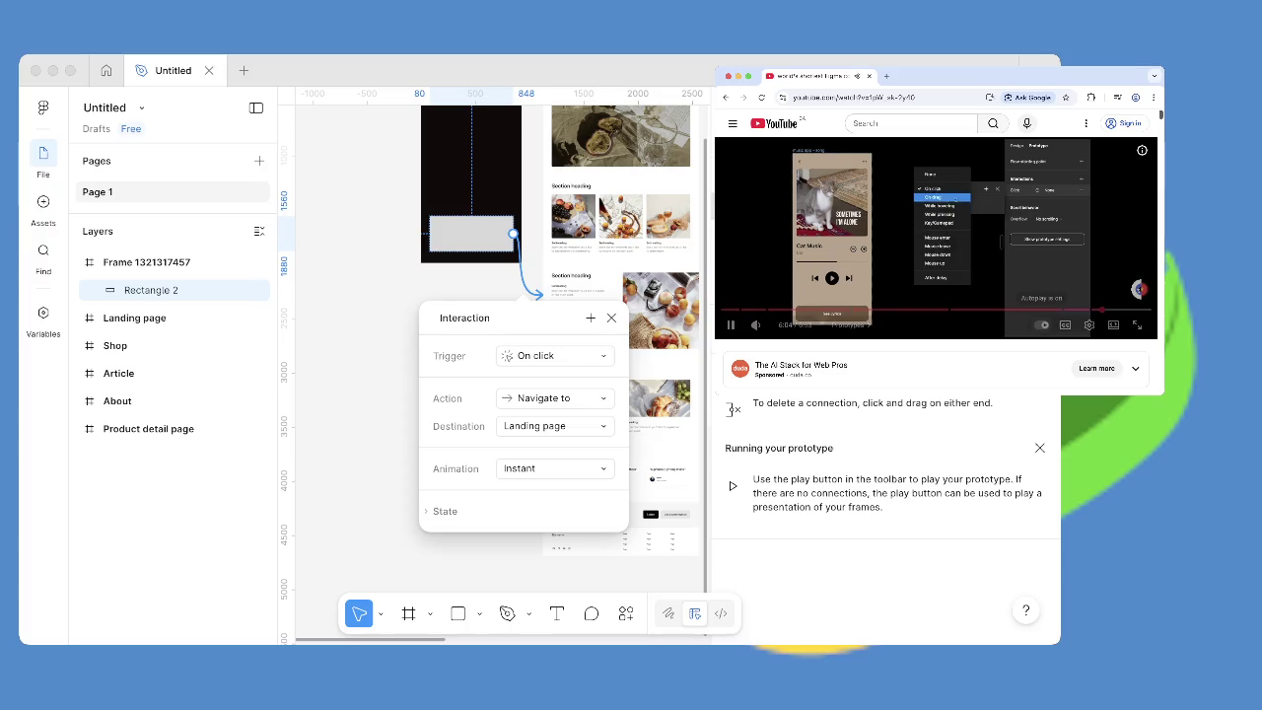
click(1115, 309)
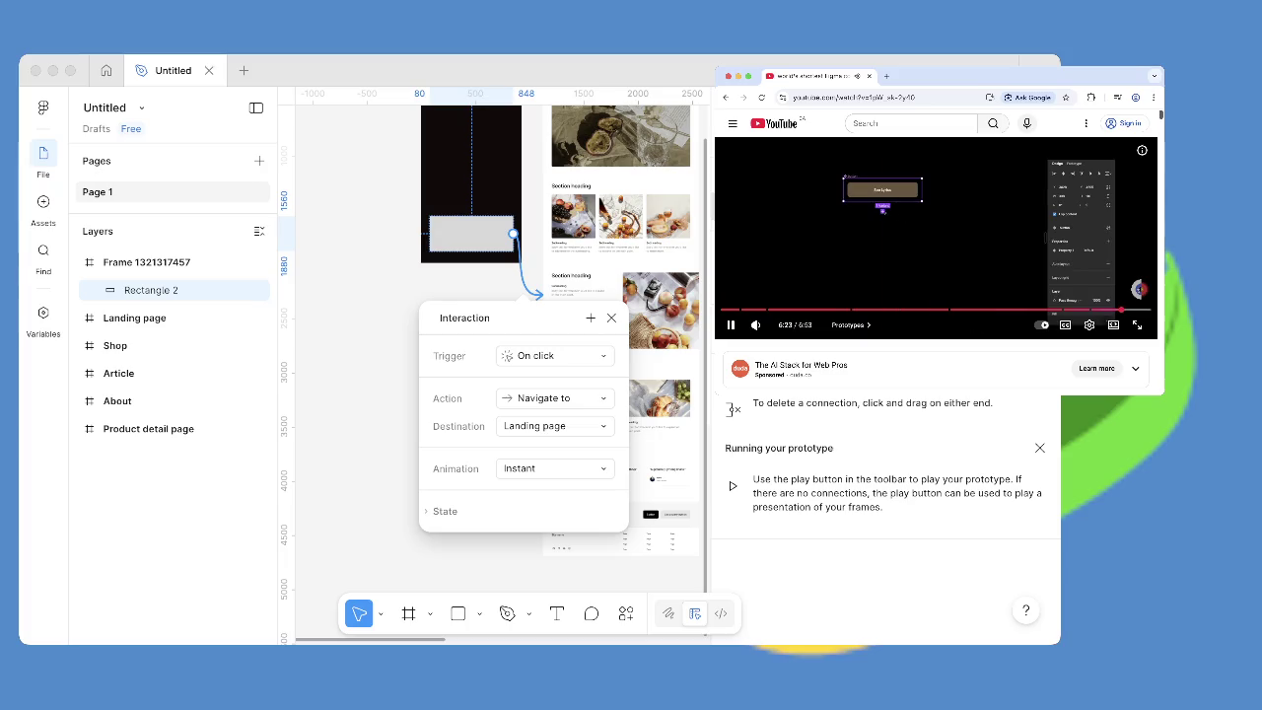
key(super+Tab)
key(Escape)
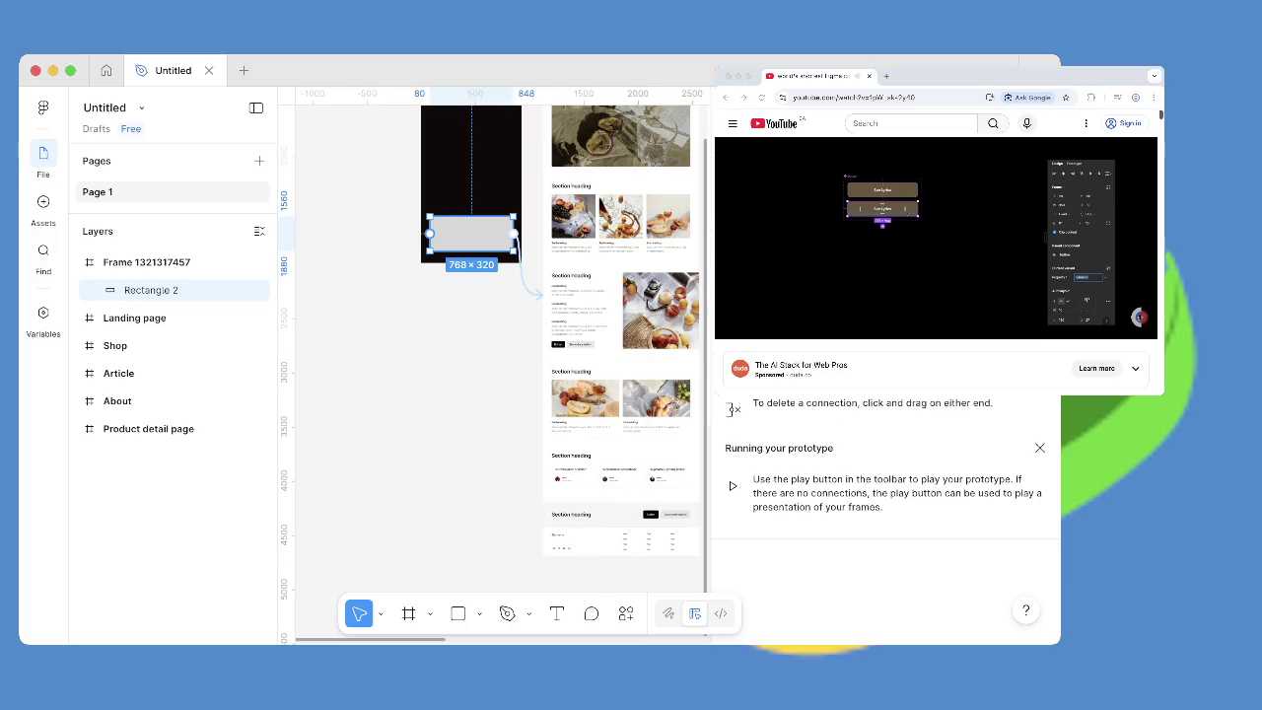
Enter shape editing on Rectangle 2 and dismiss its context menu.
key(Return)
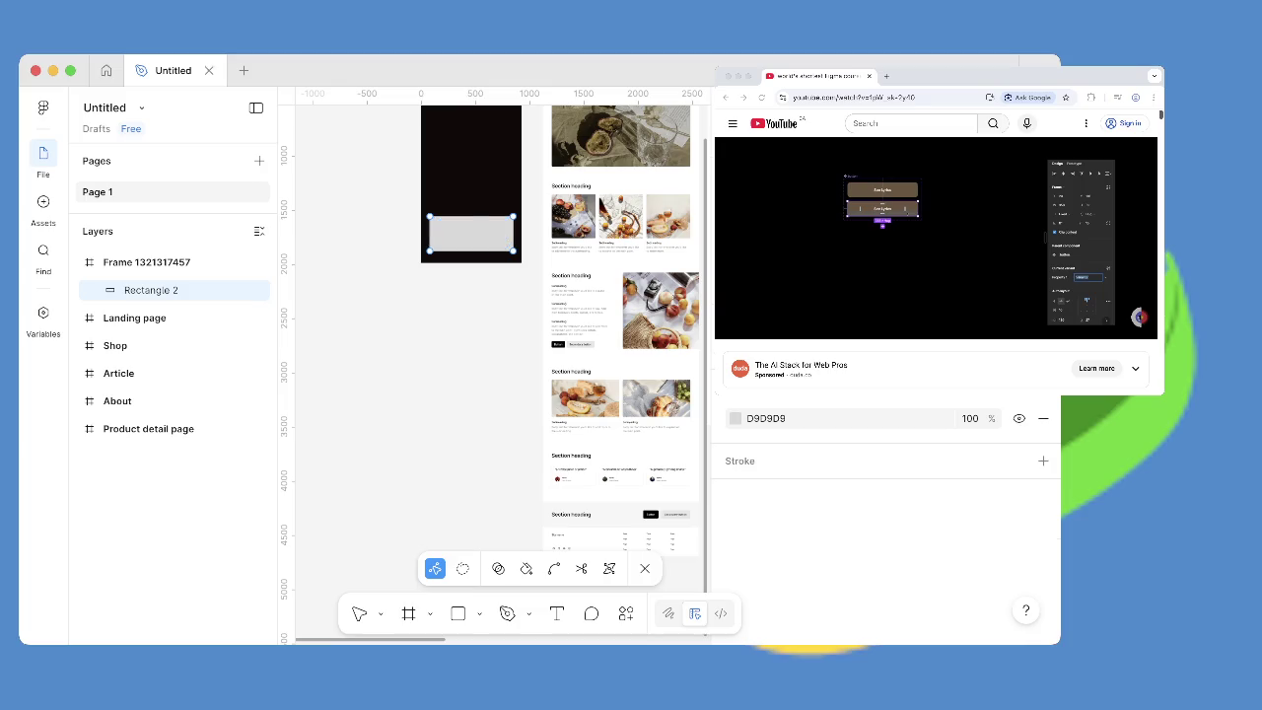
right_click(483, 228)
key(Escape)
key(Escape)
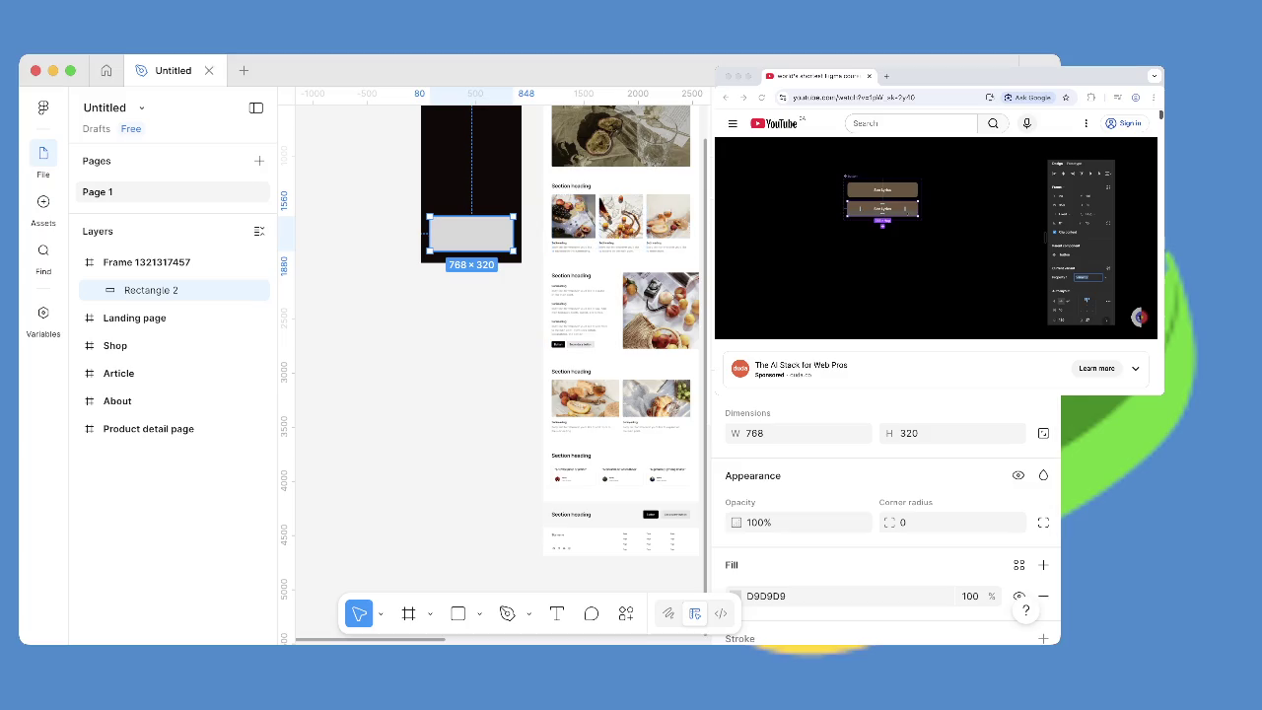
Scrub the tutorial to 6:18, then return to Figma and pan back to the black frame.
click(1139, 316)
click(1138, 289)
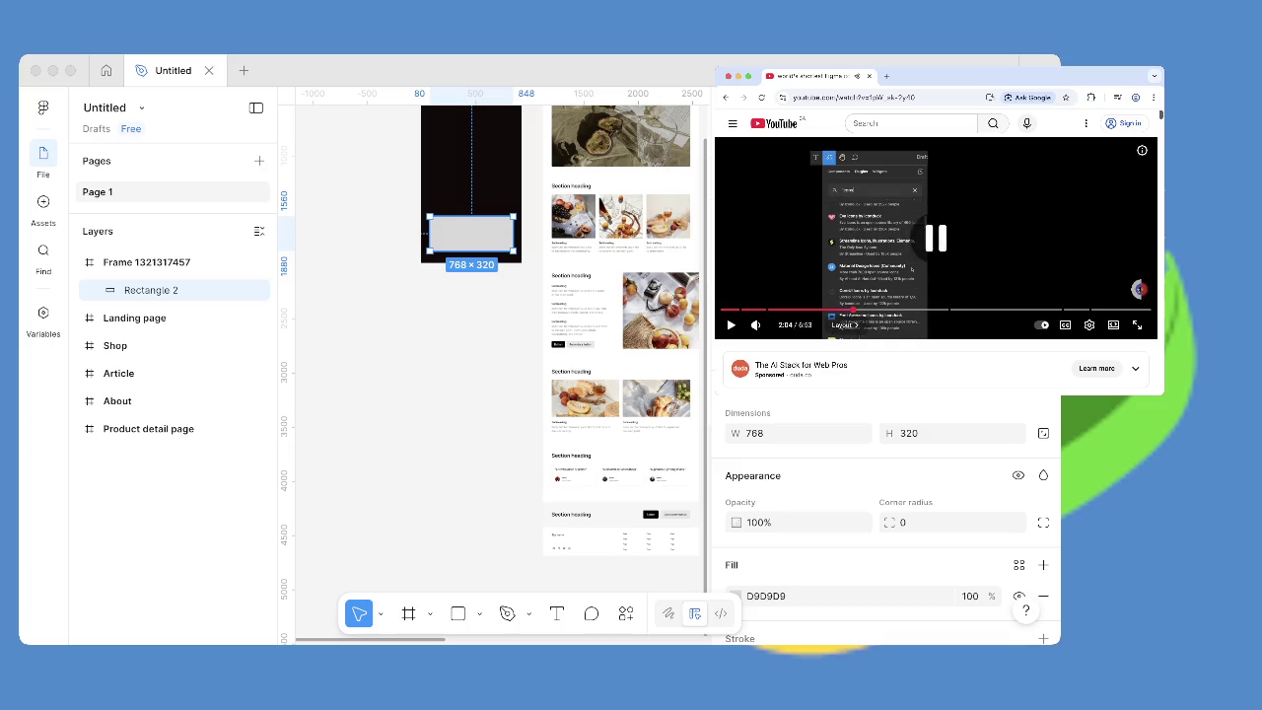
drag(1139, 310, 1094, 309)
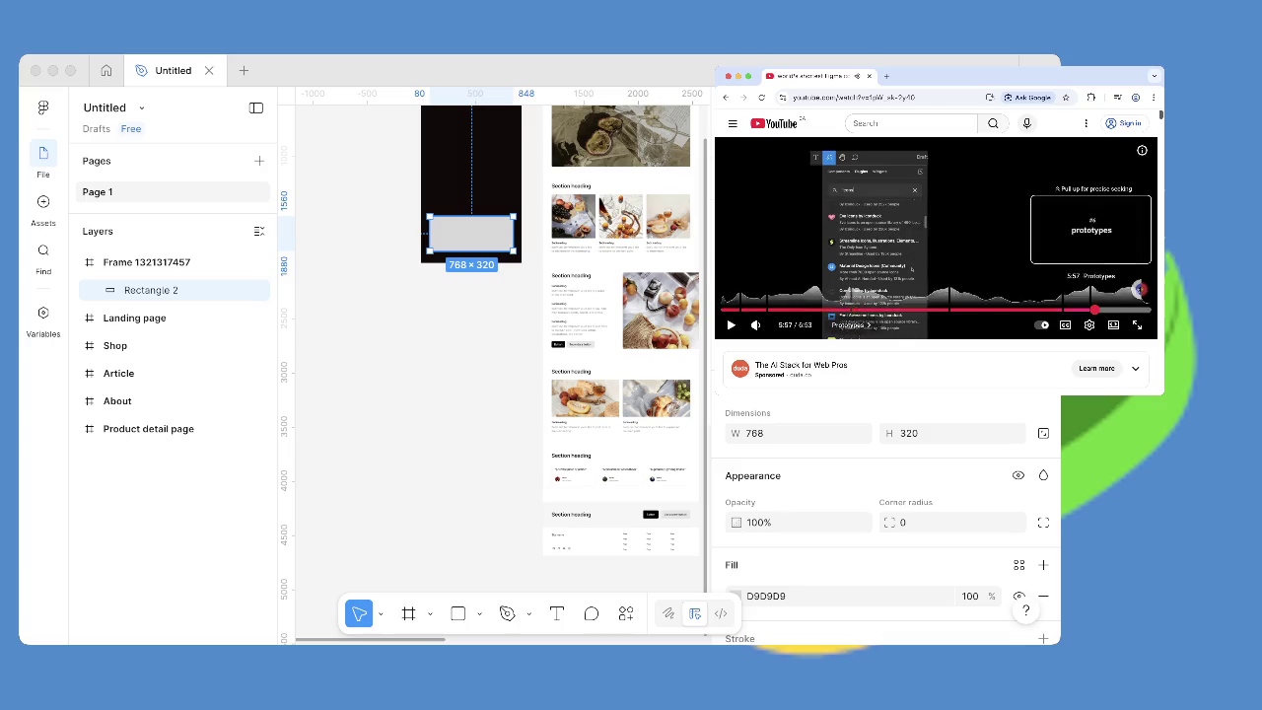
key(l)
key(l)
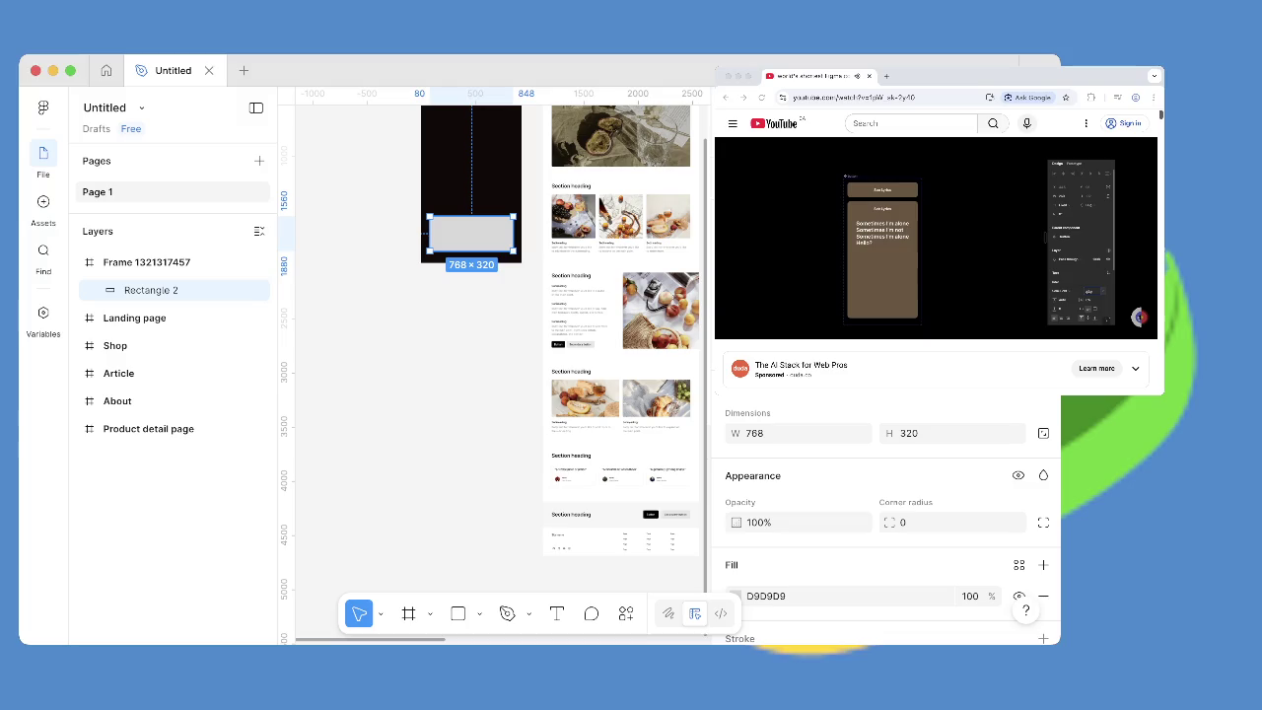
scroll(493, 365, down, 5)
scroll(493, 365, up, 5)
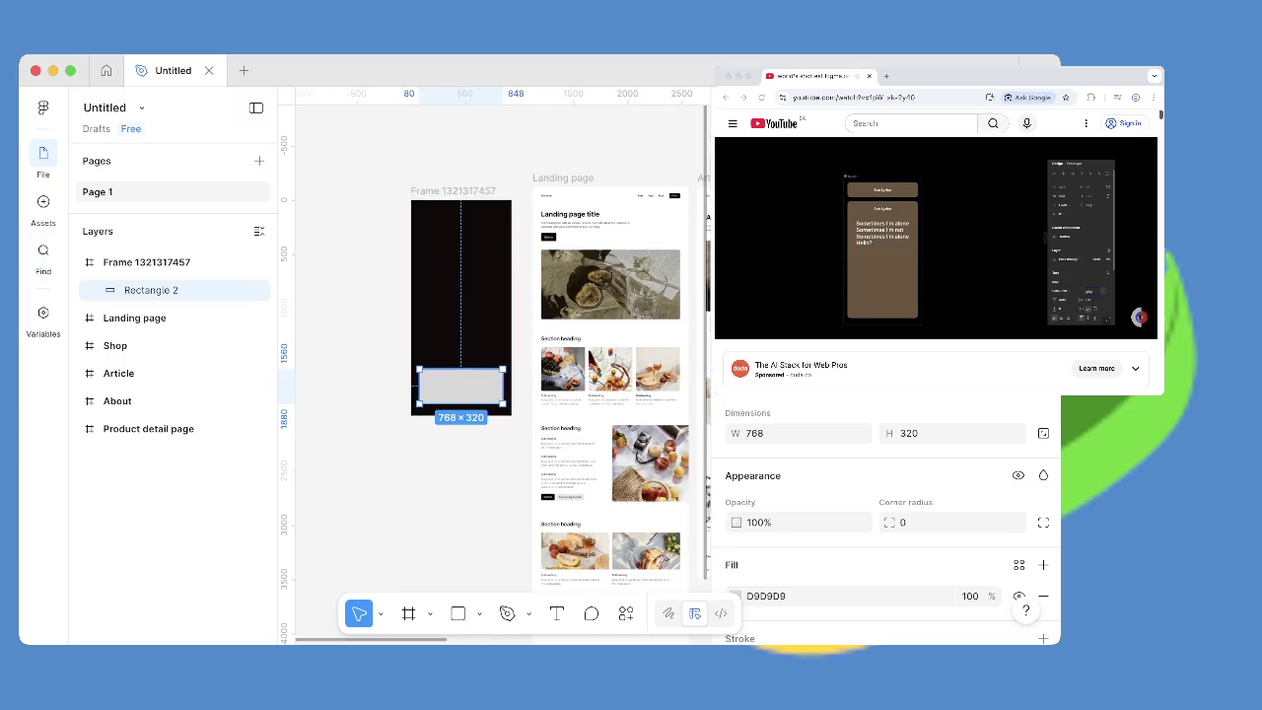
key(super+Tab)
scroll(493, 364, down, 3)
key(f)
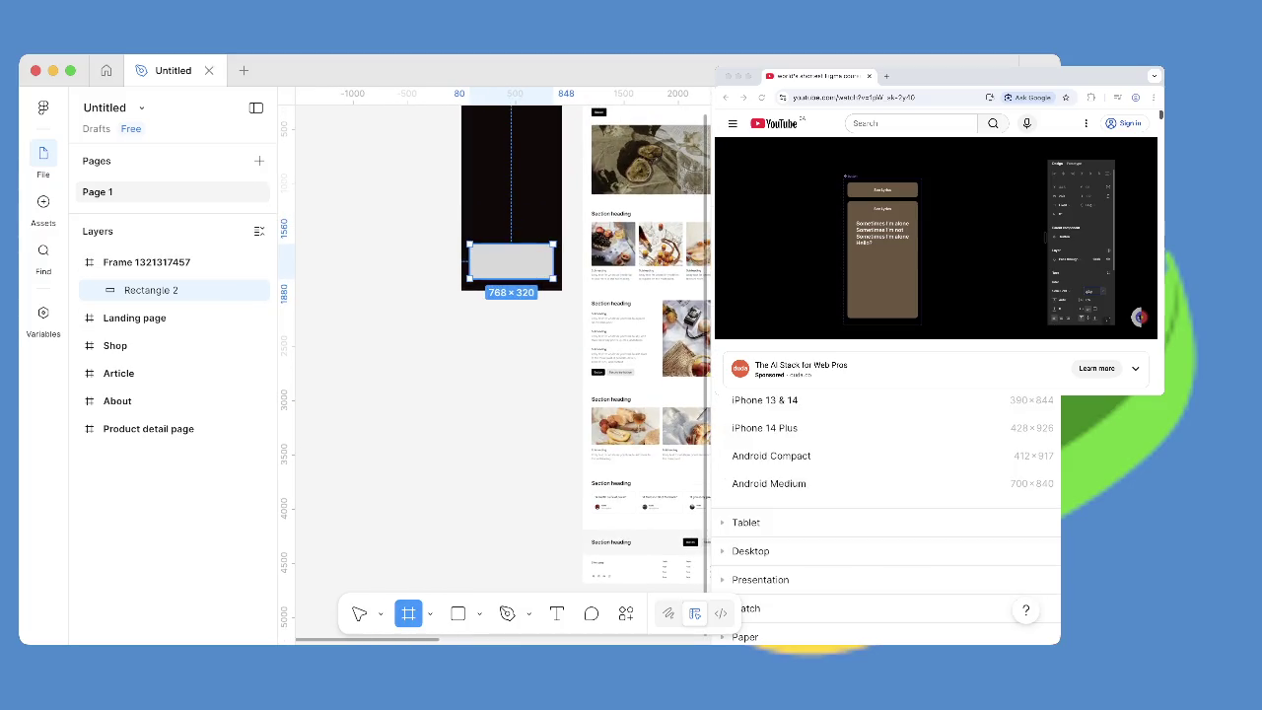
drag(461, 312, 567, 464)
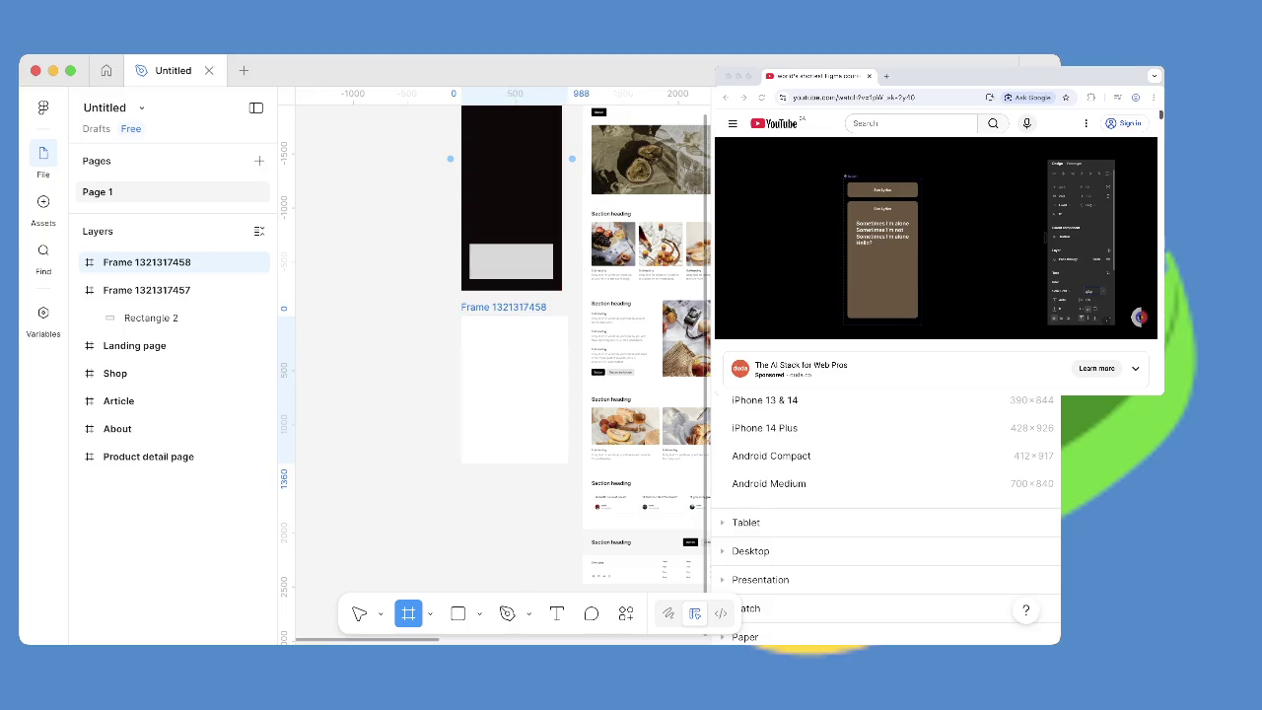
click(516, 265)
Select grey Rectangle 2 and switch to the Prototype tab with Shift+E.
click(505, 260)
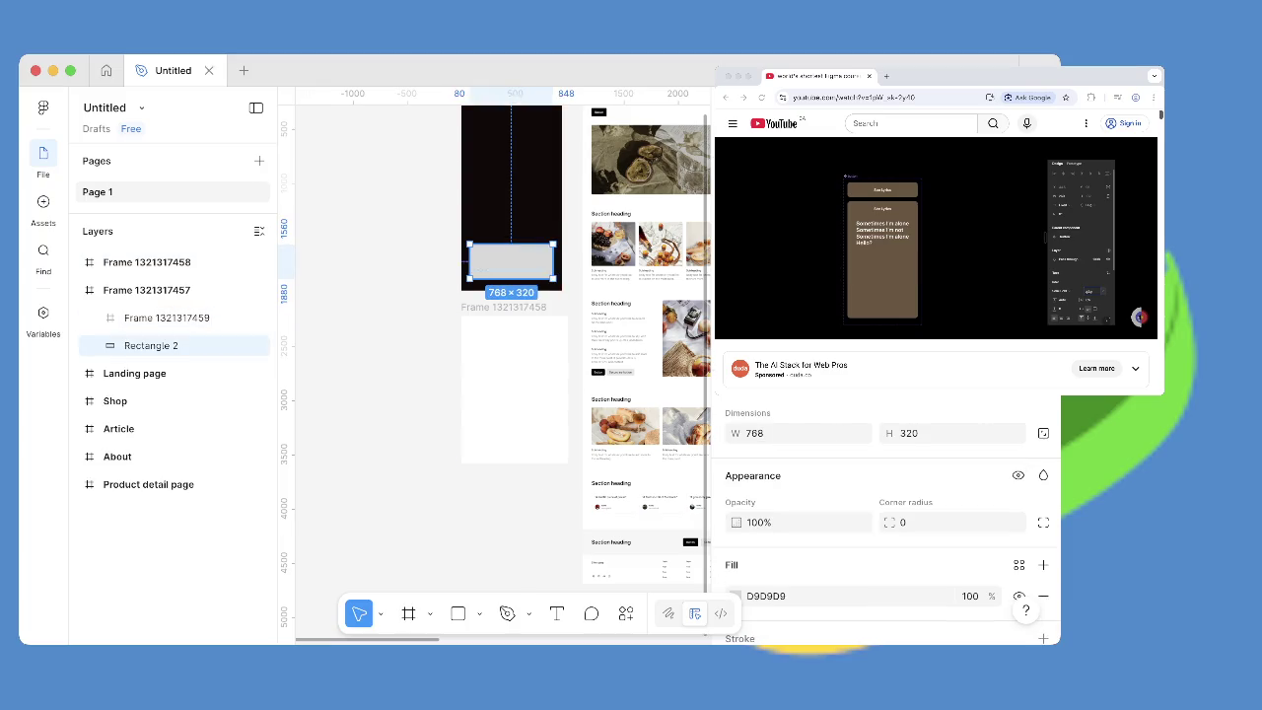
key(Escape)
click(503, 262)
right_click(503, 261)
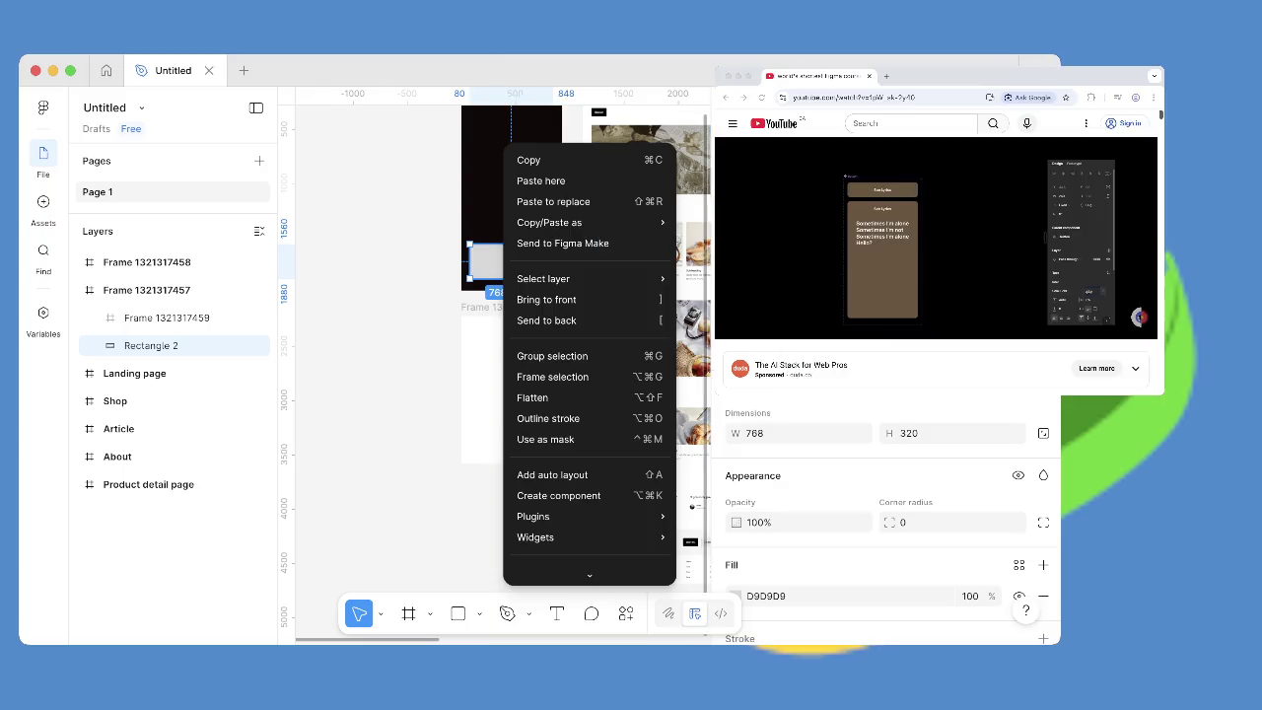
key(Escape)
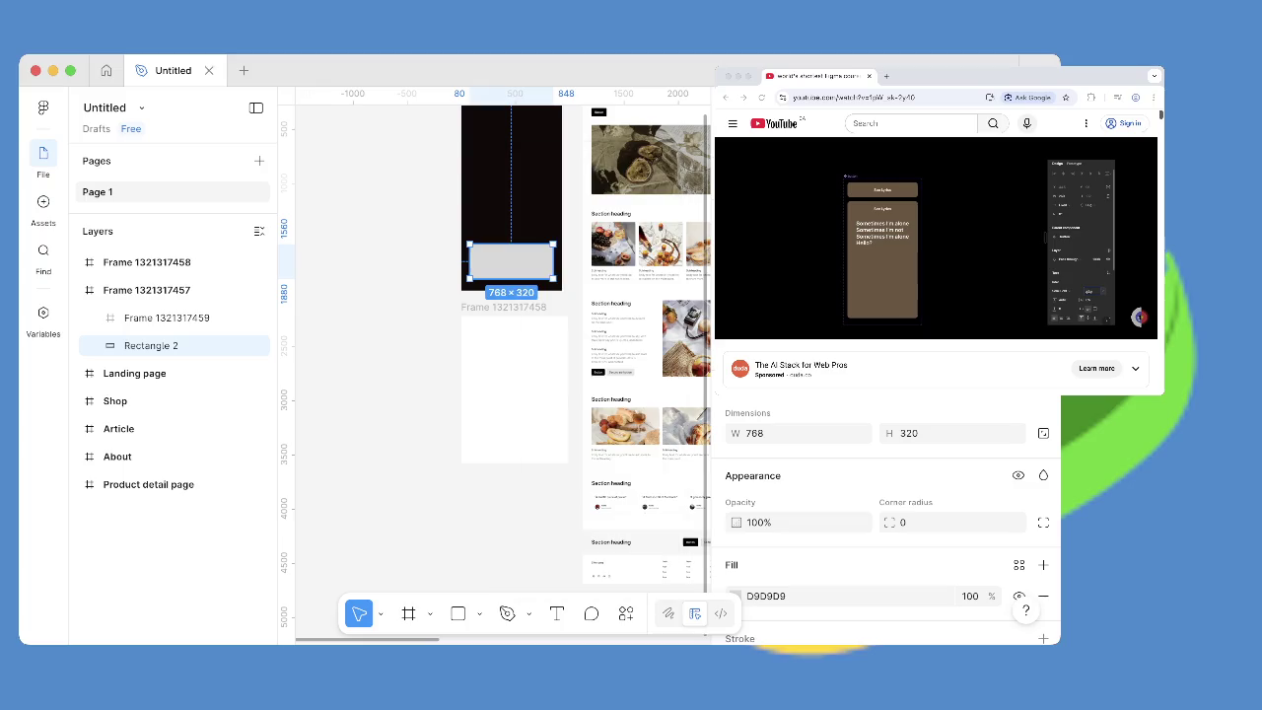
key(shift+e)
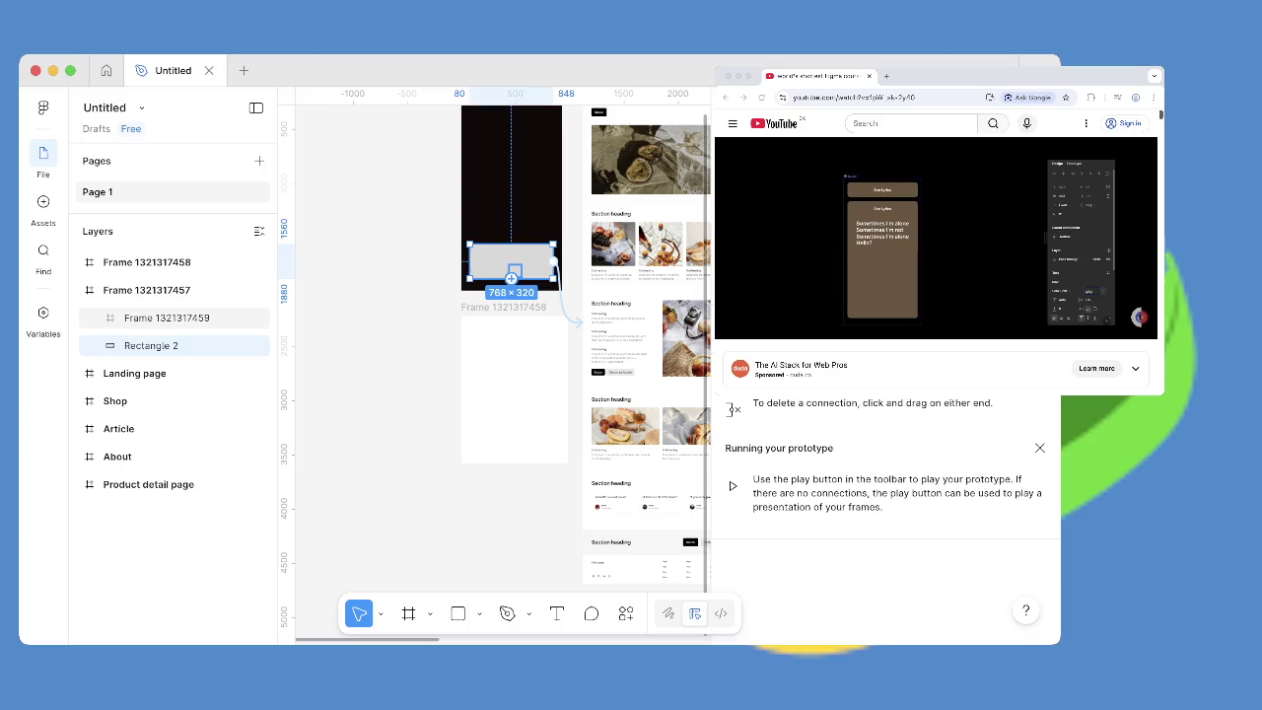
Zoom onto Rectangle 2 and drag a prototype connection from it toward a frame.
key(n)
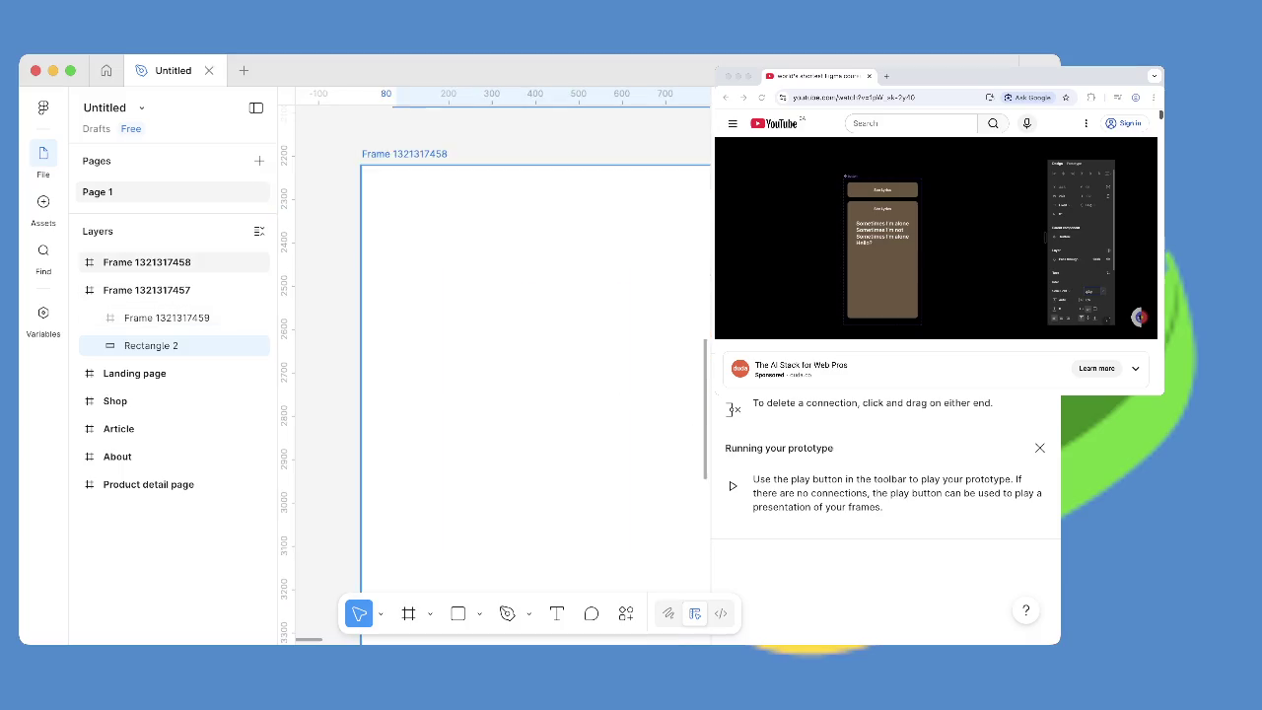
key(shift+2)
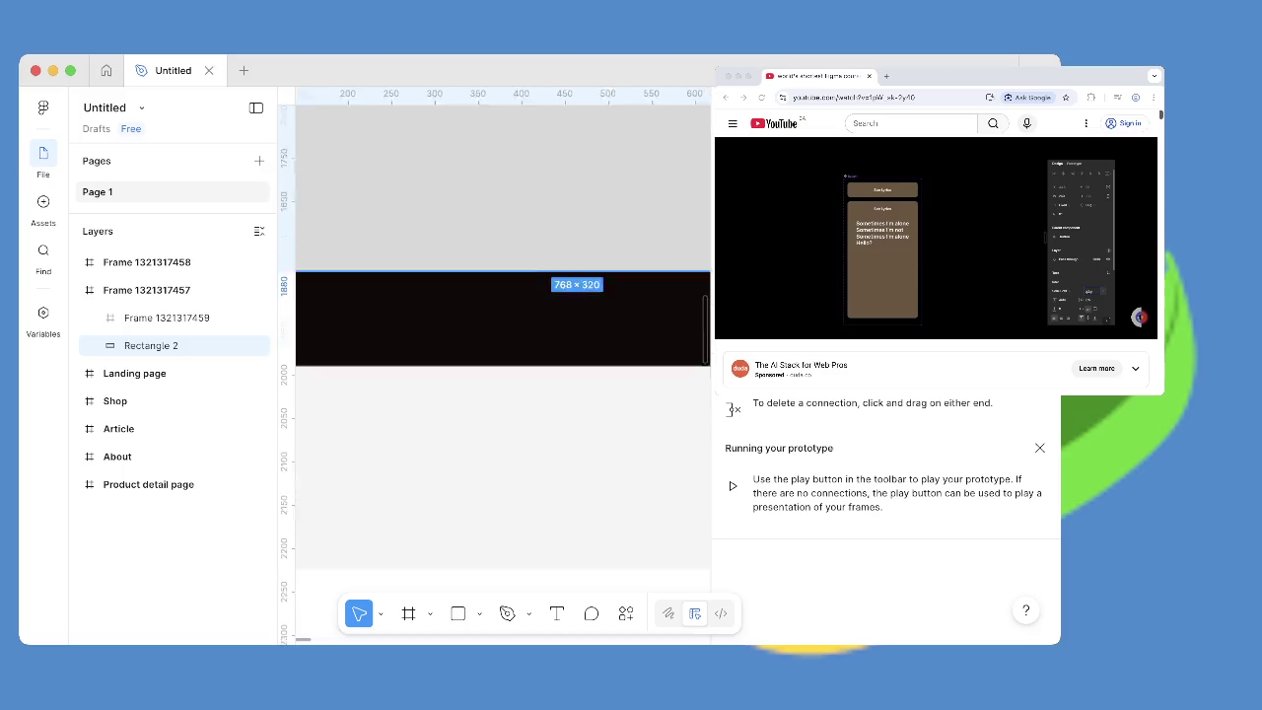
scroll(543, 213, down, 2)
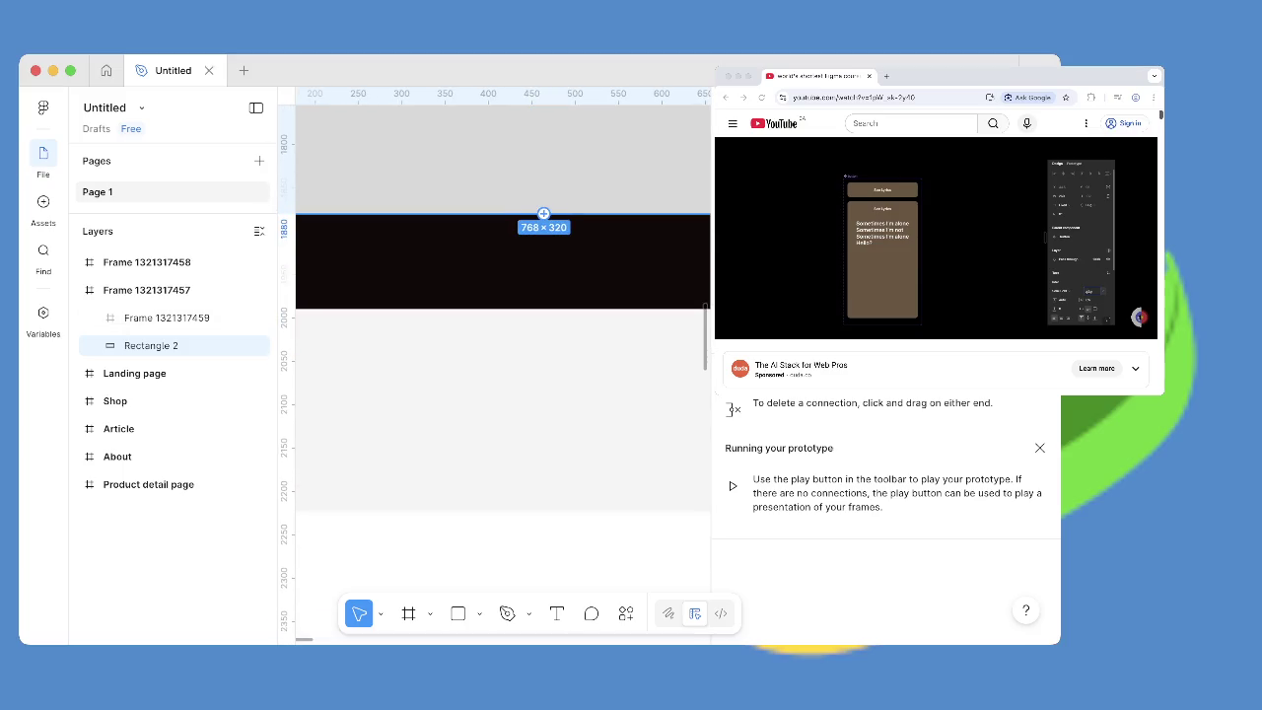
drag(543, 213, 542, 427)
drag(542, 427, 706, 198)
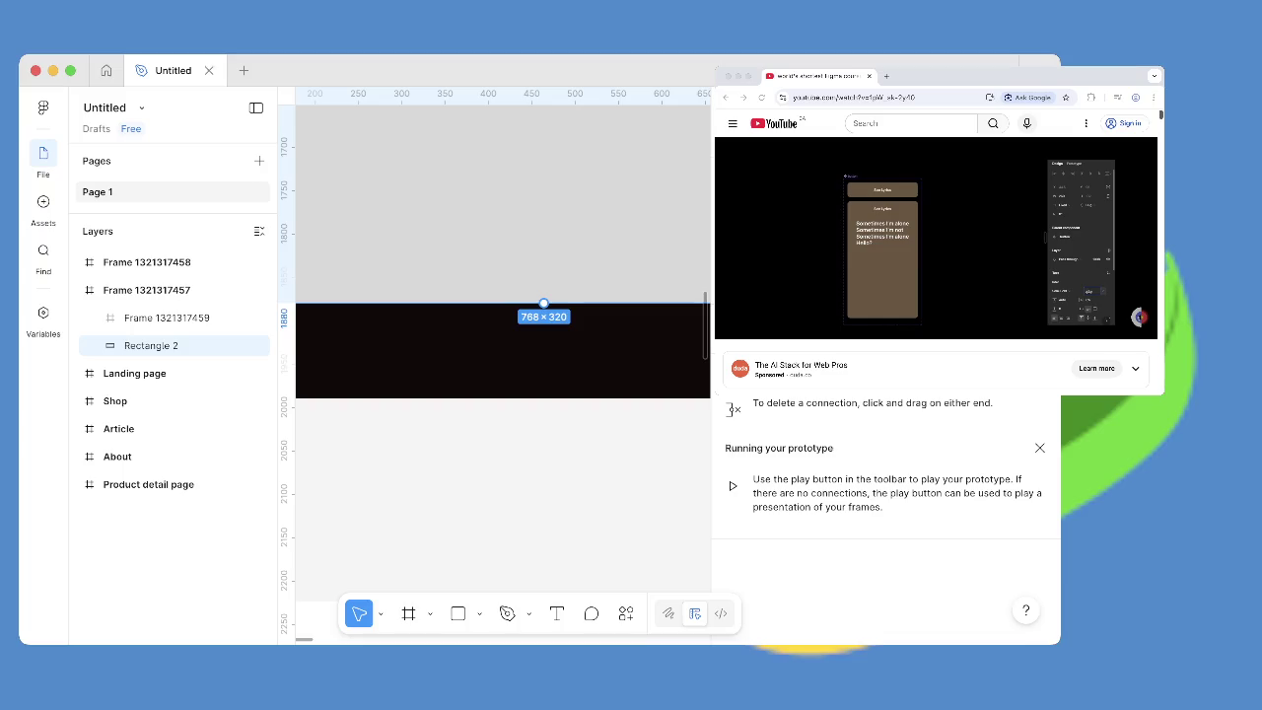
Zoom out, dismiss the prototyping tips, and enter shape editing on Rectangle 2.
key(shift+2)
key(minus)
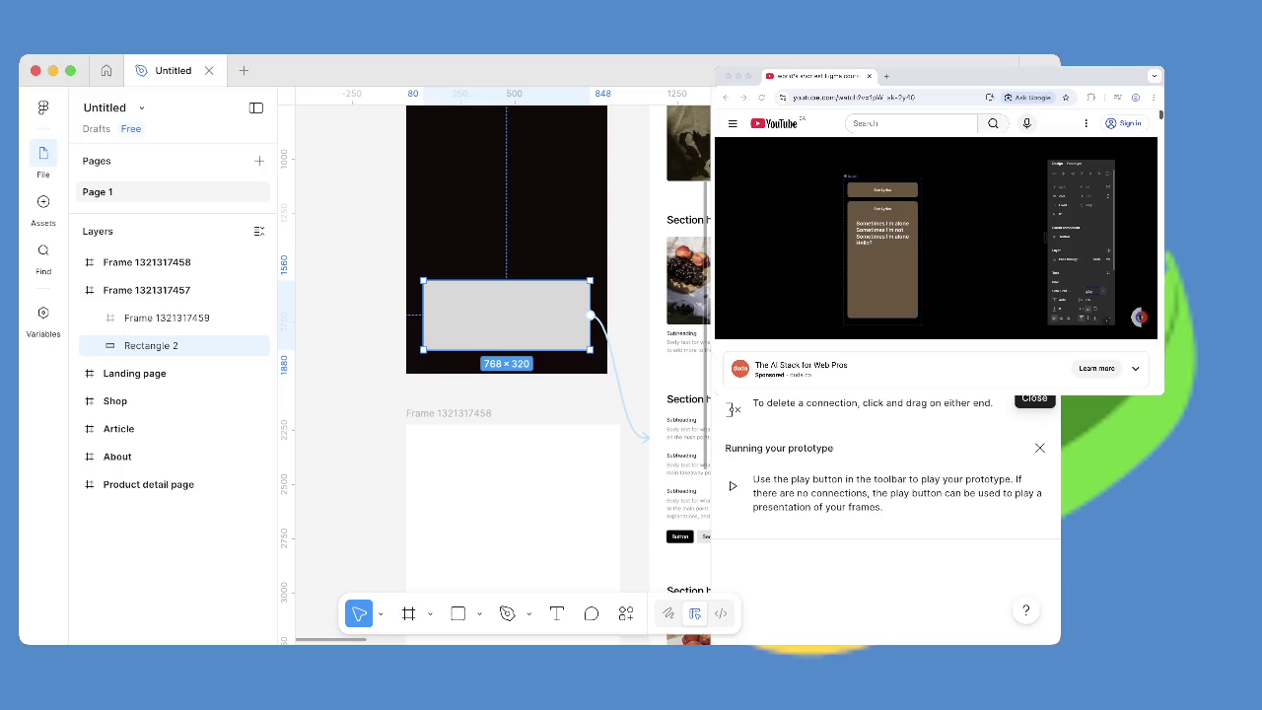
click(1037, 380)
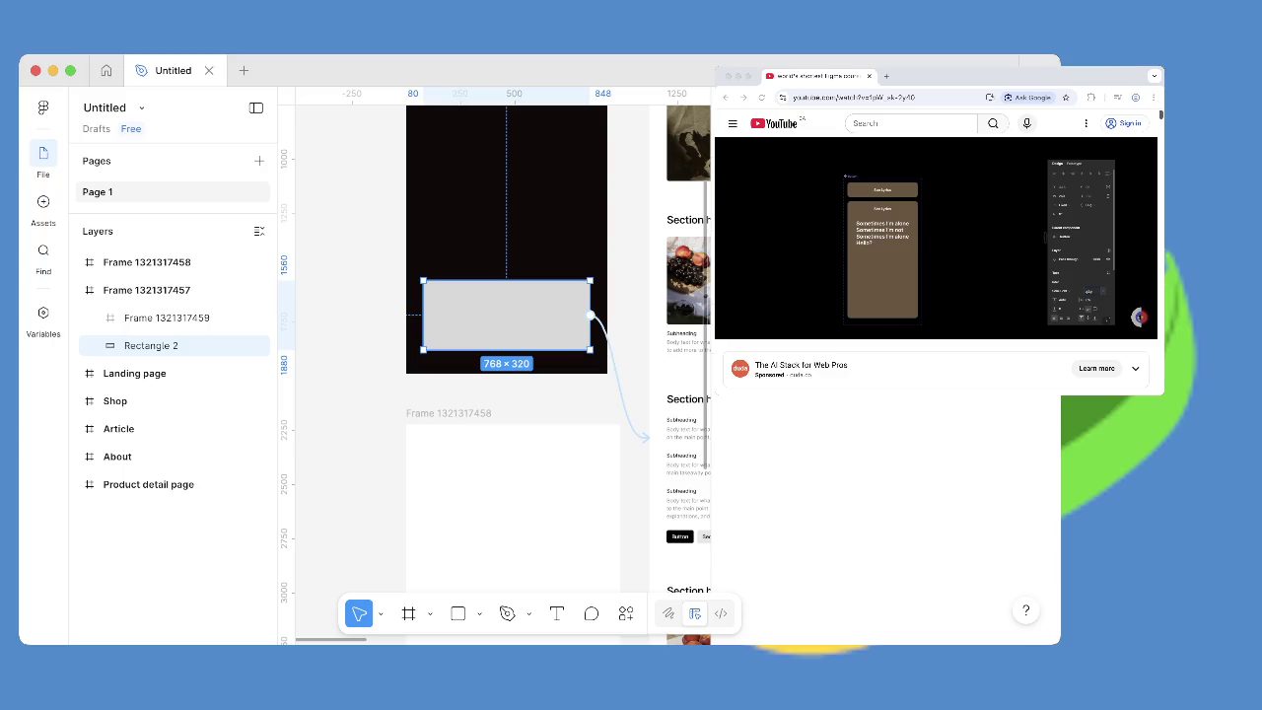
key(Return)
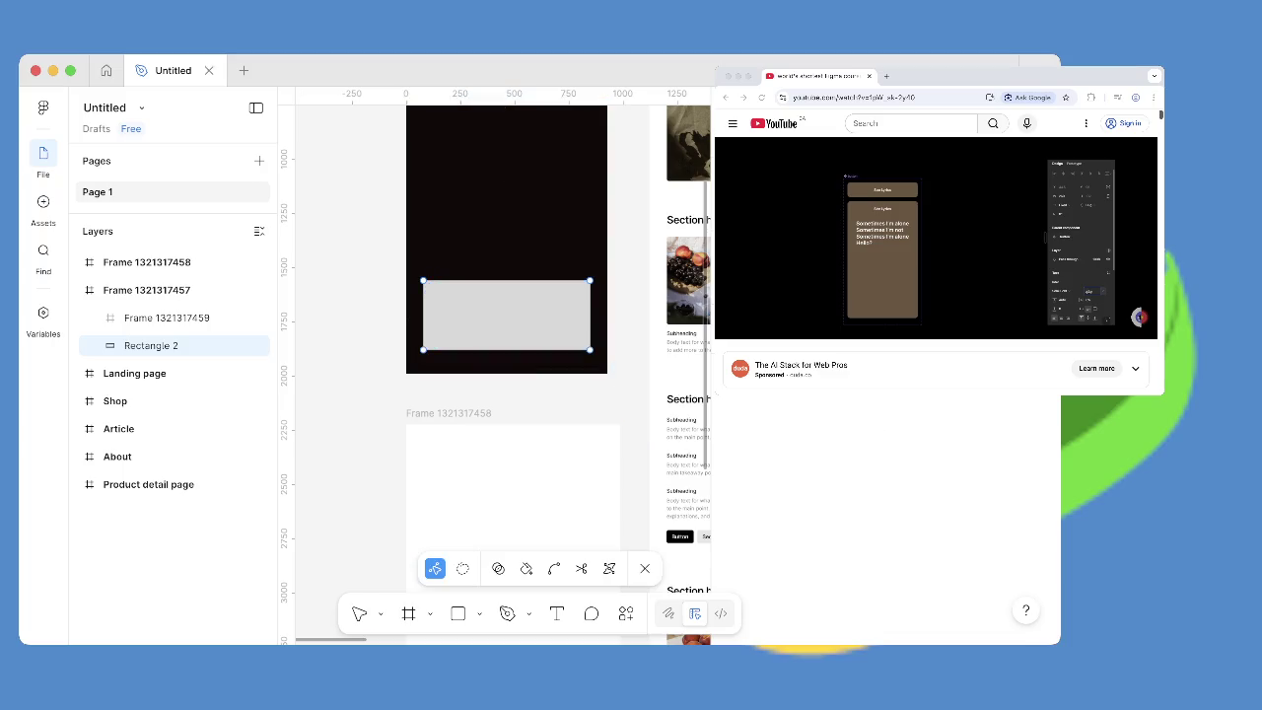
Toggle windows, then select Rectangle 2's entire fill area in vector edit mode.
key(super+Tab)
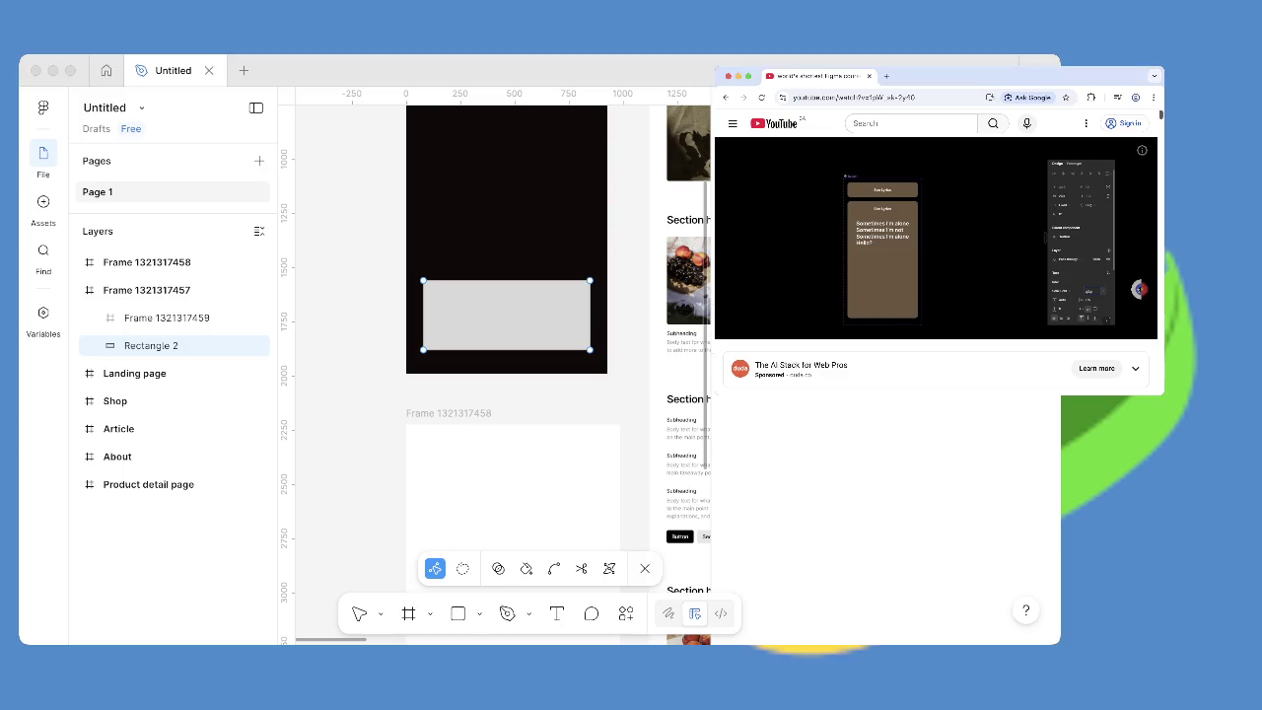
key(super+Tab)
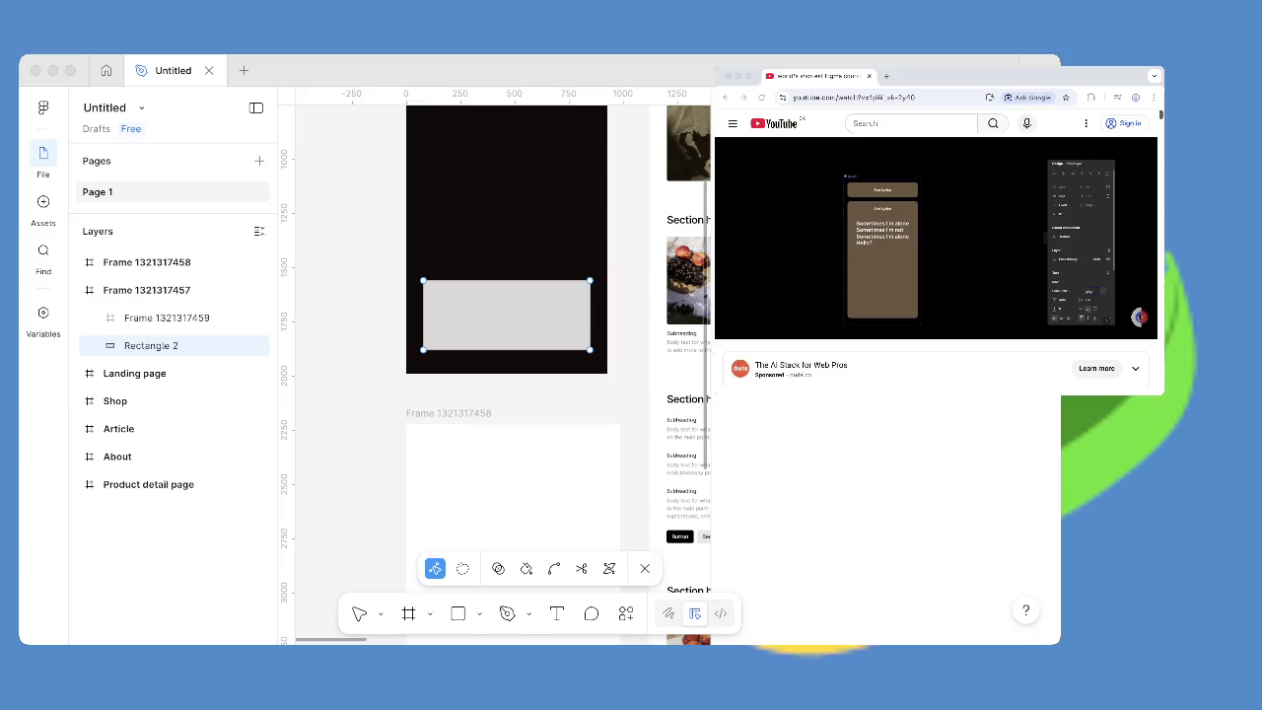
key(super+Tab)
key(super+Tab)
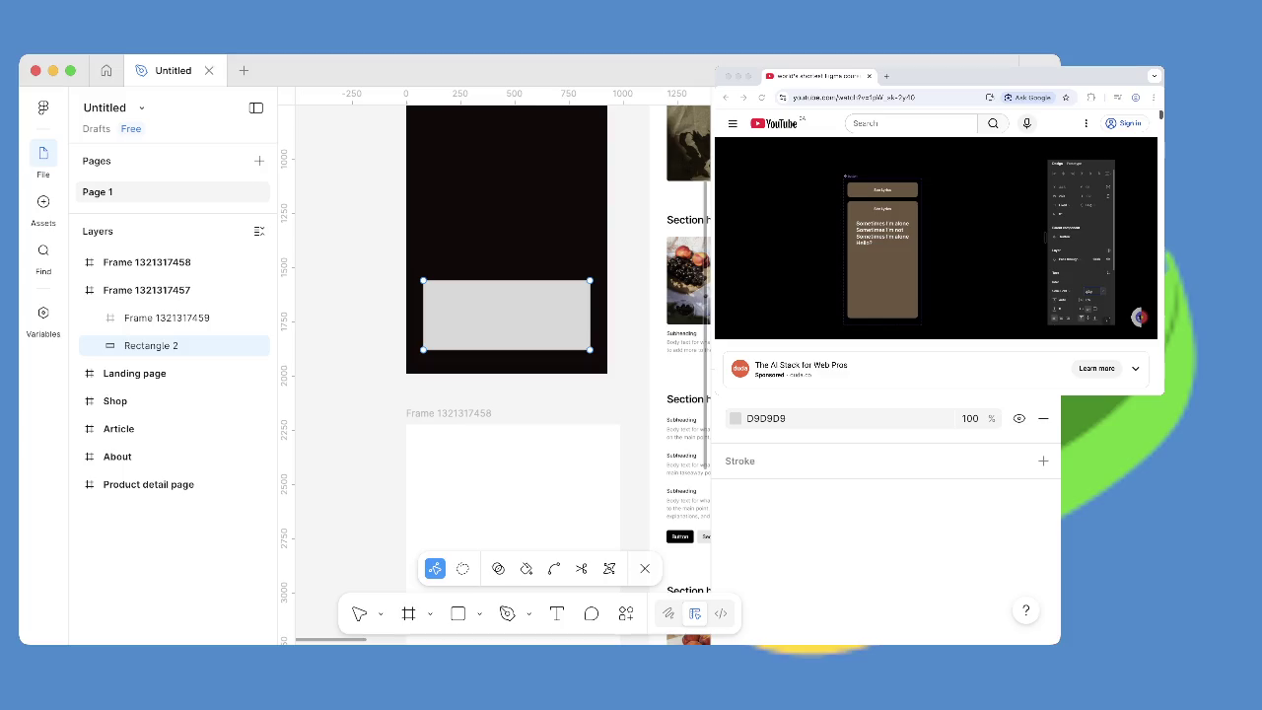
key(ctrl+a)
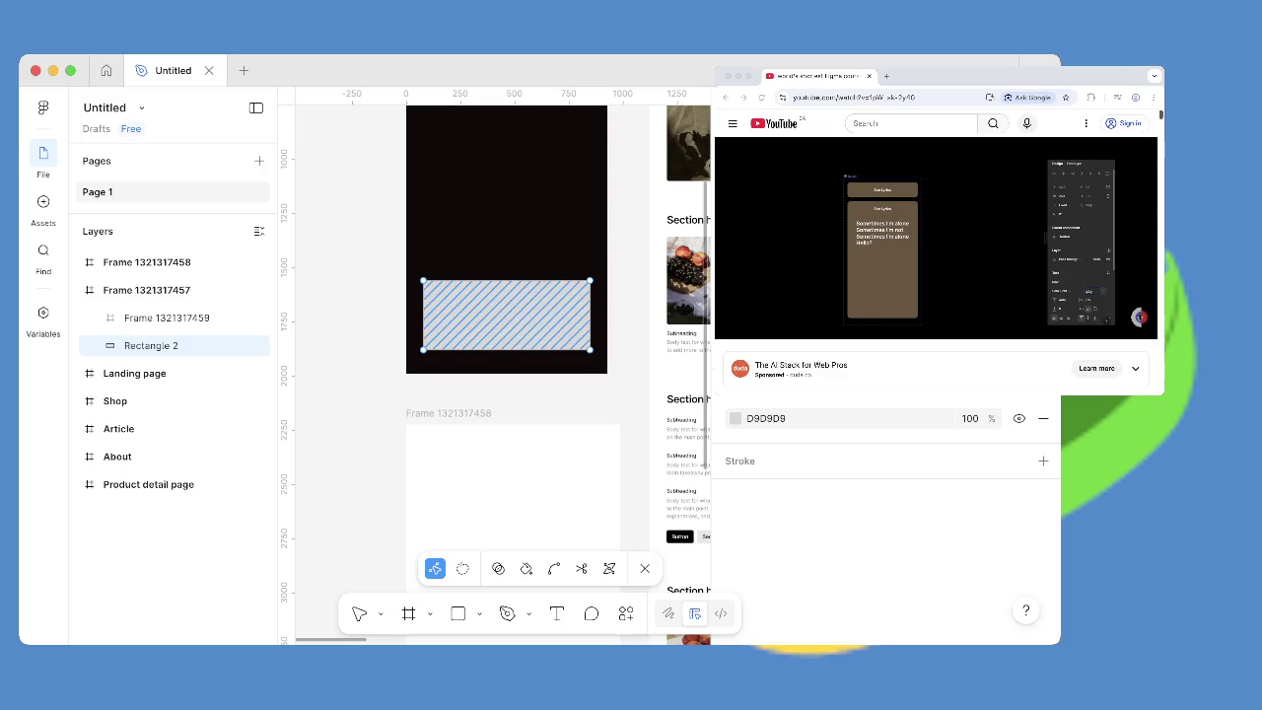
Exit shape editing, review Rectangle 2's 768×320 properties, then resume the tutorial from about 1:01.
click(513, 334)
click(151, 345)
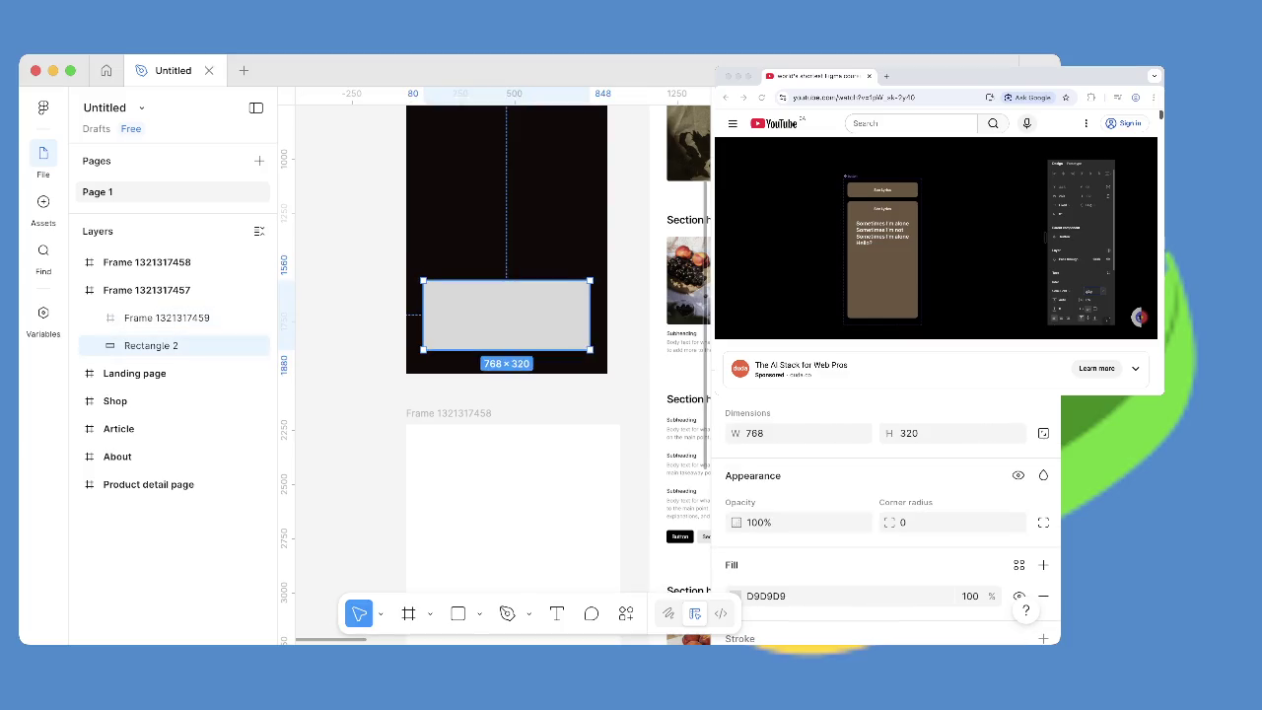
scroll(885, 518, down, 1)
scroll(885, 518, down, 2)
scroll(885, 519, down, 2)
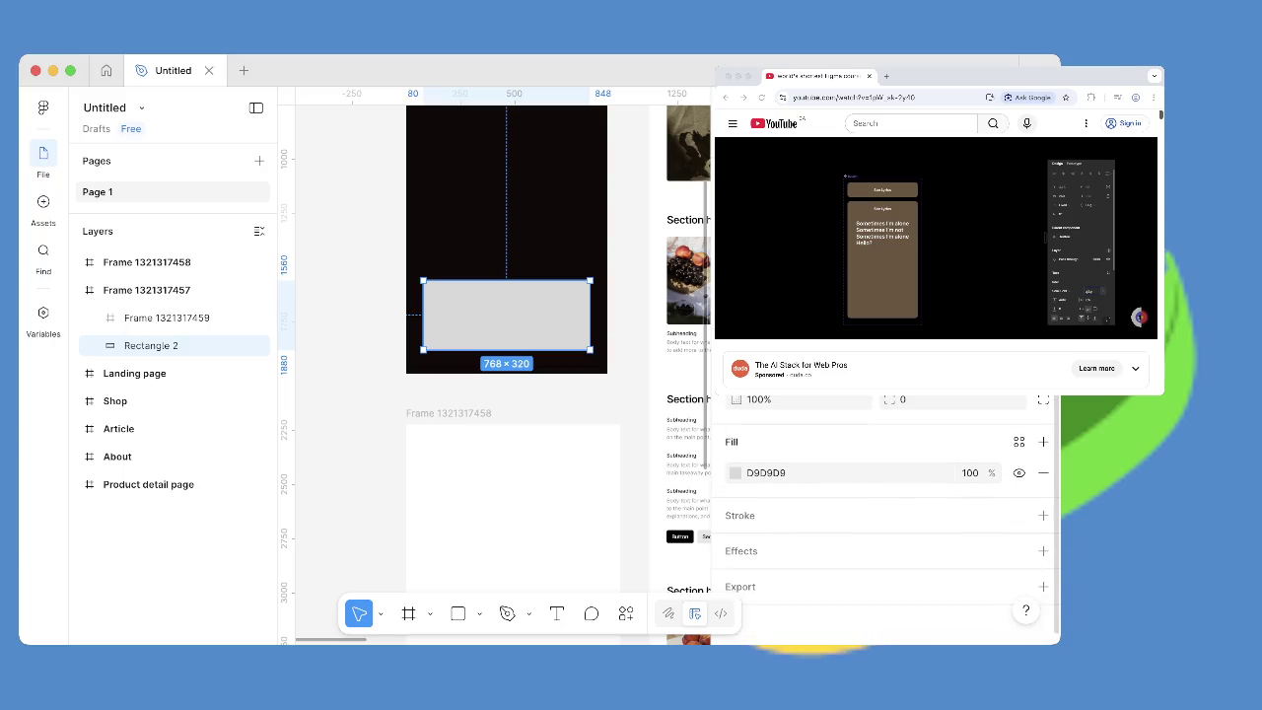
scroll(885, 513, up, 2)
scroll(886, 512, up, 2)
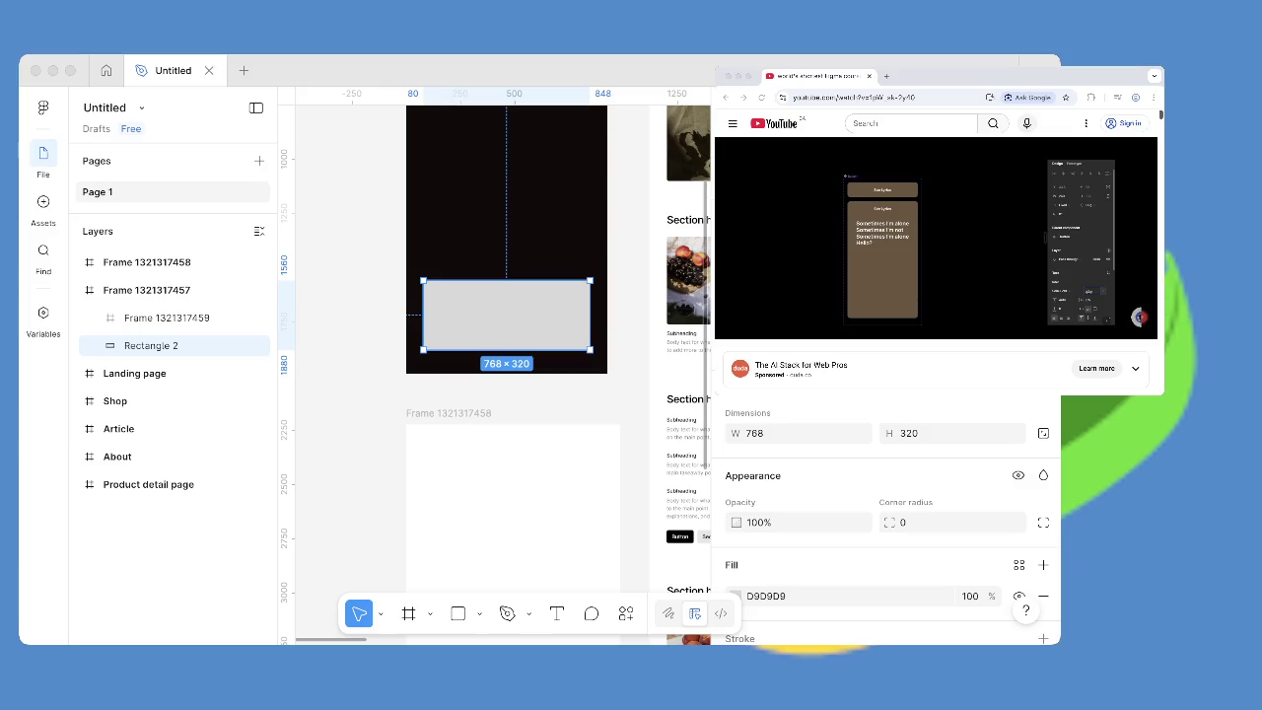
click(935, 238)
click(781, 310)
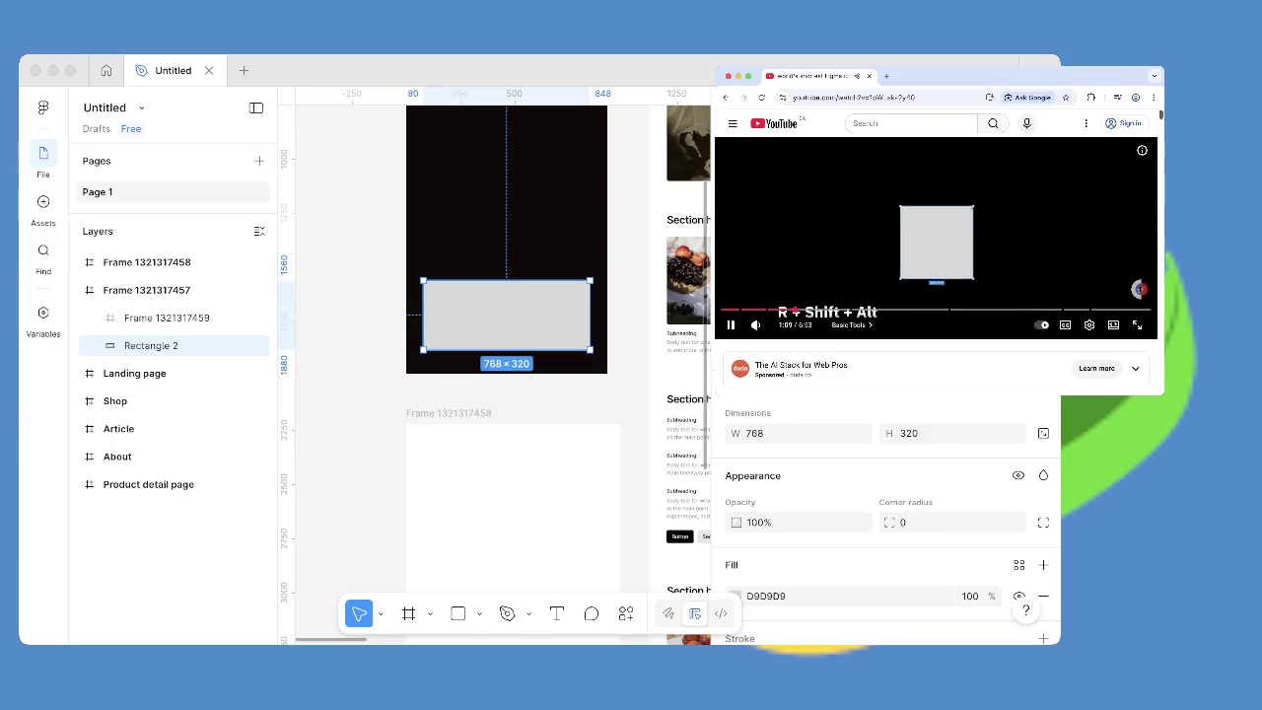
Jump the YouTube tutorial to its Layout chapter.
click(853, 324)
scroll(937, 241, down, 2)
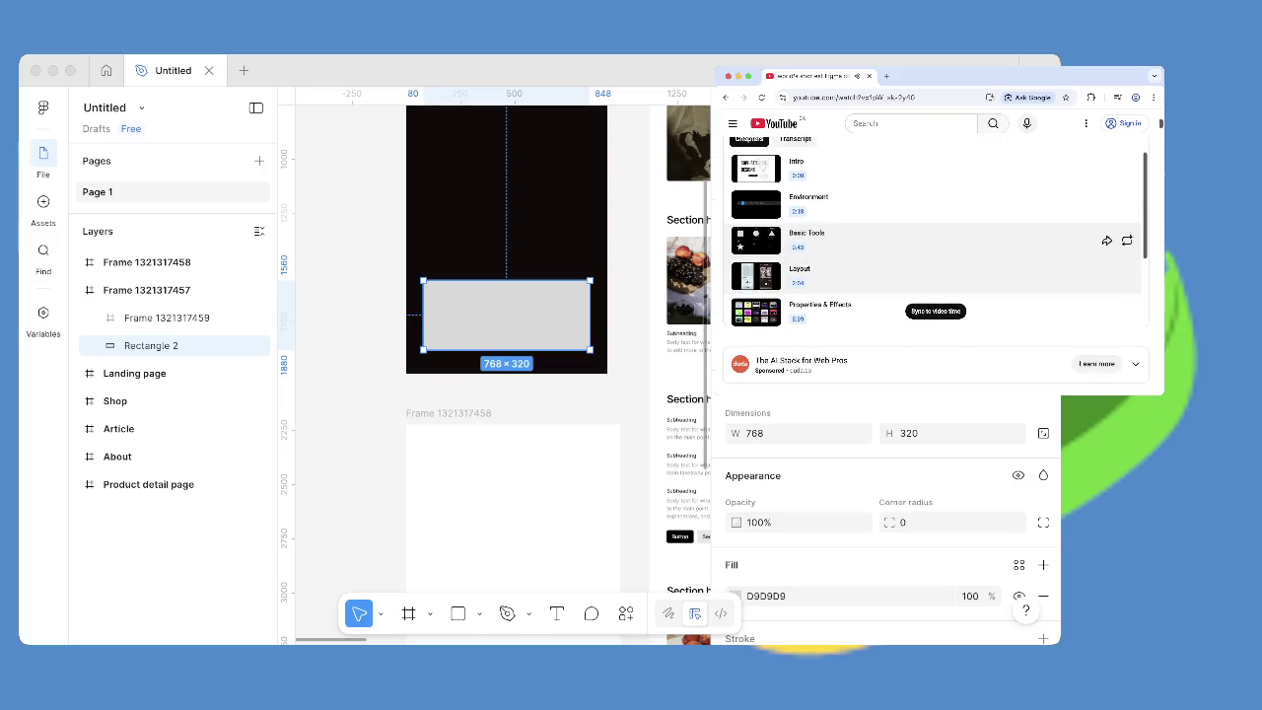
scroll(936, 273, down, 2)
click(887, 202)
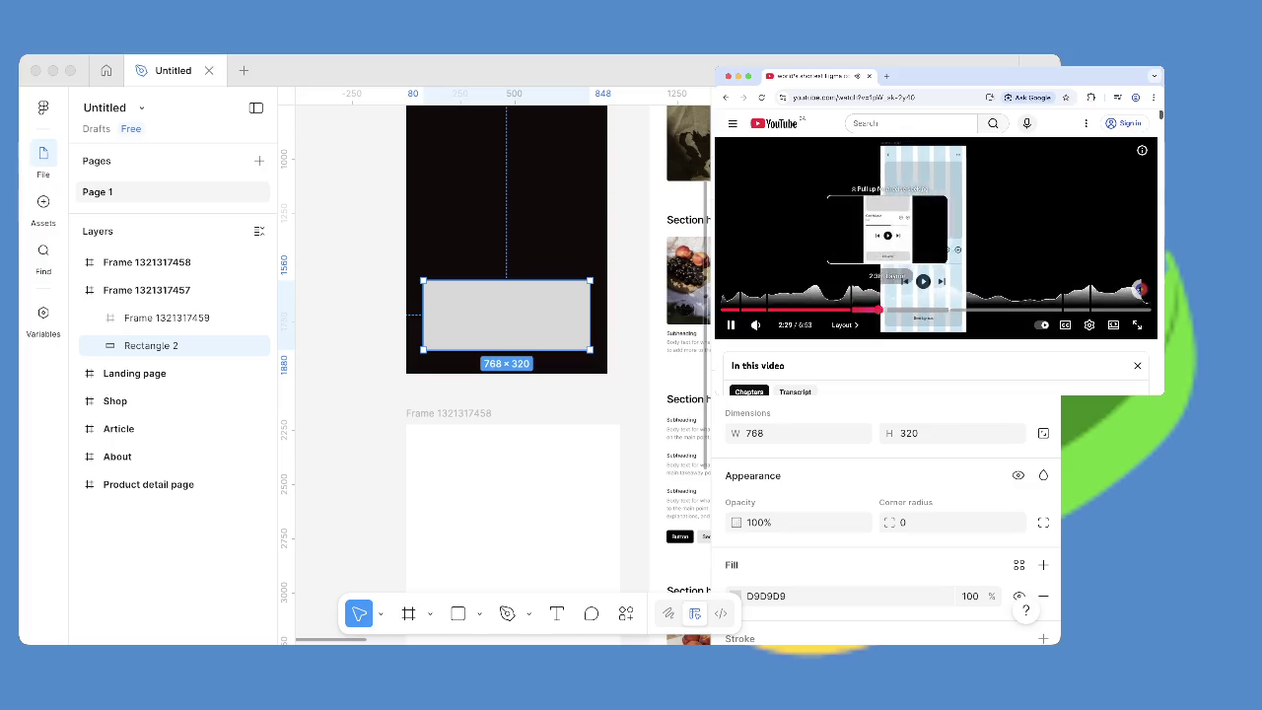
Scrub the tutorial forward through 4:44, 5:08 and 5:22 to the Components & Styles chapter.
drag(887, 310, 948, 310)
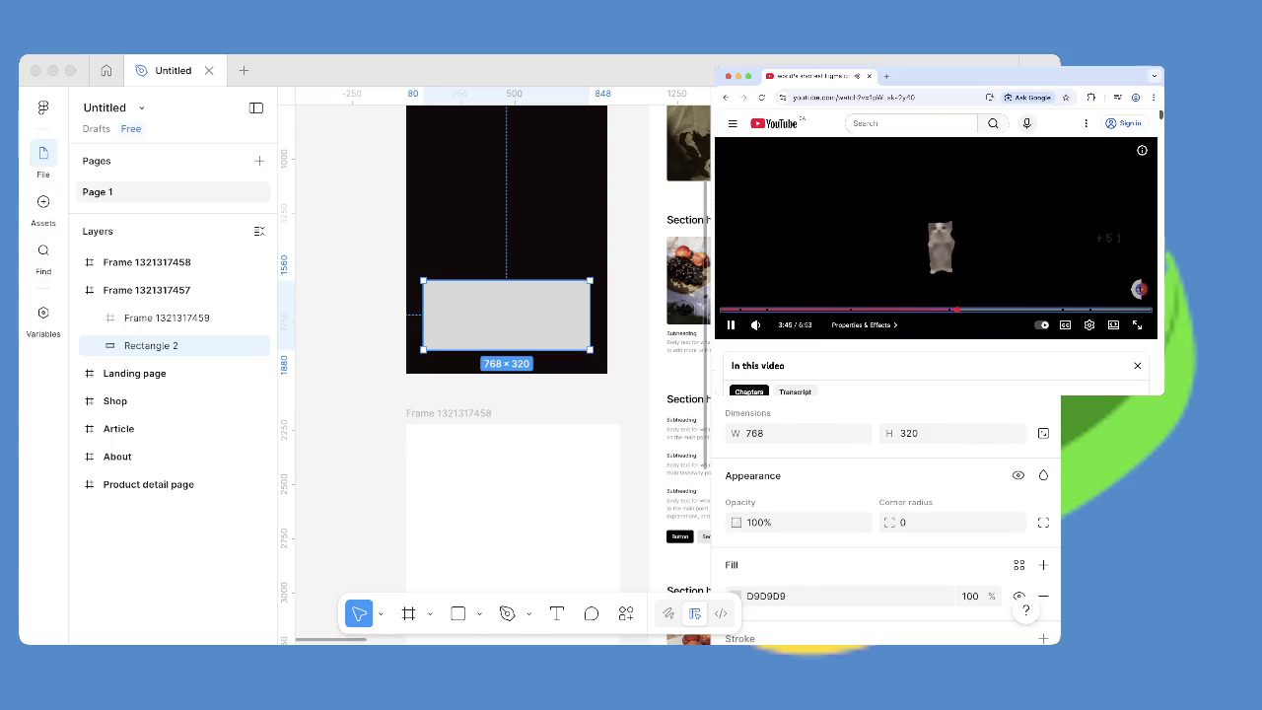
key(Right)
key(Right)
key(Right)
key(Right)
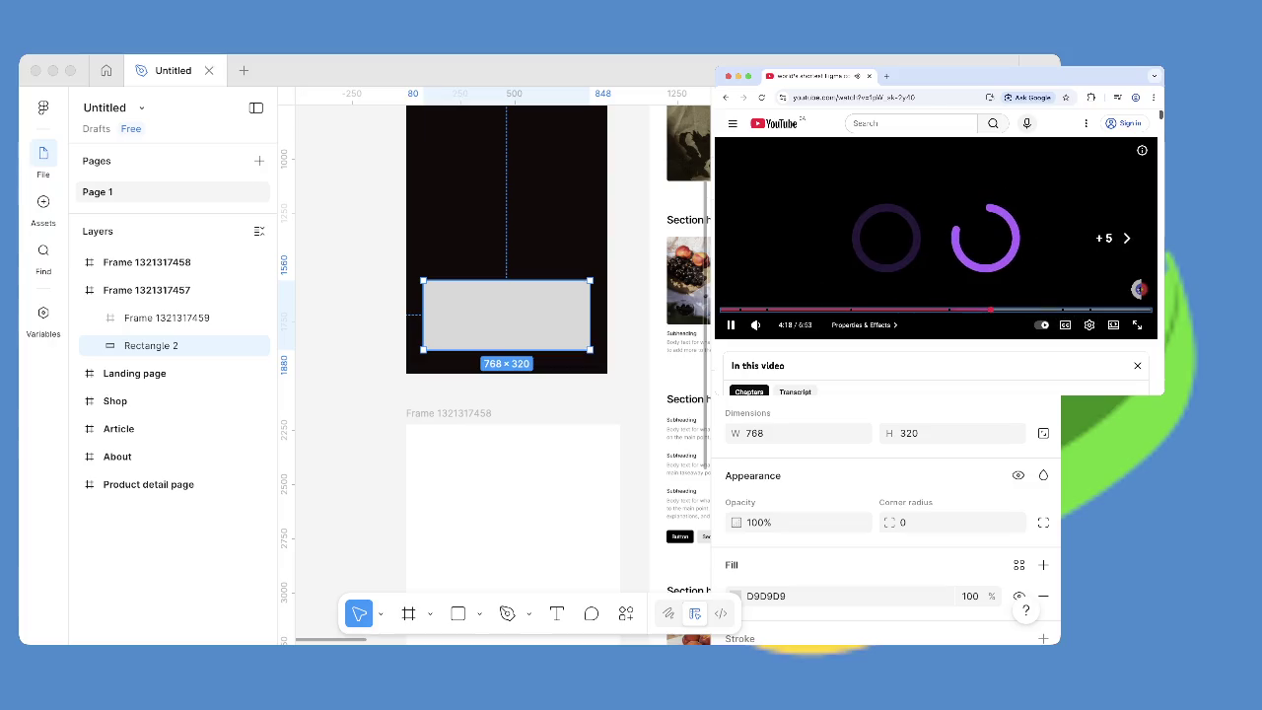
key(Right)
key(Right)
key(Right)
key(Right)
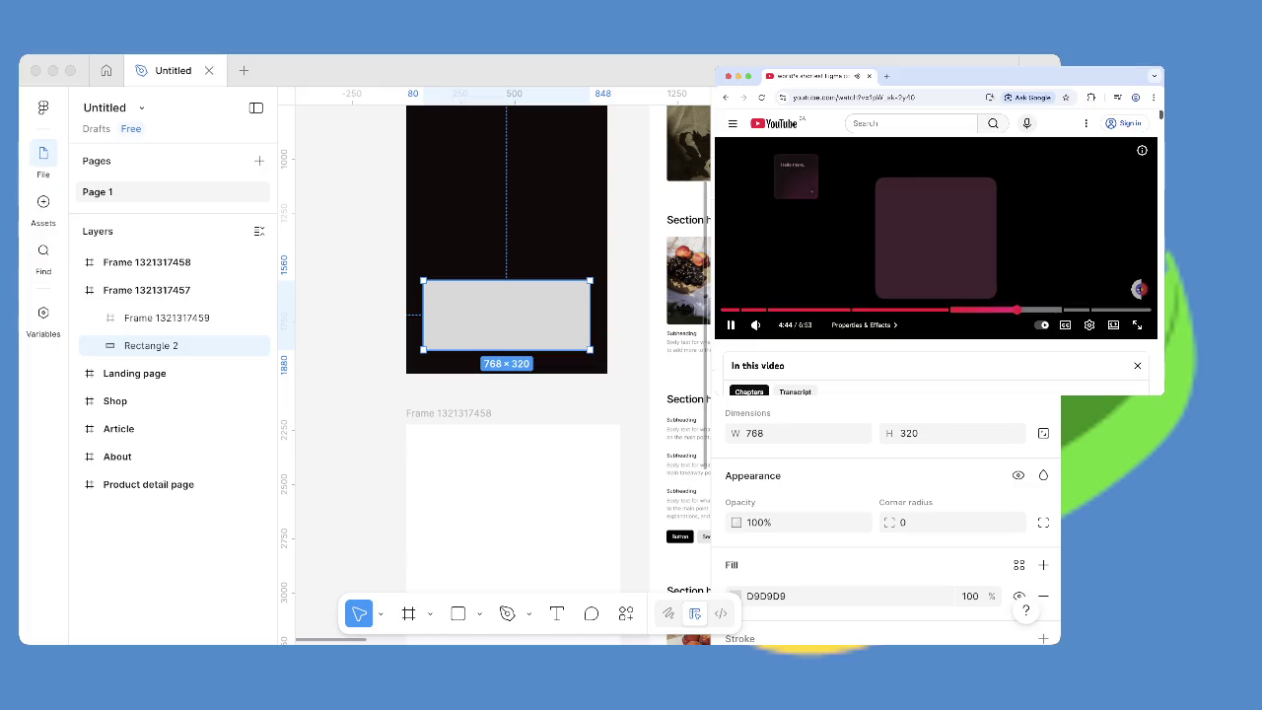
key(Right)
key(Right)
key(Right)
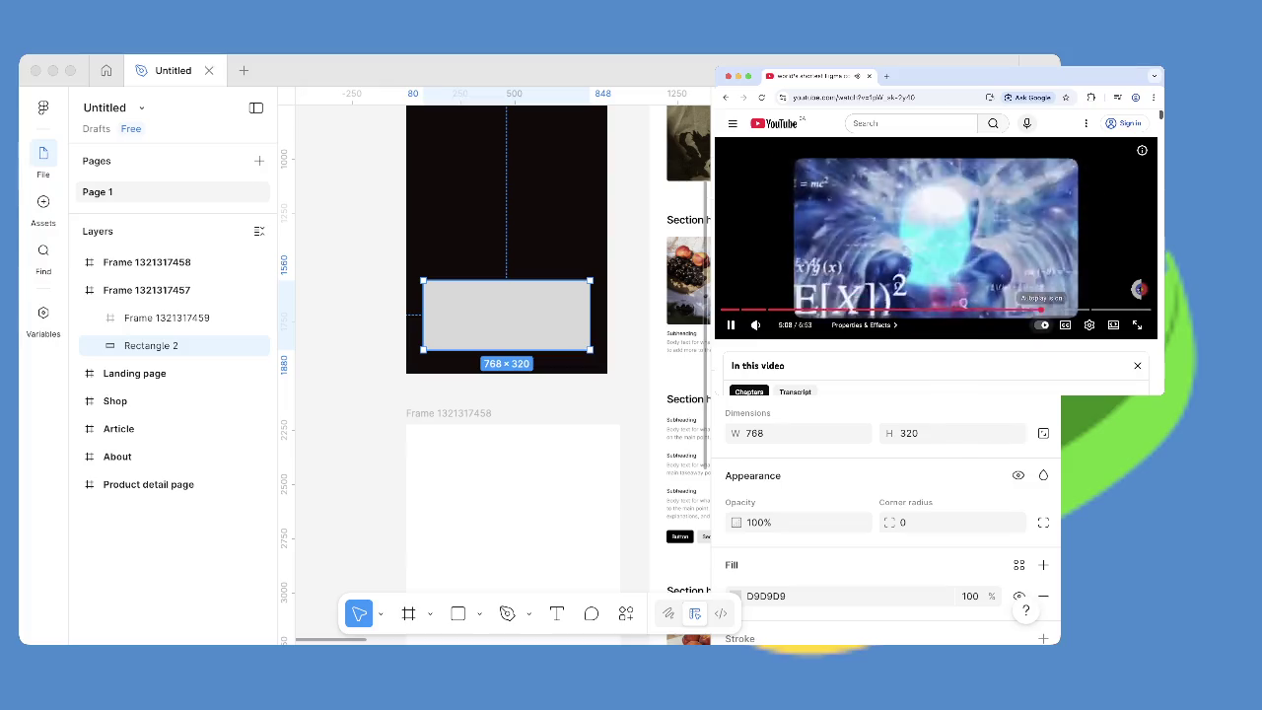
key(Right)
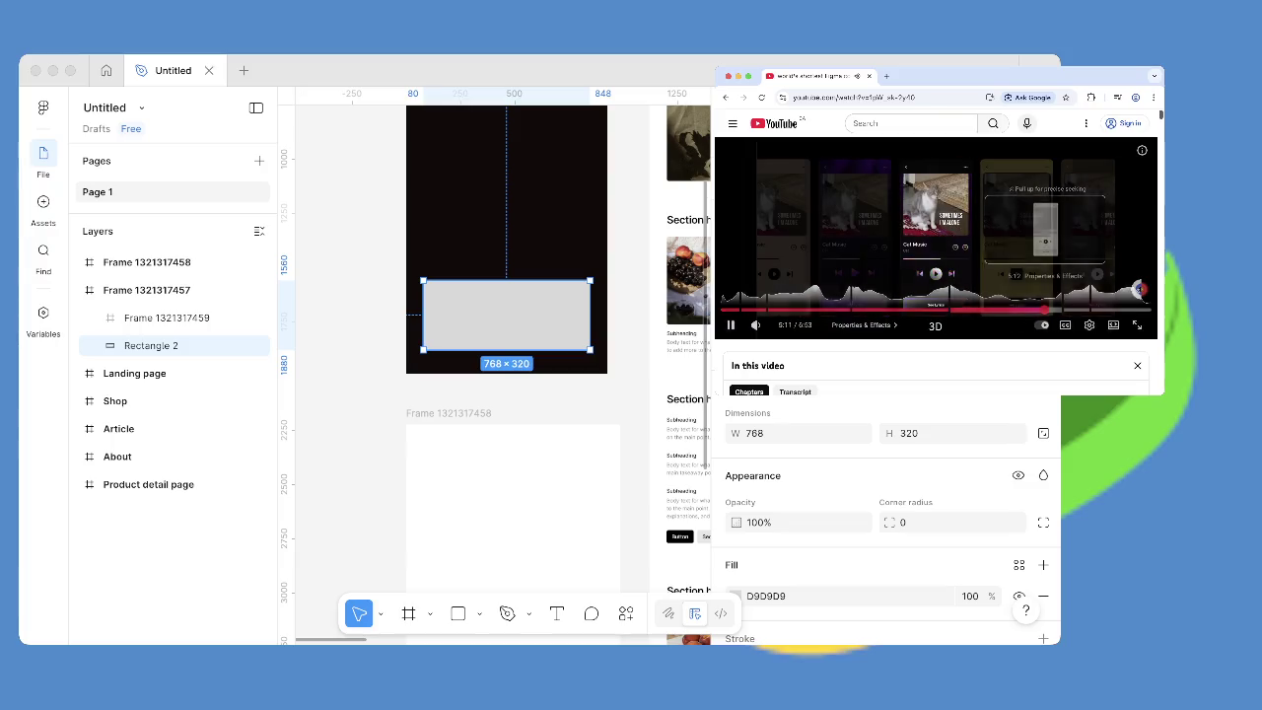
key(Right)
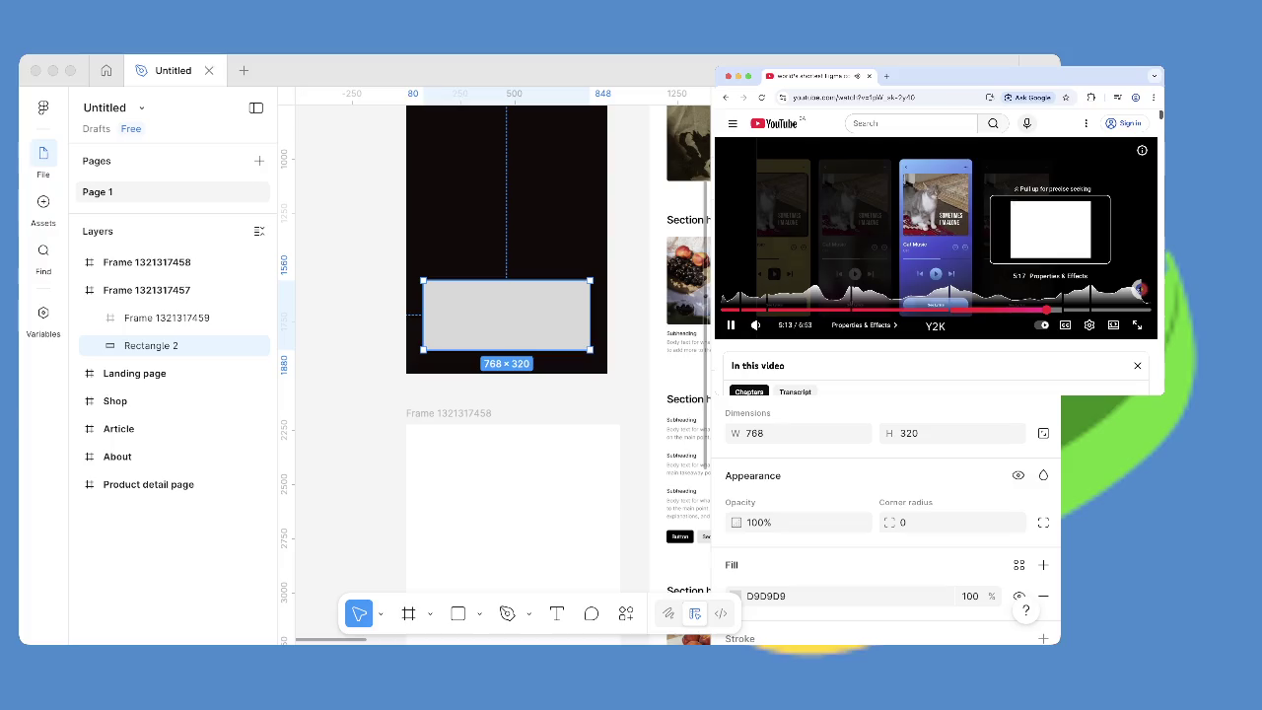
drag(1141, 289, 1140, 291)
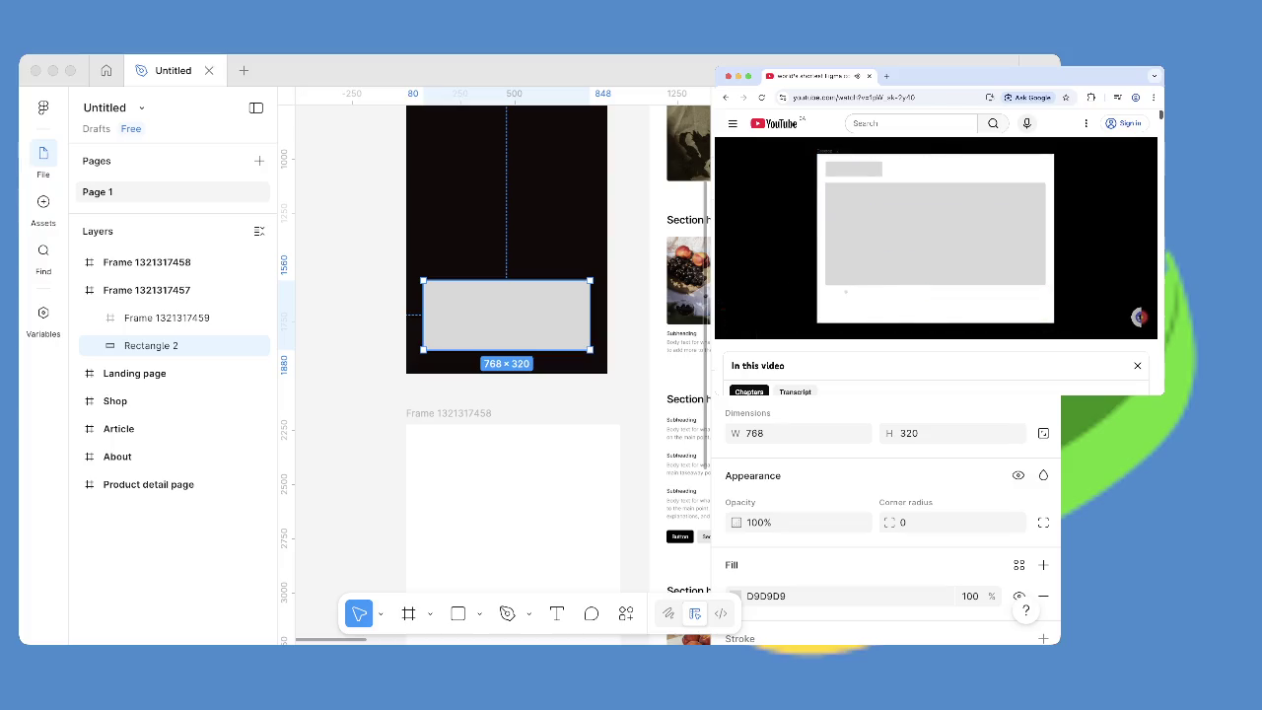
drag(1051, 310, 1052, 309)
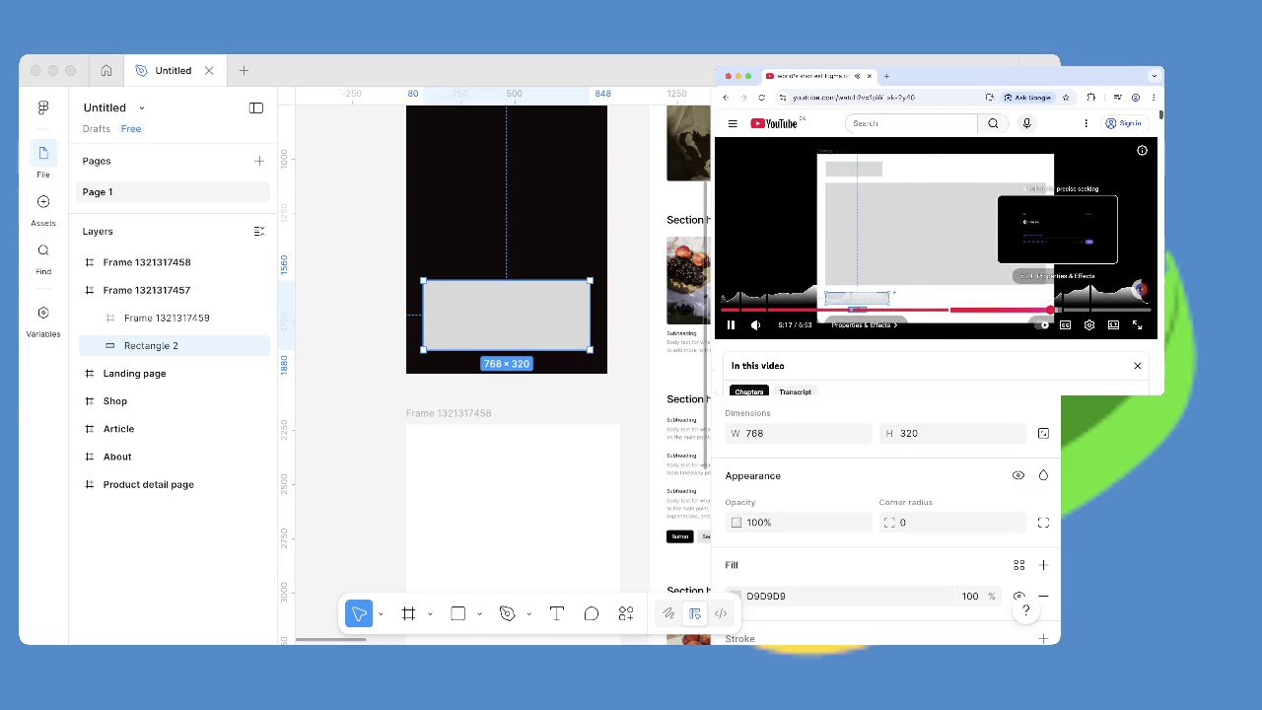
drag(1139, 288, 1139, 289)
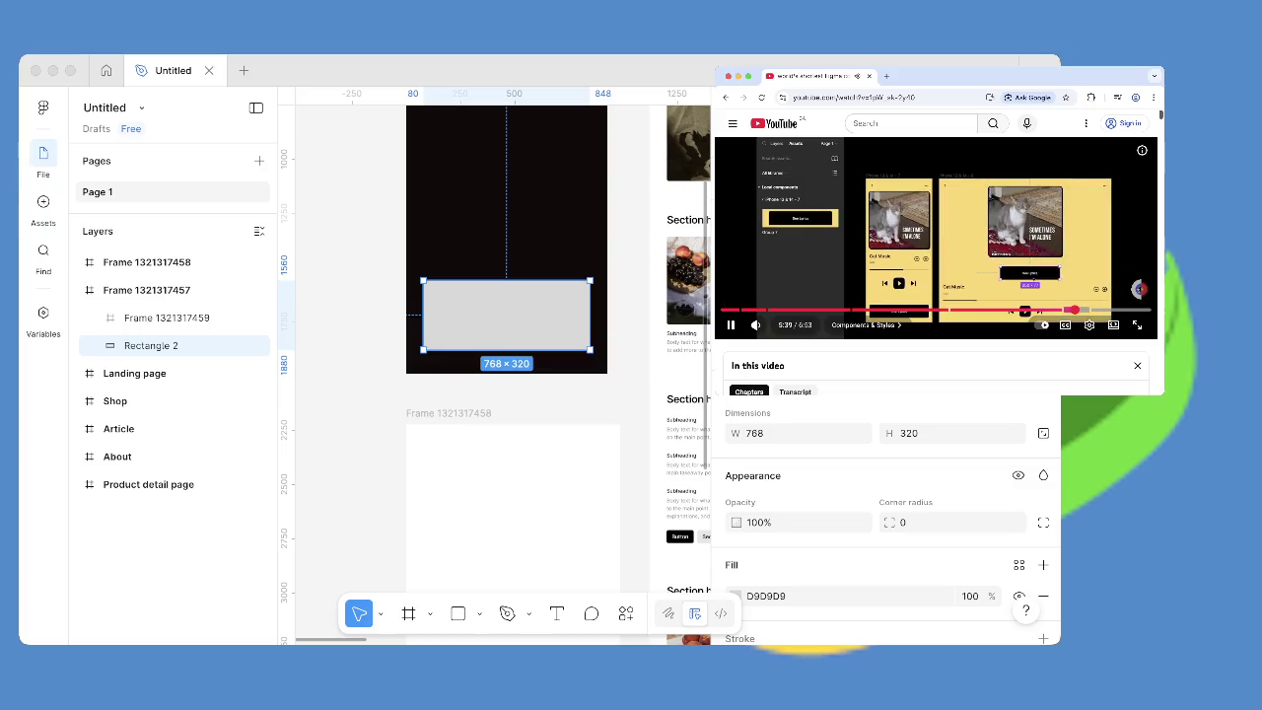
key(Left)
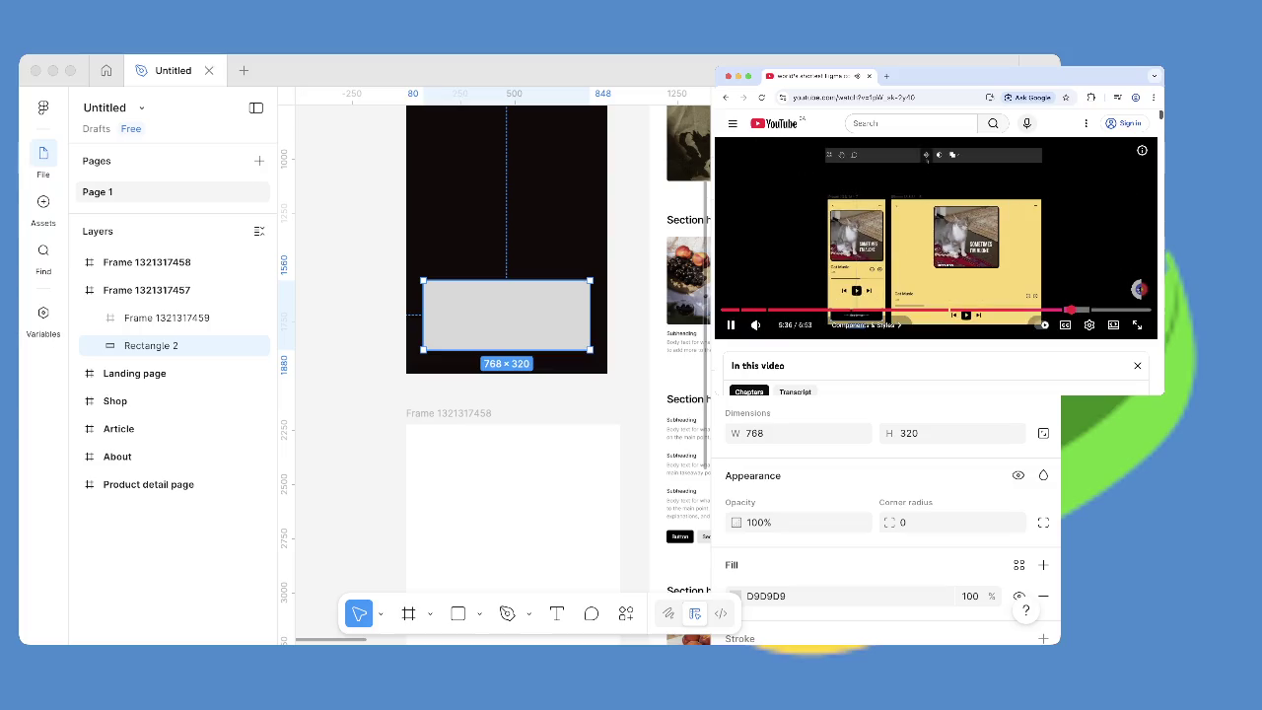
key(Left)
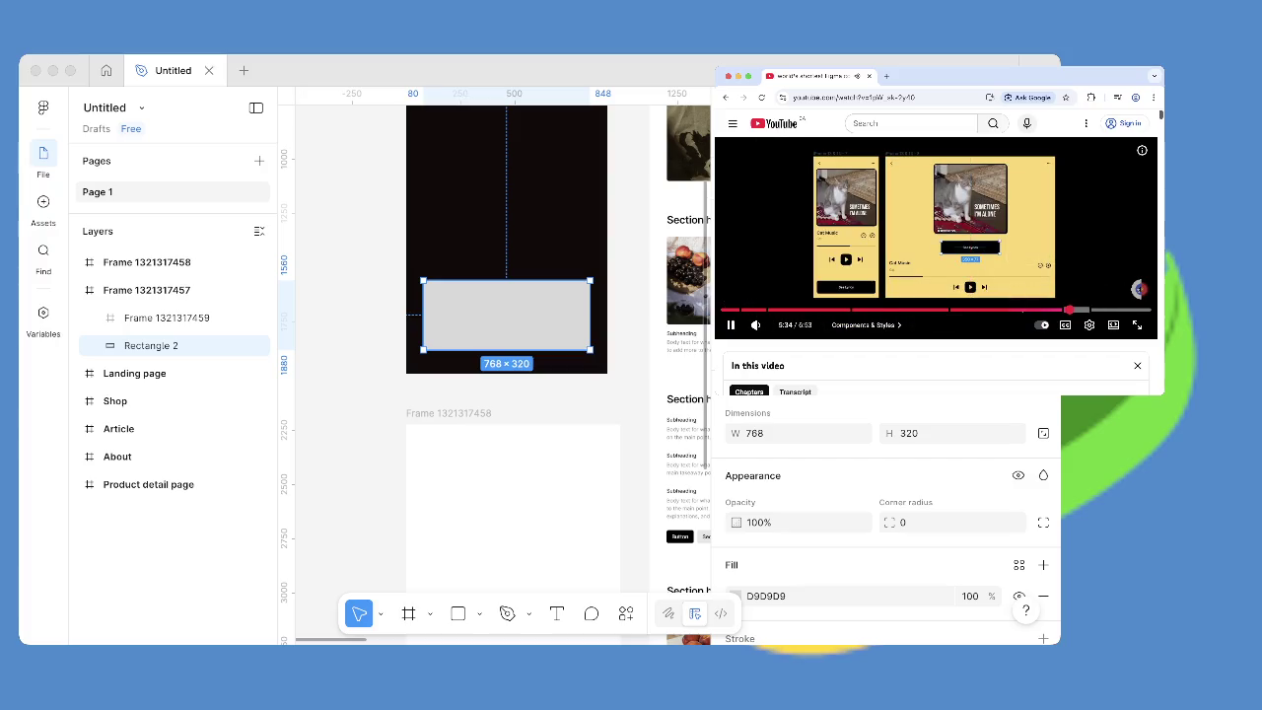
drag(1139, 288, 1139, 288)
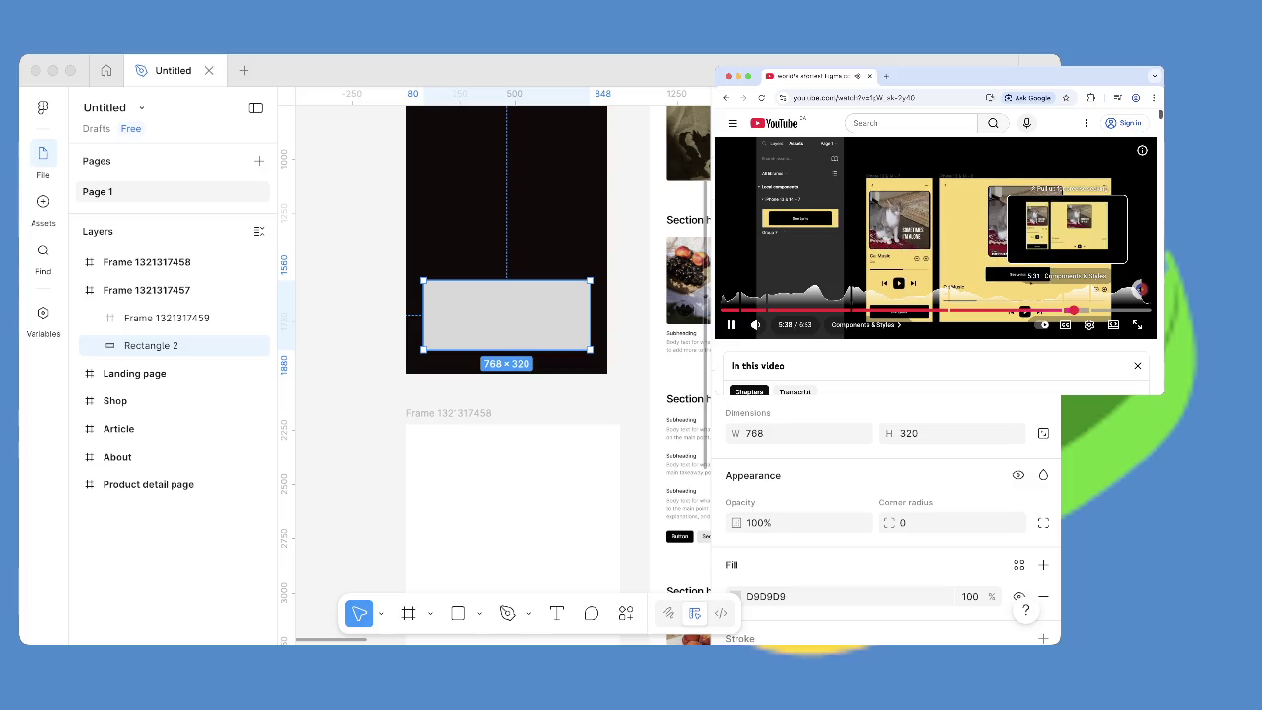
click(1067, 310)
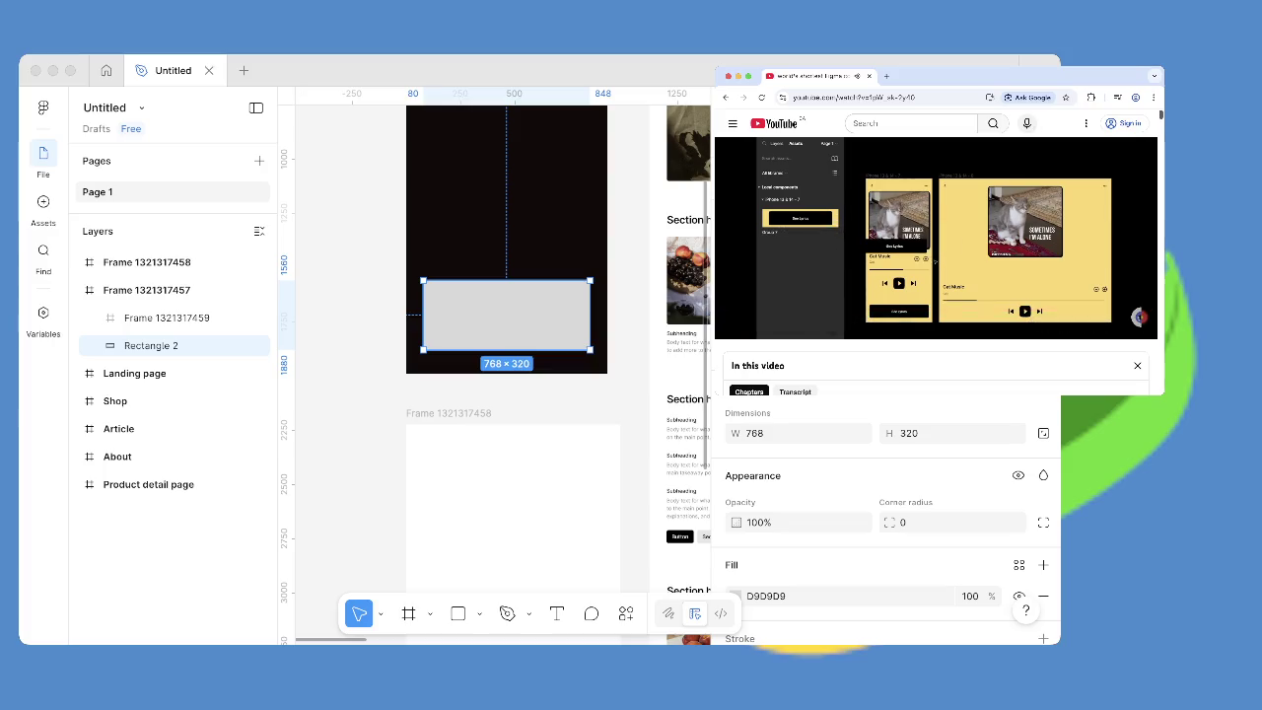
key(super+Tab)
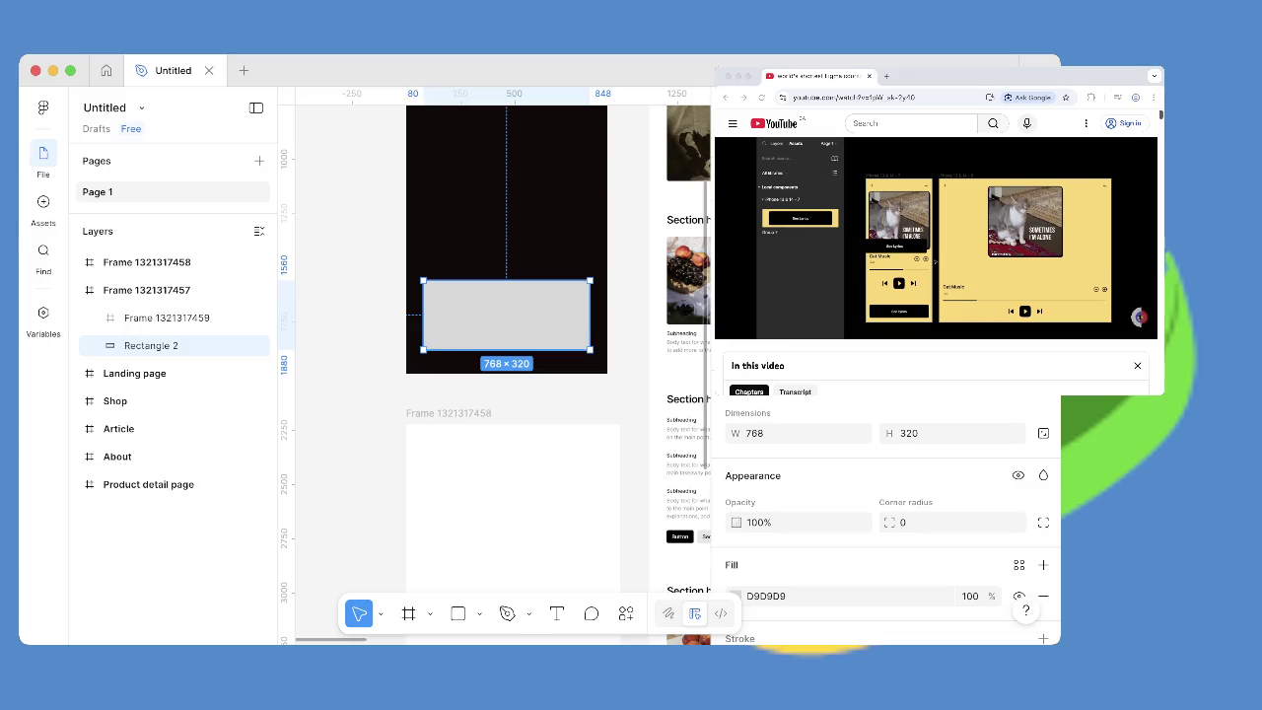
scroll(507, 364, down, 1)
scroll(507, 365, down, 2)
scroll(507, 365, up, 3)
scroll(507, 365, up, 3)
scroll(507, 365, down, 3)
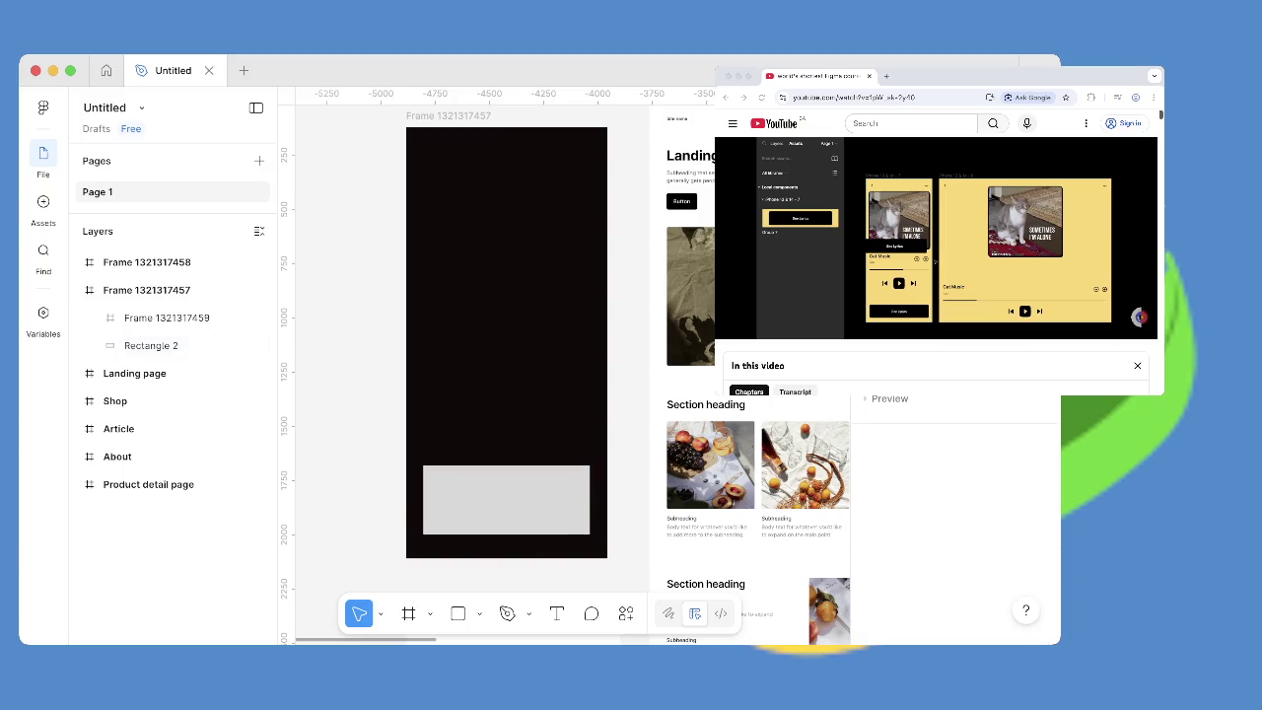
right_click(506, 145)
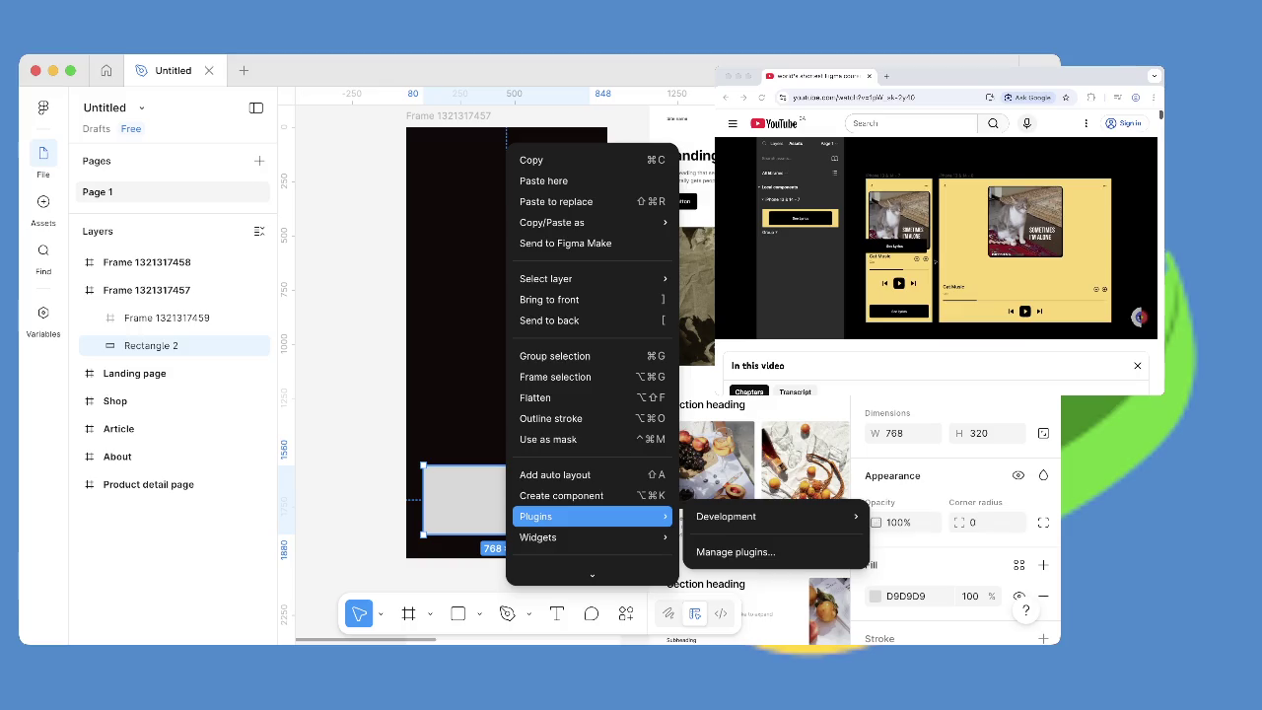
Turn Rectangle 2 into a component and dismiss the tip about reusing components.
click(560, 495)
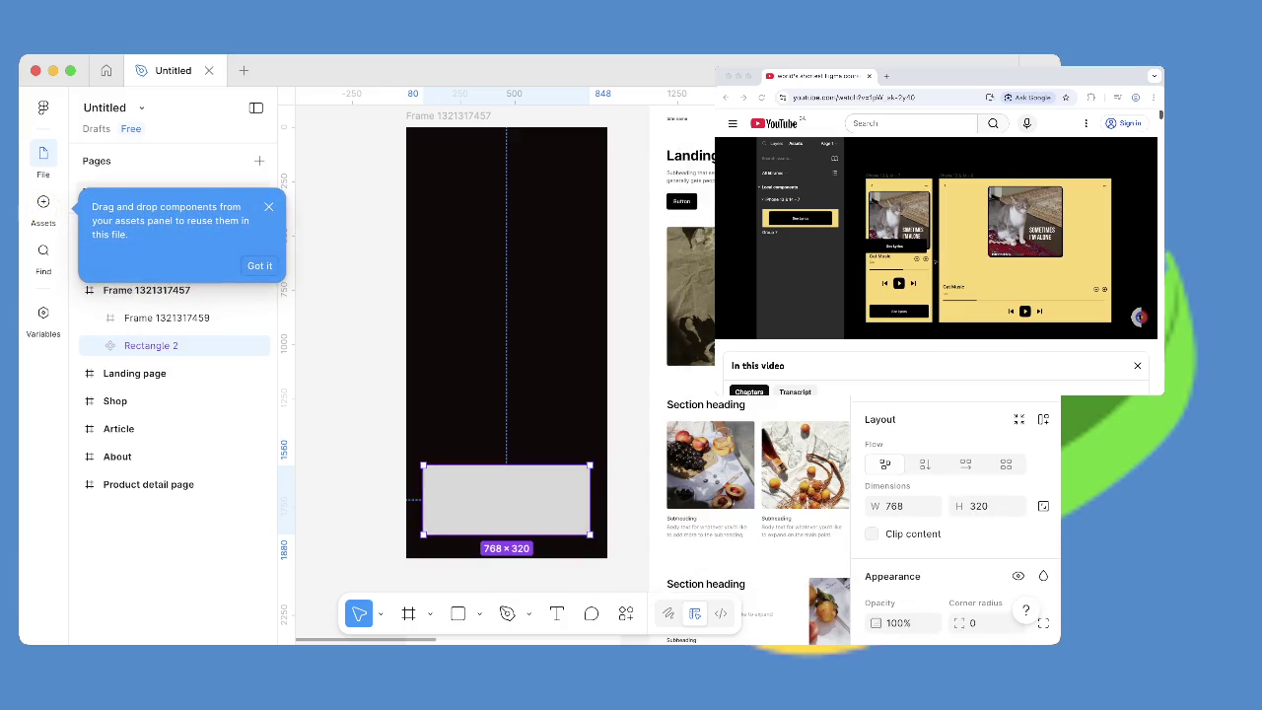
click(43, 207)
click(43, 207)
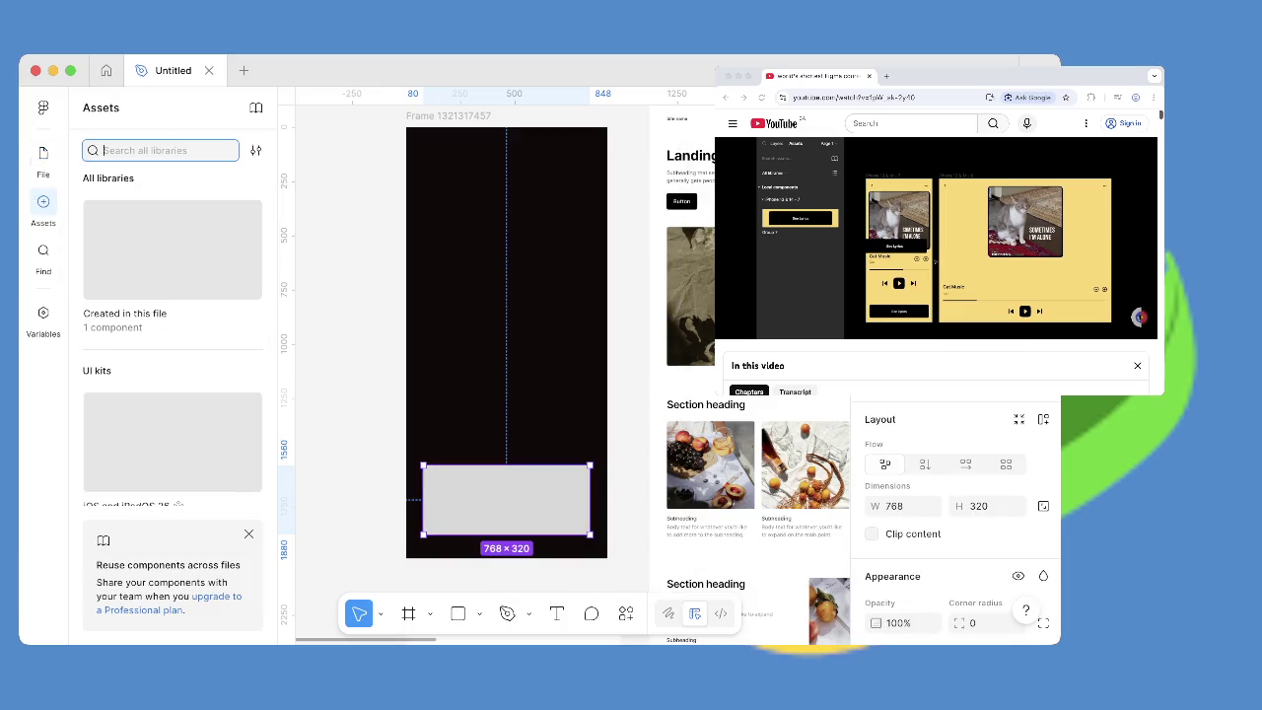
Browse the Assets libraries and open Created in this file to see Rectangle 2.
scroll(173, 345, down, 2)
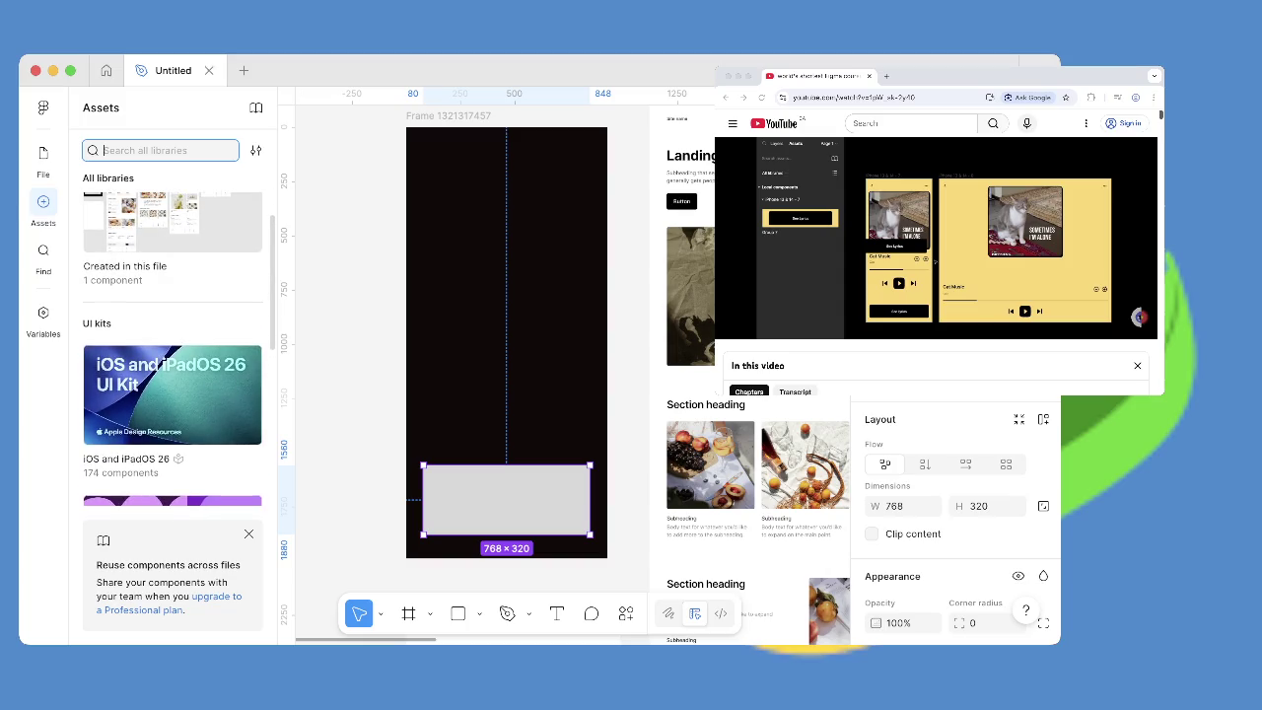
scroll(173, 345, down, 1)
scroll(173, 345, down, 2)
scroll(173, 345, down, 3)
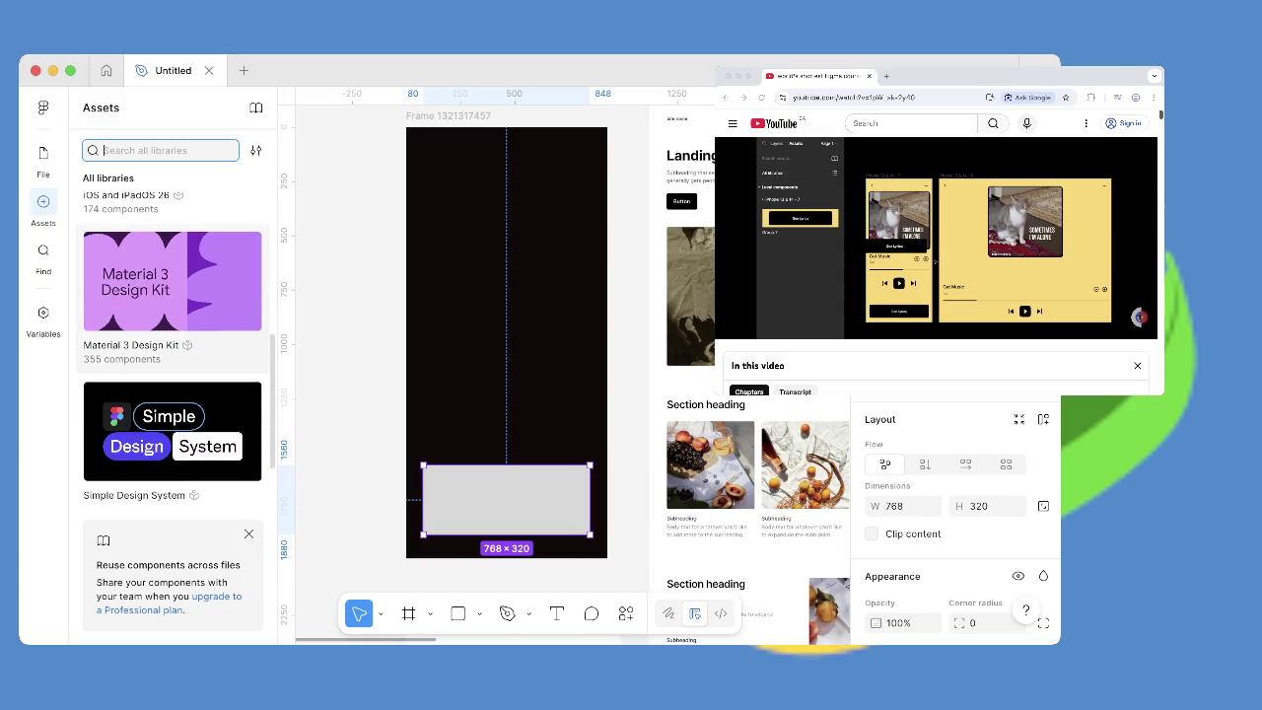
scroll(172, 345, up, 5)
scroll(173, 346, up, 1)
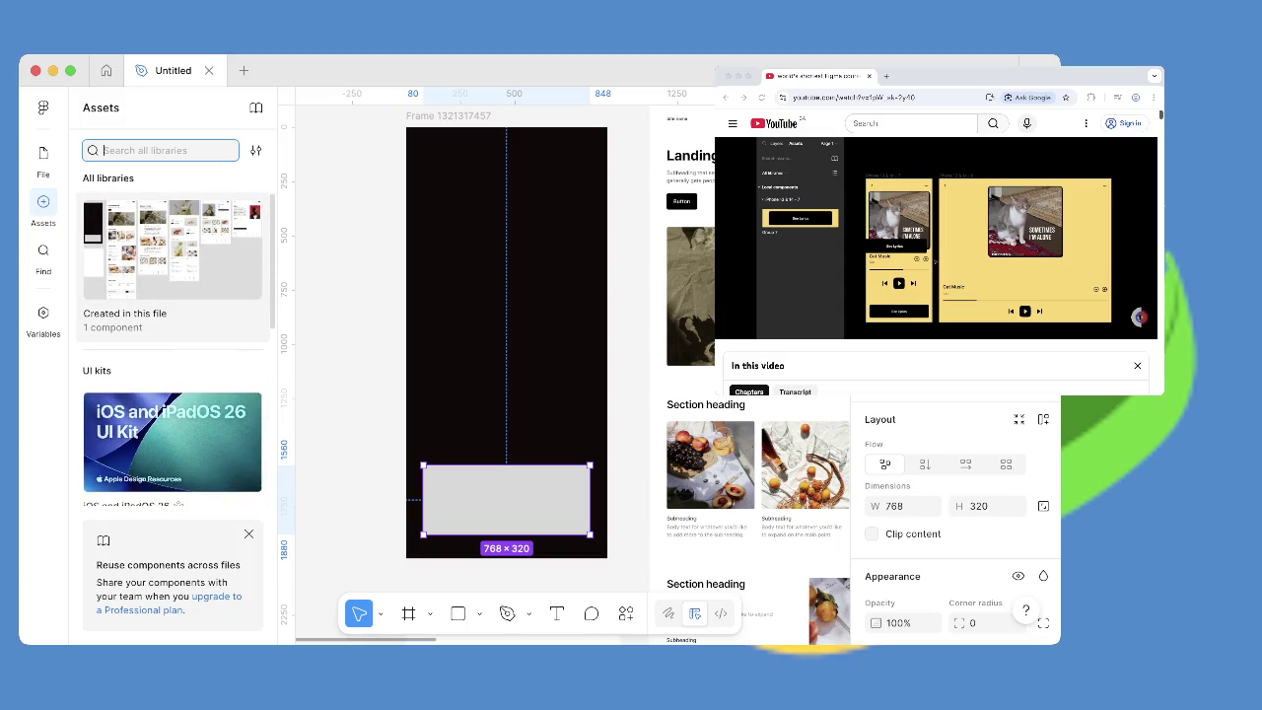
key(Escape)
click(173, 256)
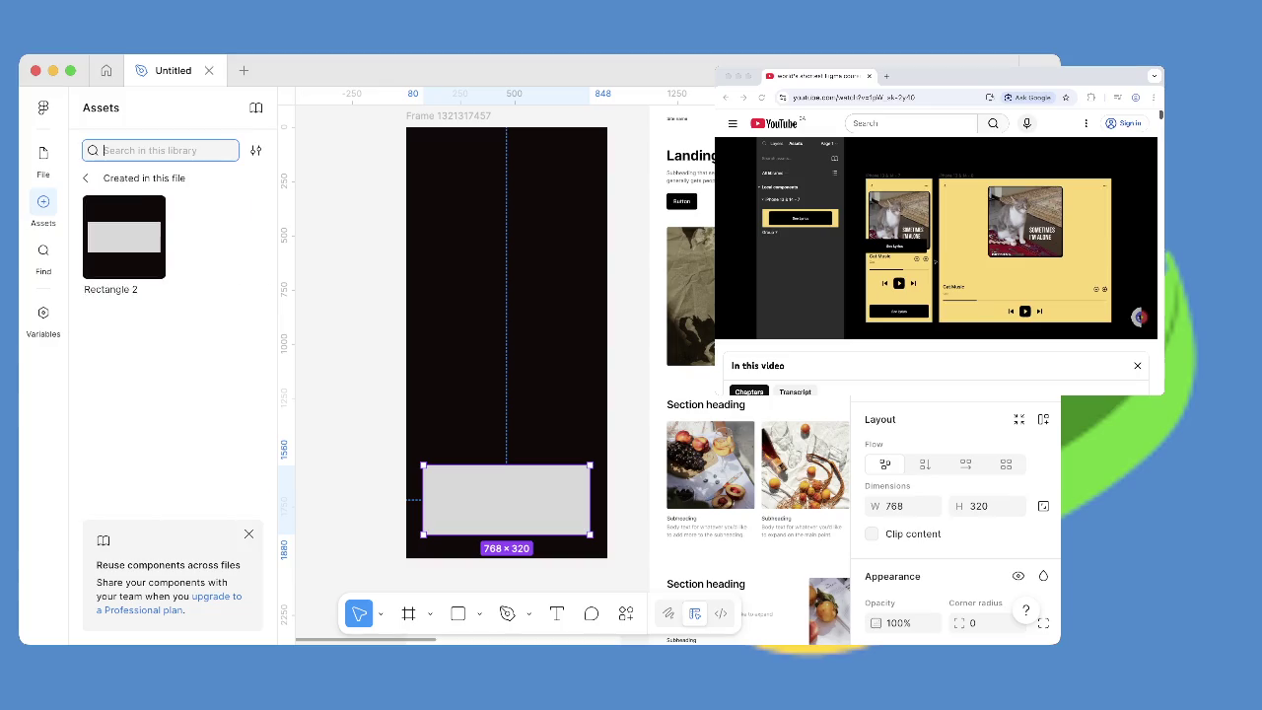
Drag a Rectangle 2 instance from Assets onto the canvas.
click(123, 237)
drag(124, 237, 467, 388)
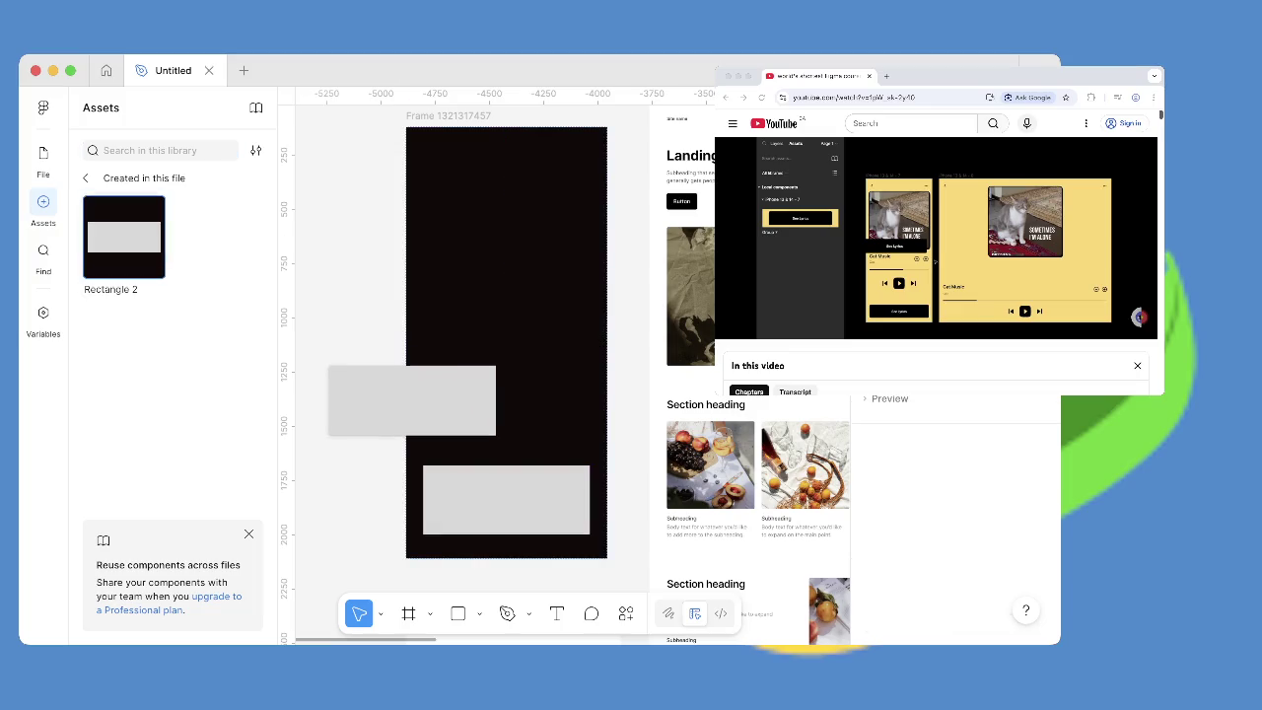
scroll(506, 345, up, 3)
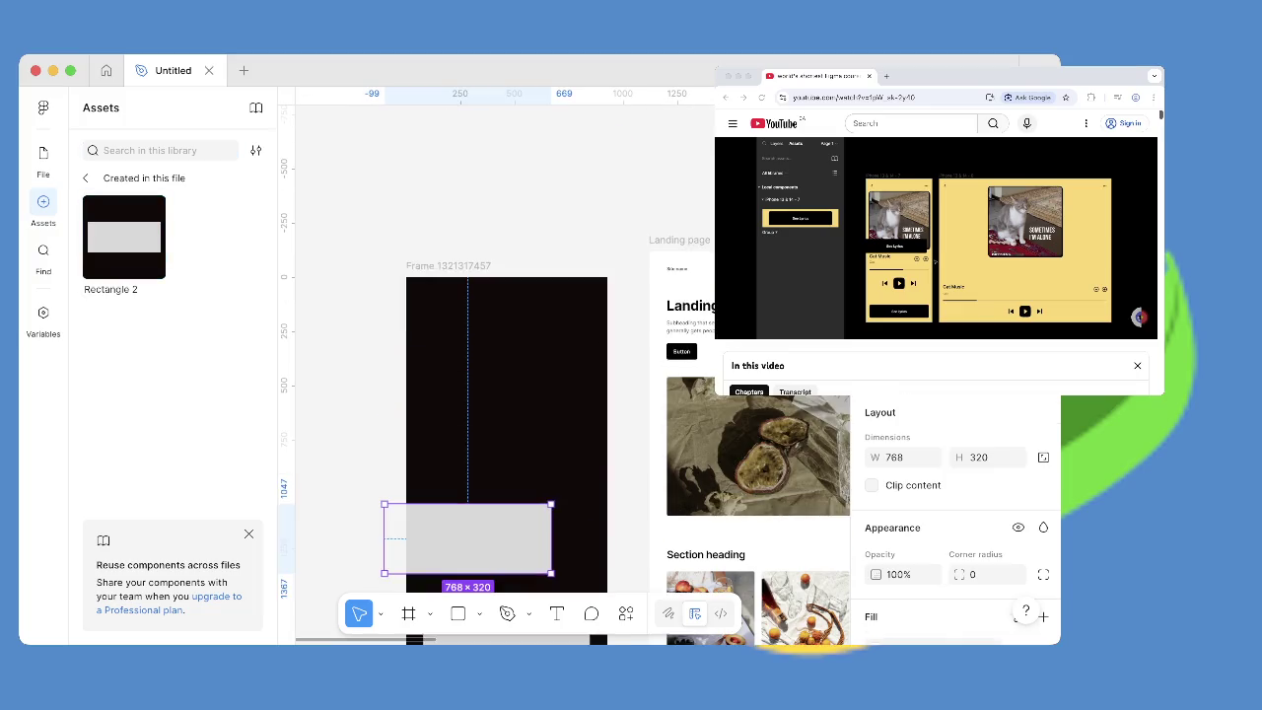
scroll(506, 345, down, 4)
scroll(506, 345, down, 5)
scroll(506, 197, up, 1)
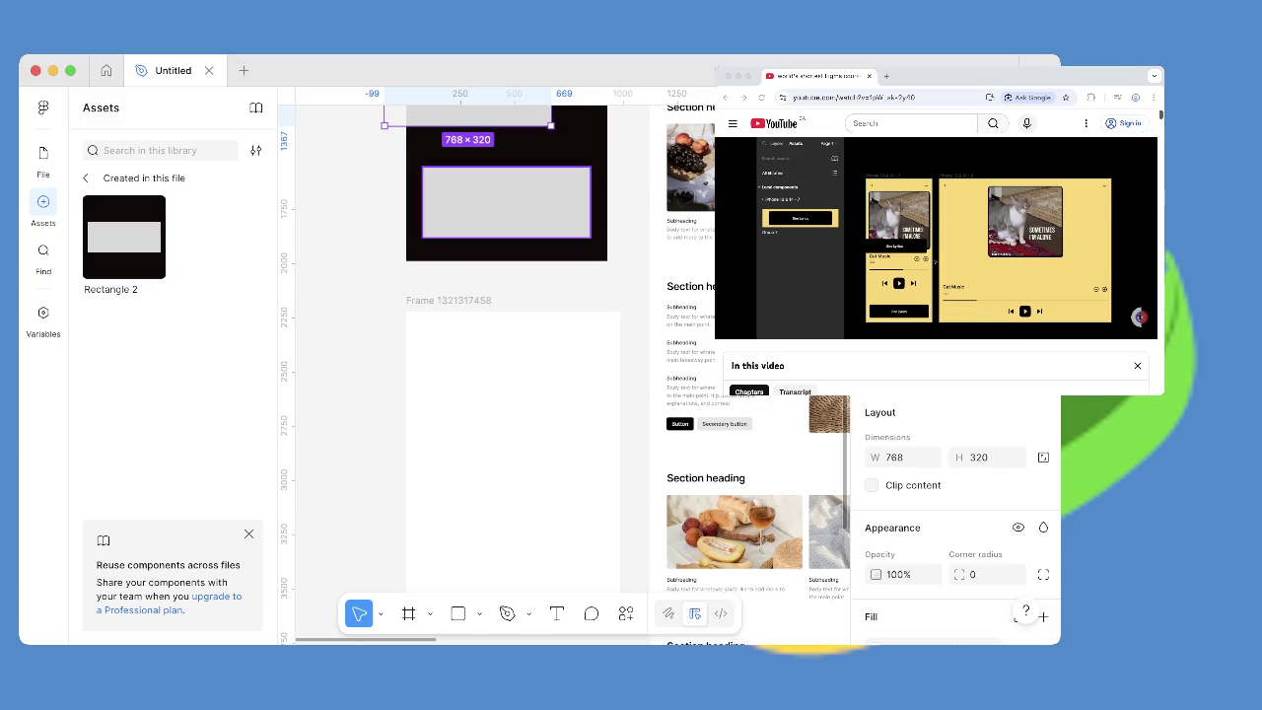
drag(467, 116, 513, 395)
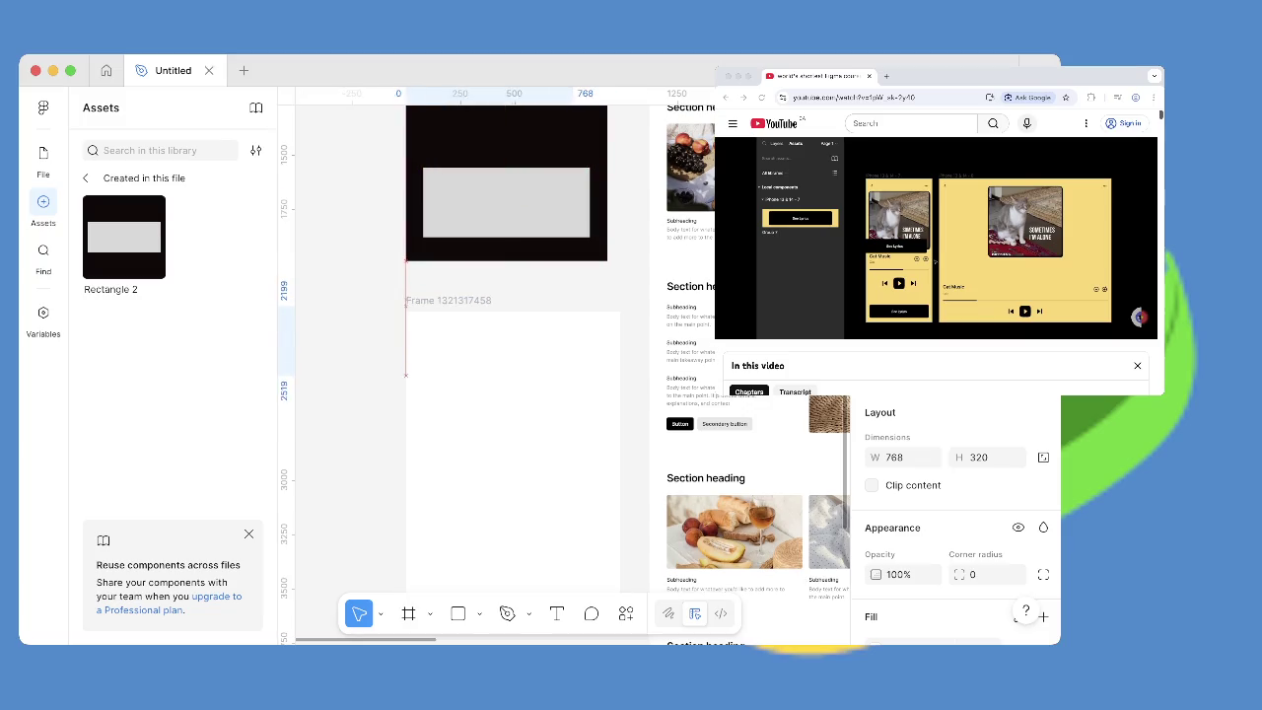
drag(512, 371, 513, 374)
scroll(513, 380, up, 1)
scroll(512, 380, down, 5)
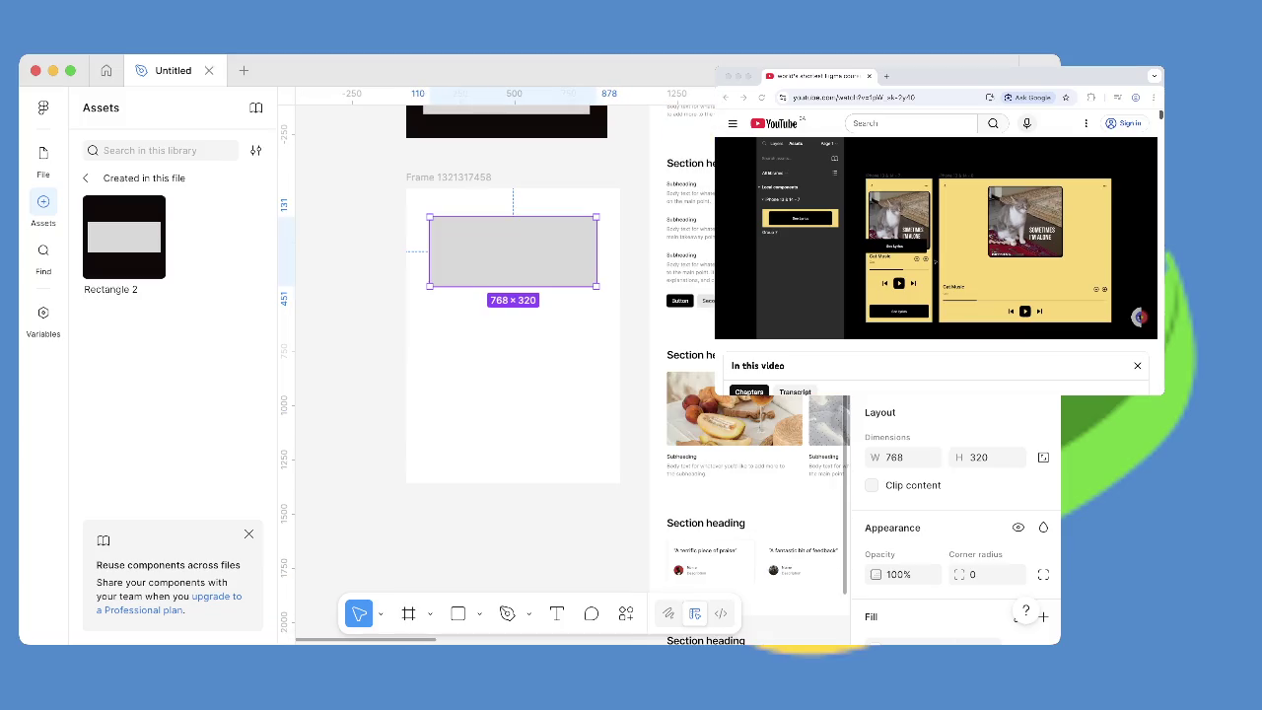
drag(513, 251, 513, 242)
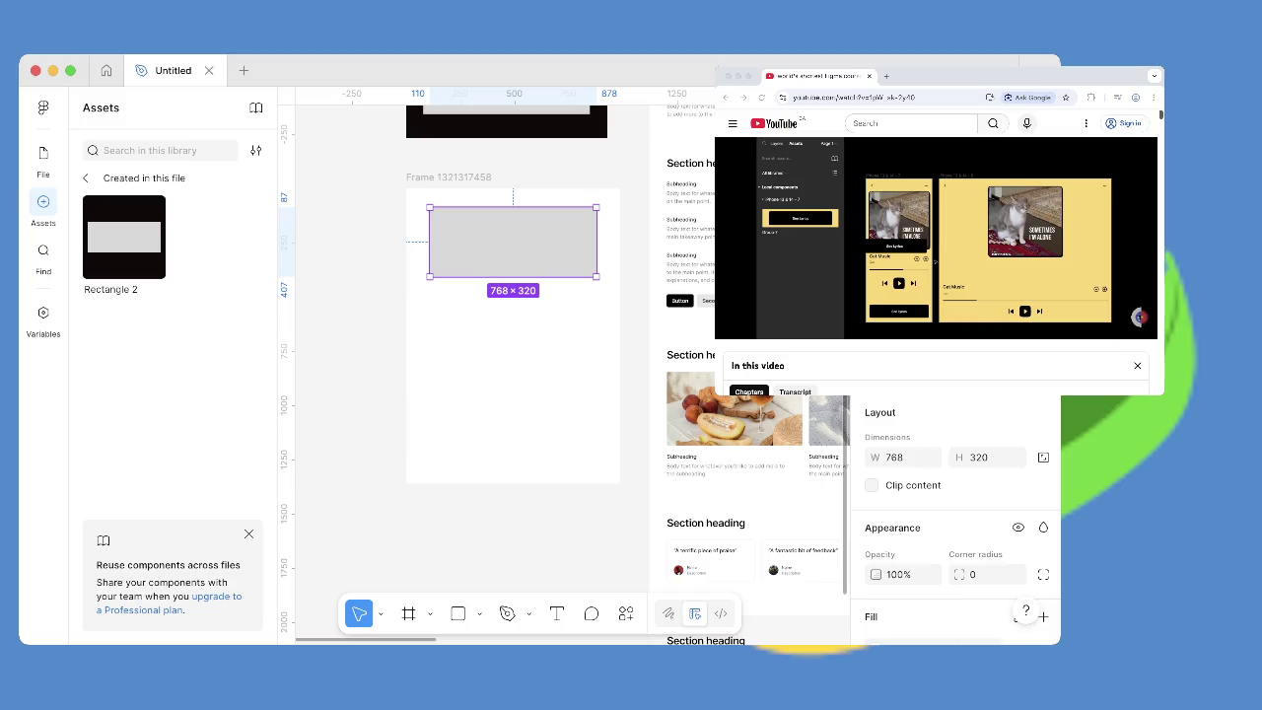
key(f)
drag(441, 306, 604, 448)
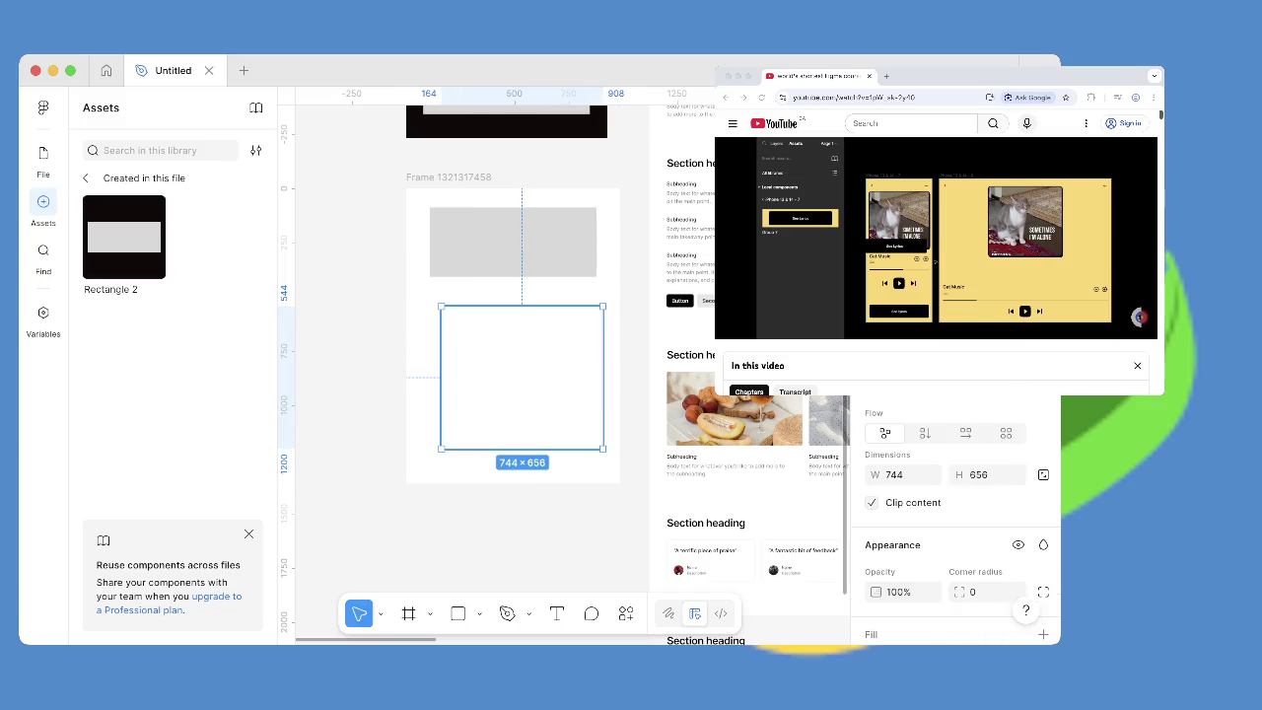
drag(523, 378, 516, 375)
scroll(954, 518, down, 3)
scroll(954, 493, down, 2)
scroll(954, 493, up, 4)
scroll(955, 492, up, 2)
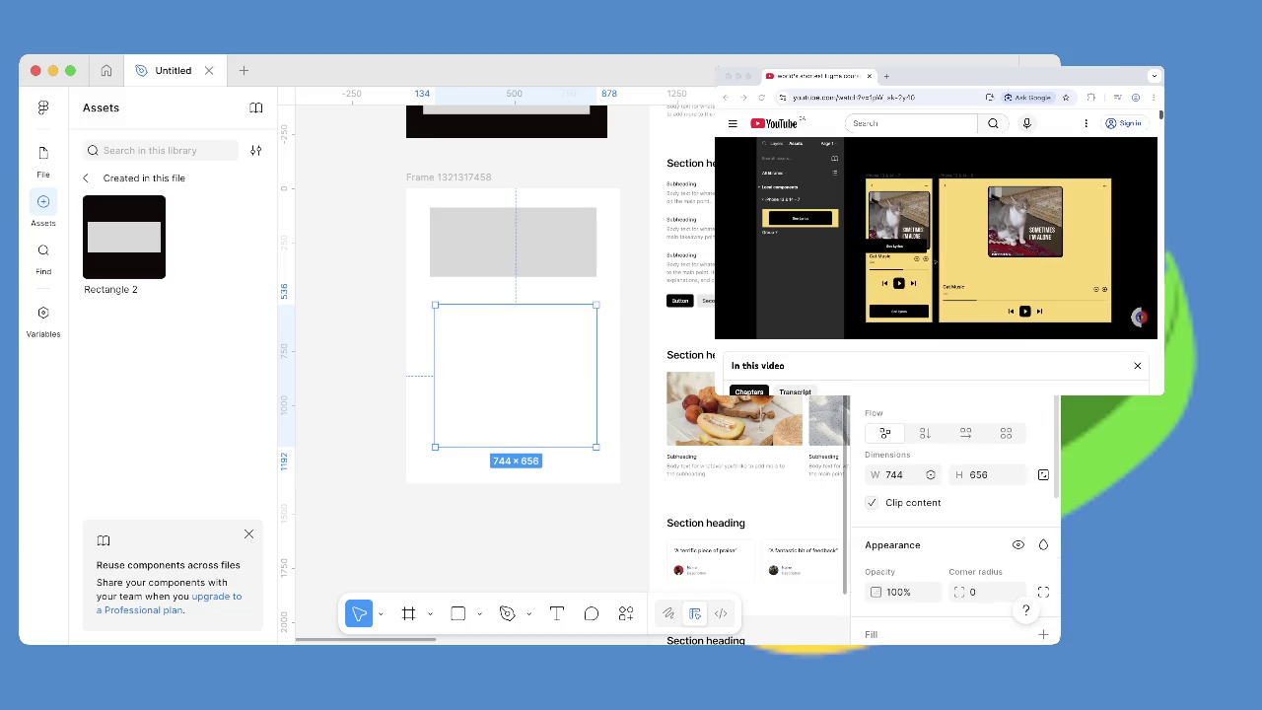
scroll(954, 513, down, 3)
scroll(954, 513, down, 2)
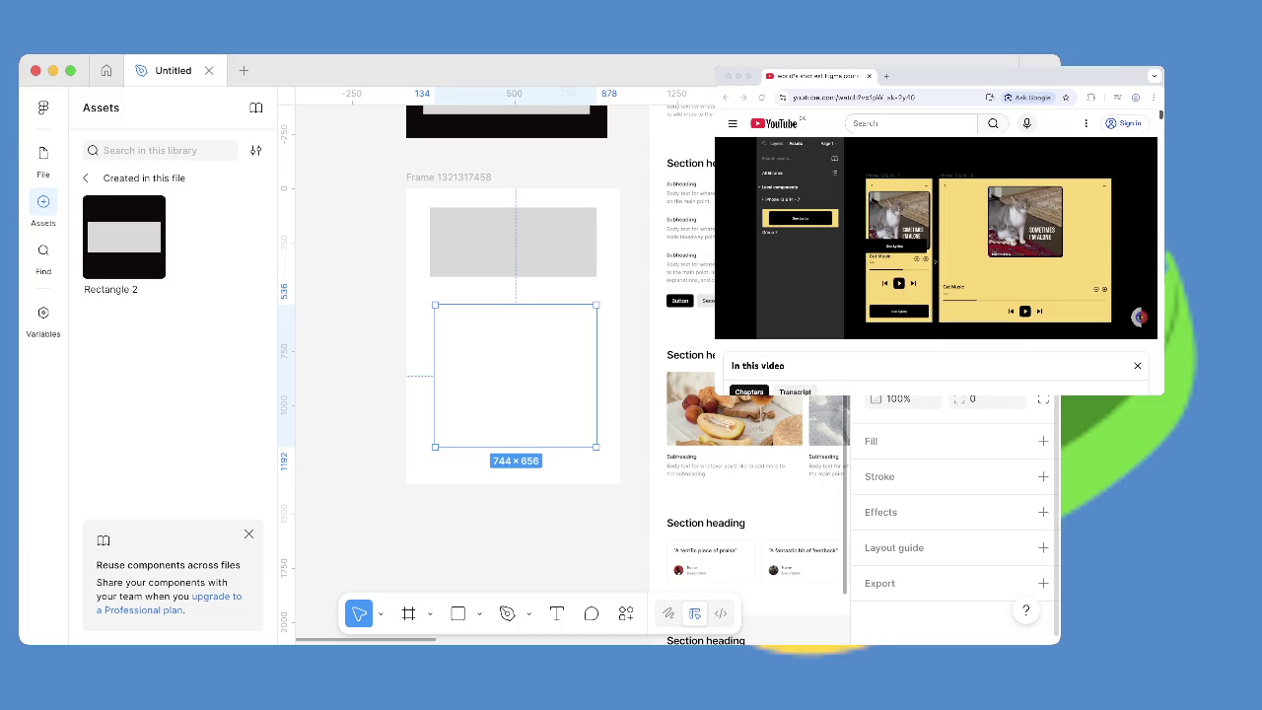
Give the new frame a red fill and re-centre it below the rectangle.
click(1043, 441)
click(874, 471)
drag(746, 400, 805, 275)
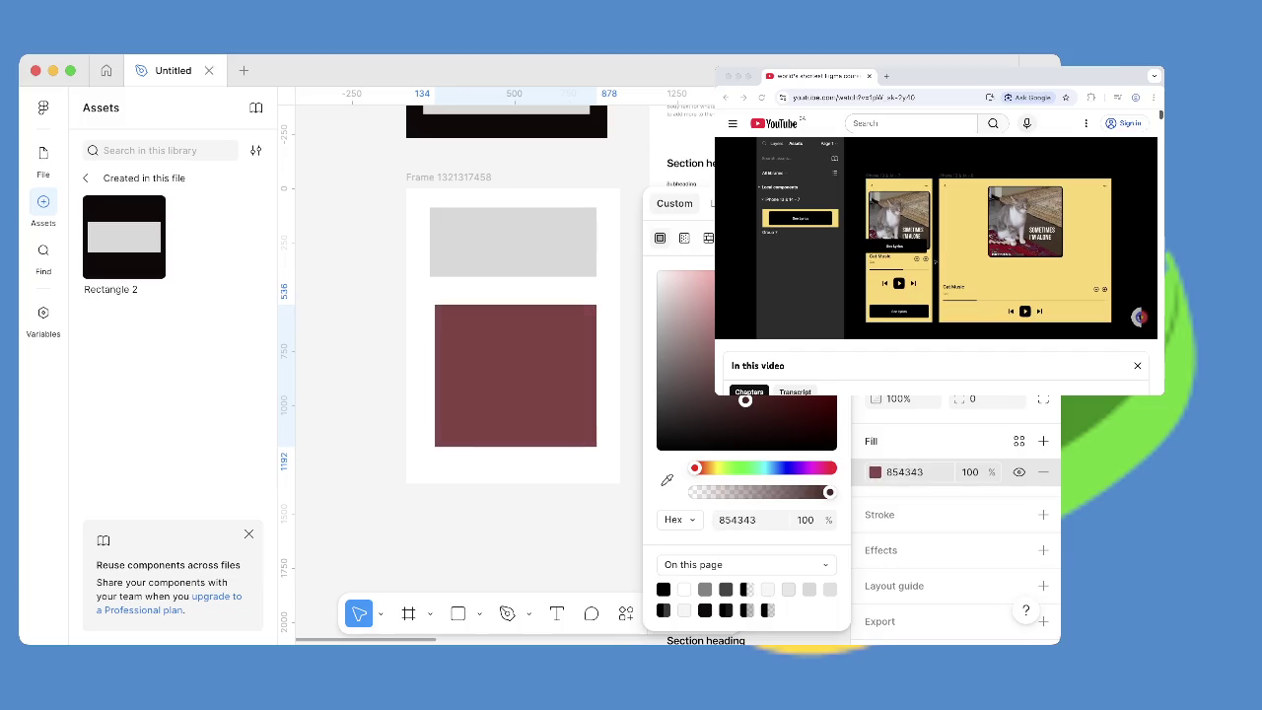
drag(515, 375, 513, 371)
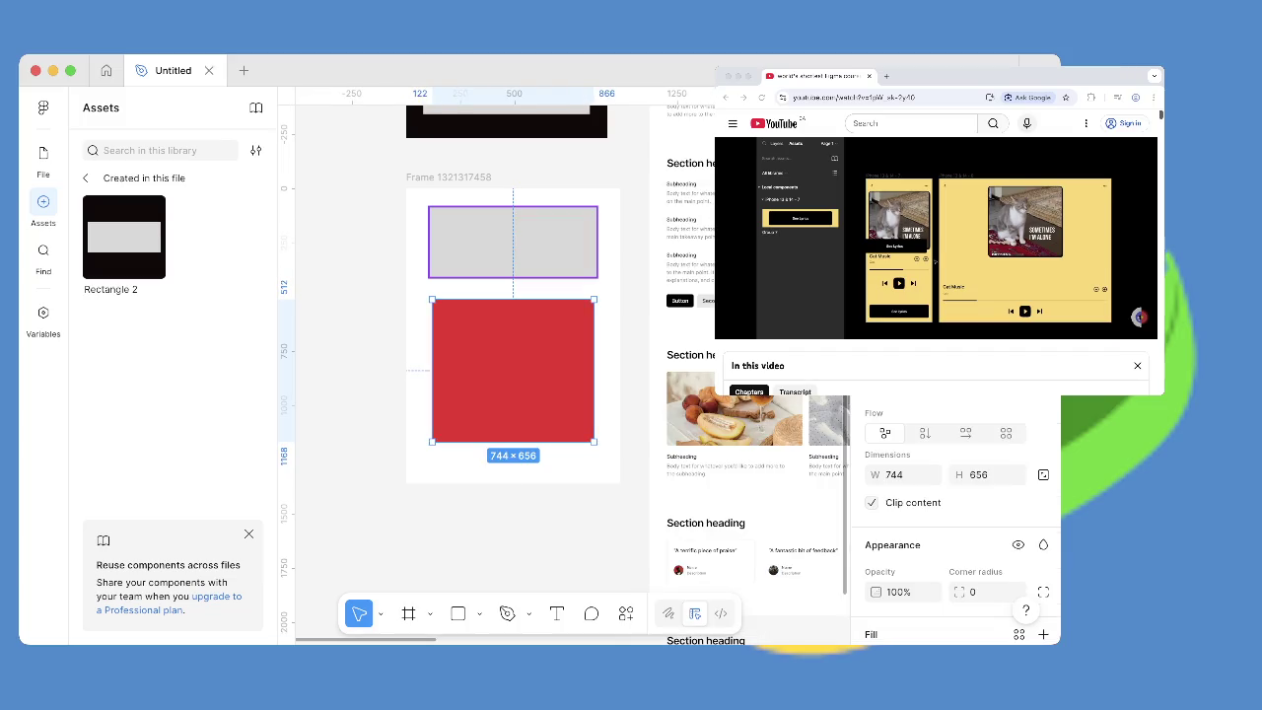
Select the grey rectangles in the lower and top frames, then resume the tutorial.
click(513, 242)
scroll(512, 345, up, 2)
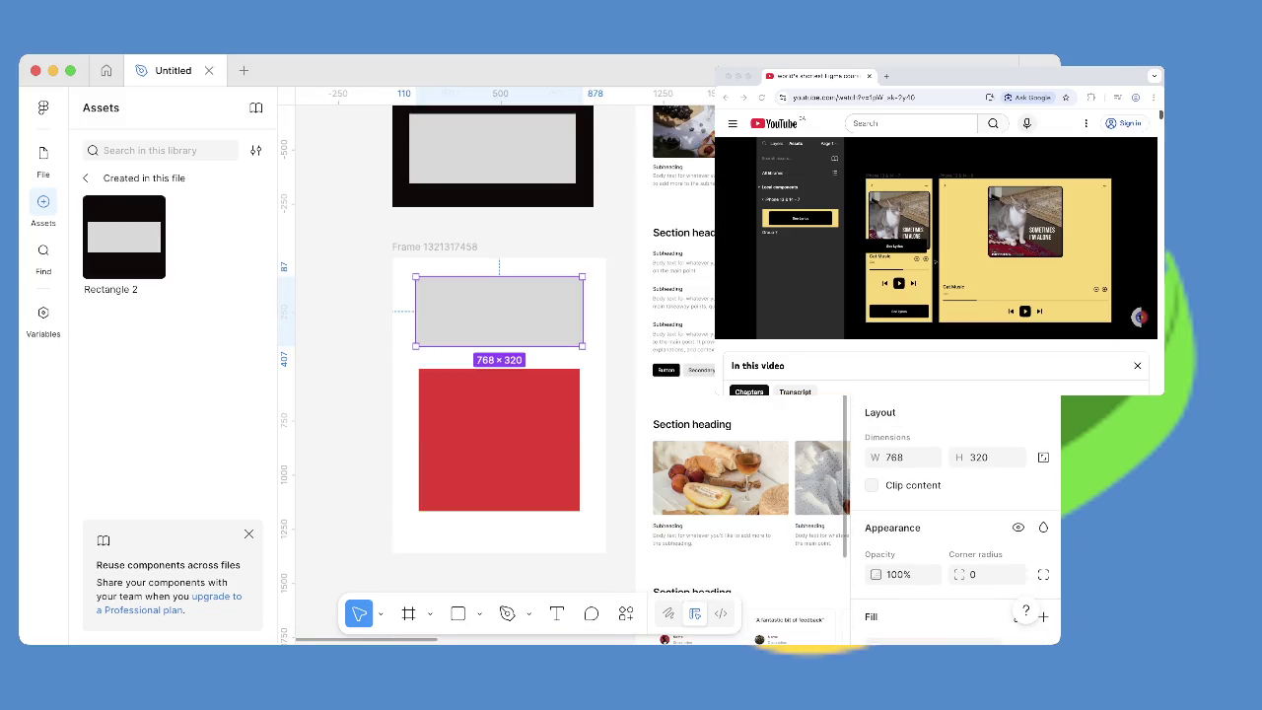
click(493, 148)
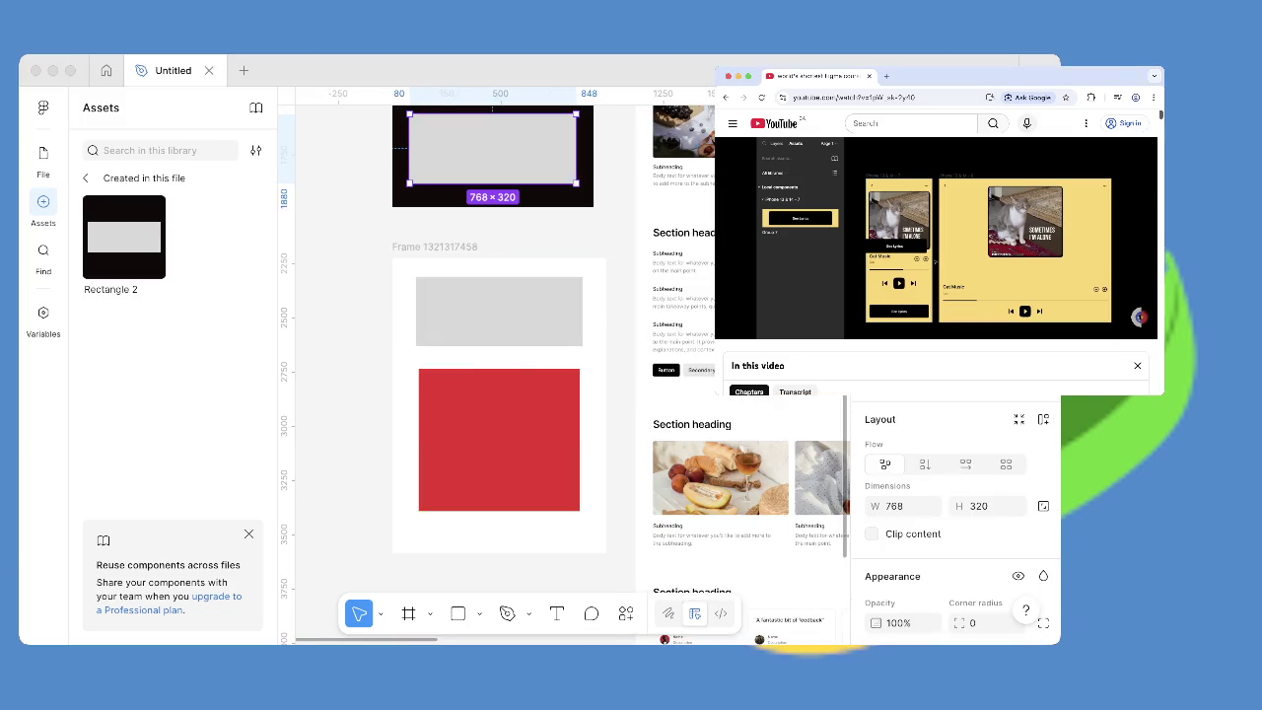
click(935, 237)
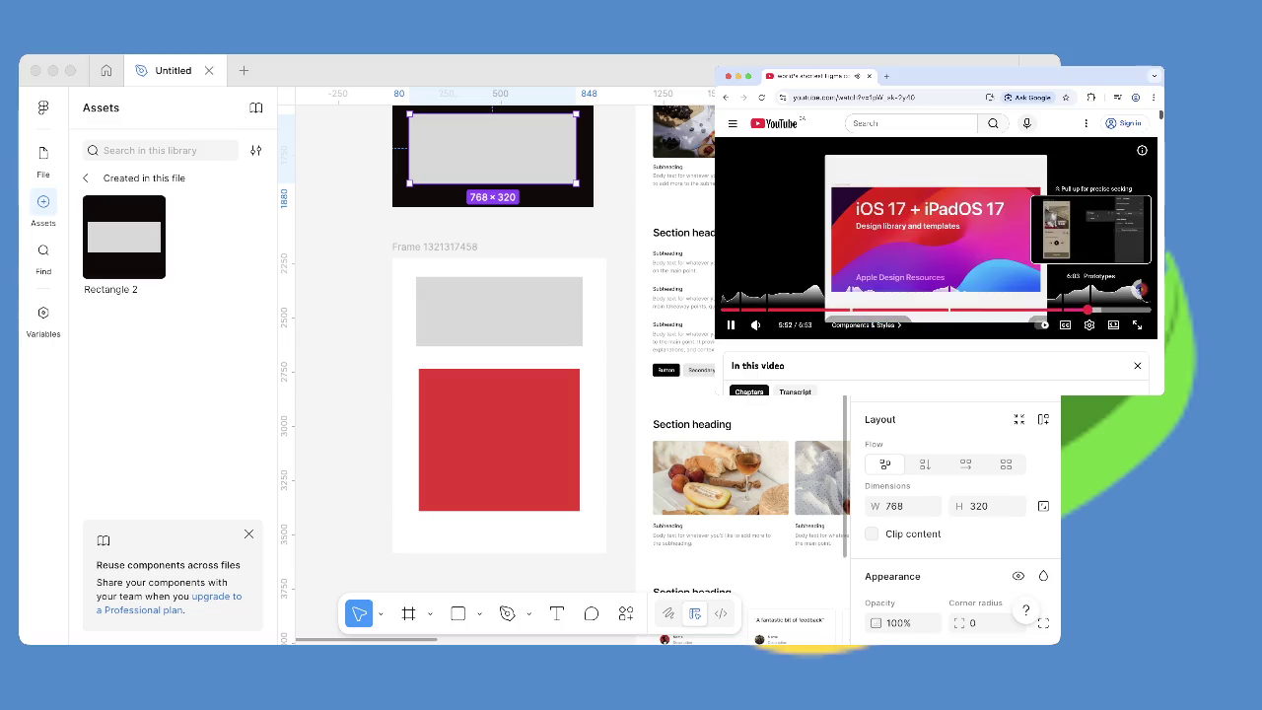
Seek the tutorial ahead to its Prototypes chapter and pause it around 6:25.
drag(1085, 309, 1099, 309)
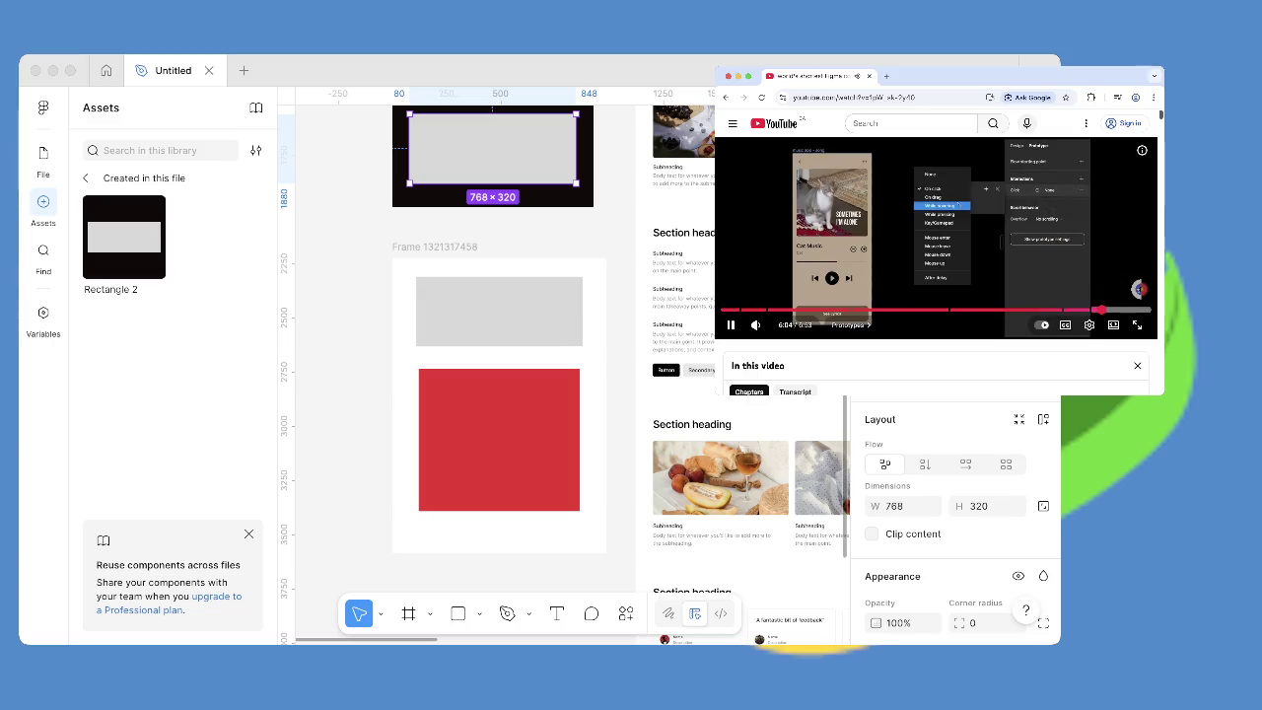
drag(1114, 310, 1114, 309)
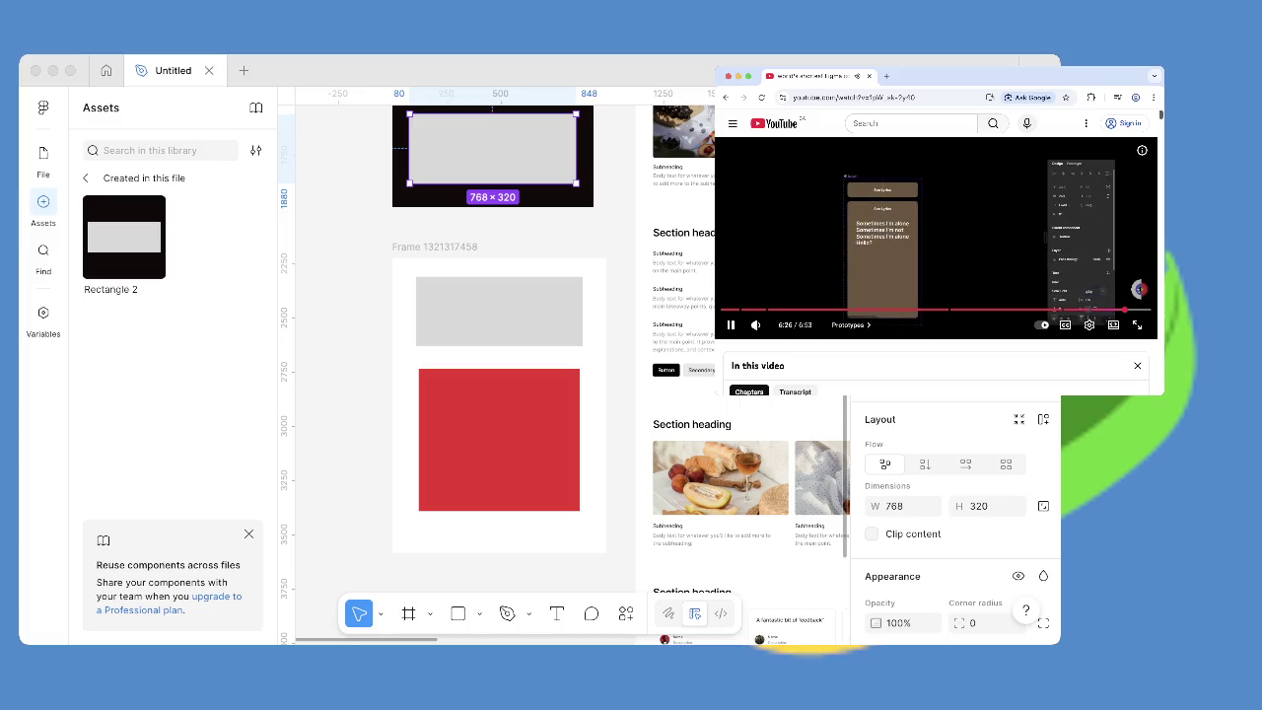
key(space)
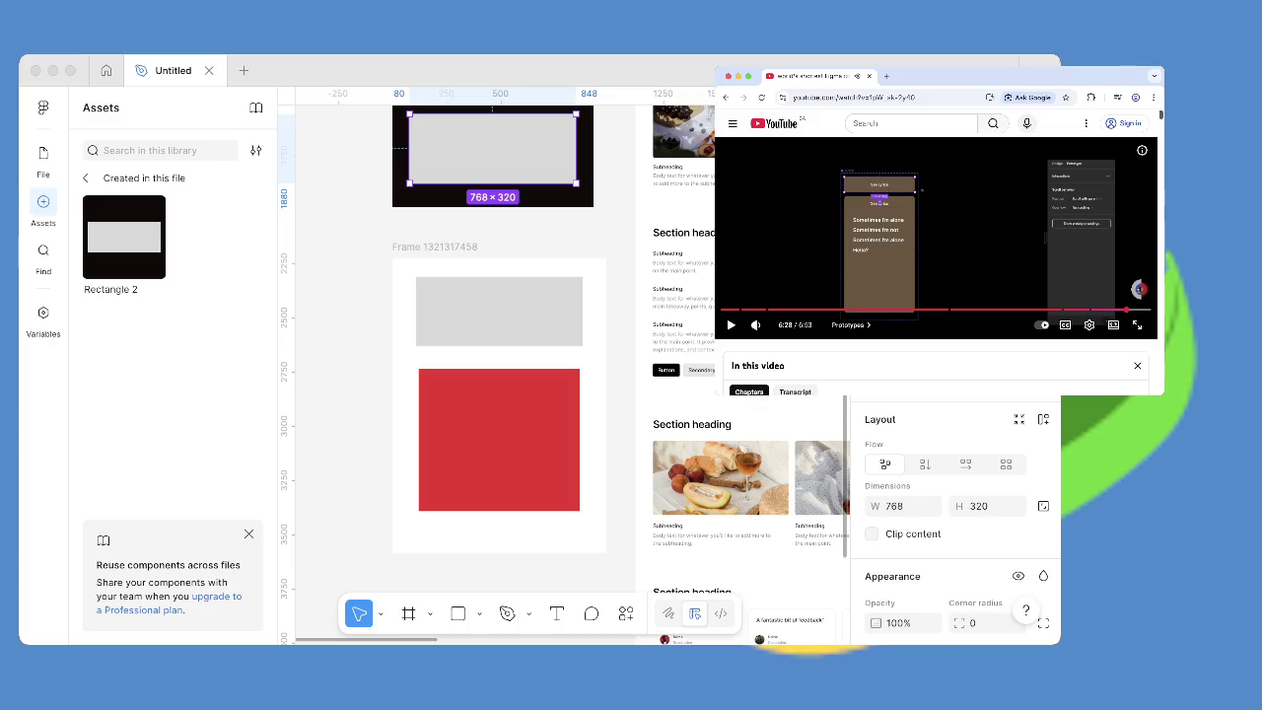
key(Left)
key(Left)
key(Left)
key(space)
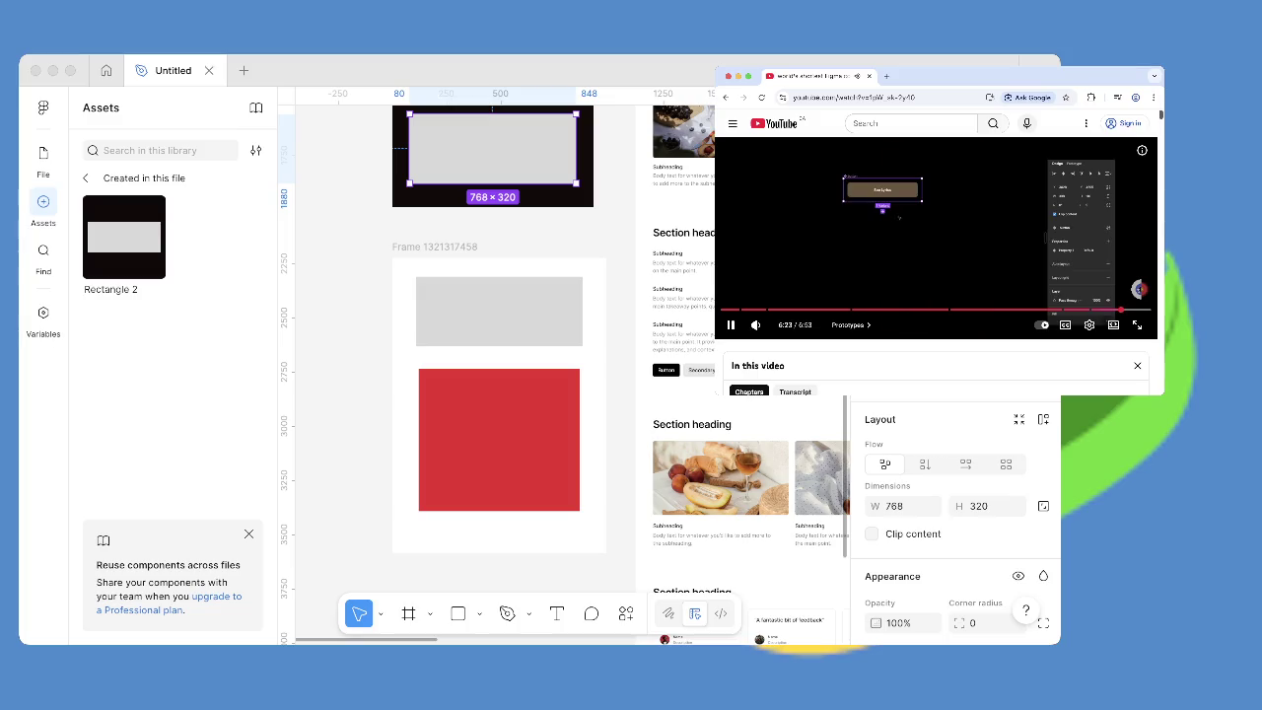
key(space)
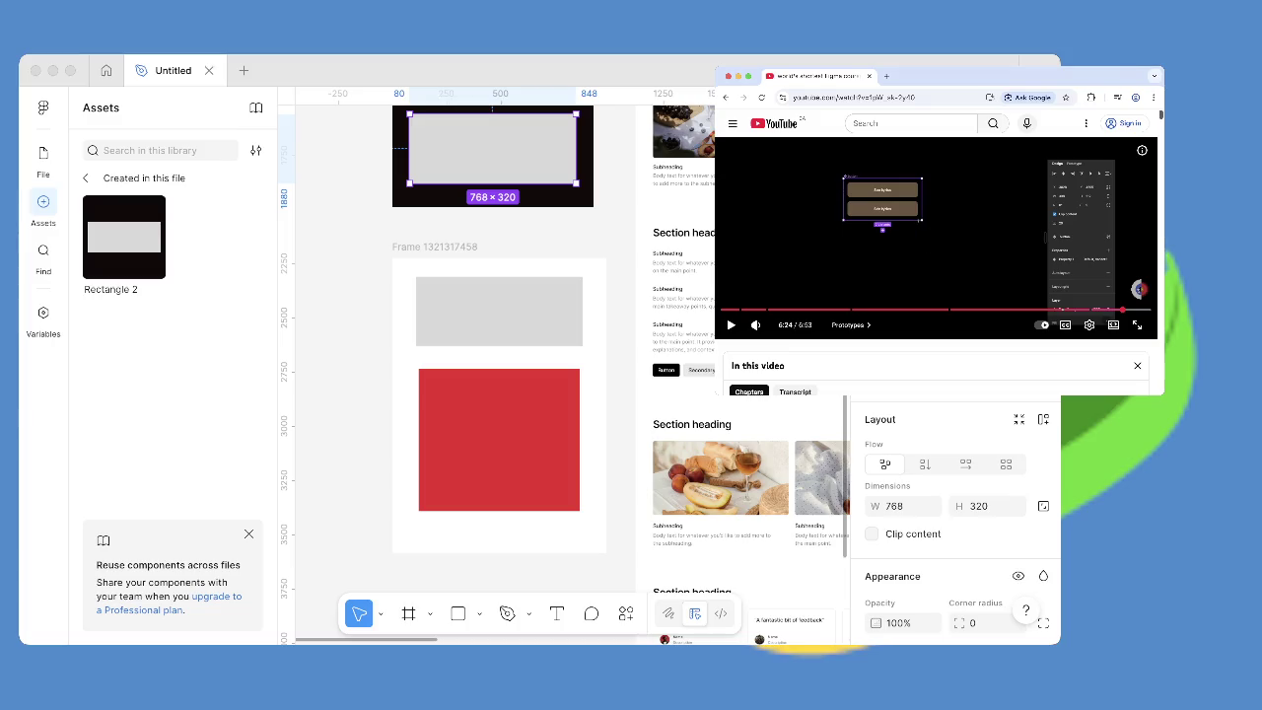
key(space)
key(space)
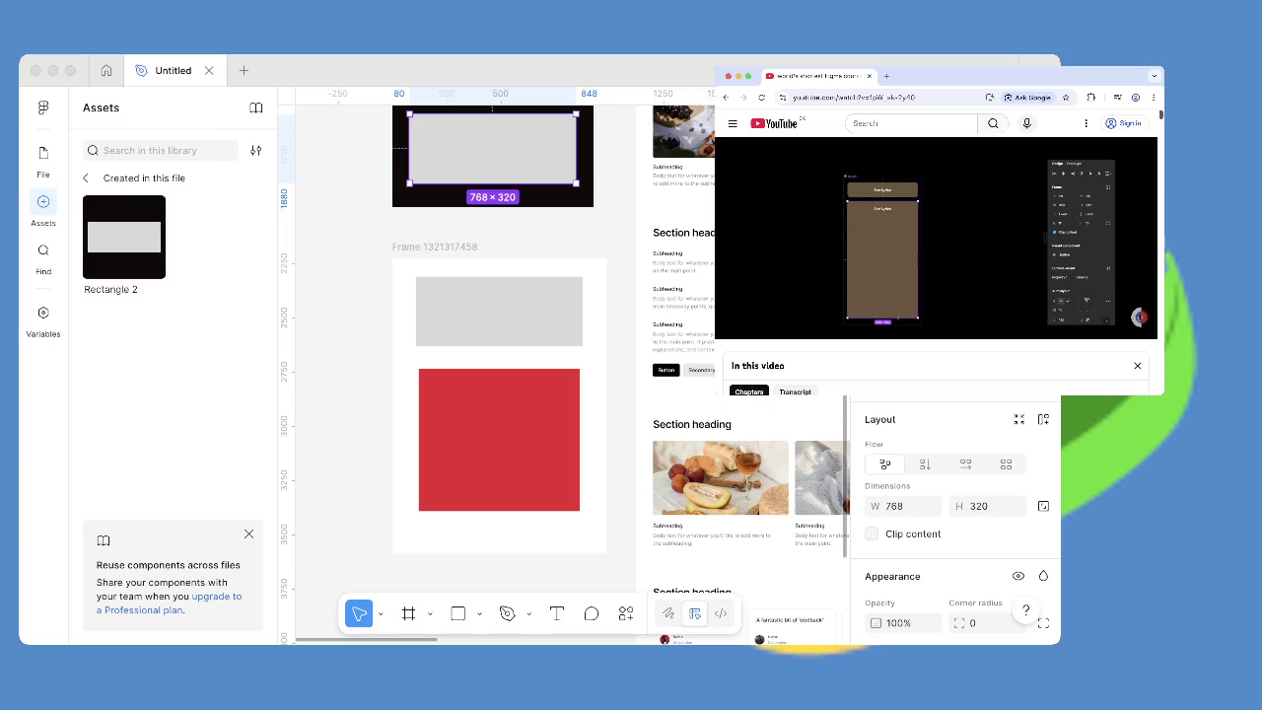
key(super+Tab)
scroll(523, 365, up, 3)
scroll(523, 365, down, 3)
scroll(522, 365, up, 3)
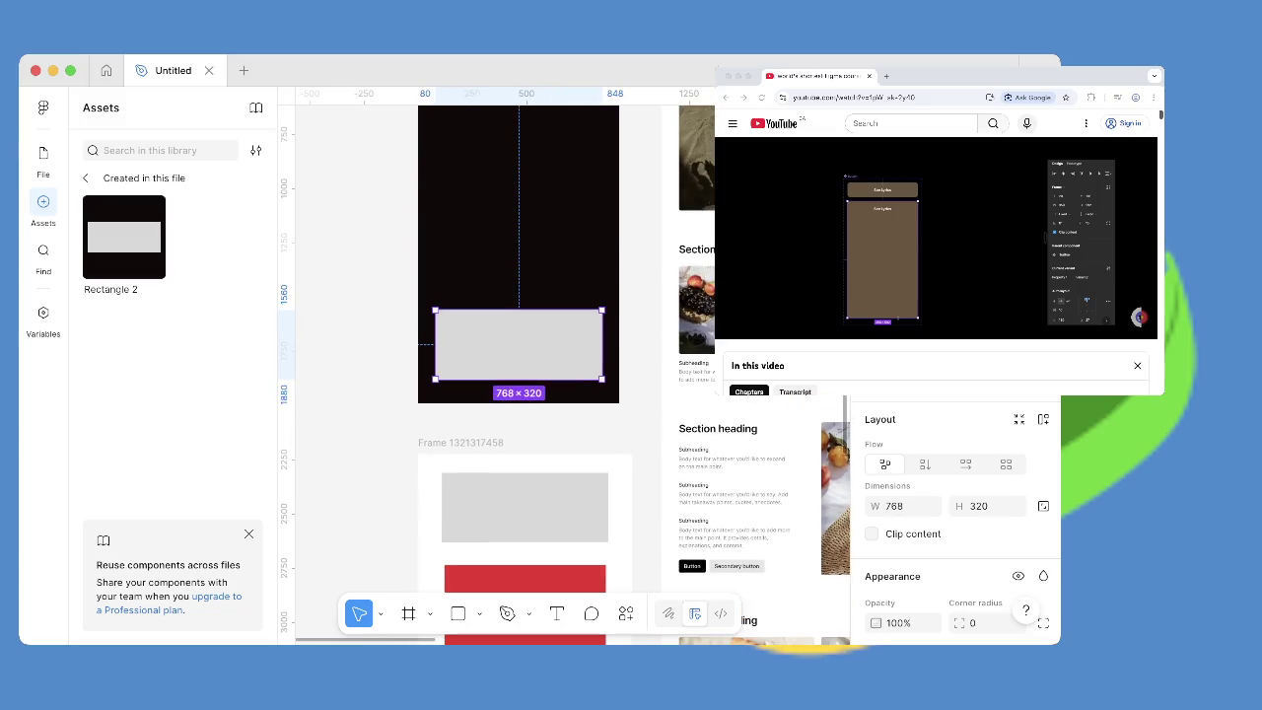
scroll(522, 365, right, 3)
scroll(522, 365, left, 5)
scroll(523, 365, down, 5)
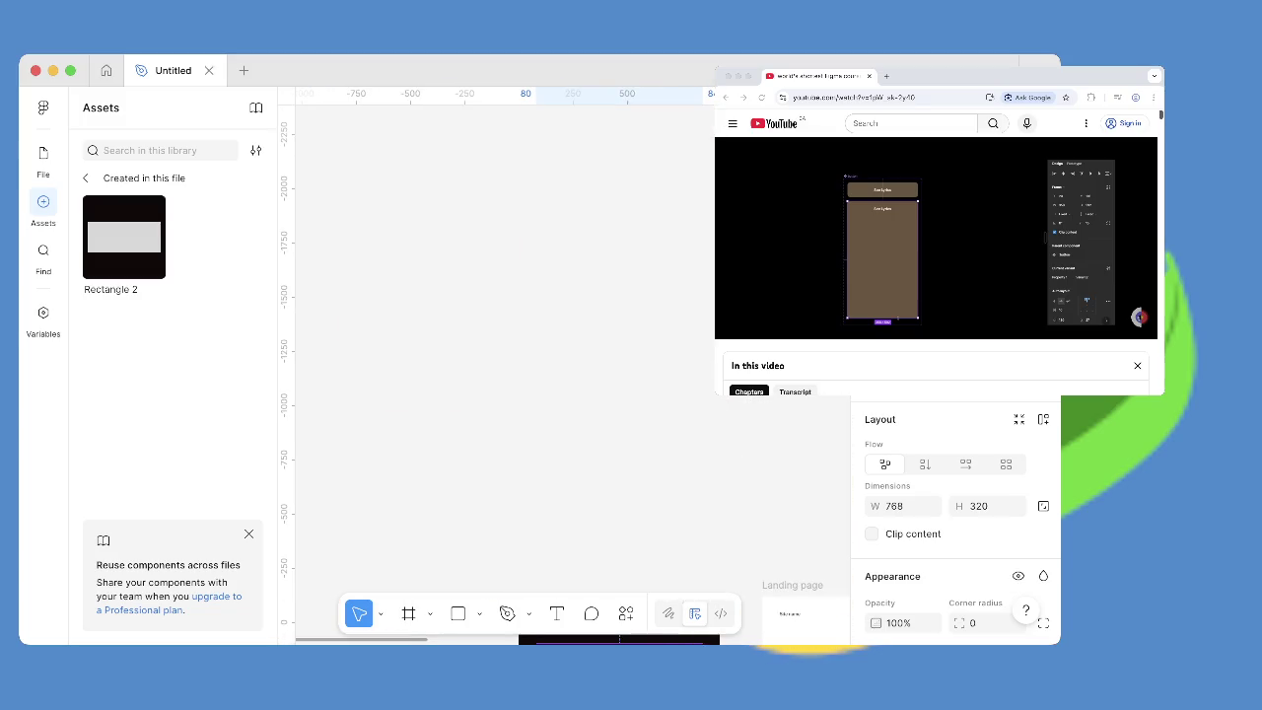
scroll(522, 365, up, 4)
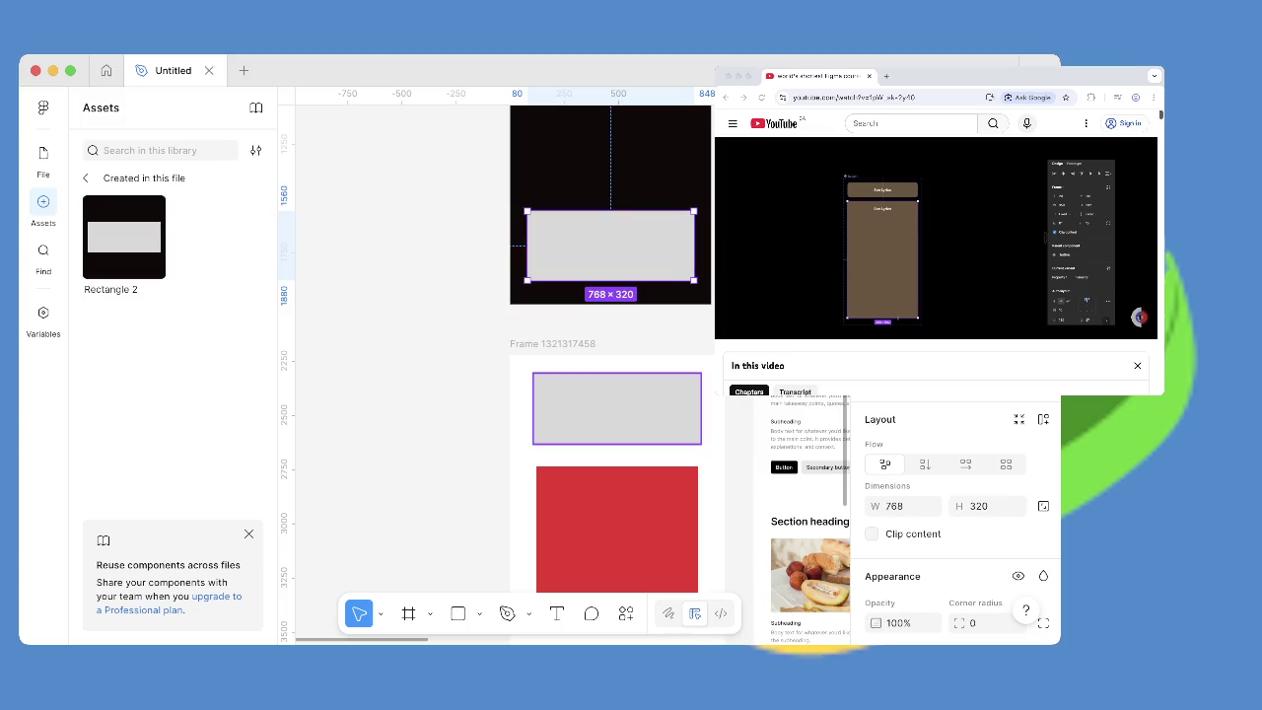
scroll(606, 345, up, 2)
scroll(607, 345, down, 5)
click(604, 317)
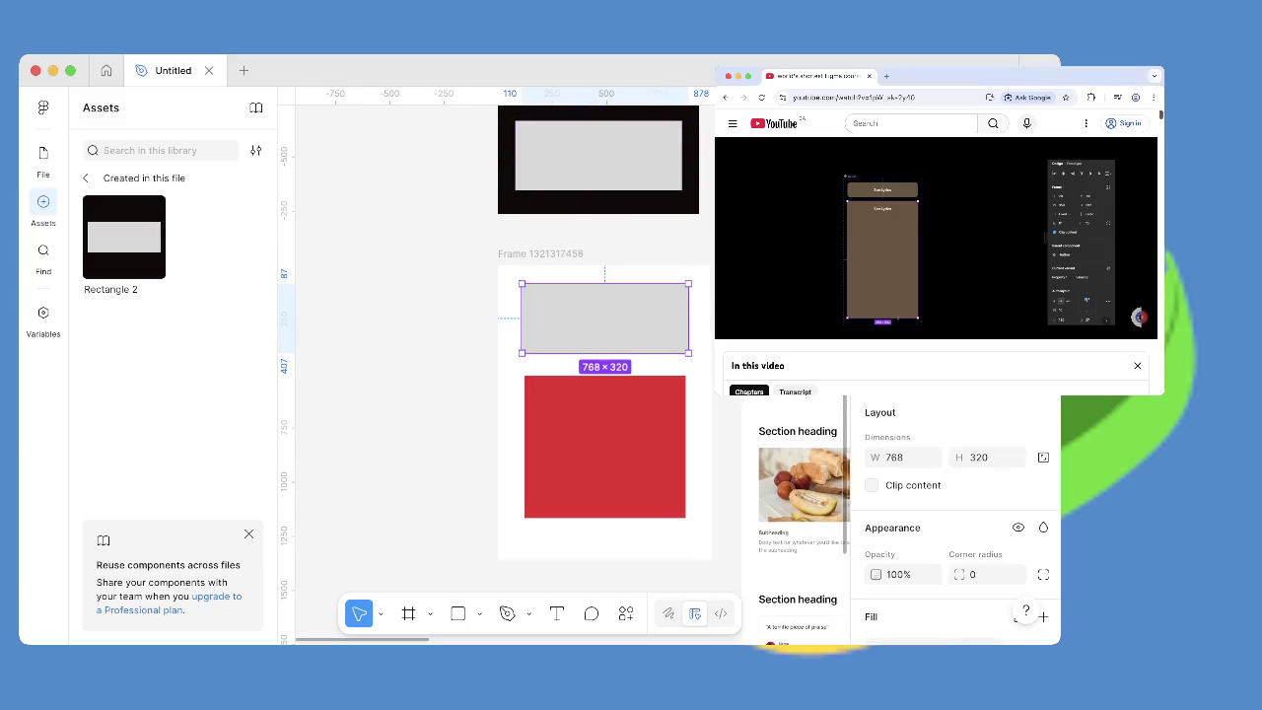
click(1085, 286)
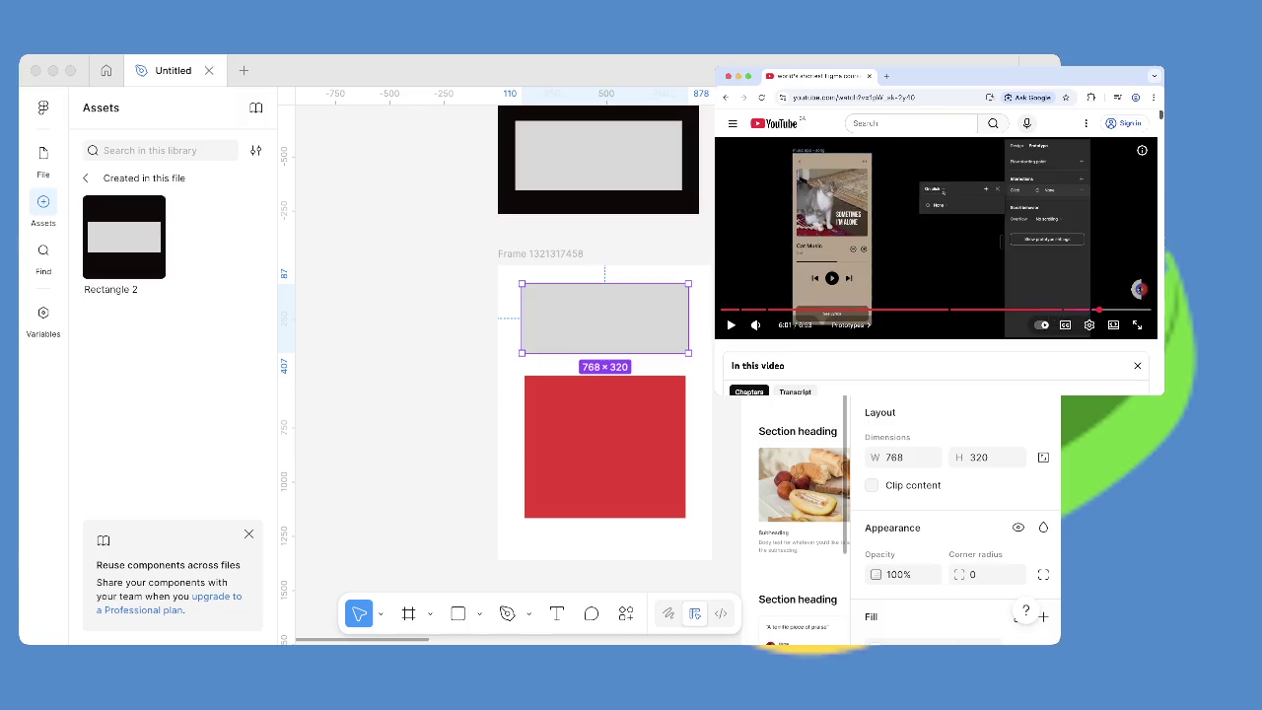
drag(1124, 309, 1109, 310)
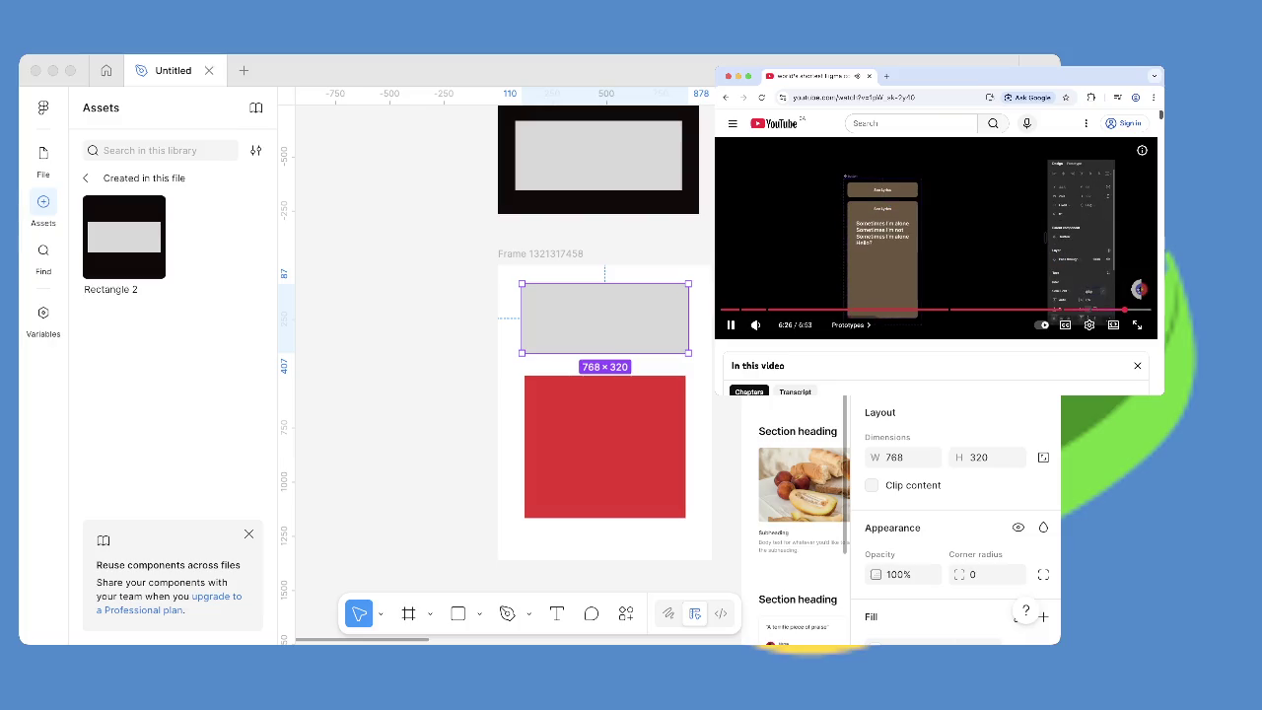
key(super+Tab)
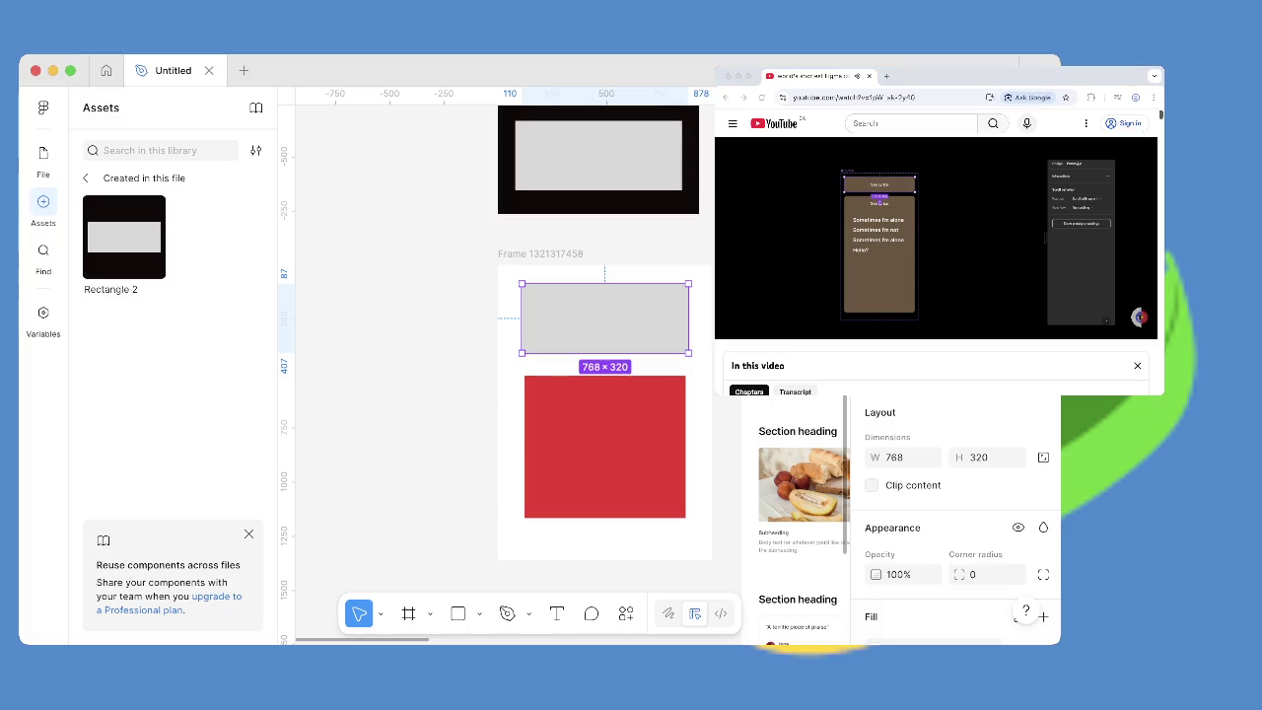
click(605, 446)
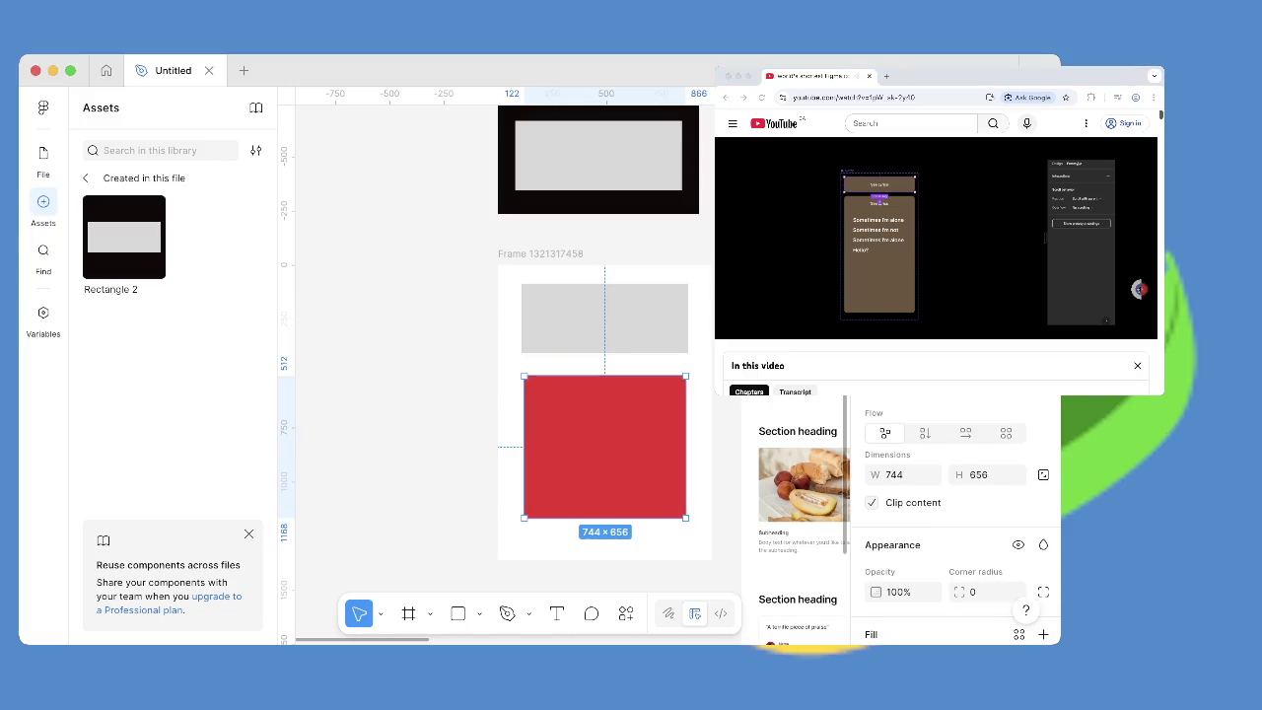
key(super+Tab)
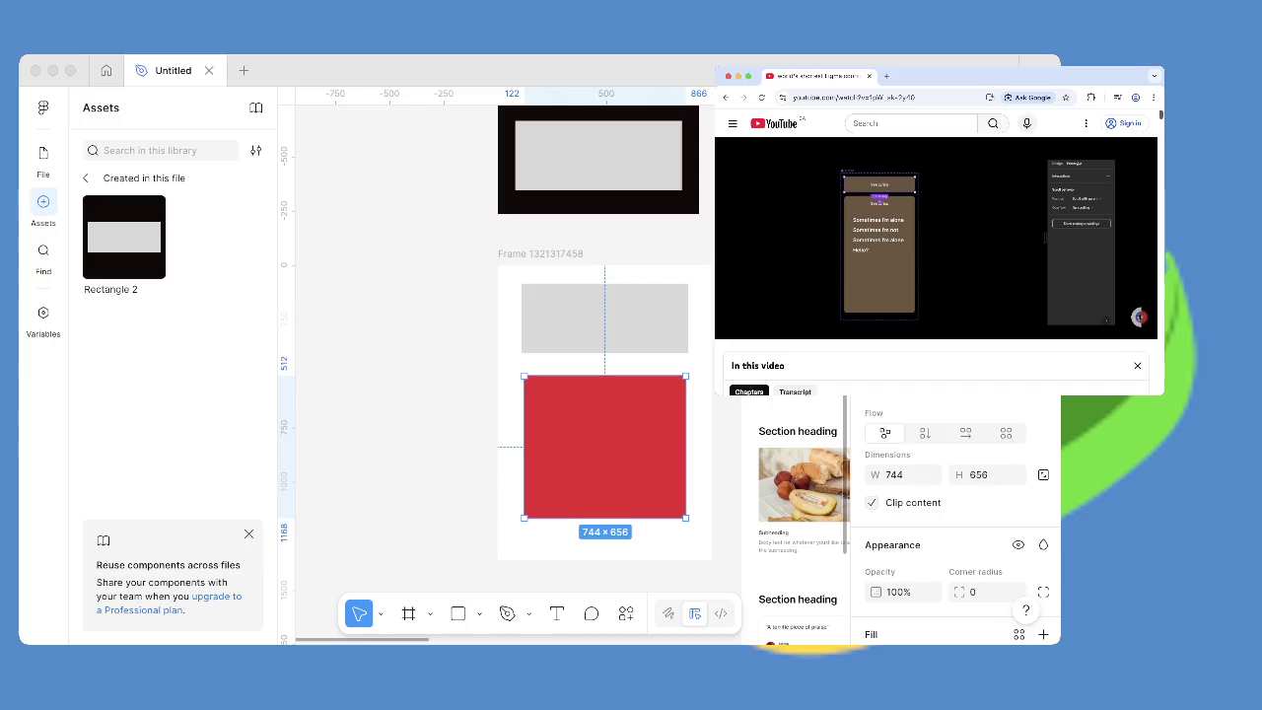
key(super+Tab)
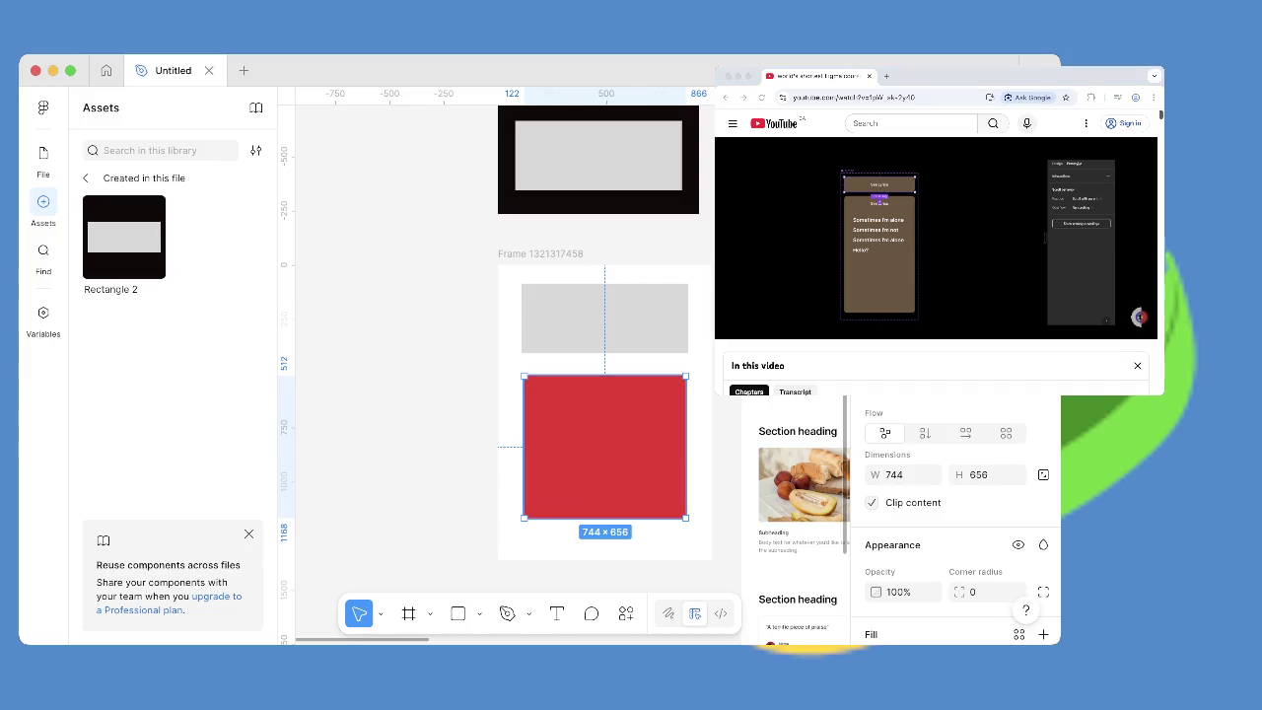
Replace the red frame with a grey rectangle copy stretched to 768×793 below the original.
key(ctrl+z)
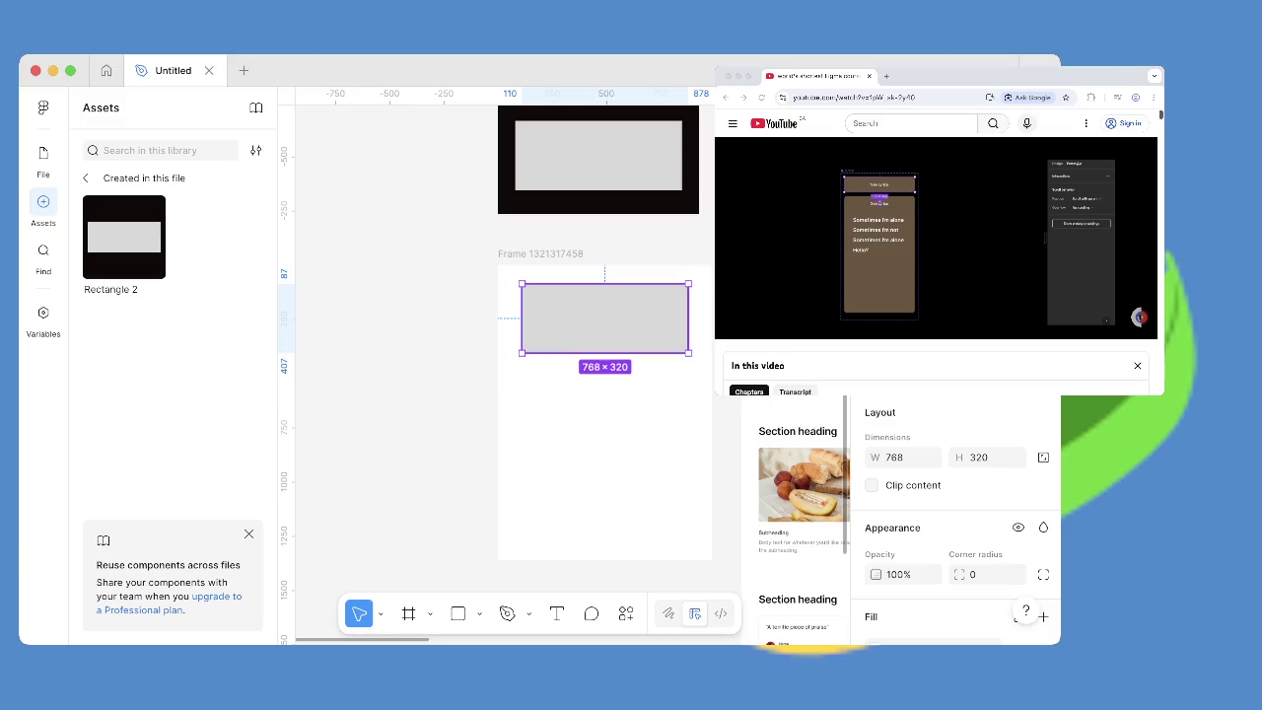
drag(604, 318, 604, 404)
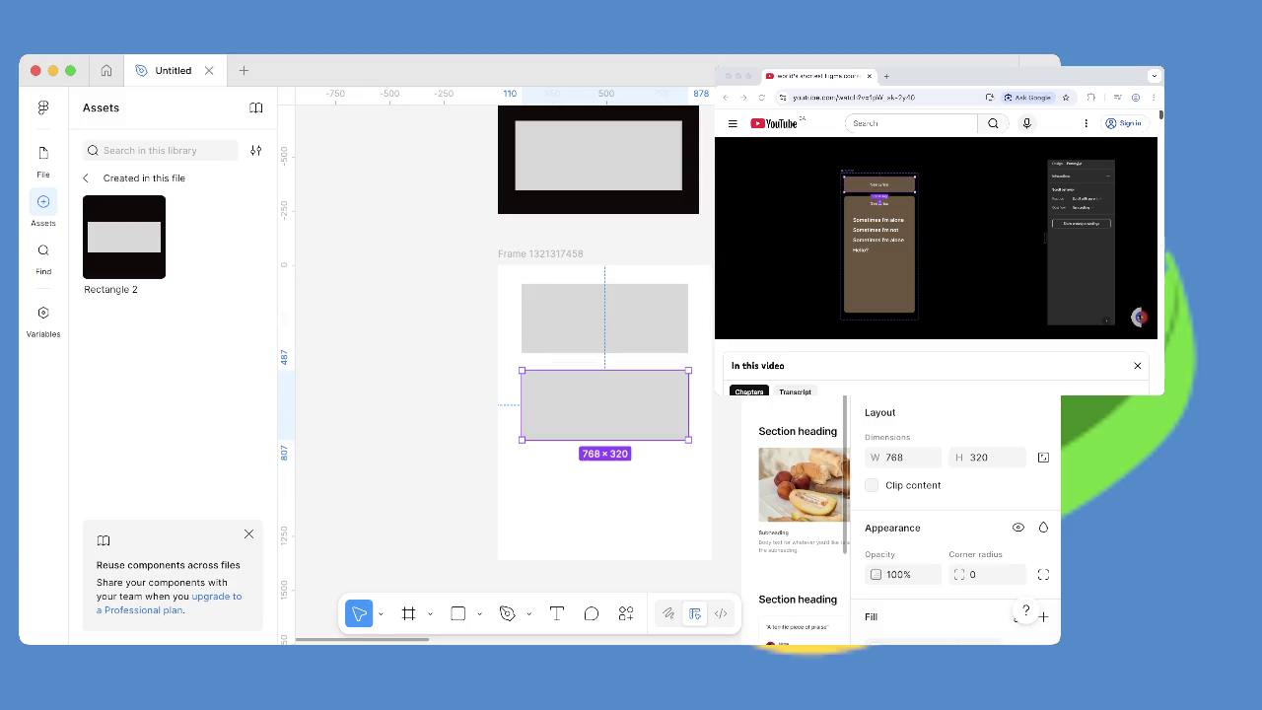
drag(688, 440, 688, 542)
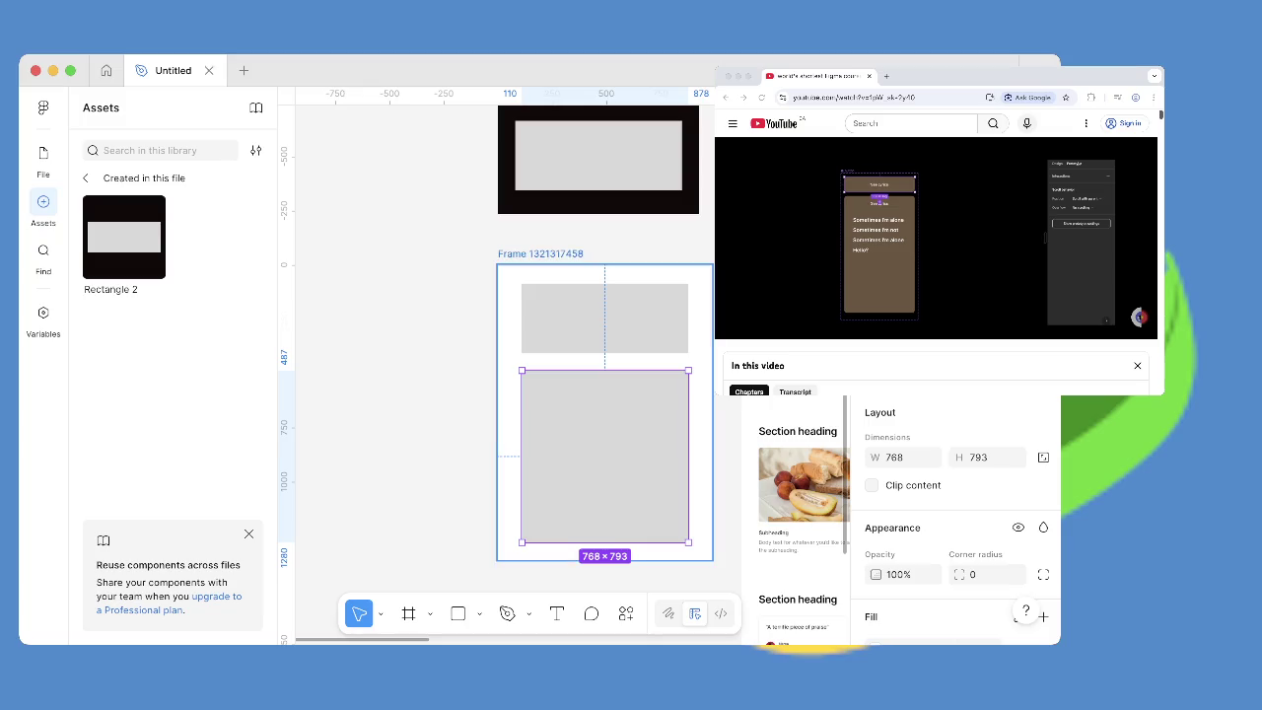
click(598, 154)
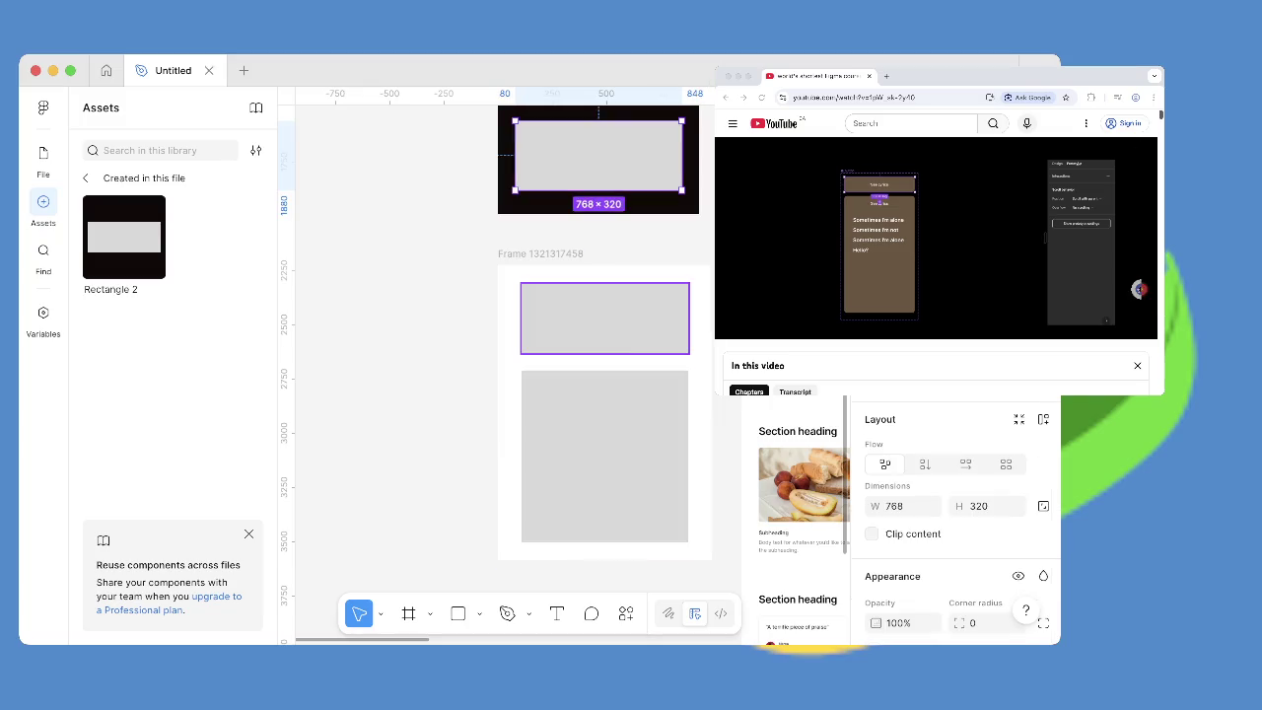
click(604, 318)
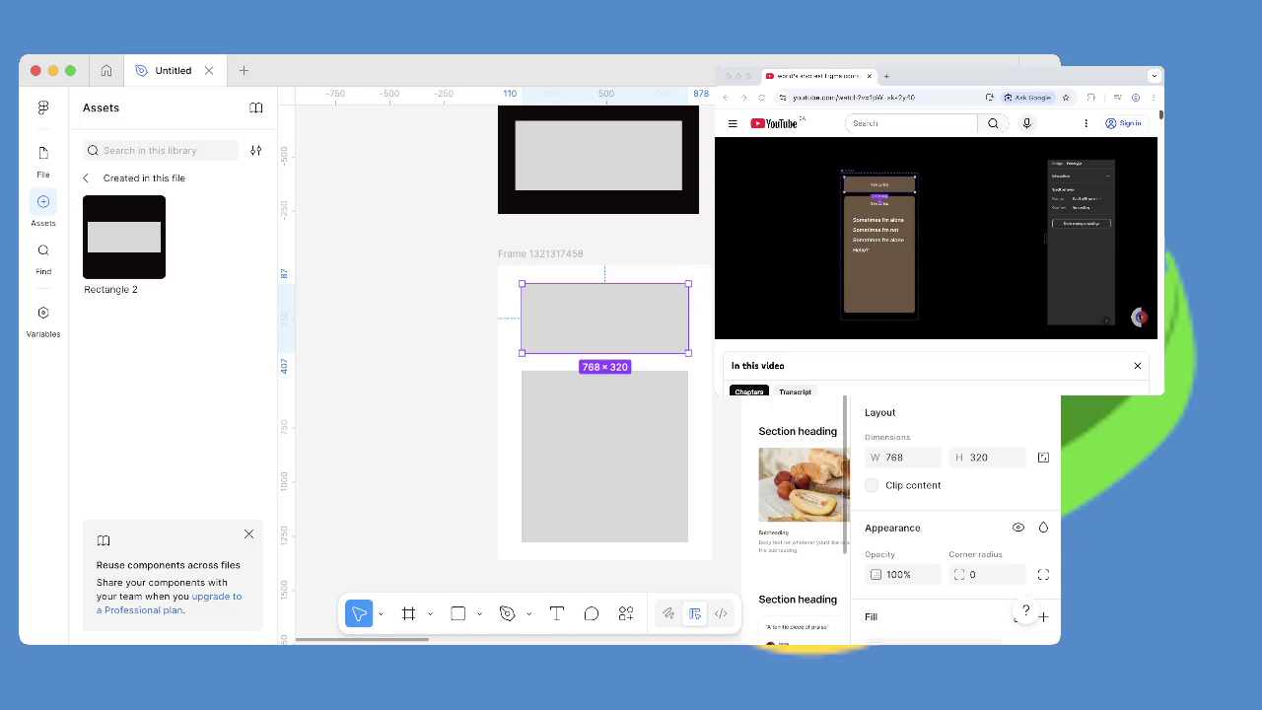
Link the lower frame's top rectangle to scroll to Rectangle 3.
mouse_move(688, 317)
mouse_down()
mouse_move(712, 351)
mouse_move(604, 453)
mouse_up()
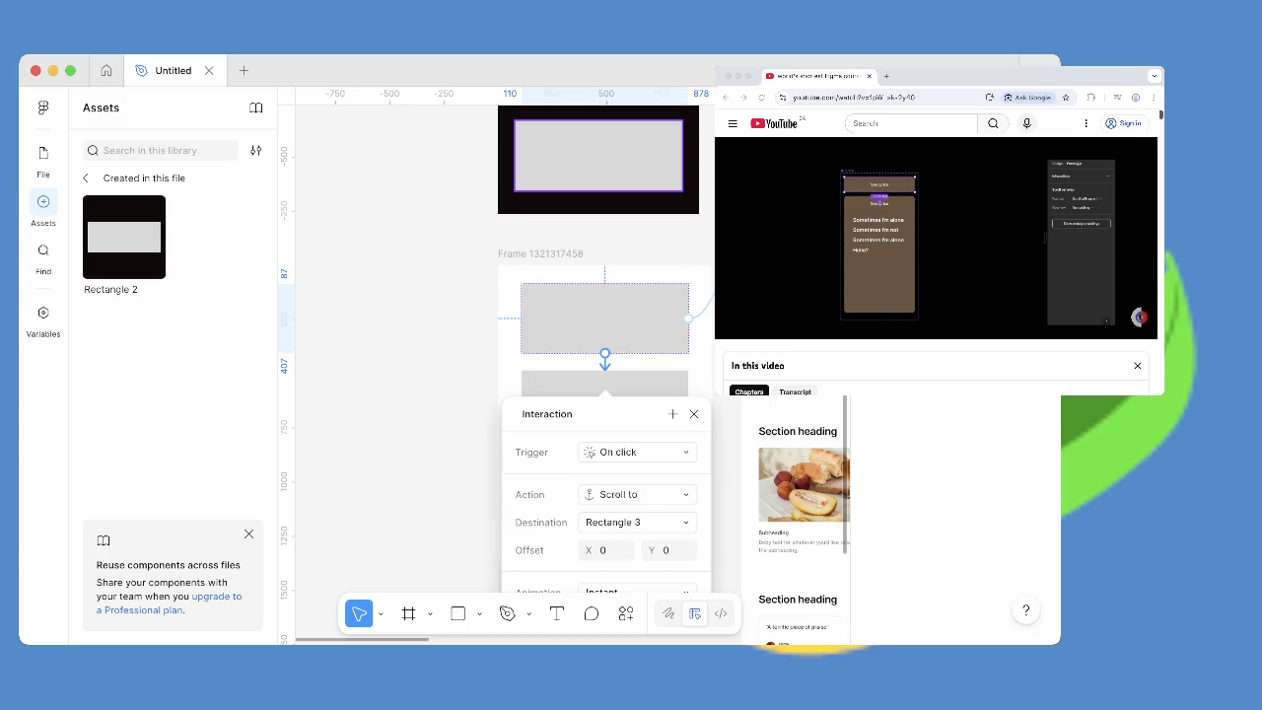
scroll(599, 315, down, 2)
key(Escape)
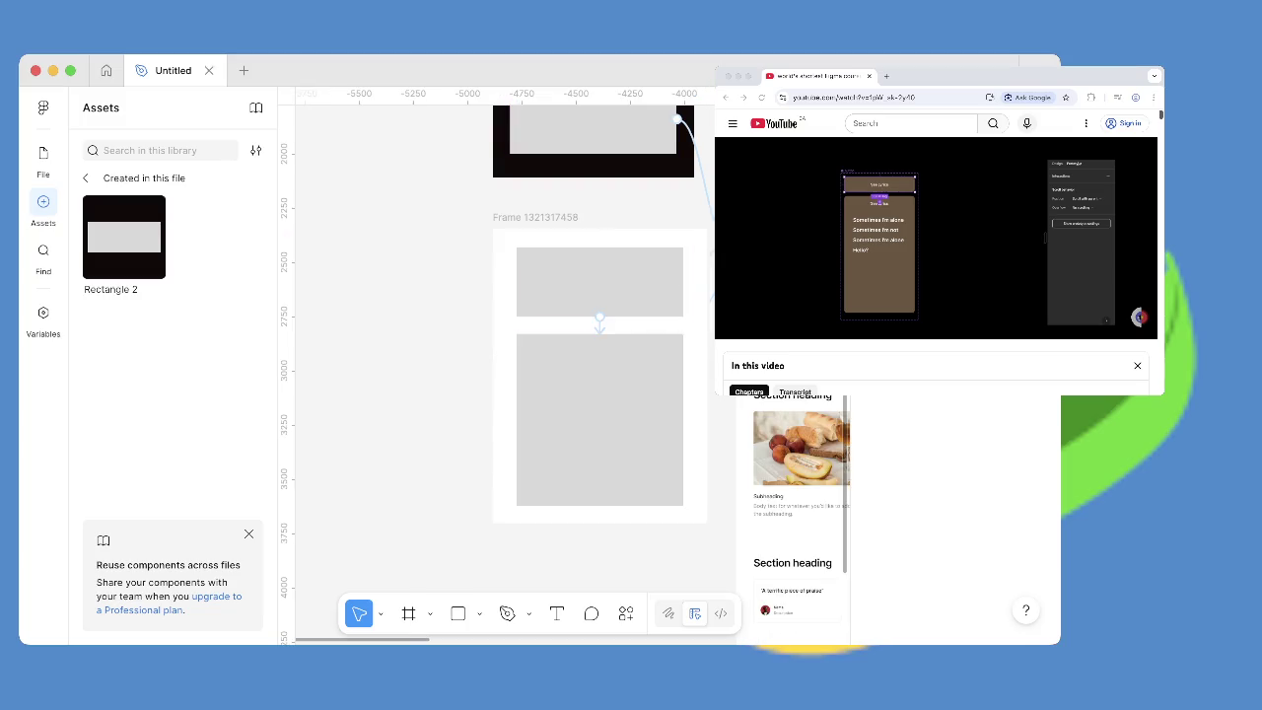
scroll(602, 345, up, 5)
scroll(601, 345, left, 1)
scroll(572, 374, down, 8)
scroll(572, 375, right, 2)
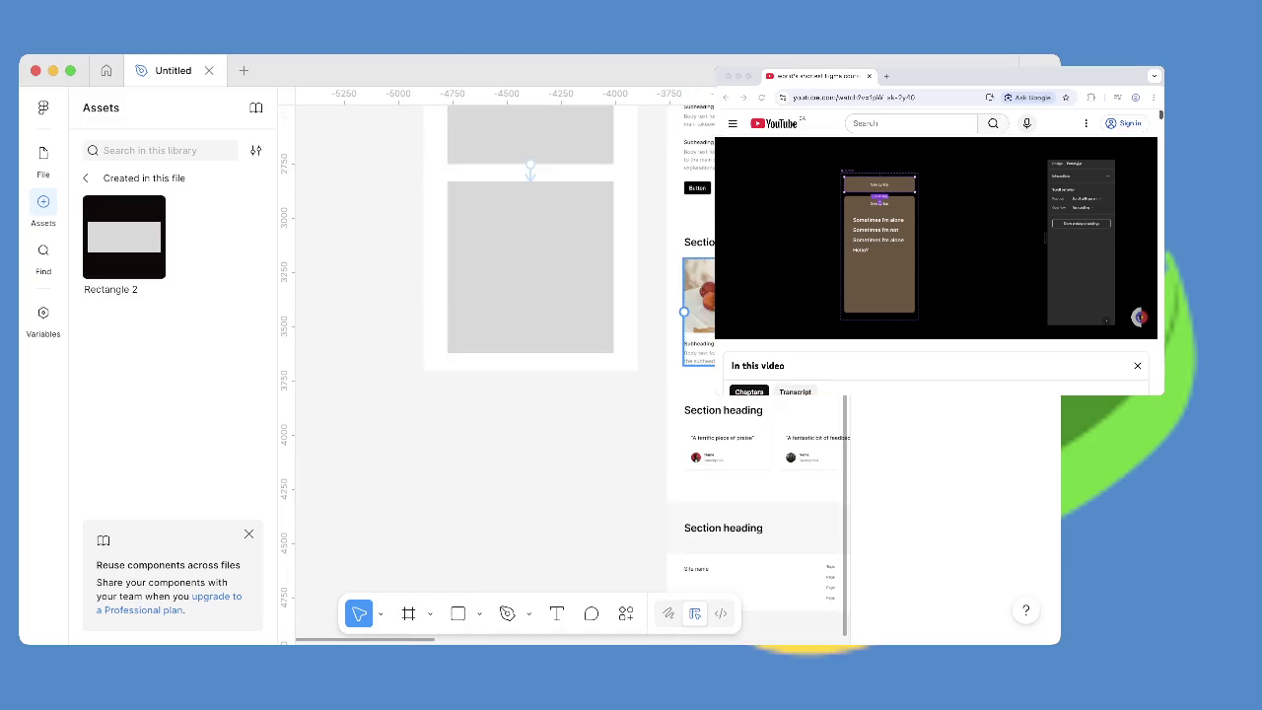
scroll(572, 375, up, 5)
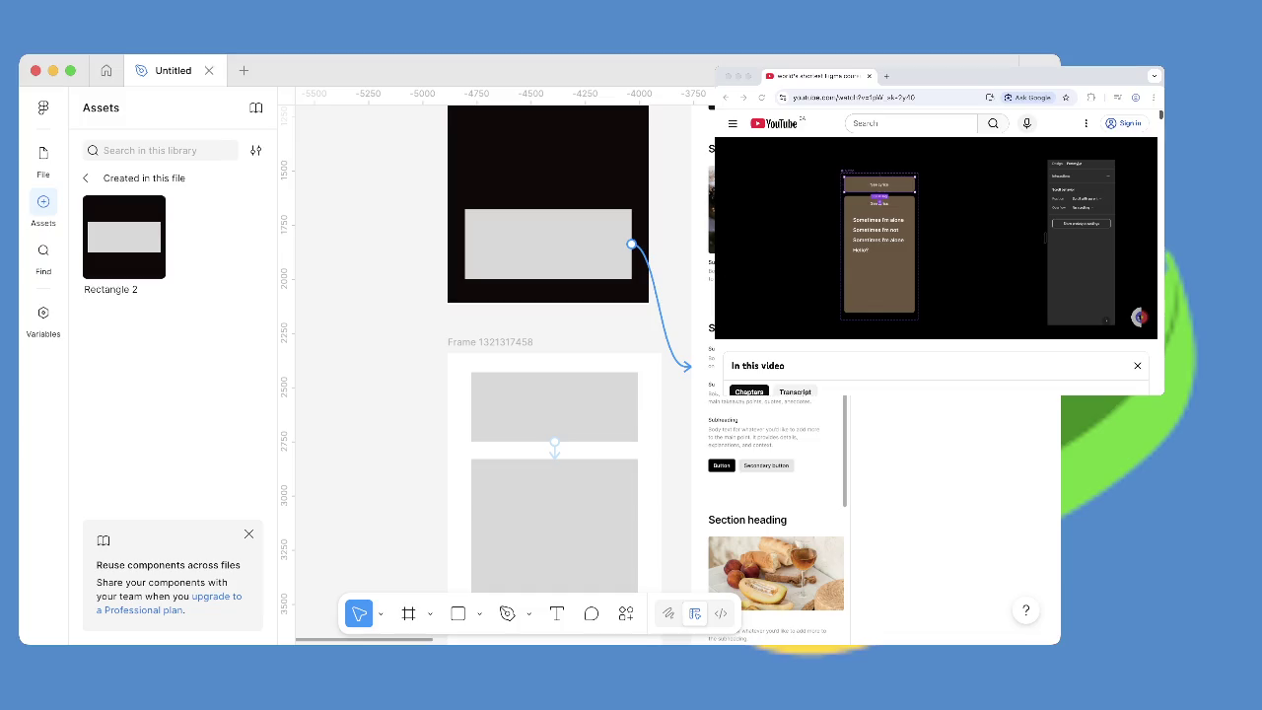
click(592, 246)
drag(465, 243, 549, 279)
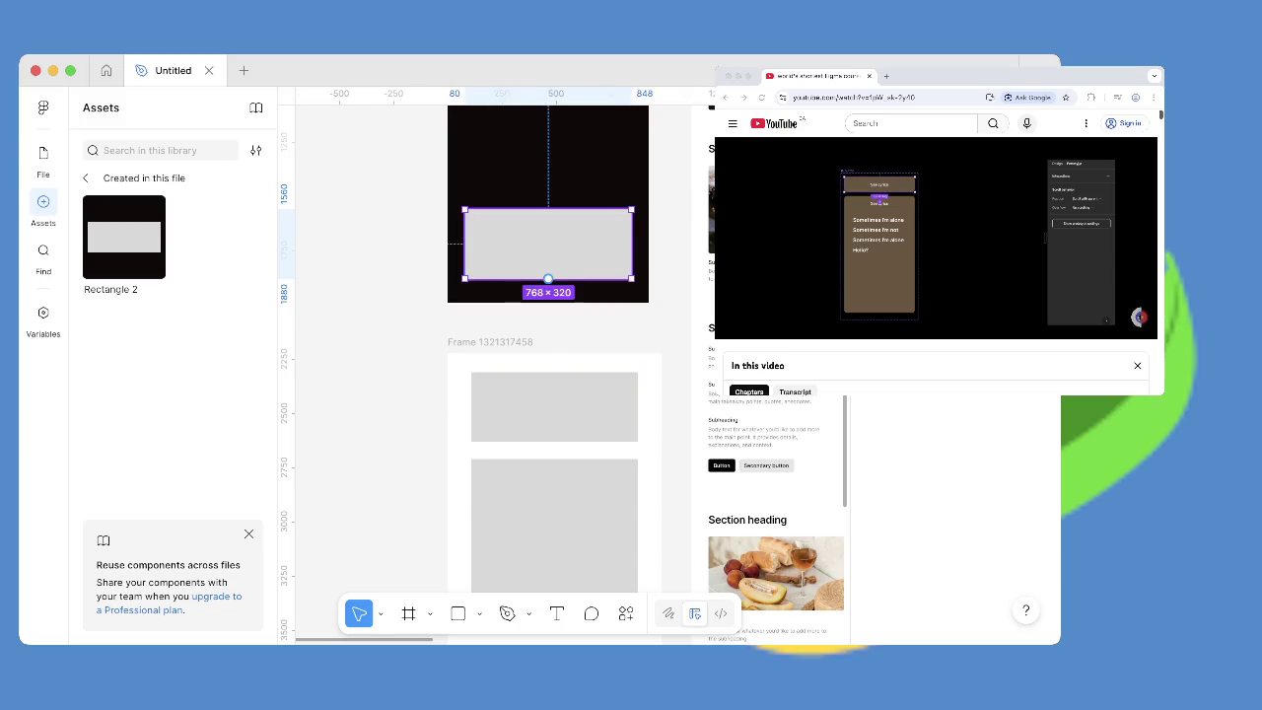
drag(548, 279, 554, 375)
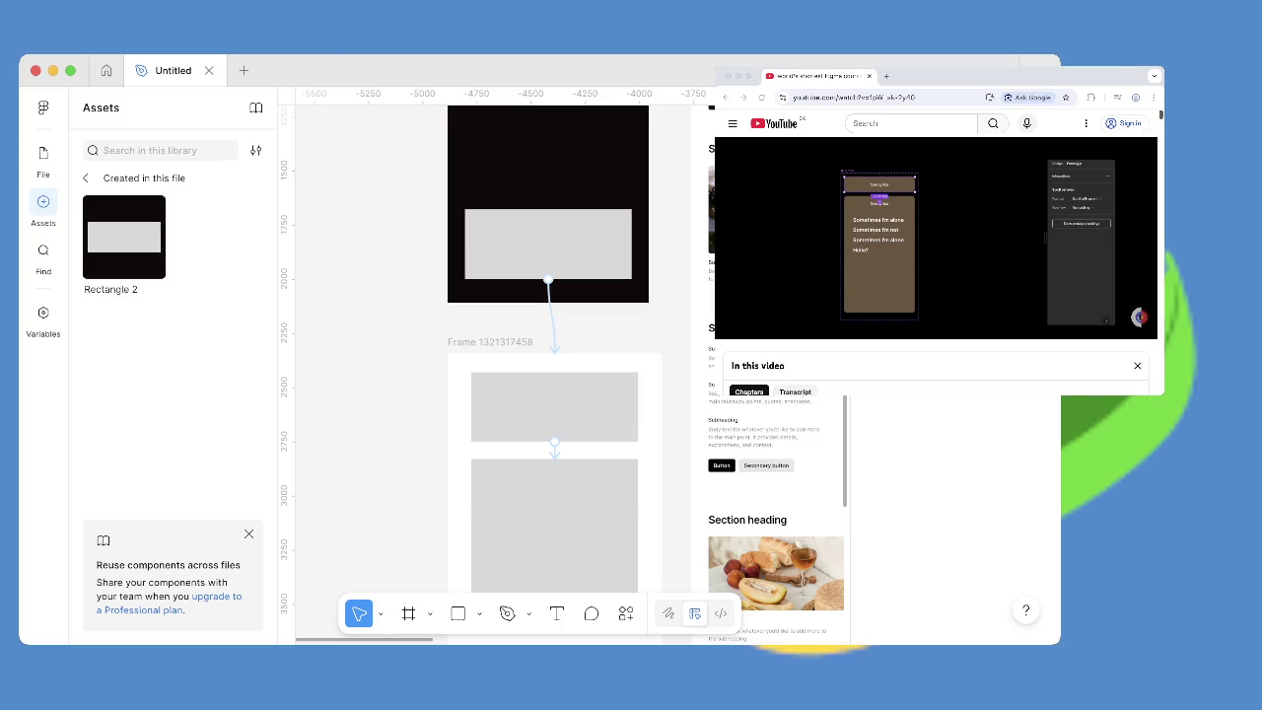
key(super+alt+Return)
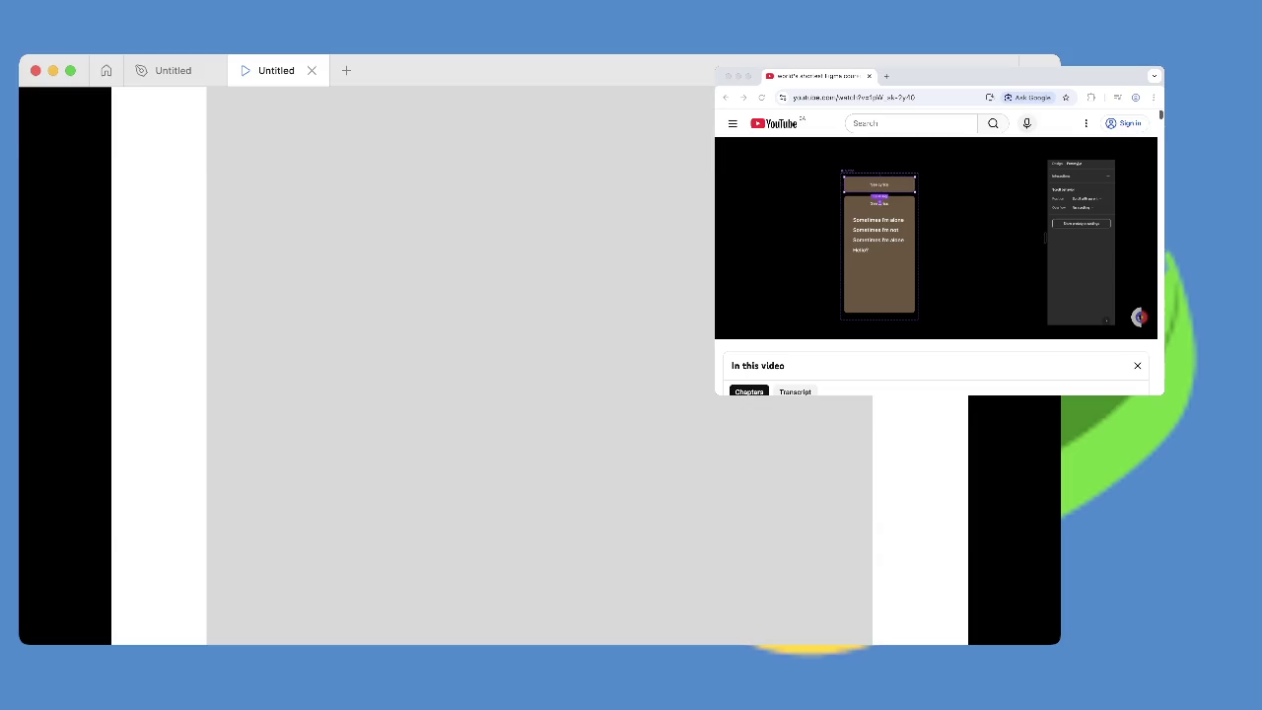
click(312, 70)
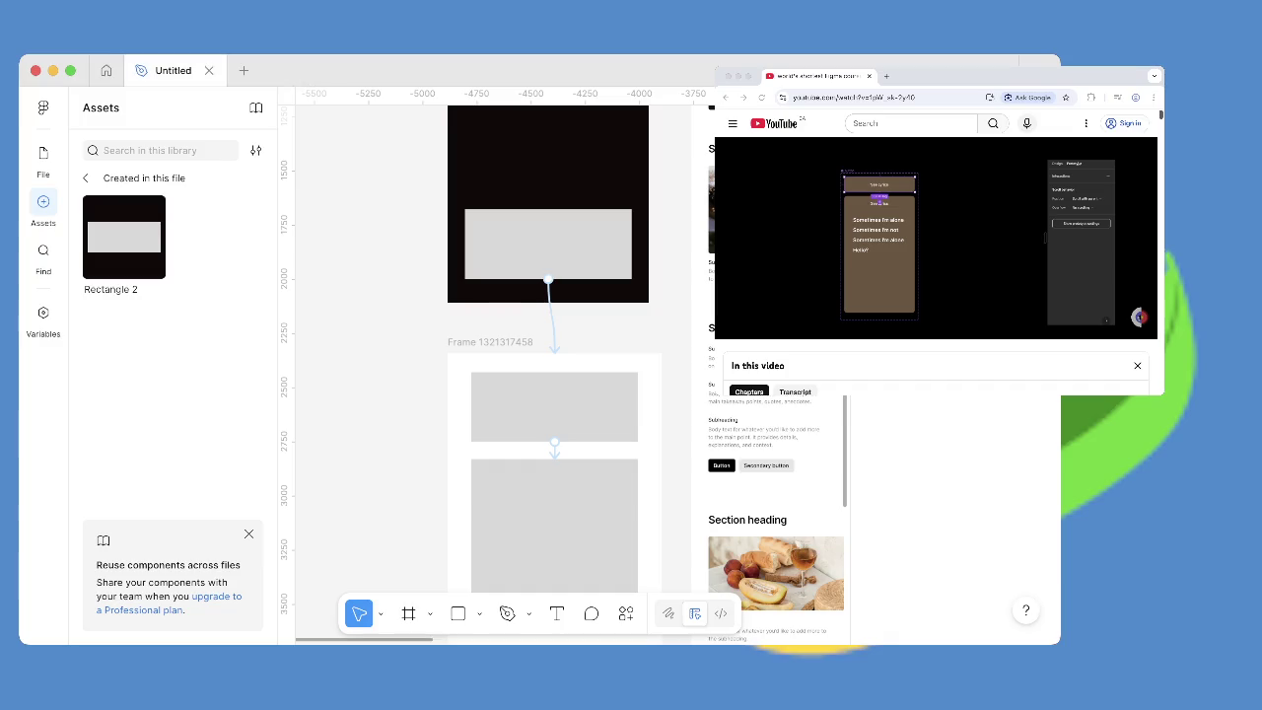
Rewind the tutorial to the music-player prototype example around 6:01–6:06.
click(1139, 289)
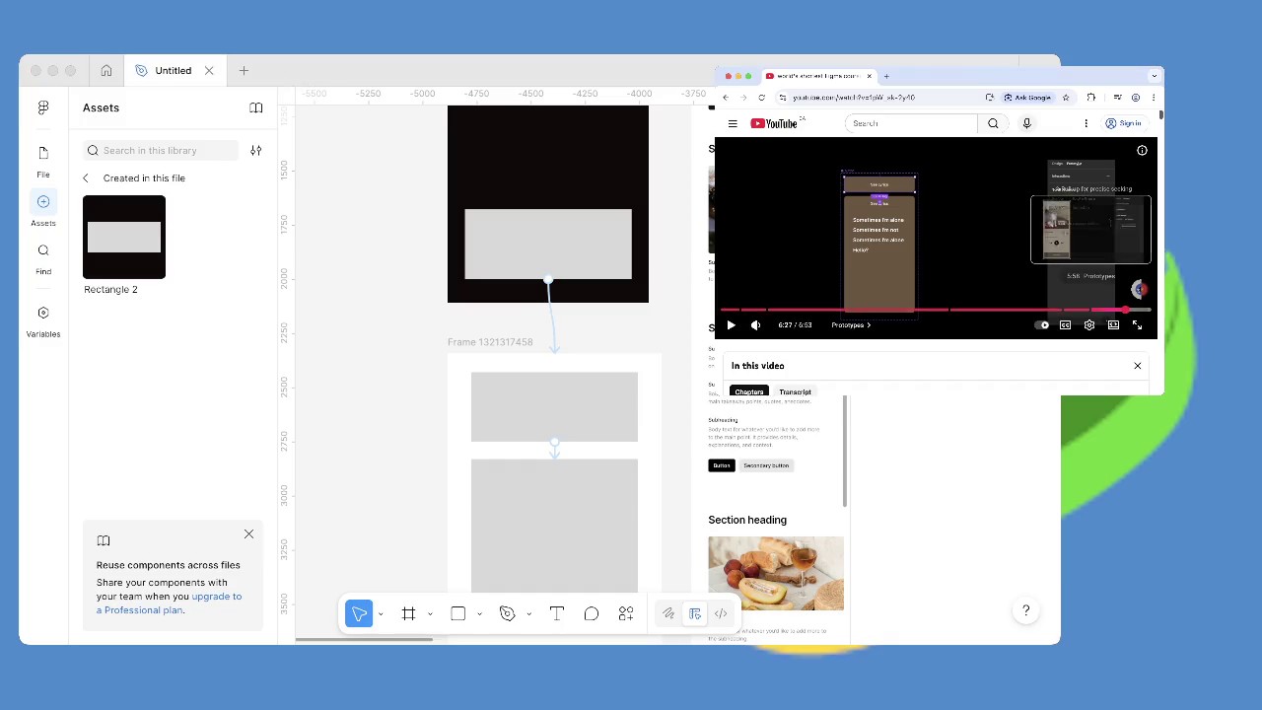
key(Left)
key(Left)
key(Left)
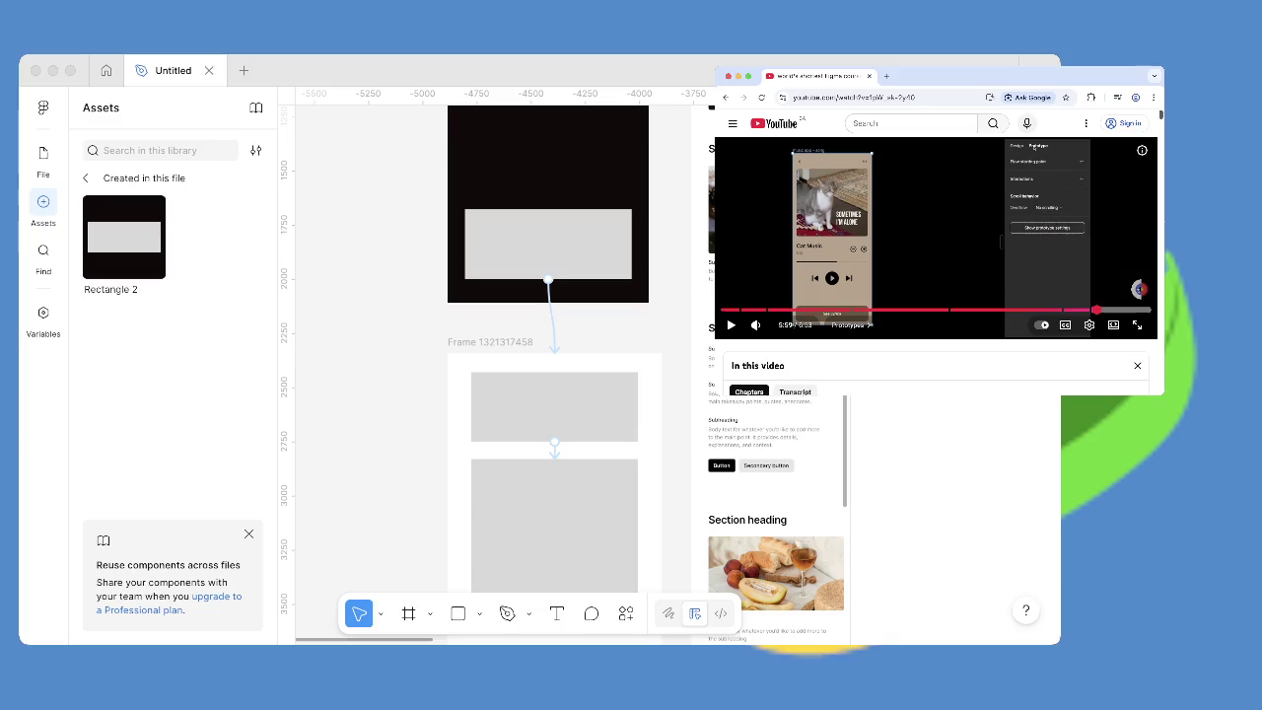
key(space)
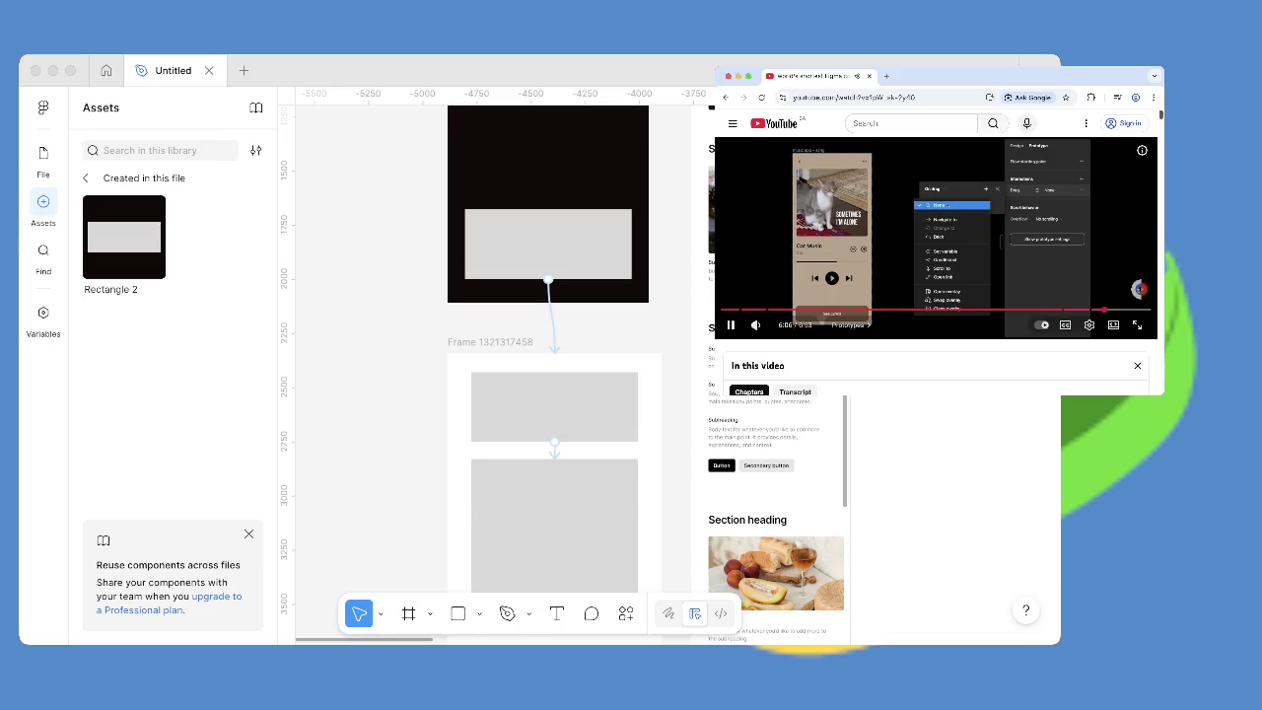
mouse_move(1093, 310)
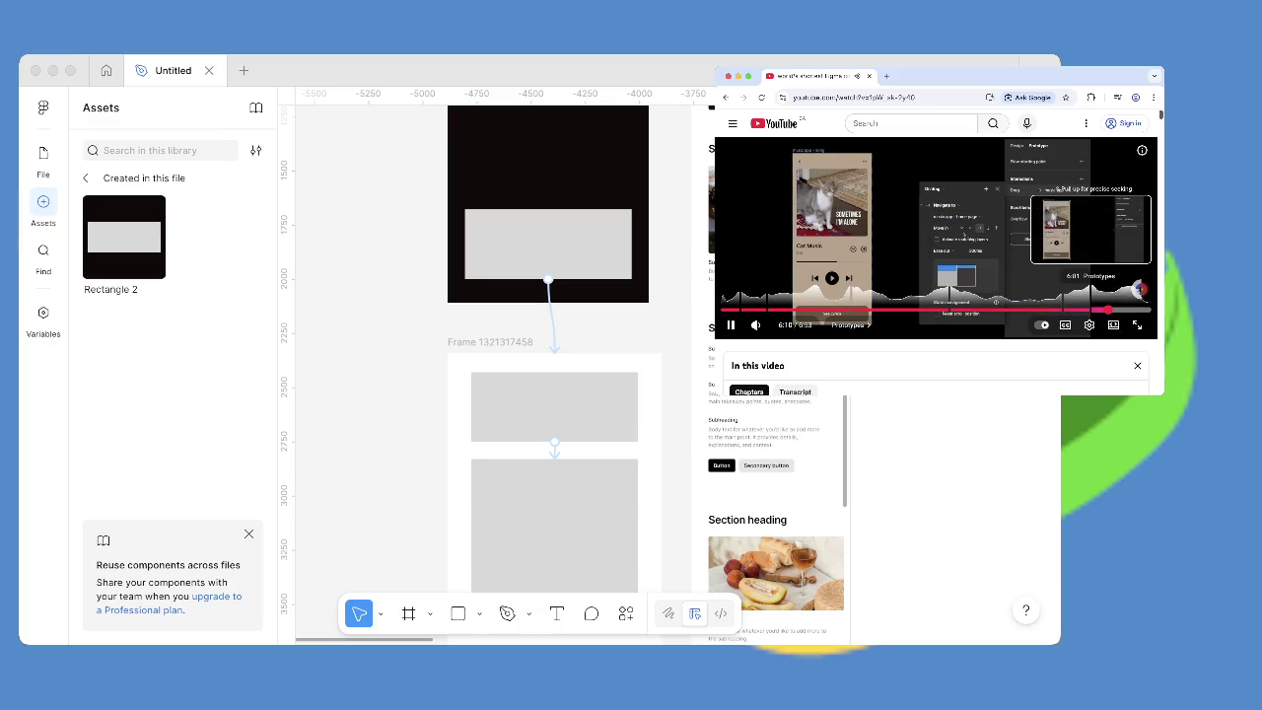
click(1094, 310)
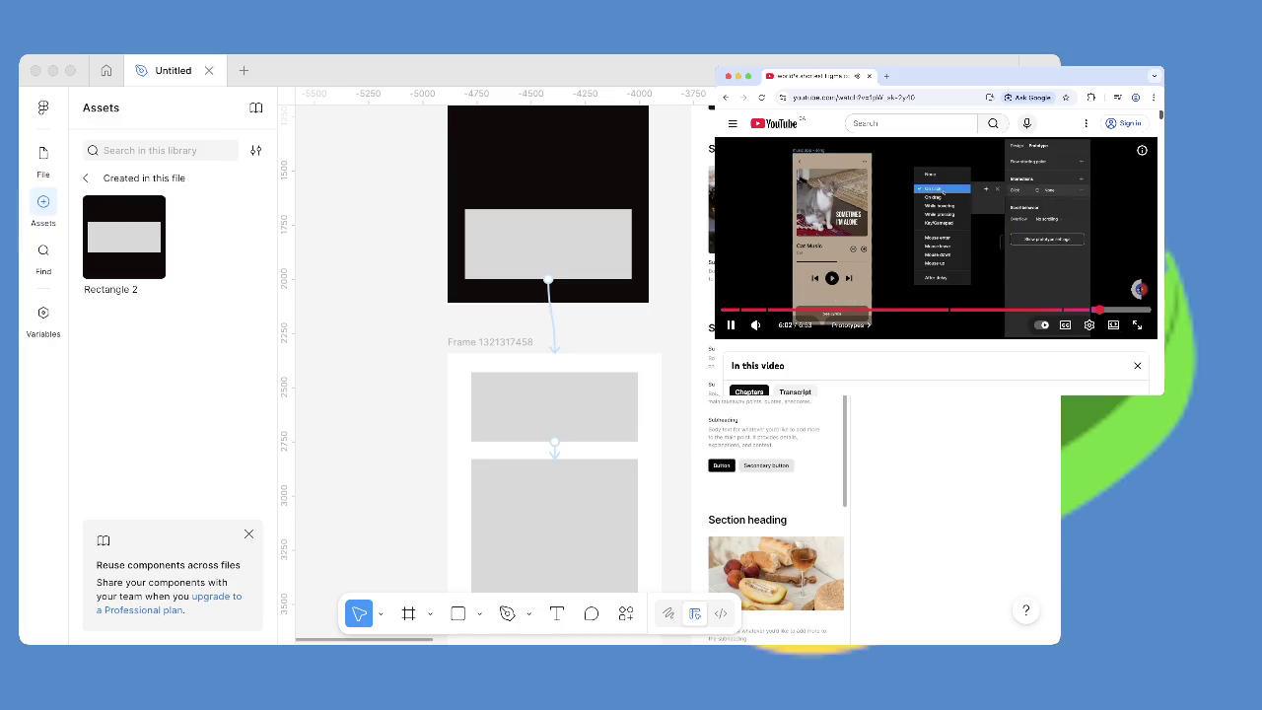
key(Right)
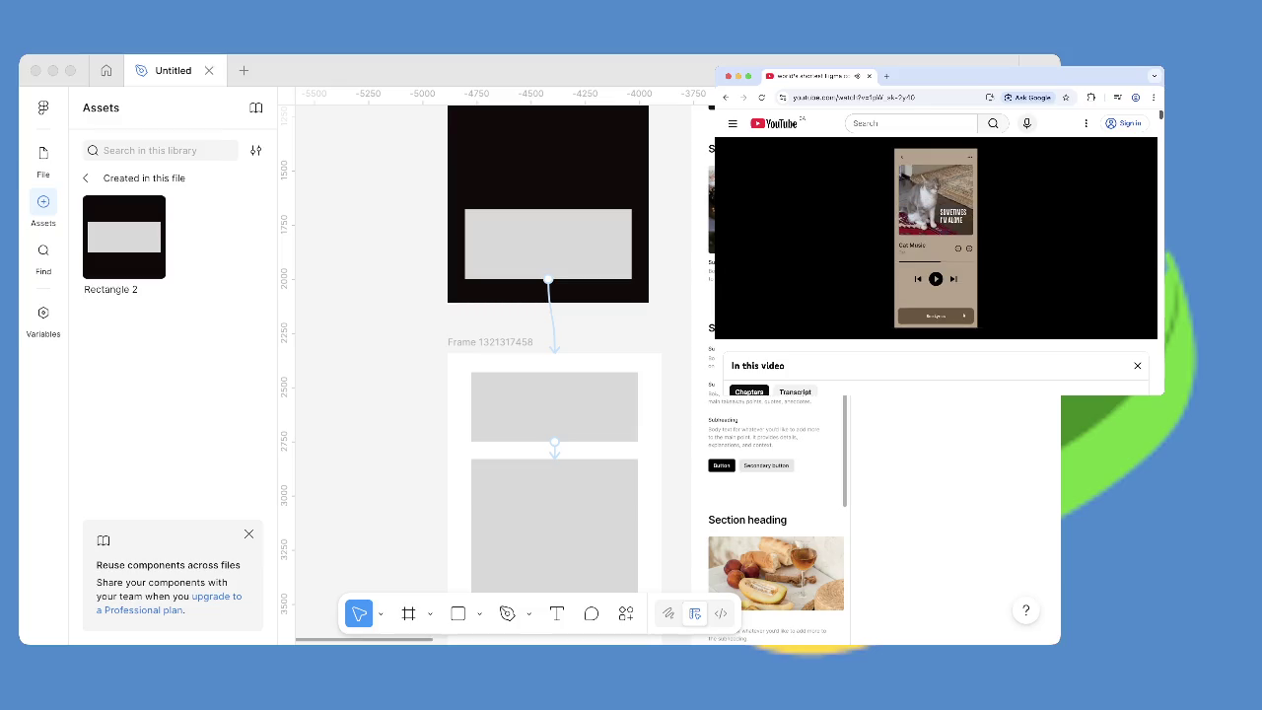
click(1104, 310)
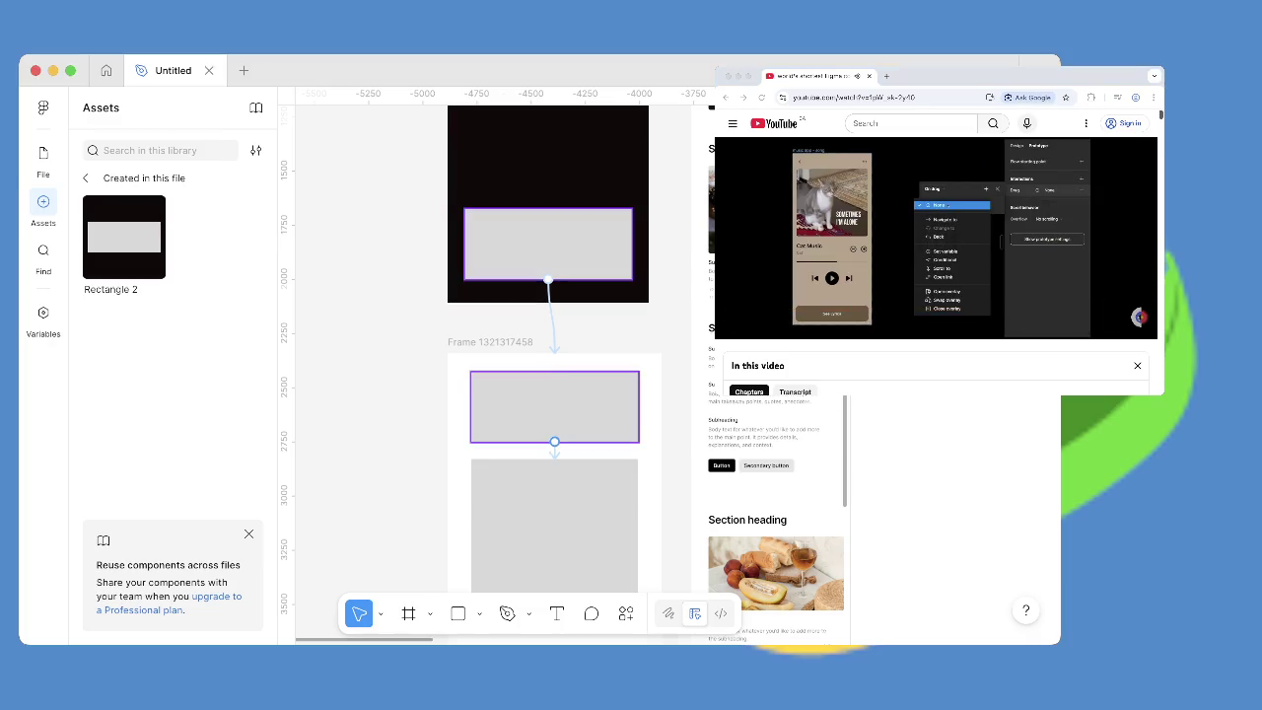
Open the lower rectangle's prototype connection and confirm its On click trigger.
scroll(545, 345, down, 3)
click(537, 377)
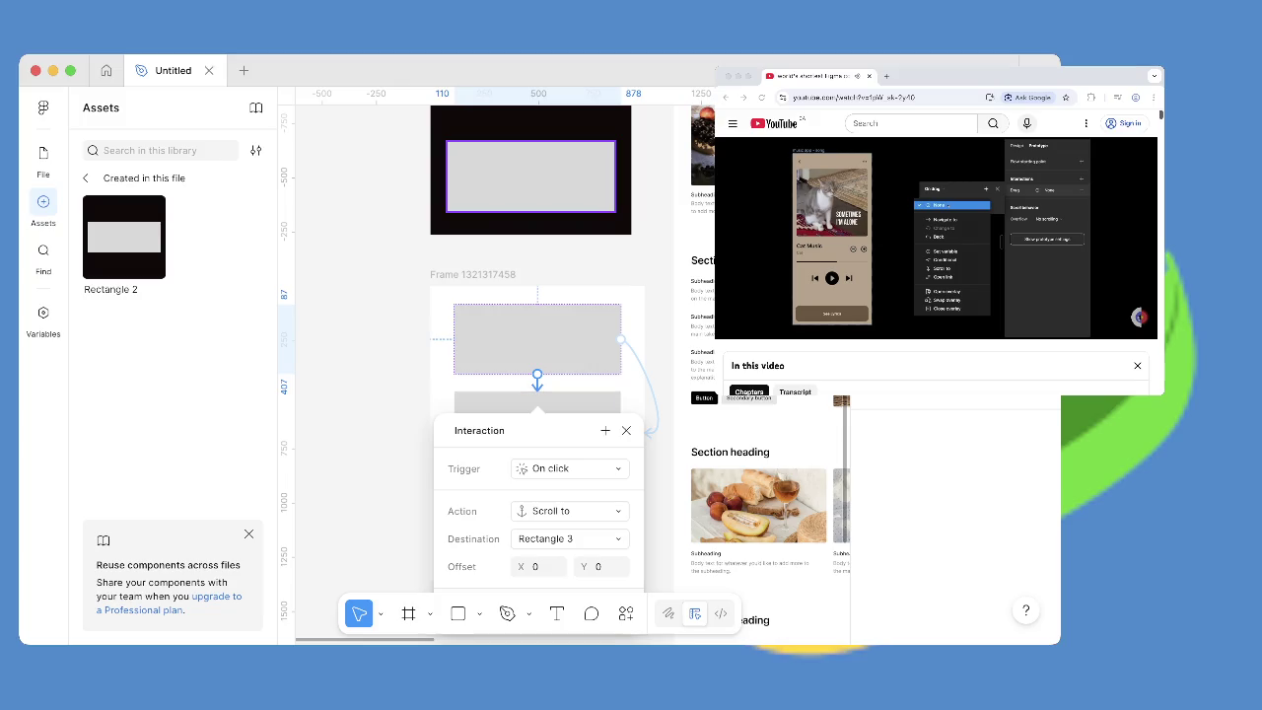
click(552, 469)
scroll(577, 581, down, 5)
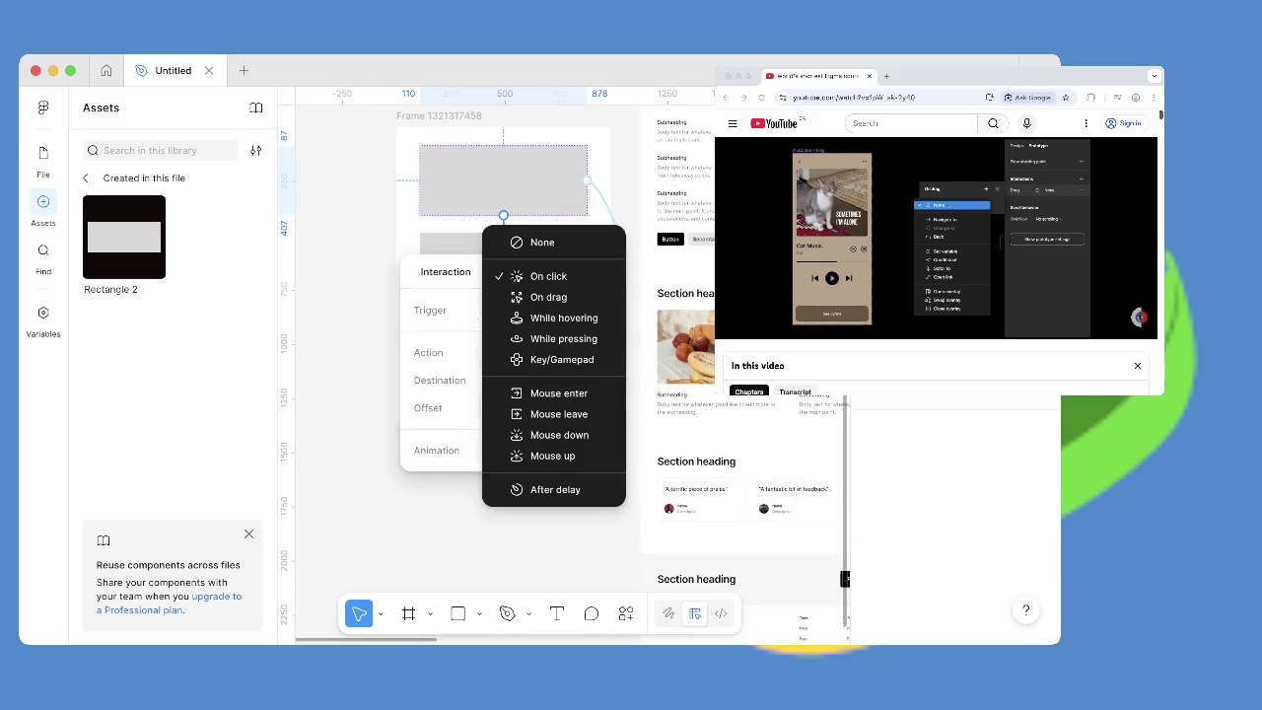
scroll(578, 487, down, 1)
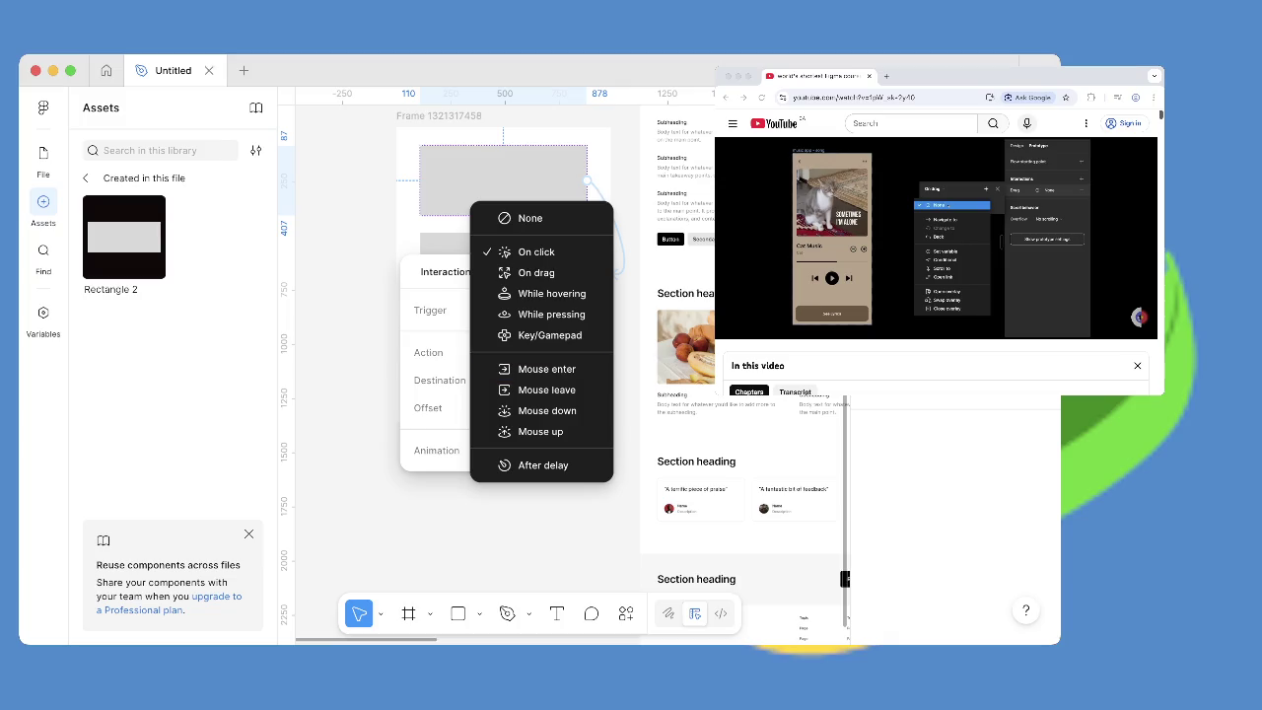
key(Escape)
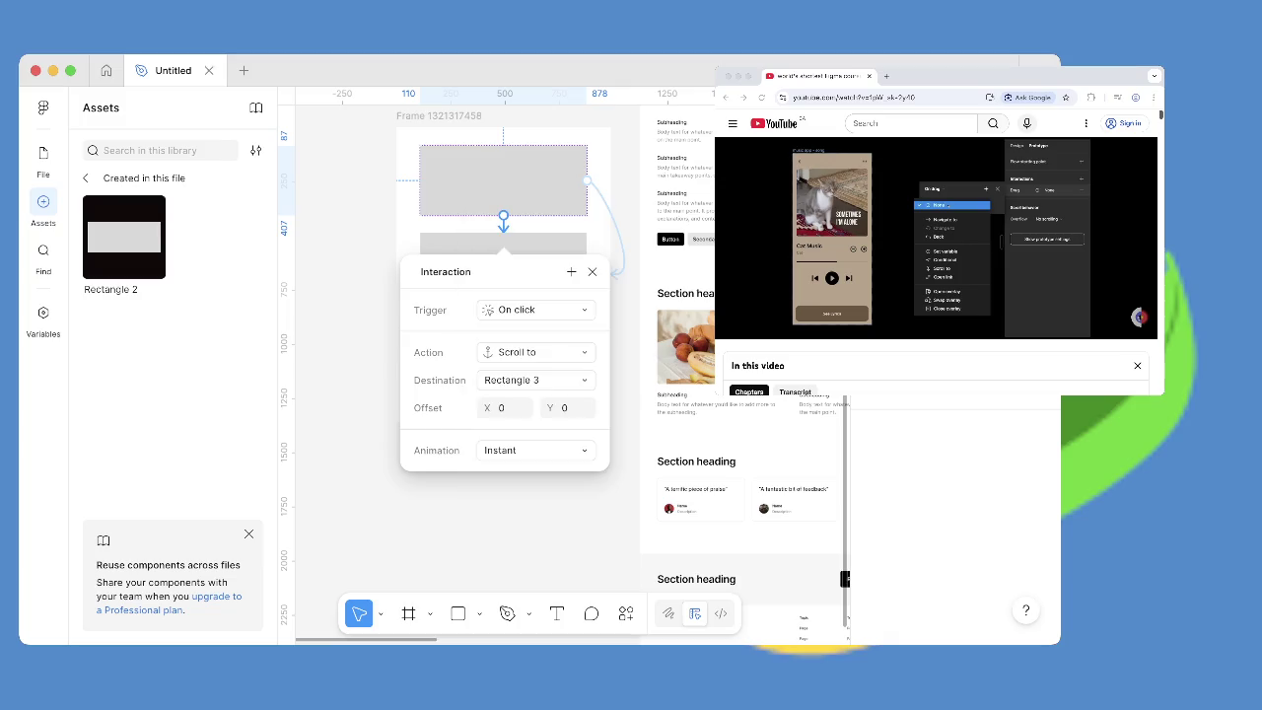
click(535, 310)
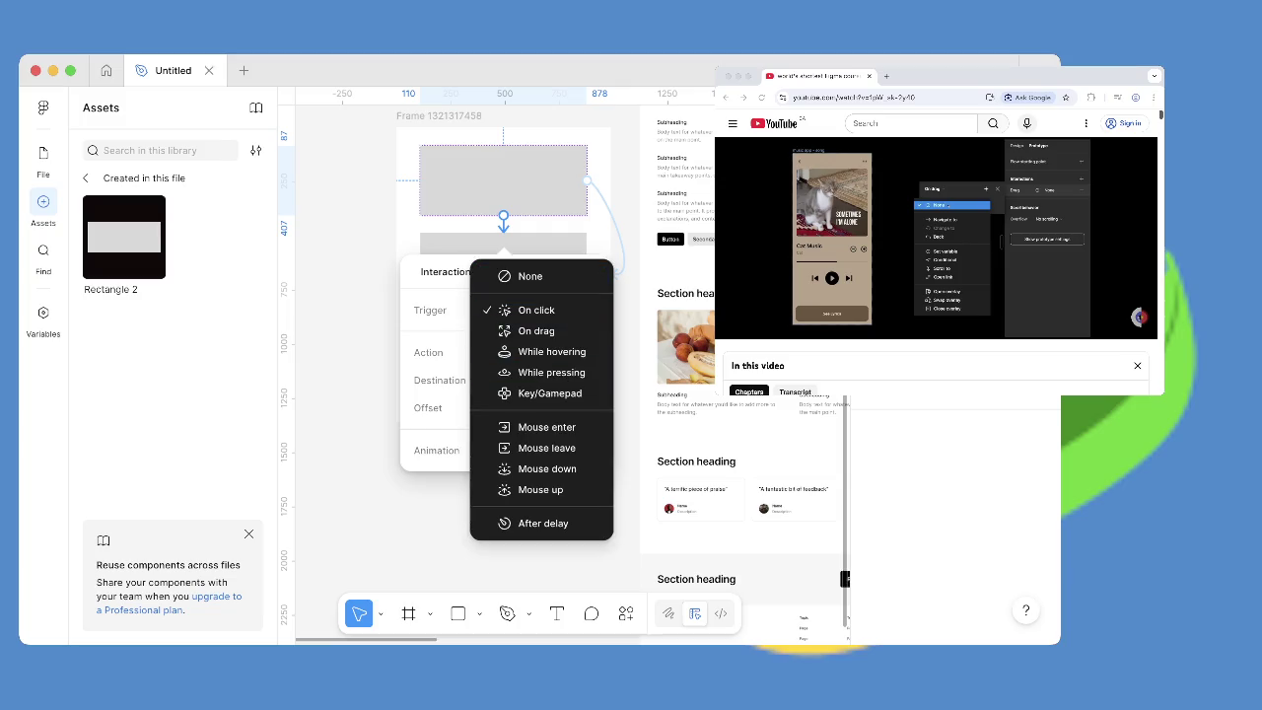
key(Escape)
Keep the action as Scroll to Rectangle 3 and close the interaction panel.
click(536, 352)
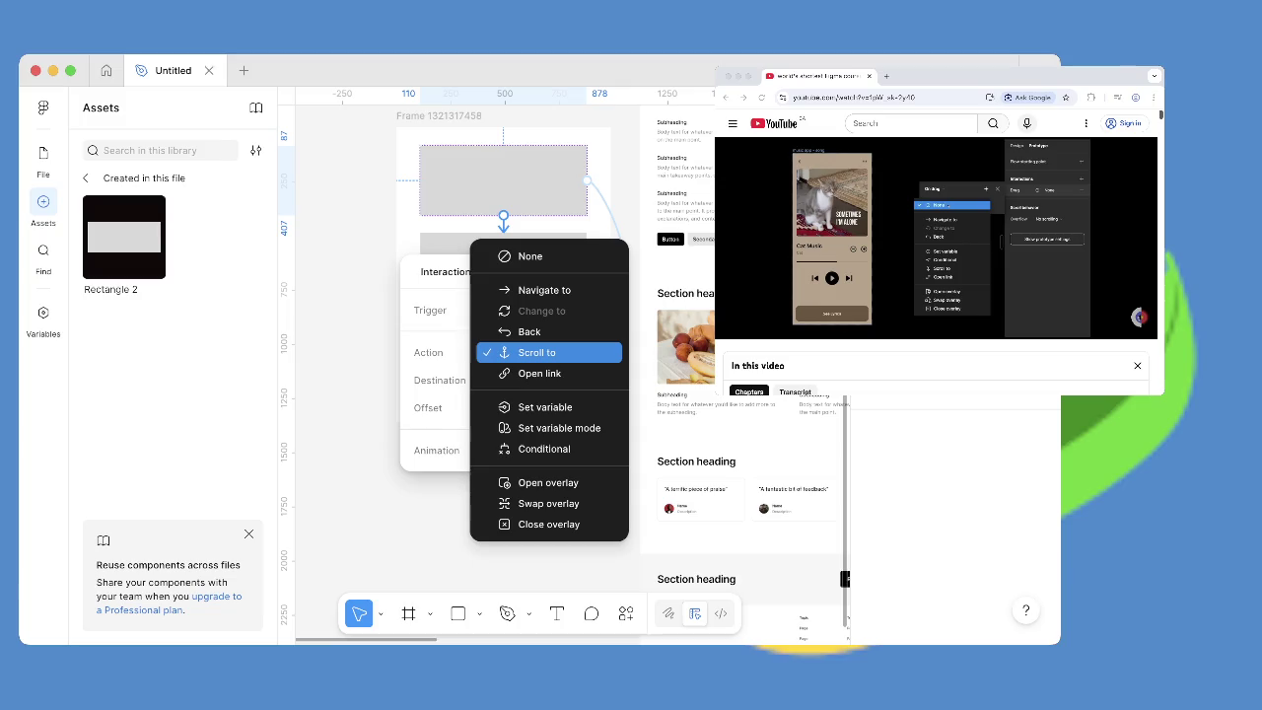
click(535, 352)
click(592, 271)
scroll(503, 345, up, 5)
scroll(503, 345, up, 5)
scroll(503, 345, down, 5)
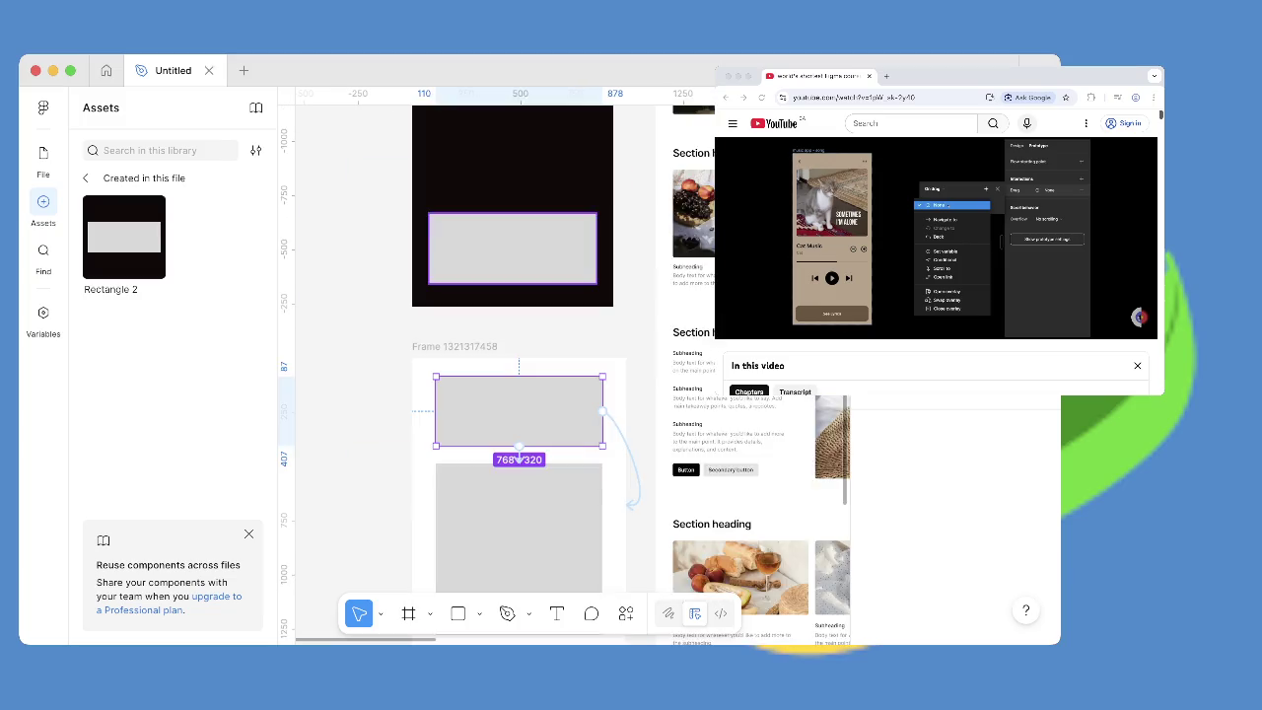
scroll(503, 345, up, 5)
scroll(502, 364, down, 2)
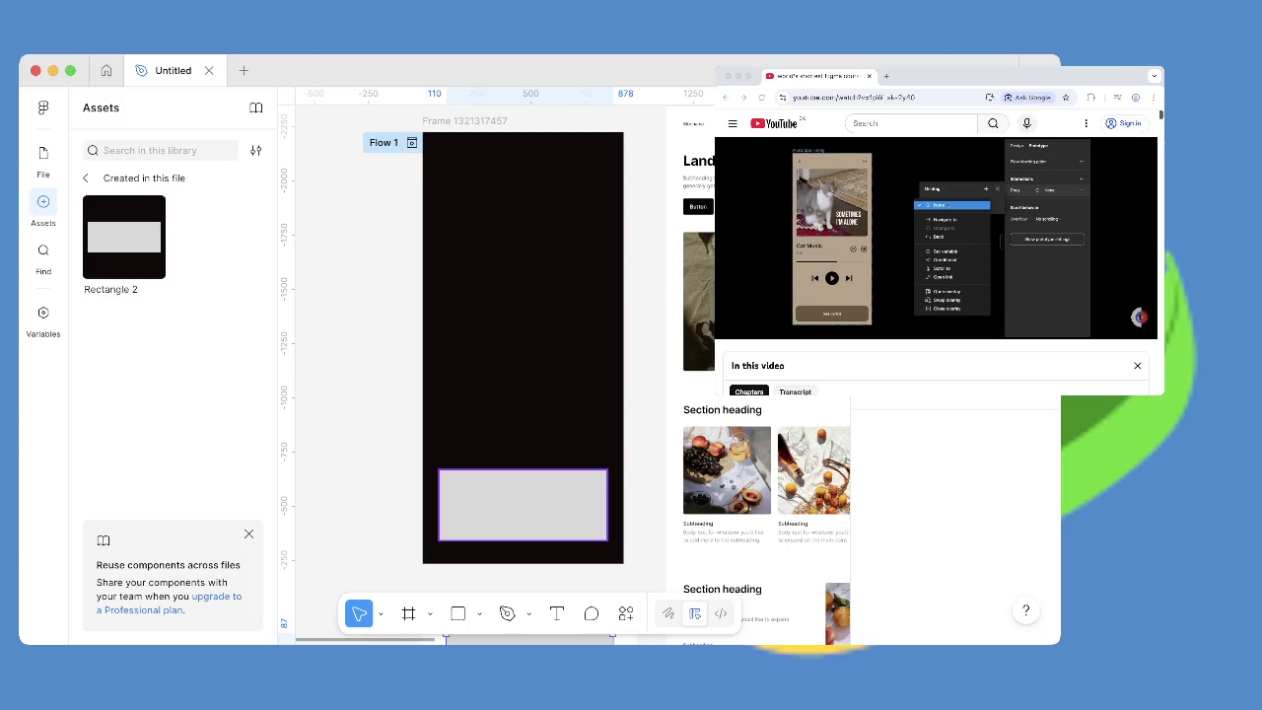
scroll(519, 394, down, 4)
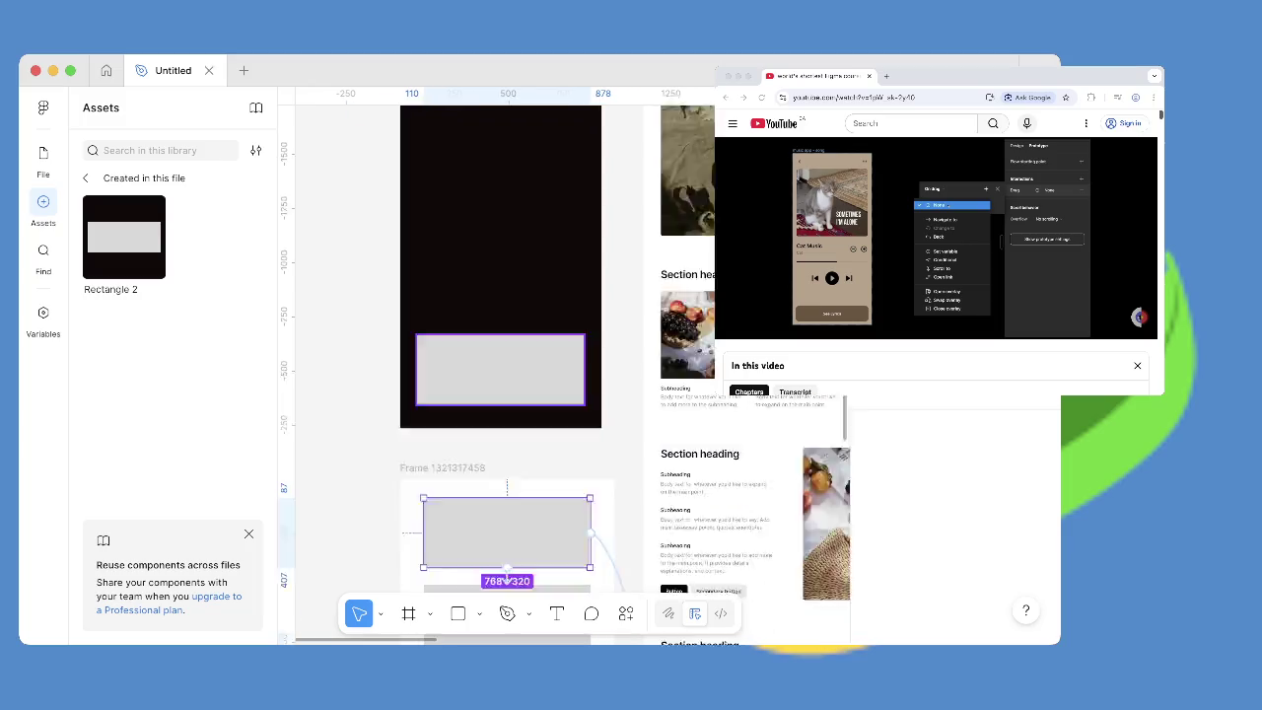
scroll(519, 394, down, 2)
scroll(519, 394, up, 2)
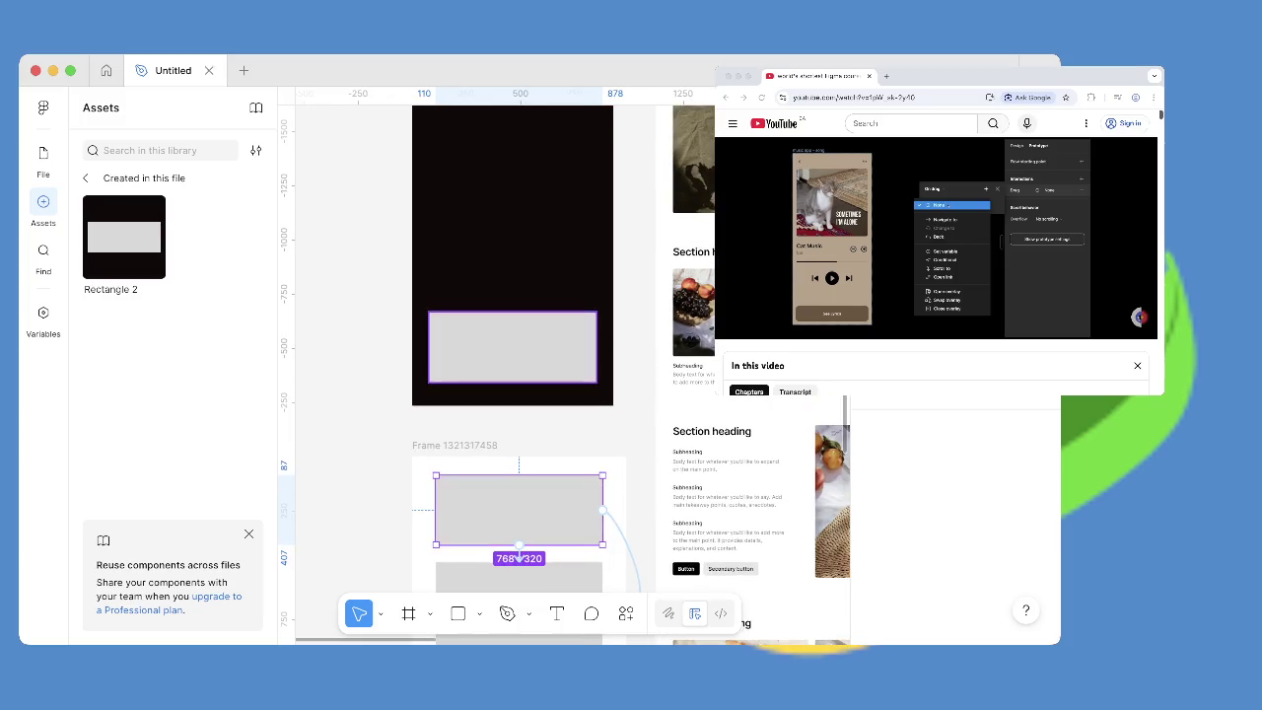
click(513, 347)
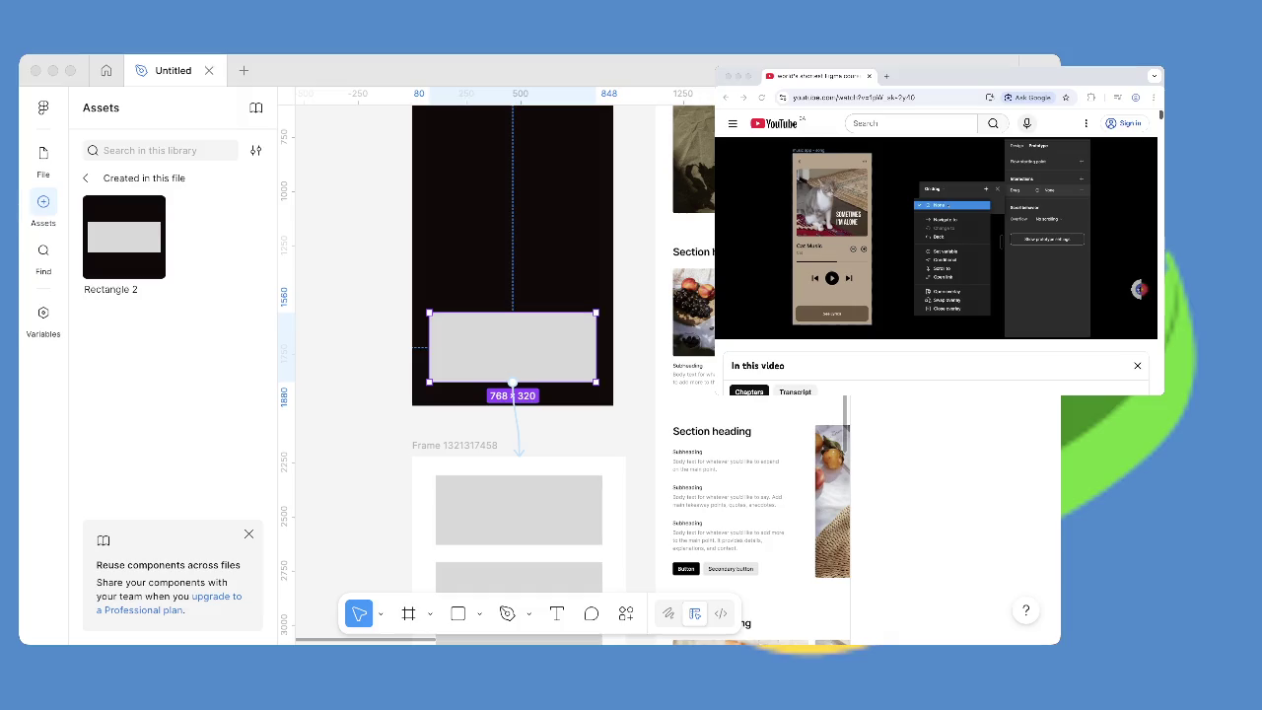
Scrub the tutorial to the two stacked buttons scene and pause at 6:24.
drag(1084, 309, 1139, 291)
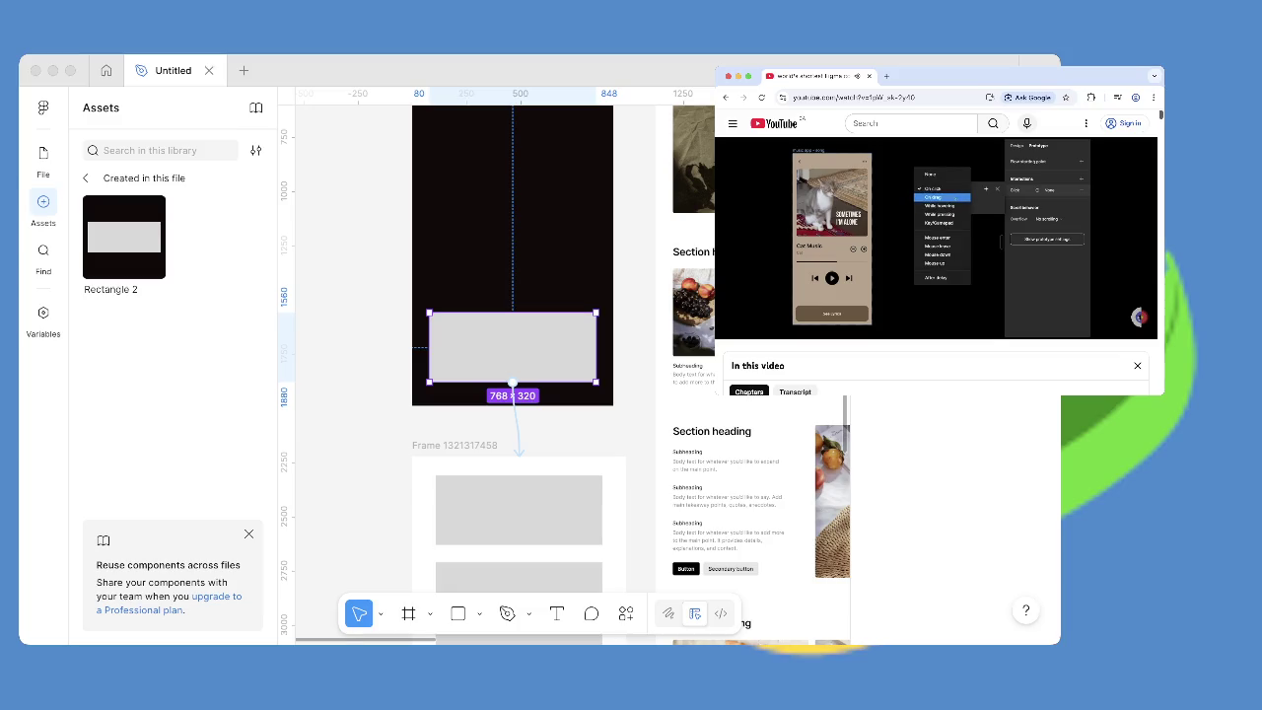
key(Right)
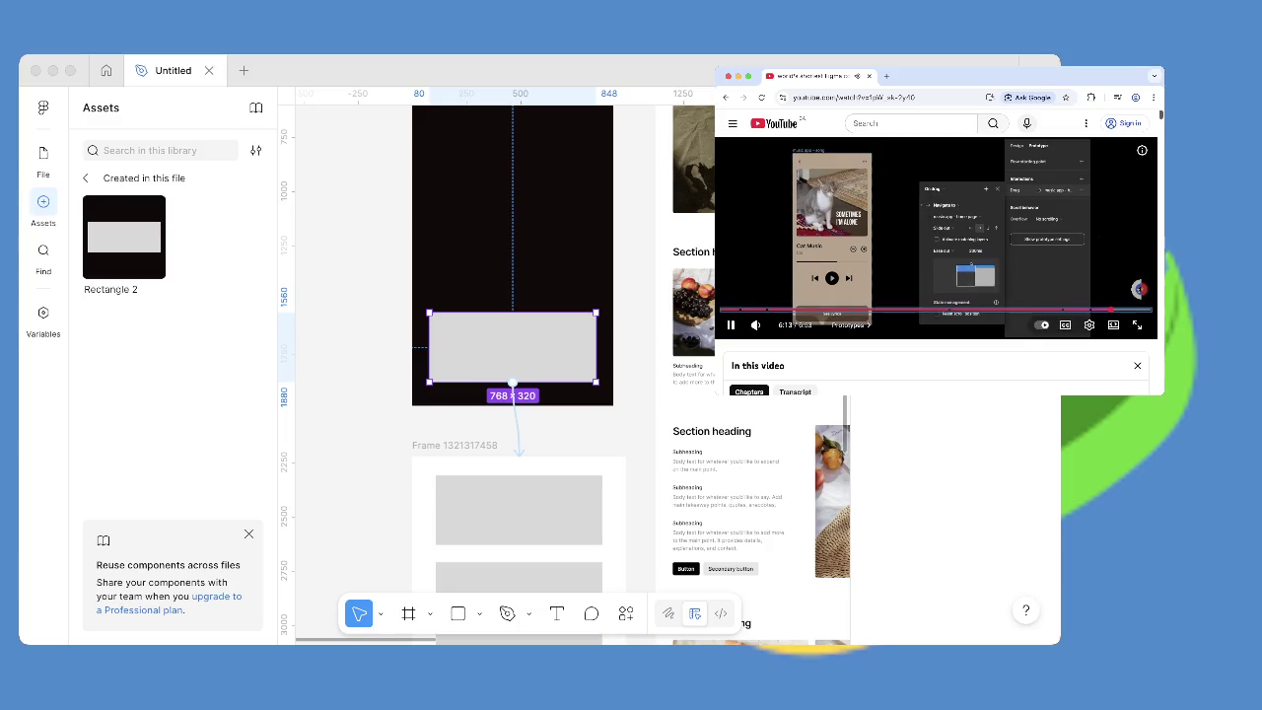
key(Left)
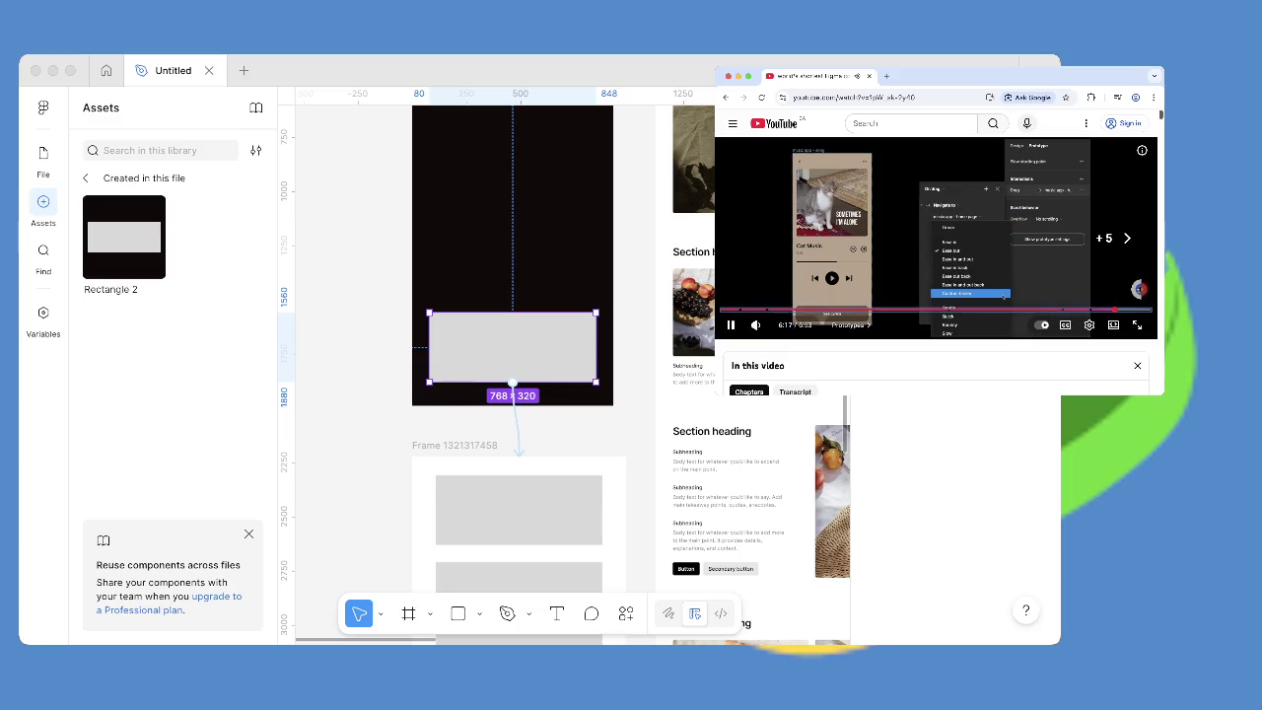
key(Right)
key(Left)
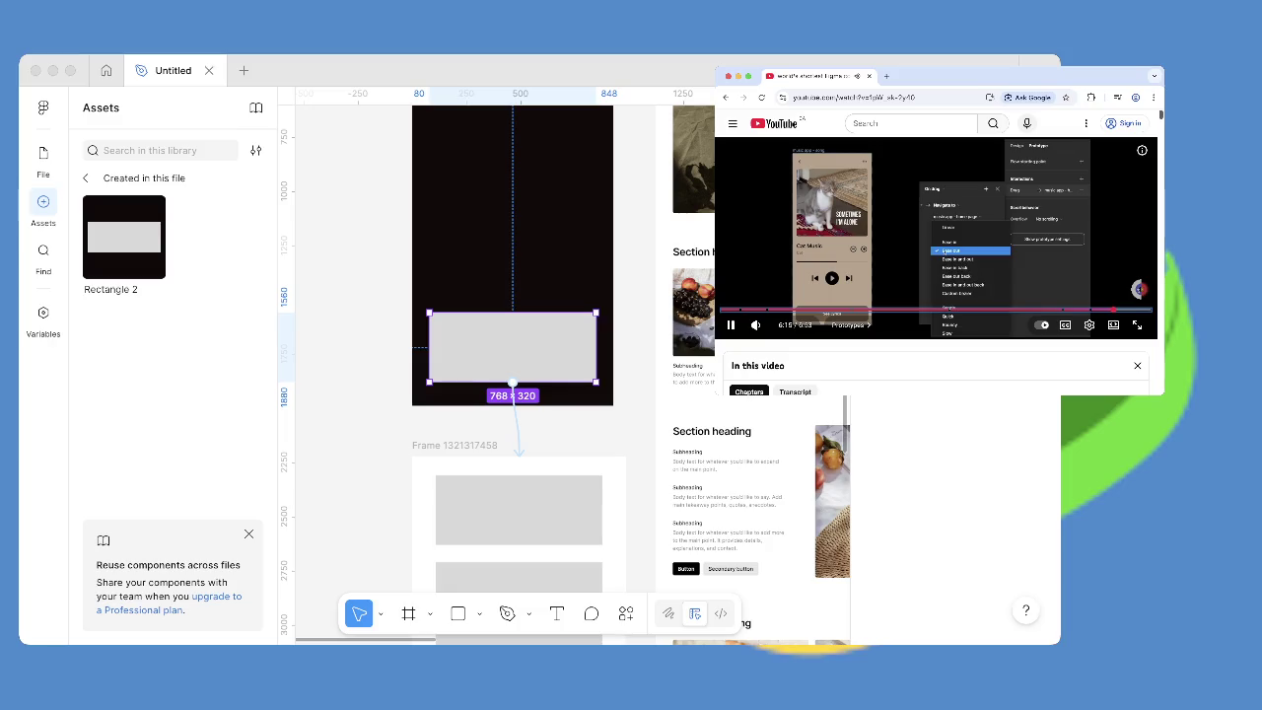
key(Left)
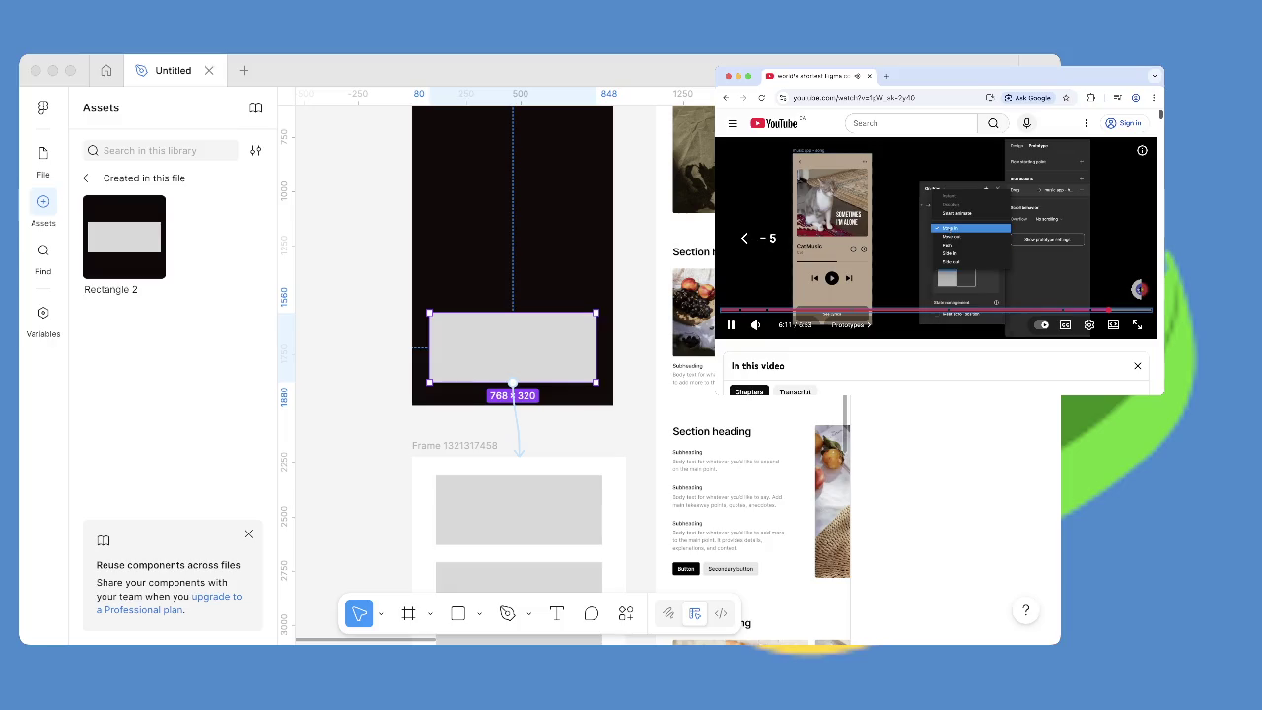
key(Left)
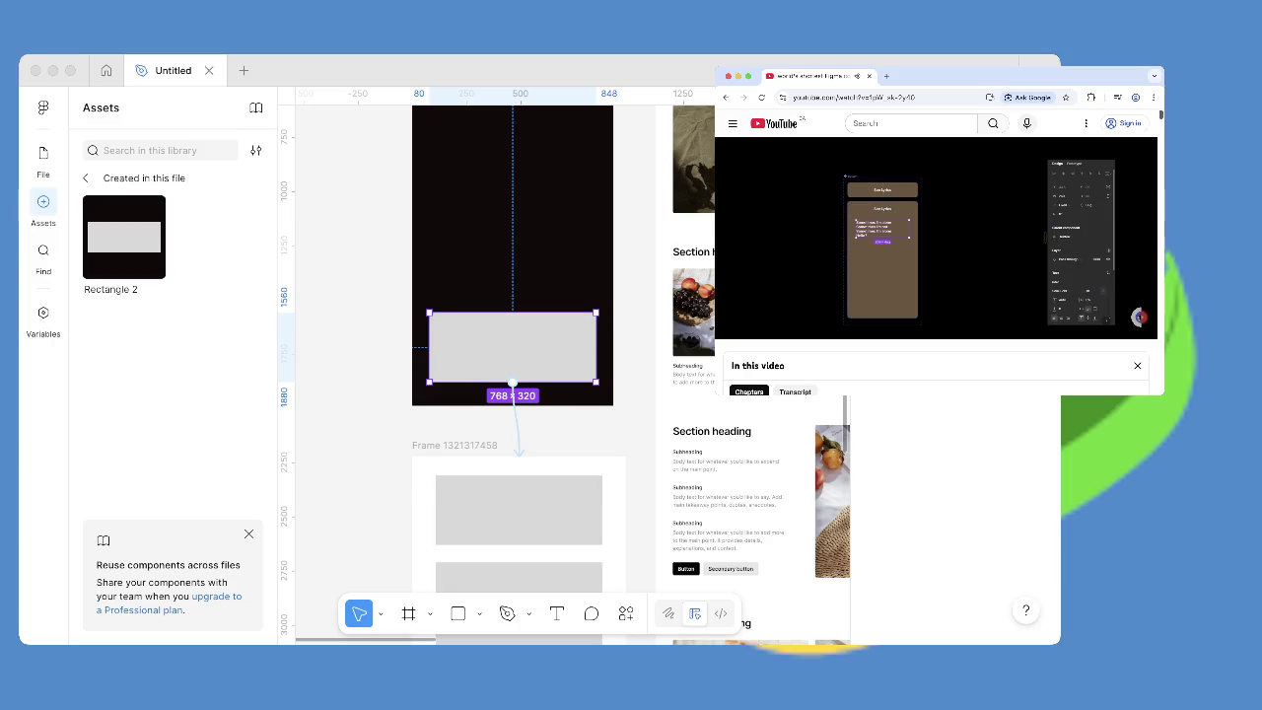
key(space)
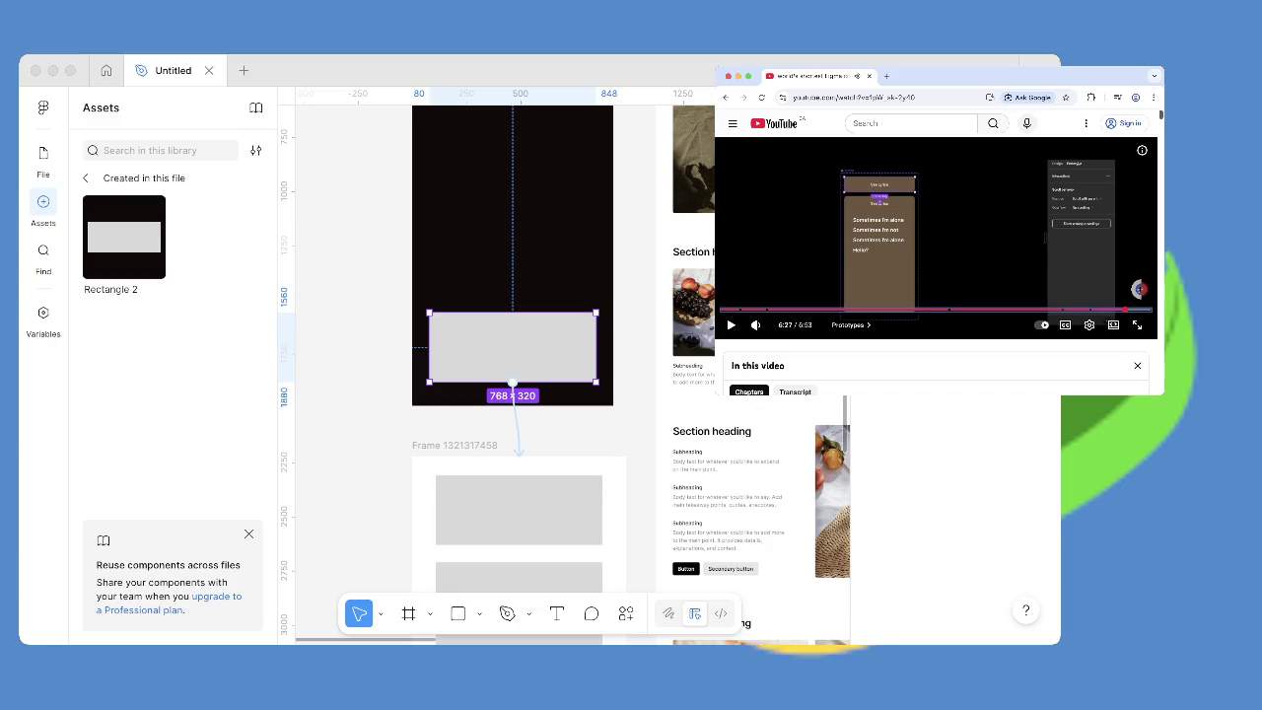
key(Left)
key(space)
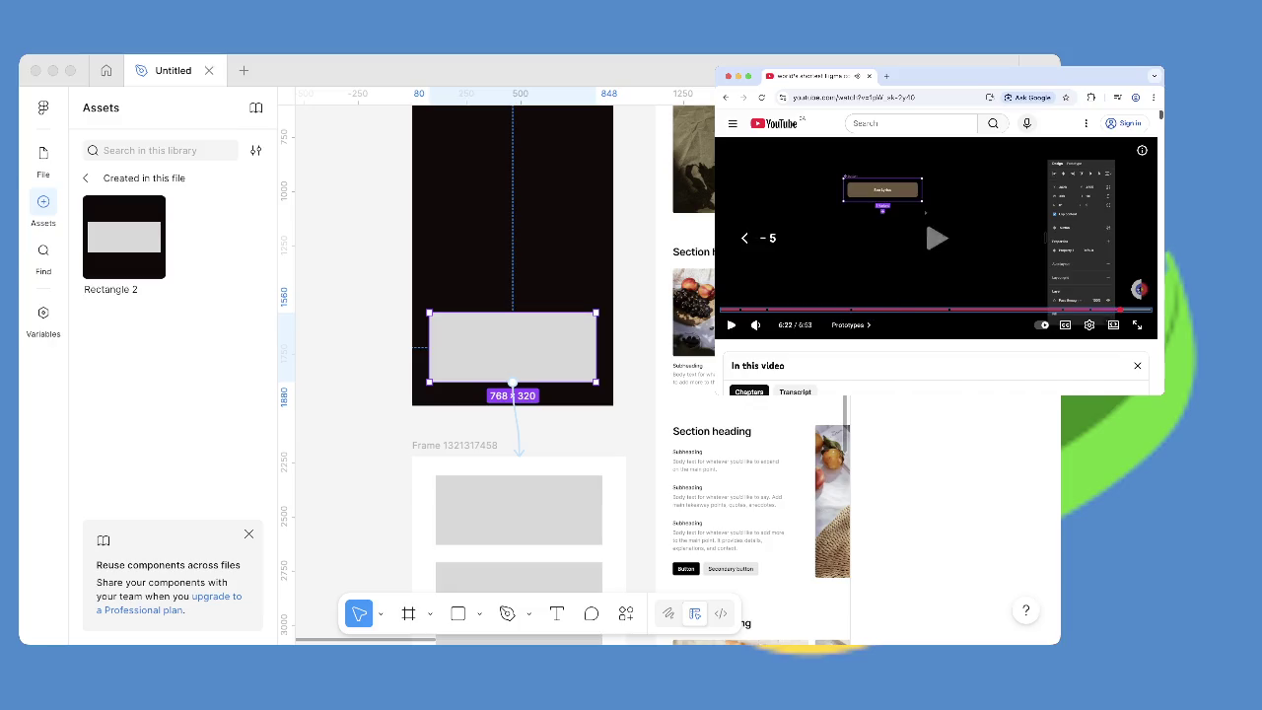
key(space)
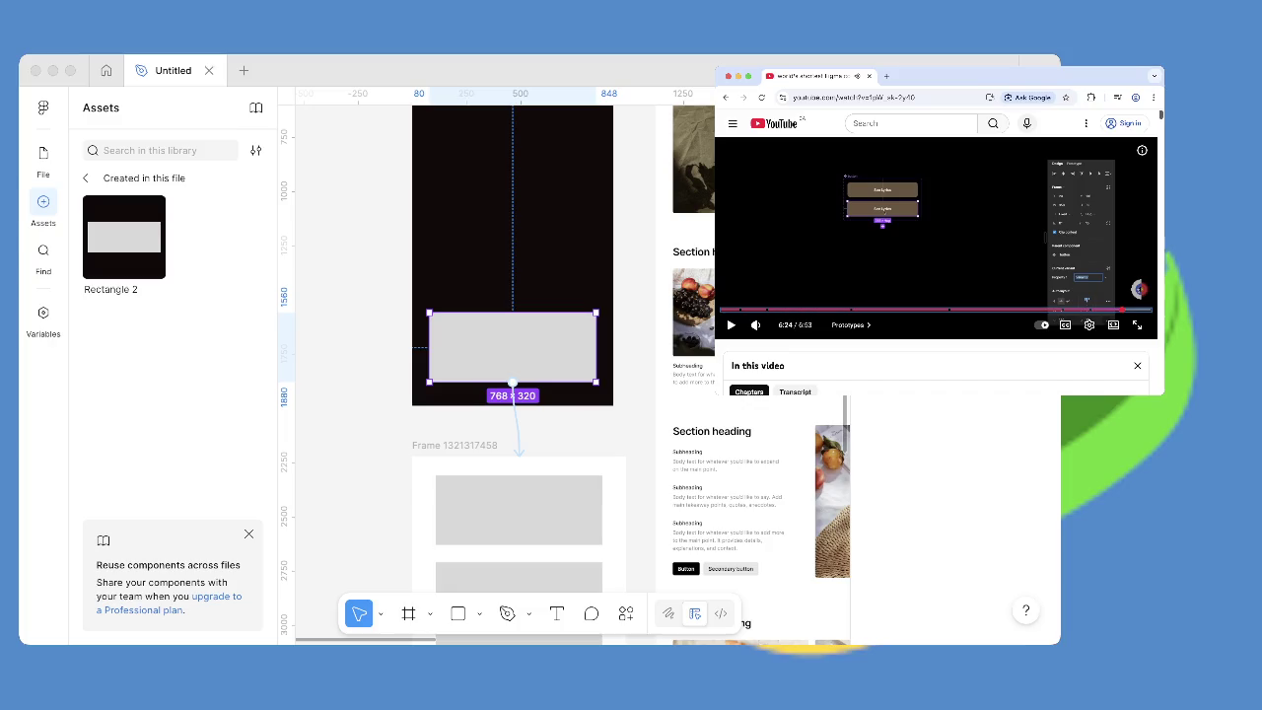
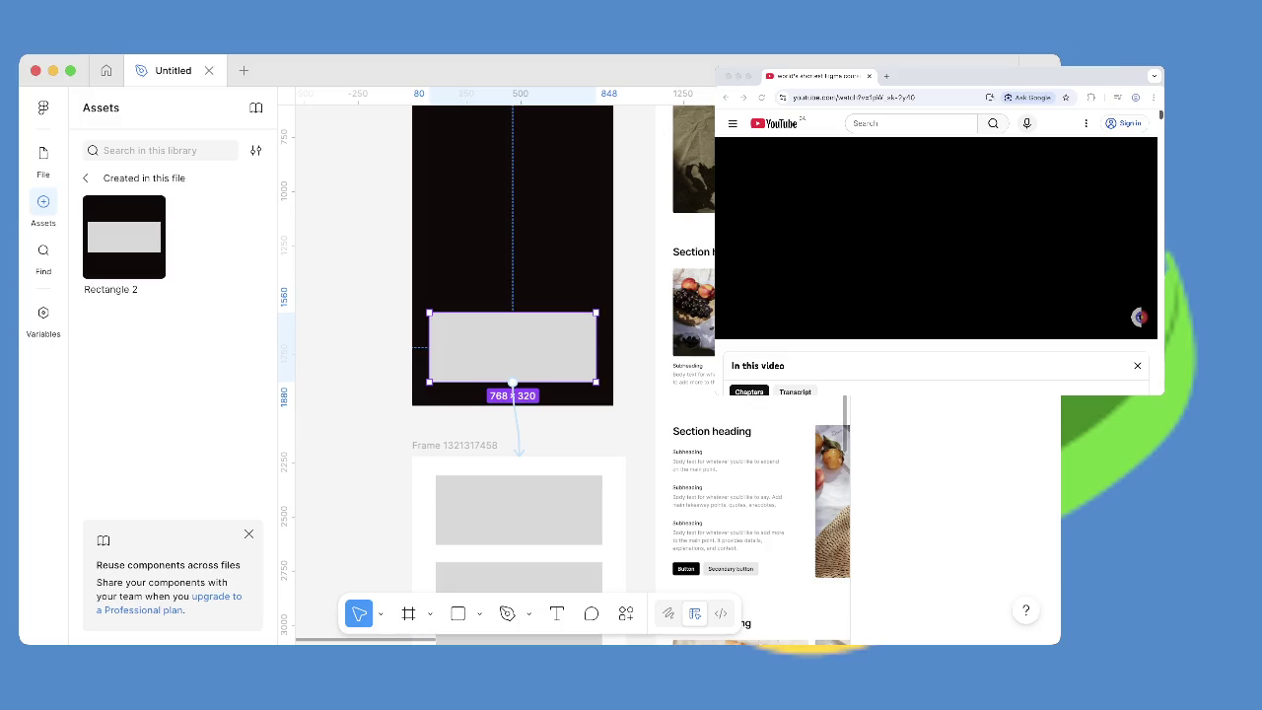
Toggle the canvas rulers off and back on, then pan around the design.
key(shift+r)
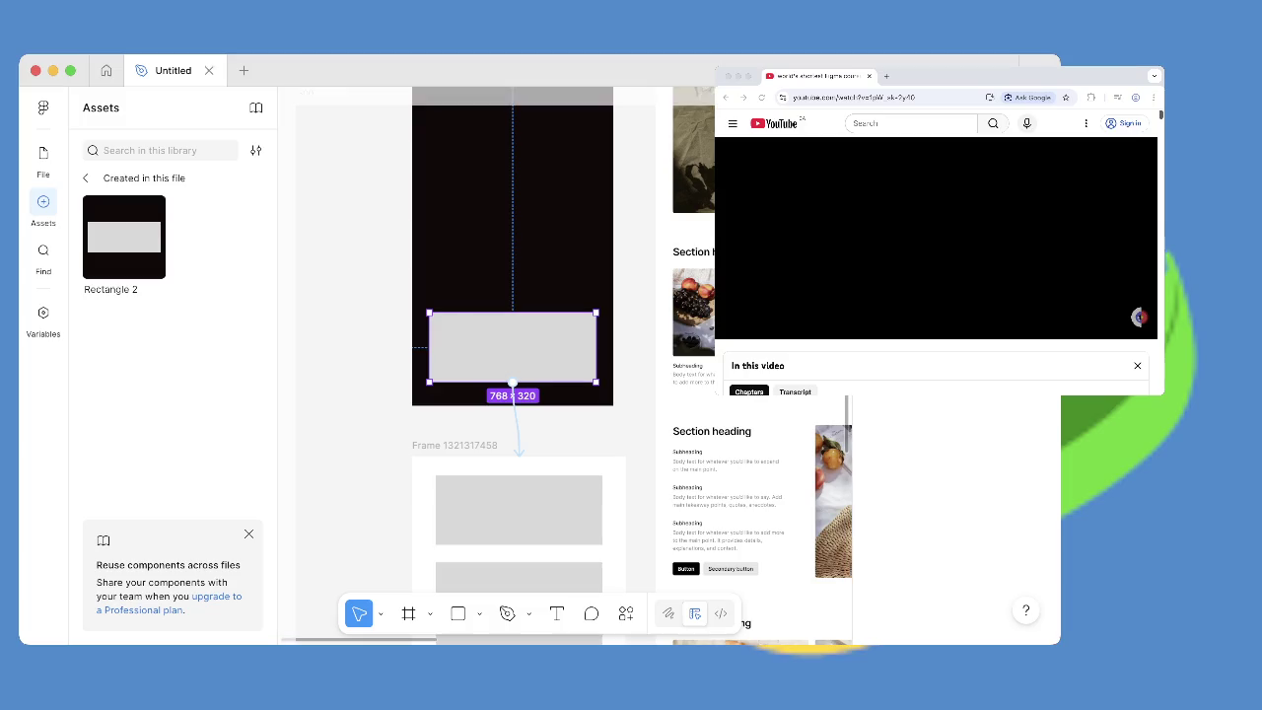
key(shift+r)
scroll(565, 367, up, 5)
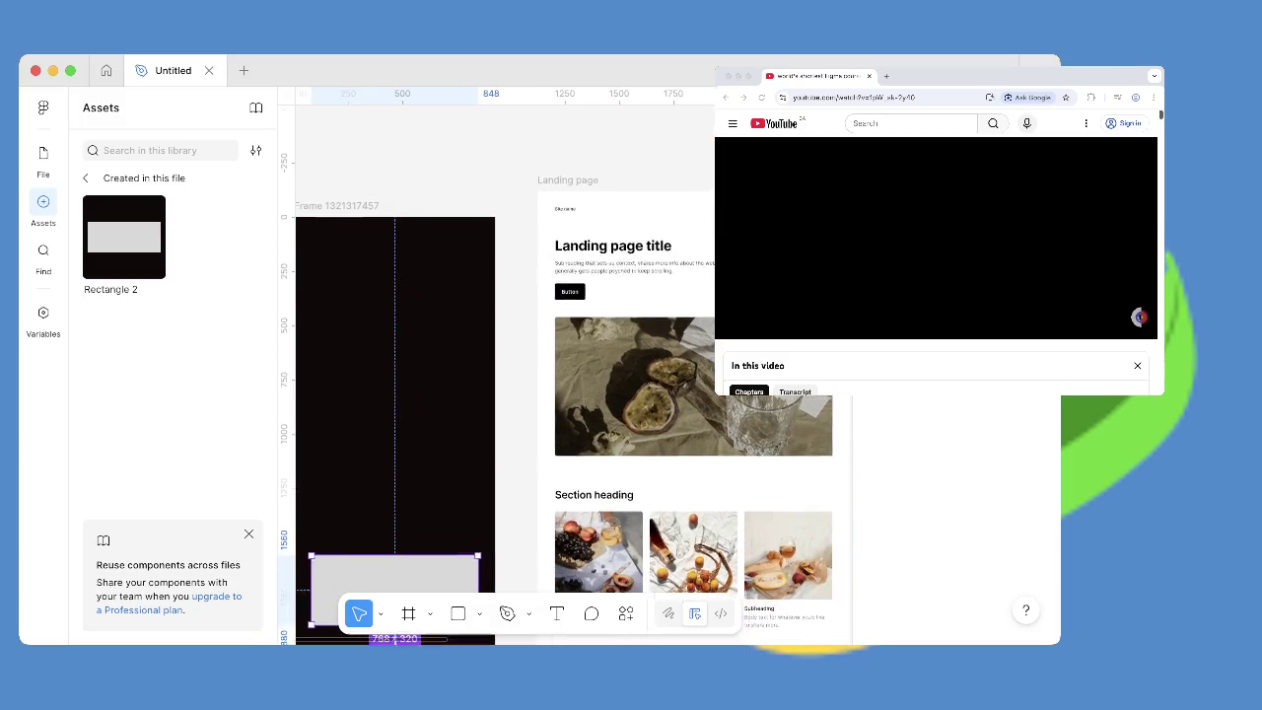
scroll(565, 367, left, 5)
scroll(564, 367, right, 7)
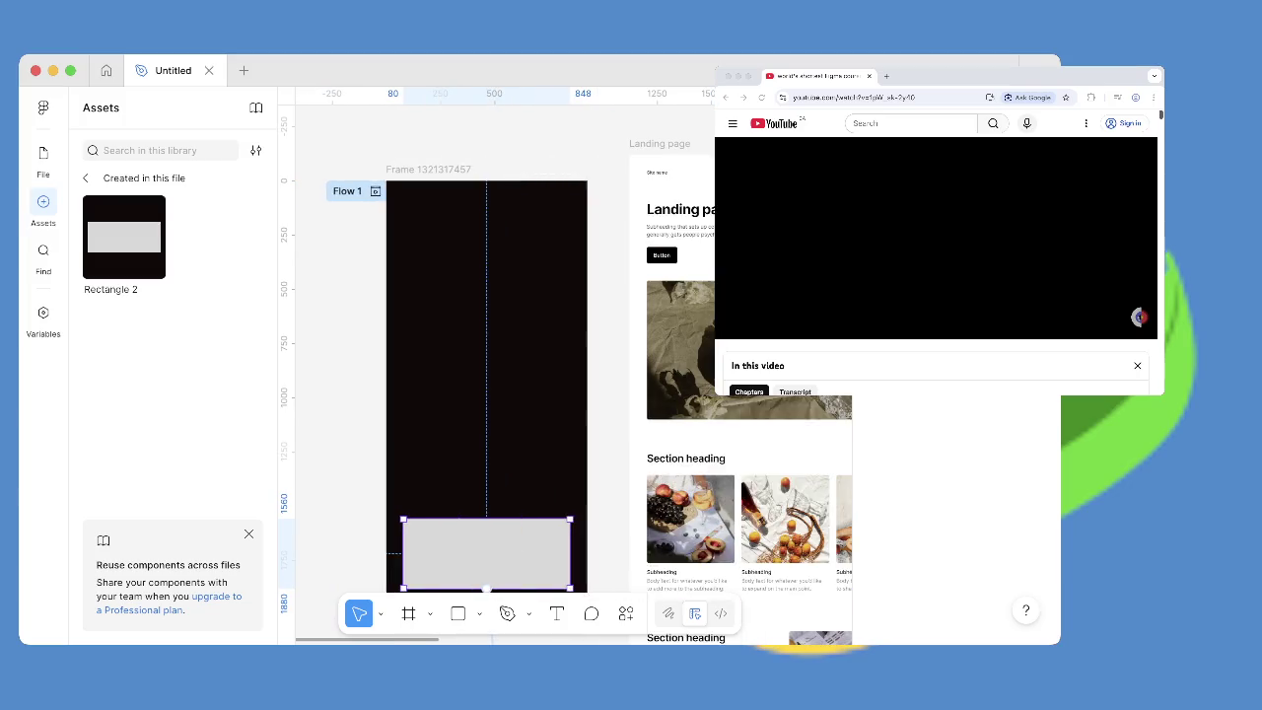
scroll(565, 367, down, 4)
scroll(565, 367, up, 2)
scroll(565, 367, down, 2)
scroll(565, 367, right, 1)
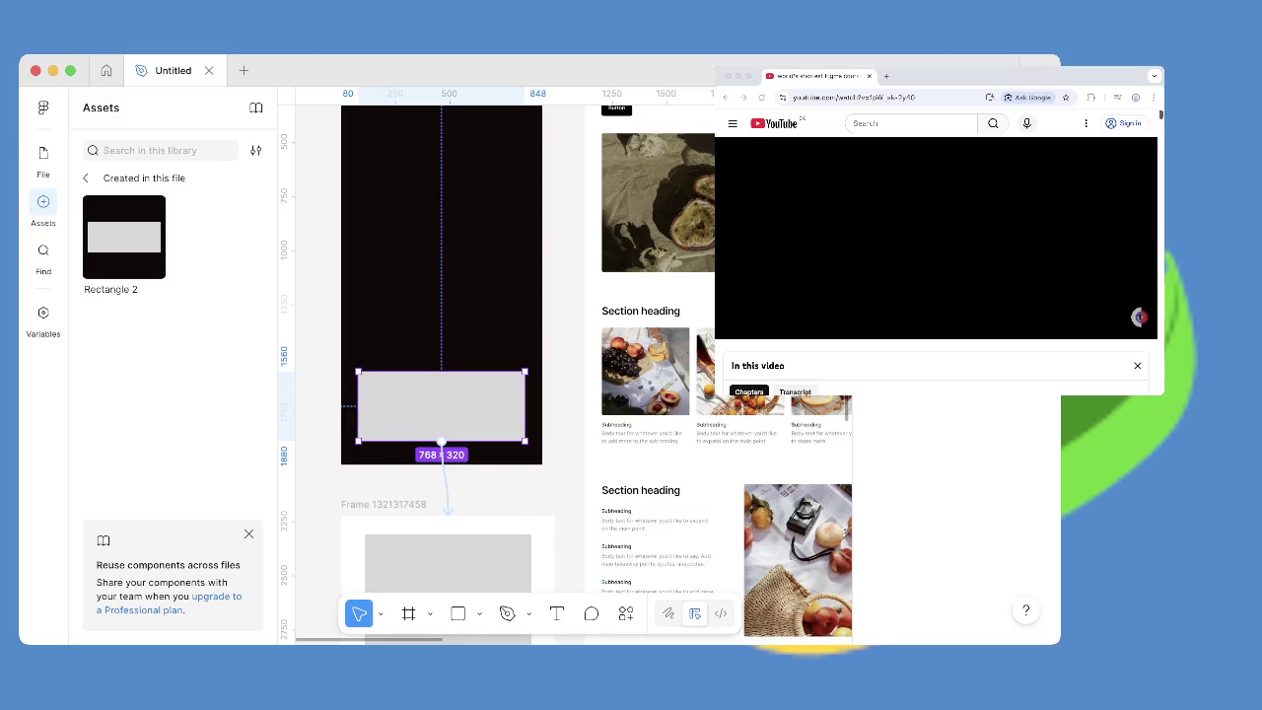
scroll(572, 375, up, 5)
scroll(572, 375, left, 5)
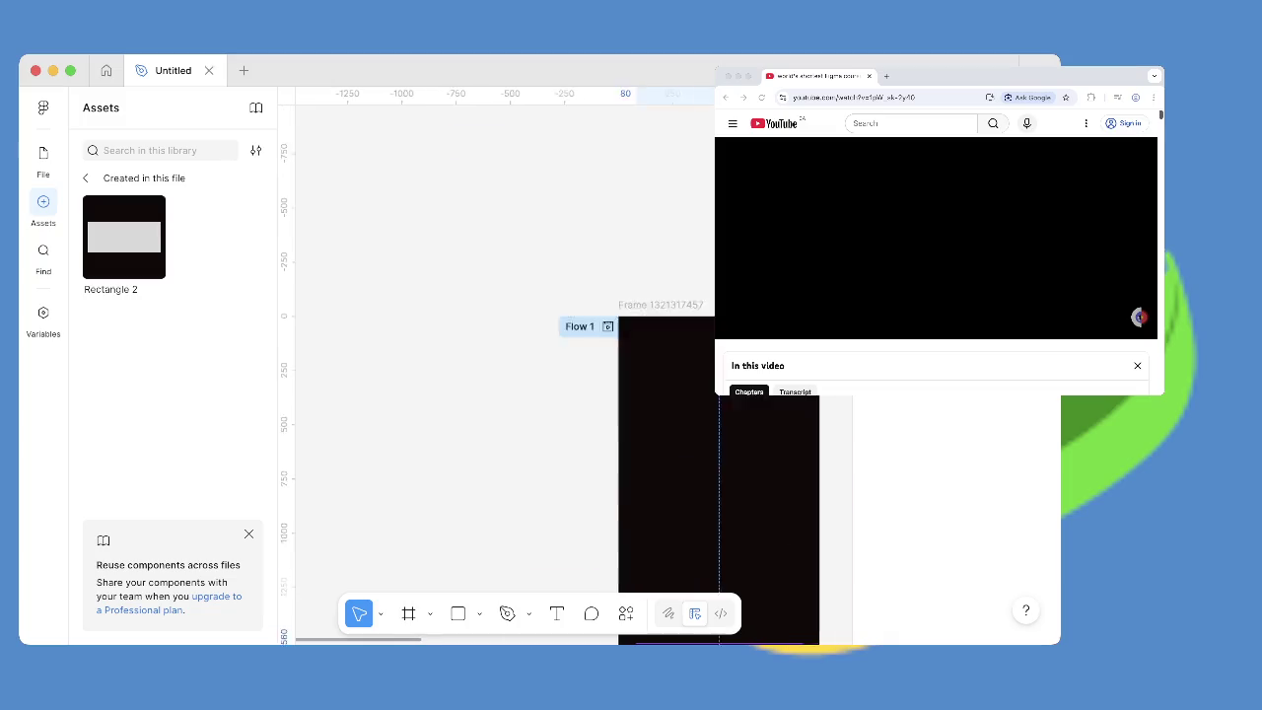
scroll(572, 375, down, 5)
scroll(571, 375, right, 5)
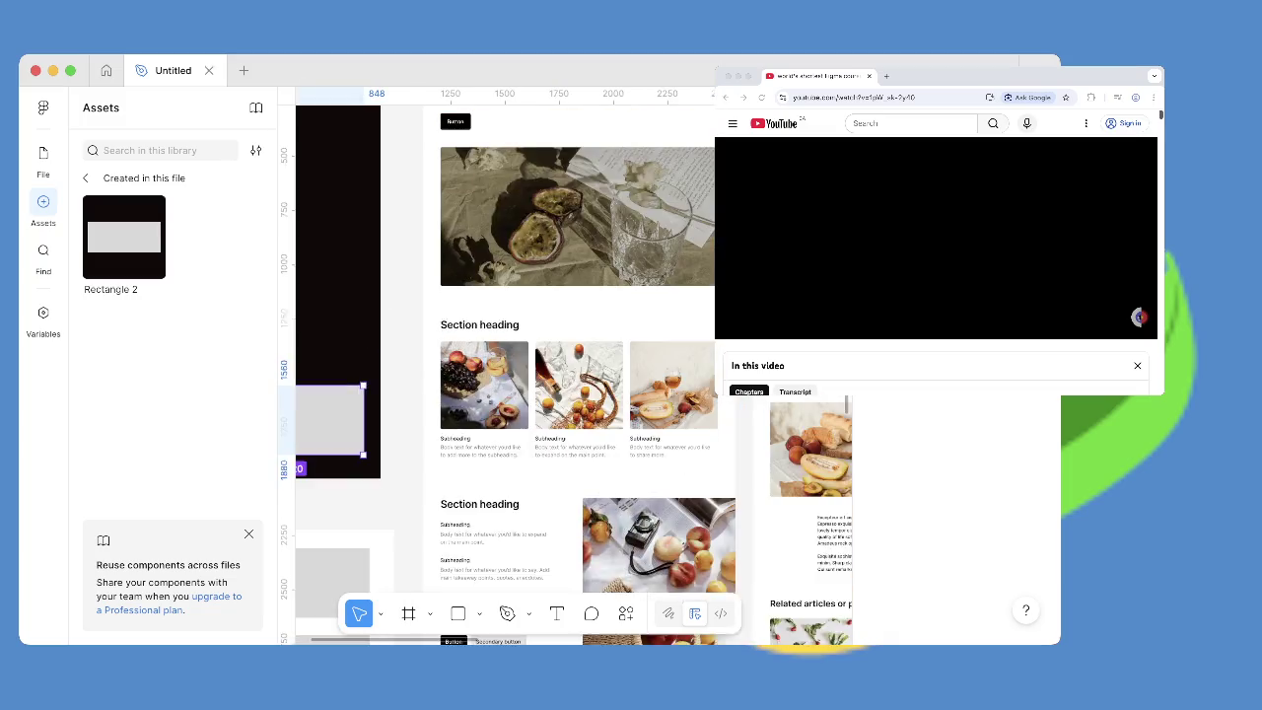
scroll(493, 374, left, 5)
scroll(493, 374, up, 3)
scroll(565, 418, left, 3)
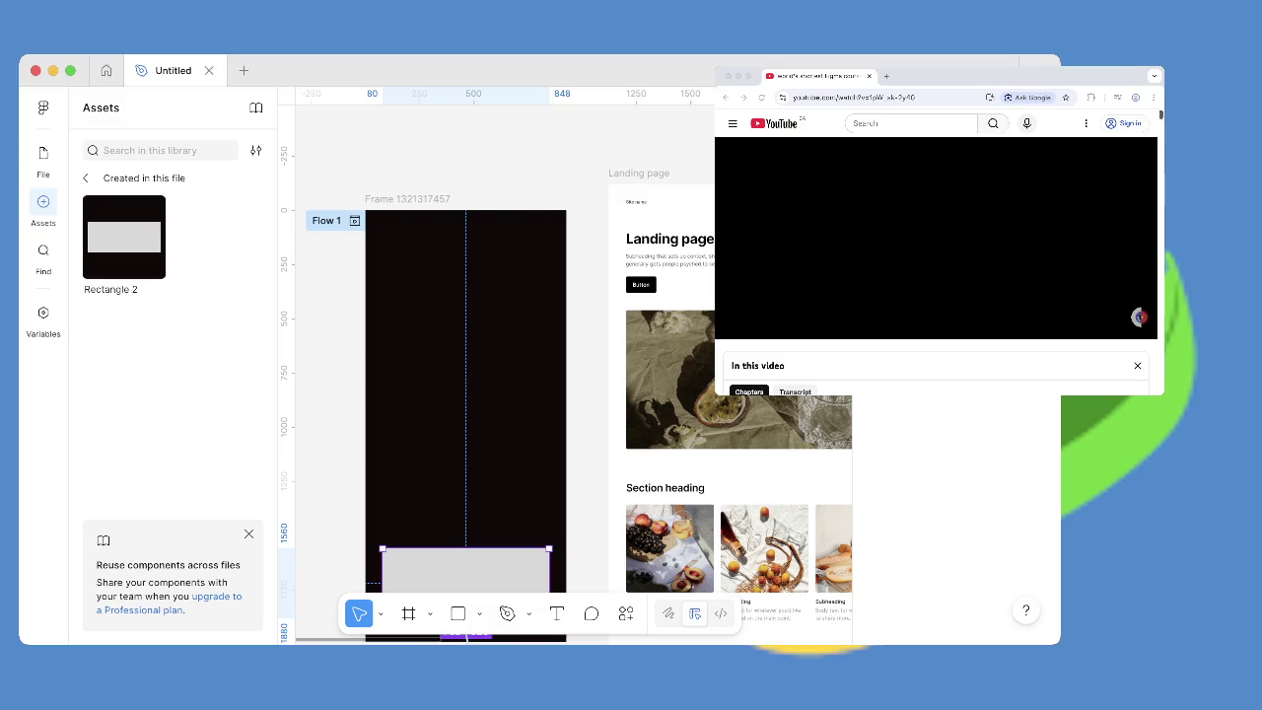
scroll(571, 375, down, 5)
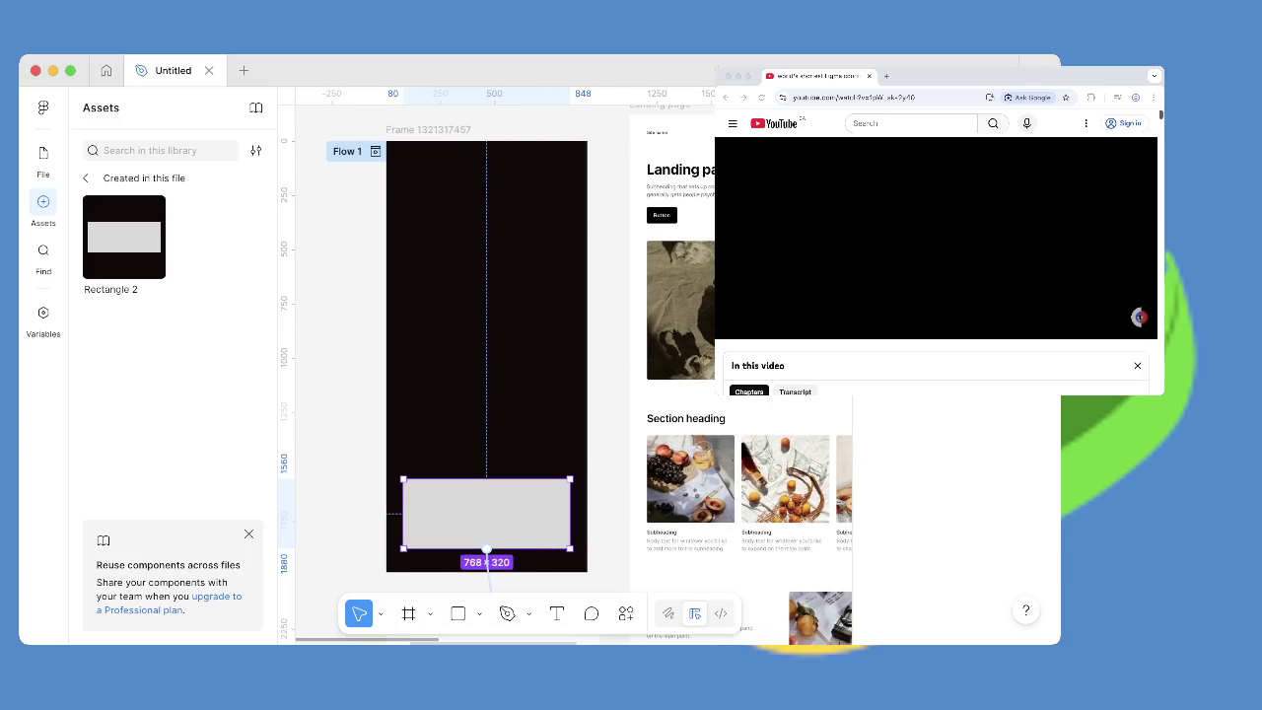
scroll(505, 374, down, 3)
scroll(533, 375, up, 4)
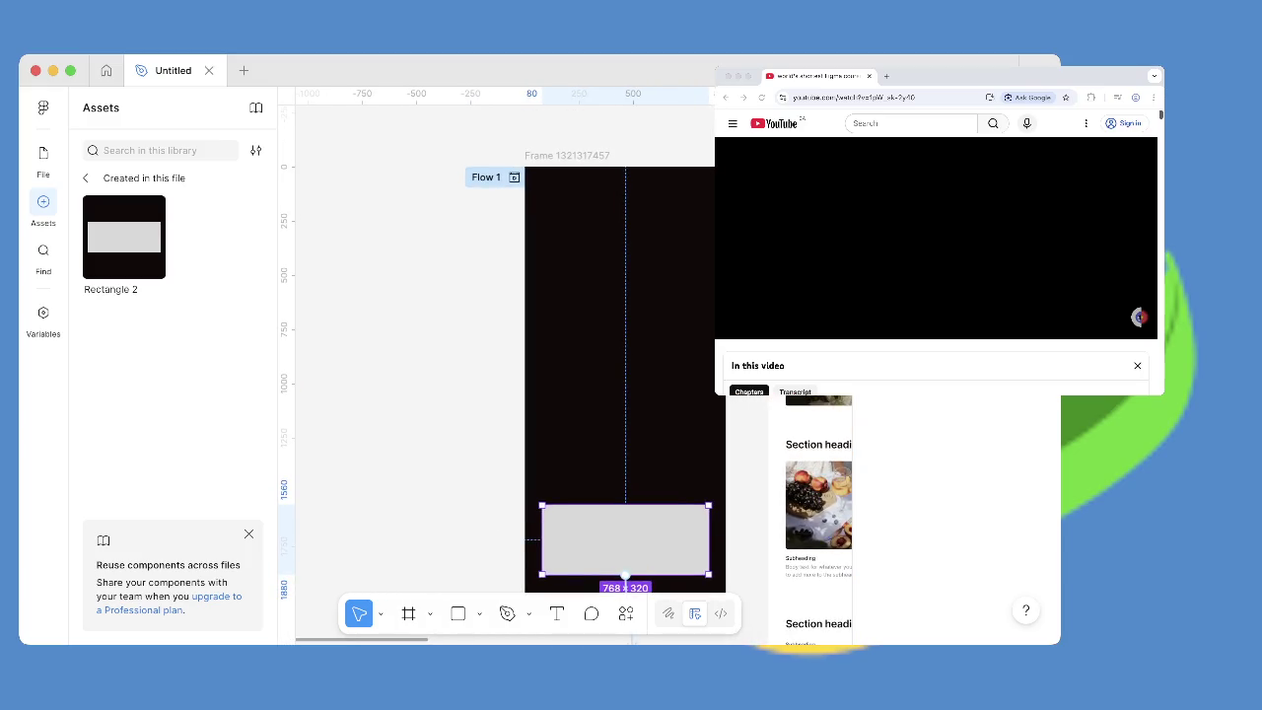
scroll(565, 366, right, 1)
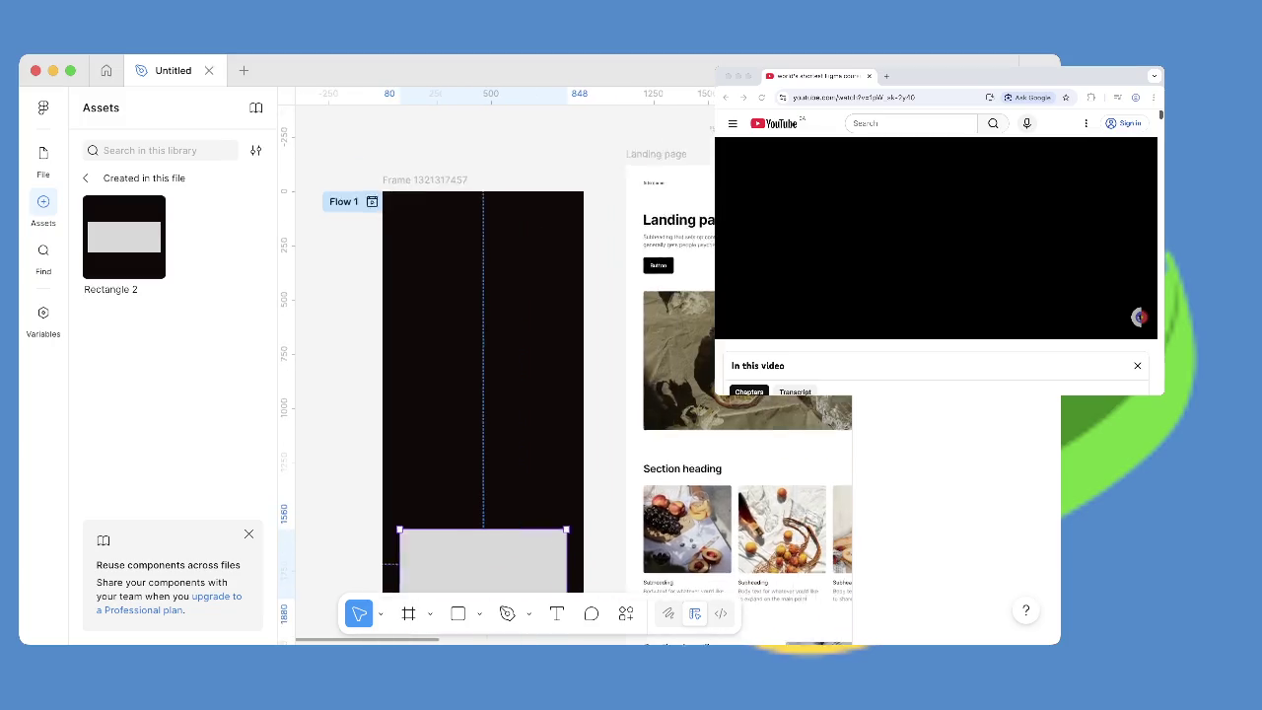
scroll(564, 366, right, 2)
scroll(492, 375, down, 2)
scroll(493, 375, up, 1)
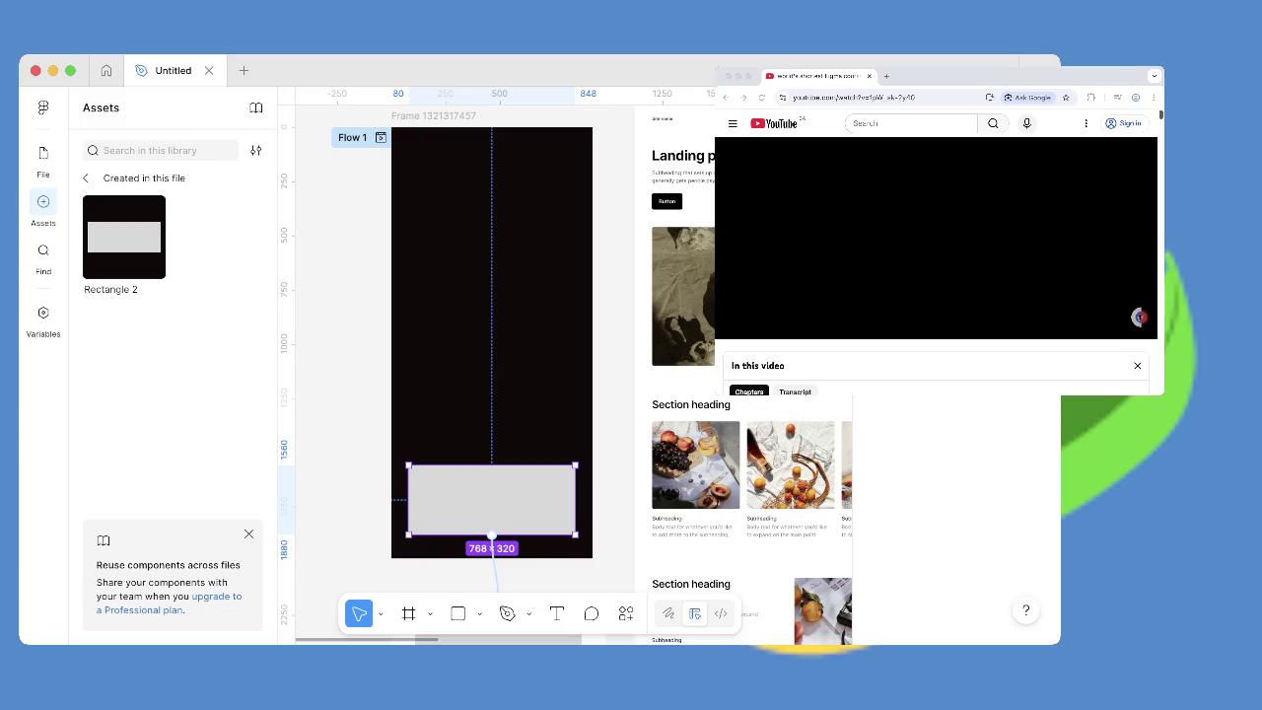
Replay the tutorial from about 6:00 and pause it at 6:20.
click(937, 236)
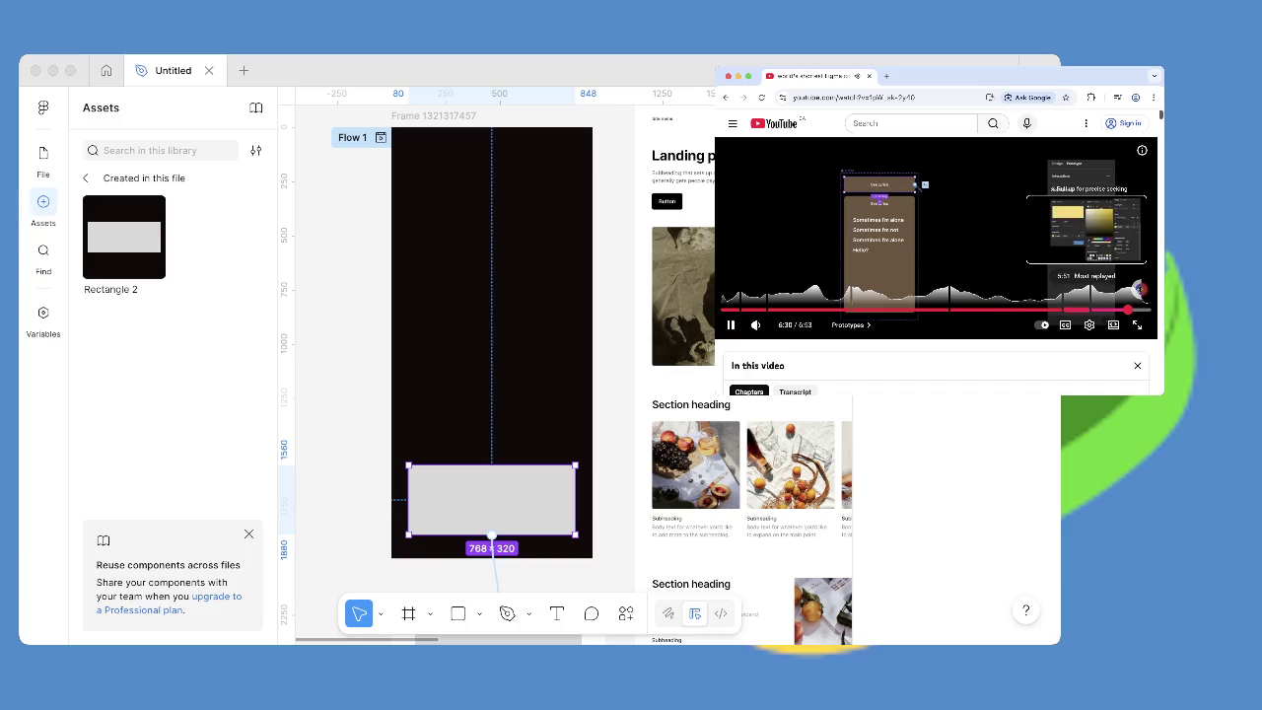
drag(1138, 289, 1138, 289)
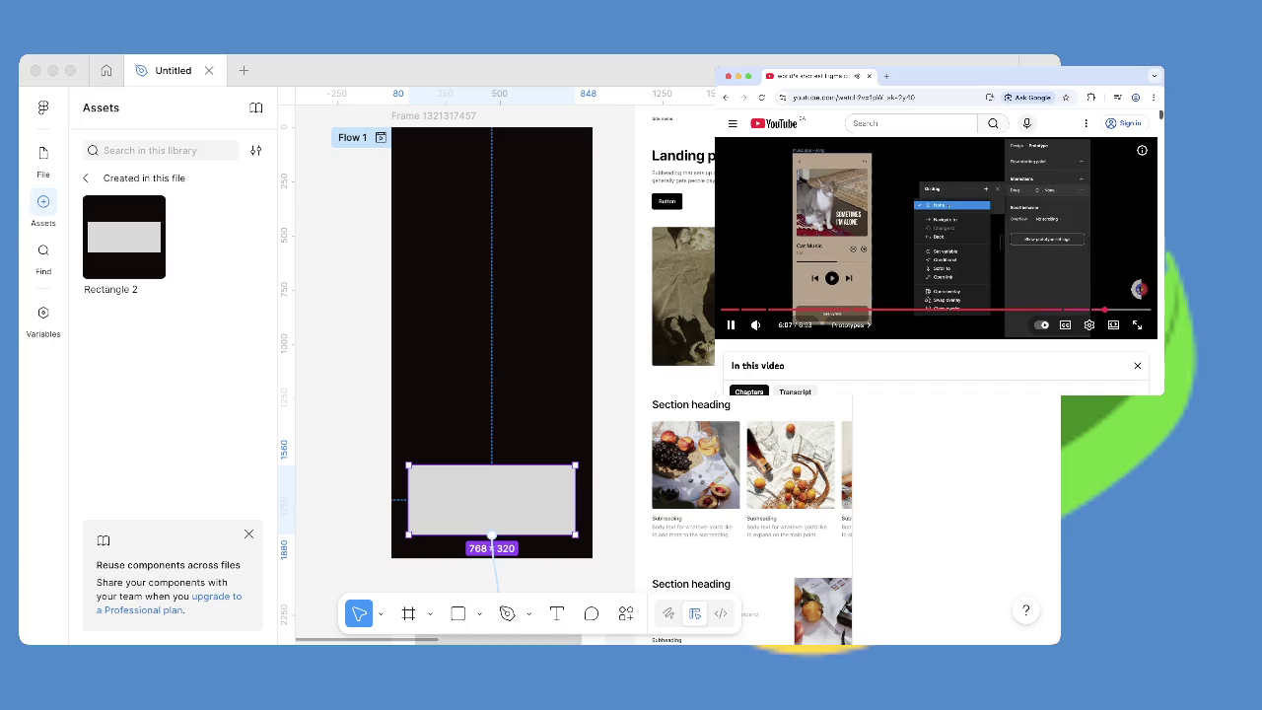
click(1115, 310)
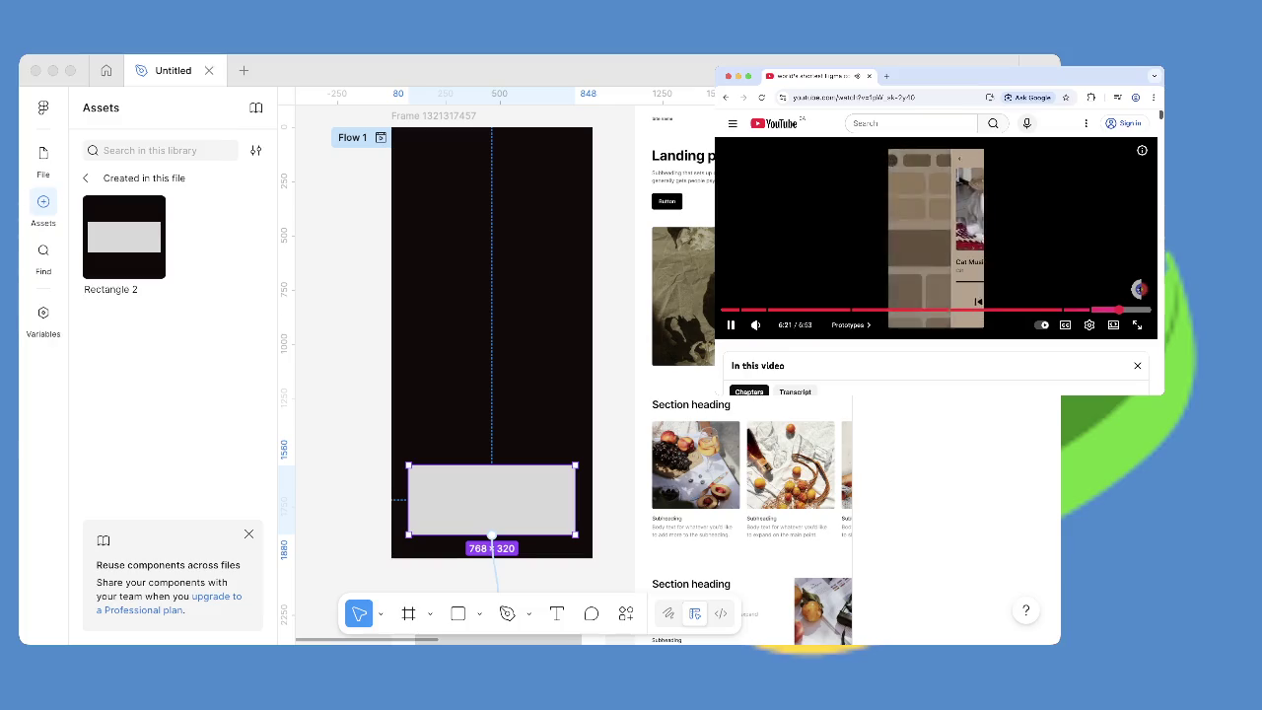
key(space)
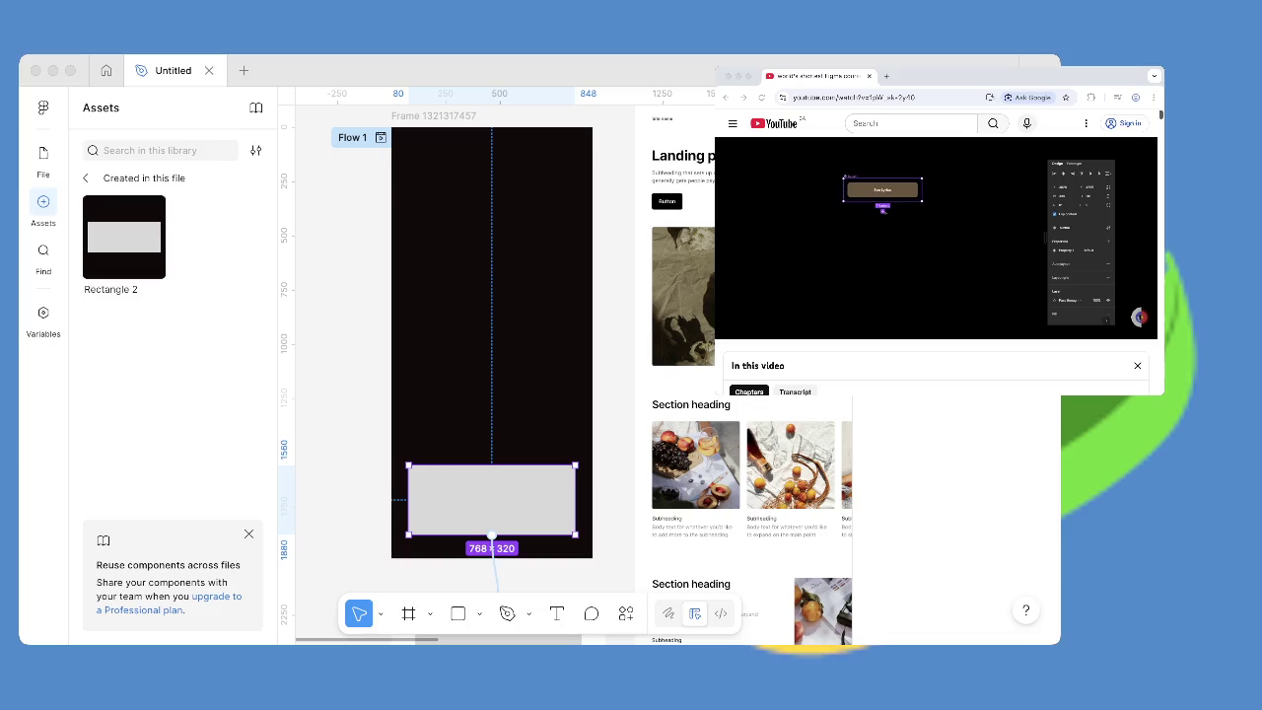
key(super+Tab)
drag(491, 534, 523, 384)
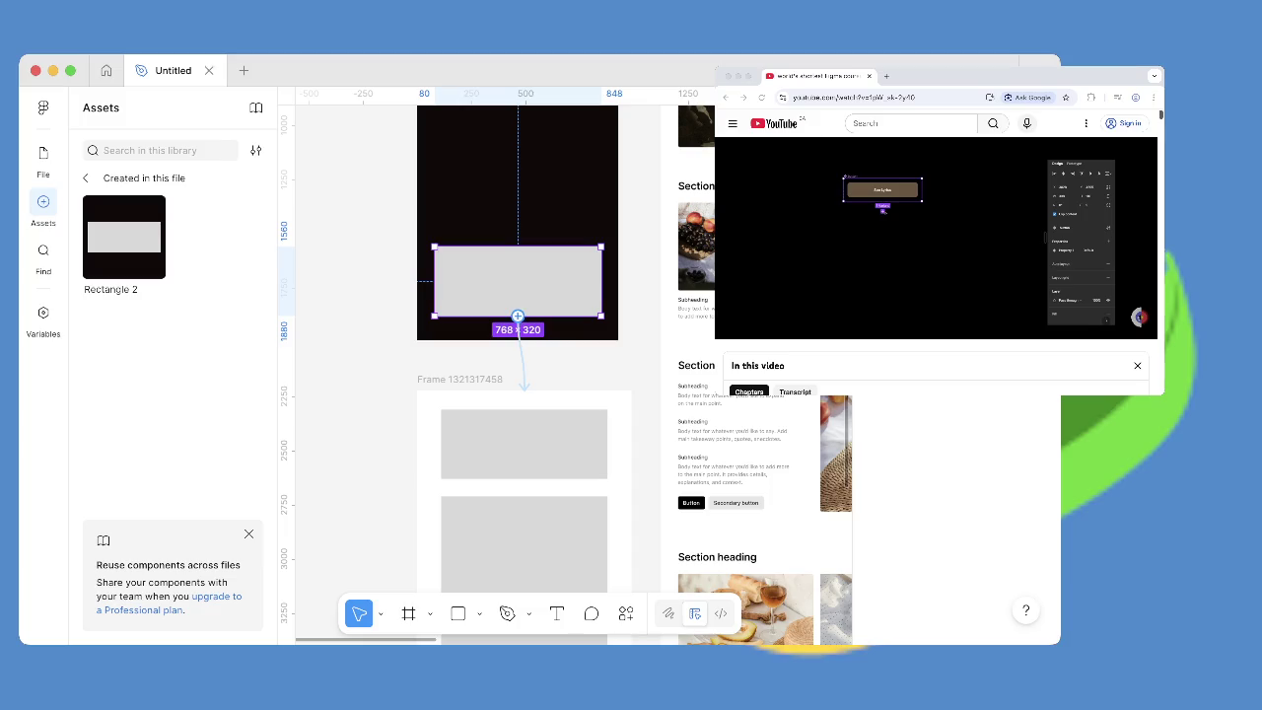
mouse_move(434, 281)
mouse_down()
mouse_move(377, 281)
mouse_move(434, 281)
mouse_up()
Select and delete the prototype connection arrow leading from the rectangle.
scroll(566, 365, up, 5)
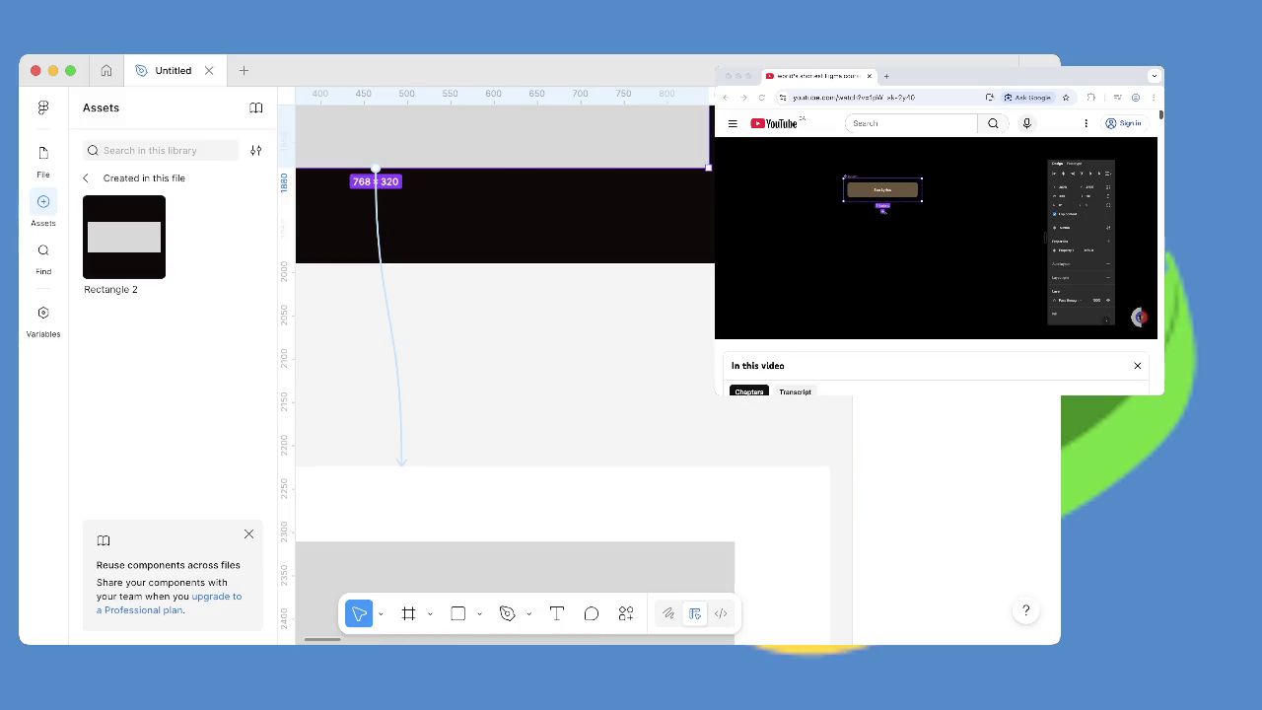
key(Escape)
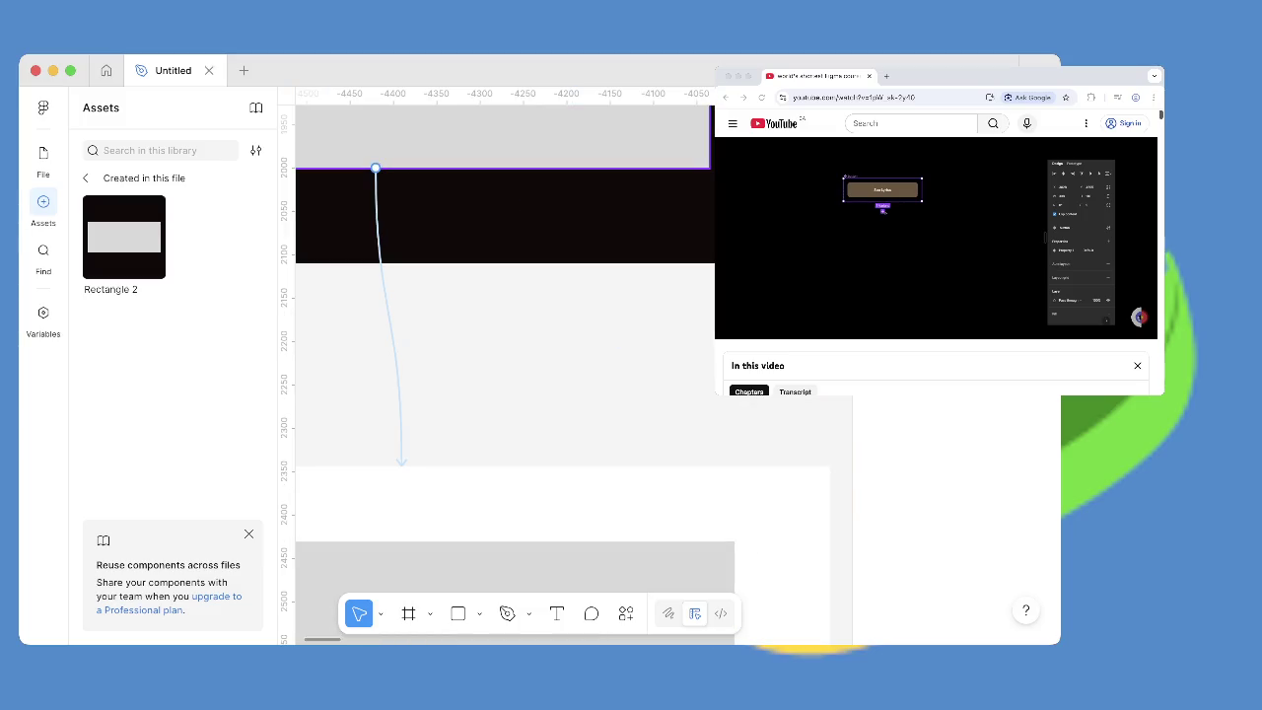
drag(501, 330, 603, 426)
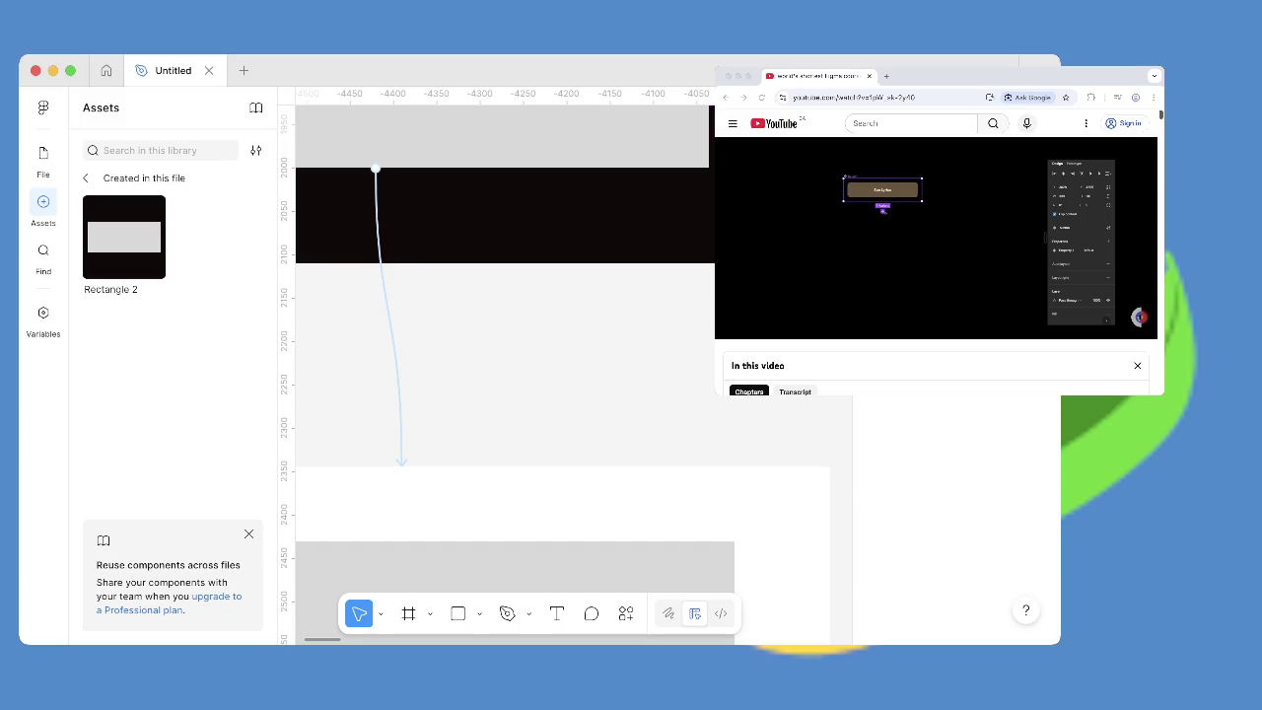
key(Escape)
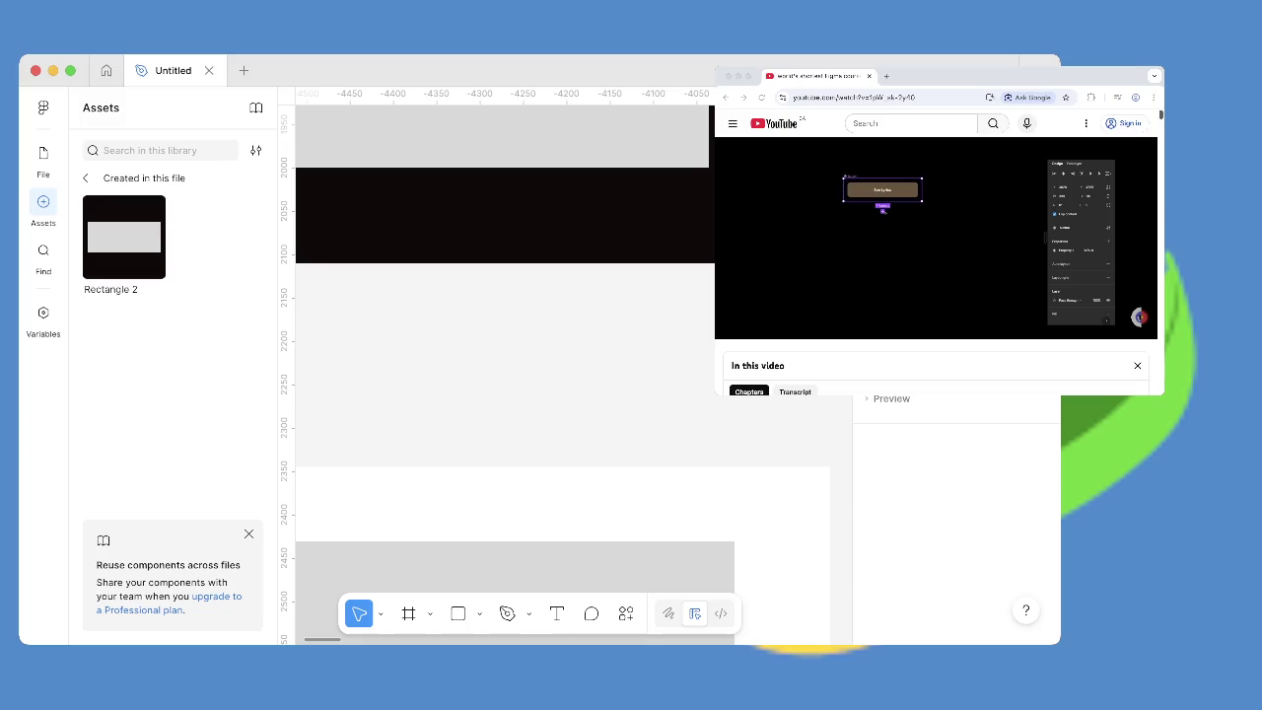
Reselect the grey 768 × 320 rectangle frame and adjust the view.
scroll(503, 375, up, 5)
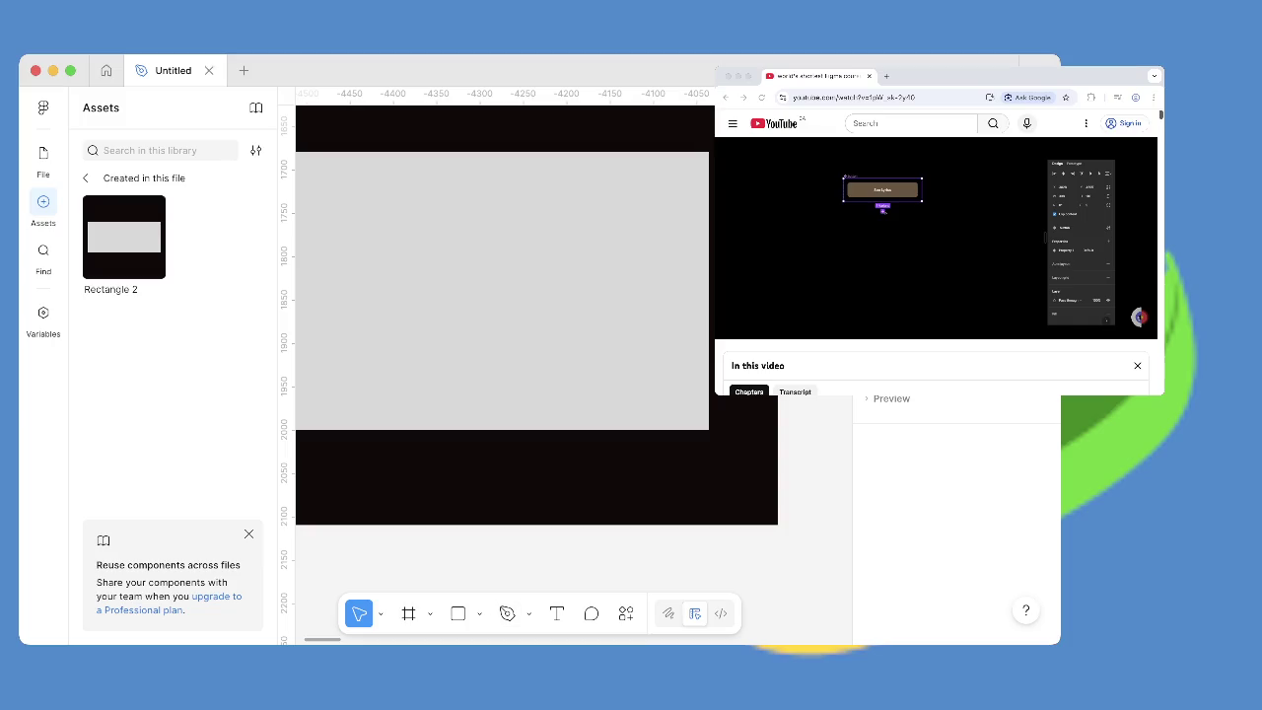
scroll(503, 374, left, 3)
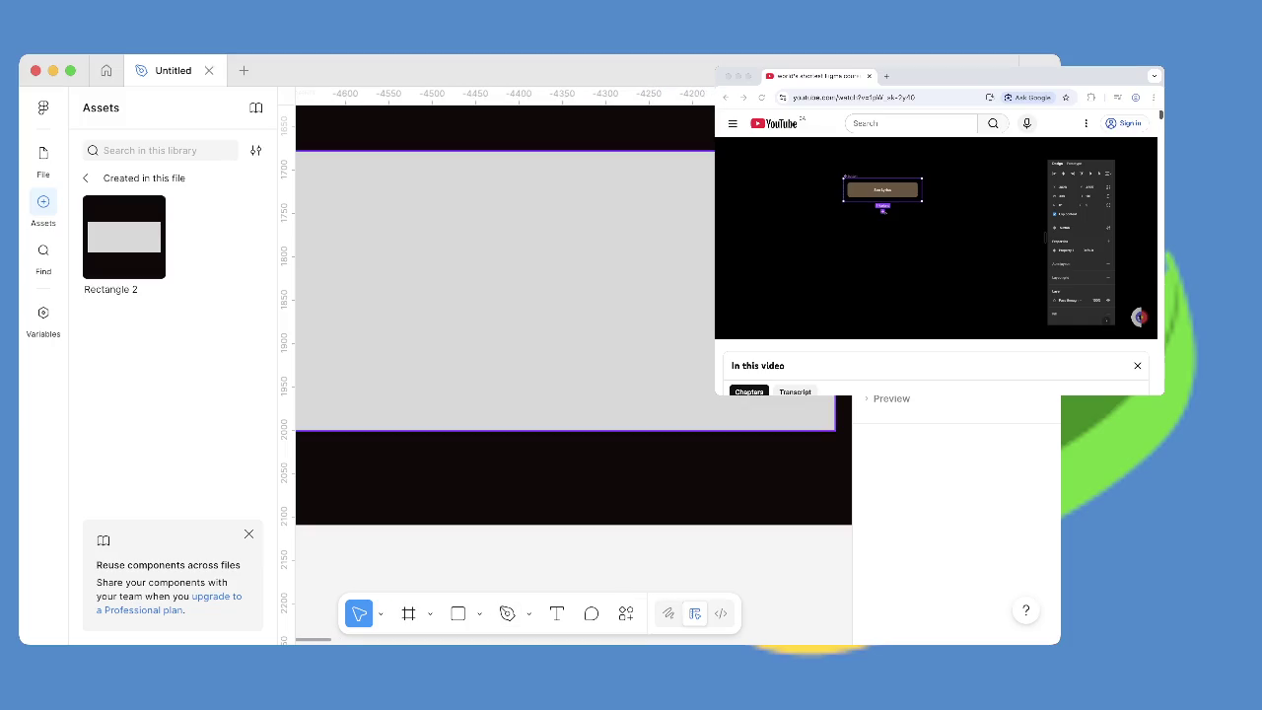
click(503, 374)
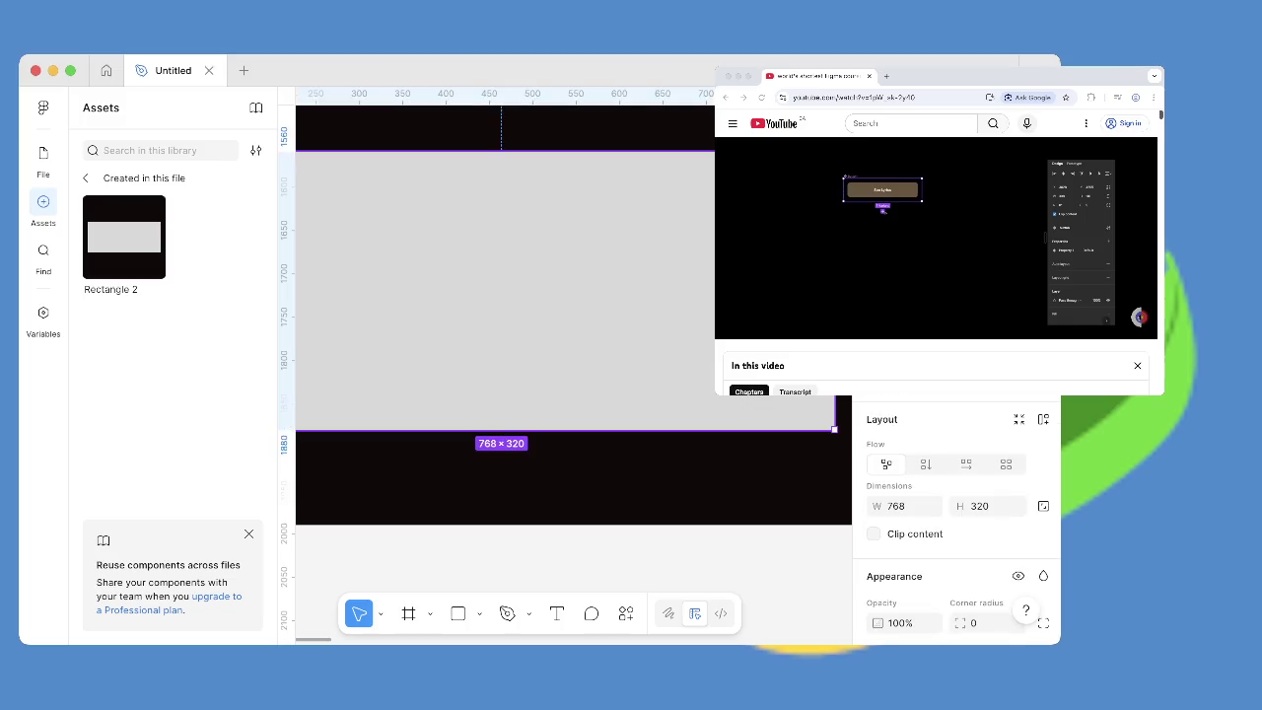
key(Escape)
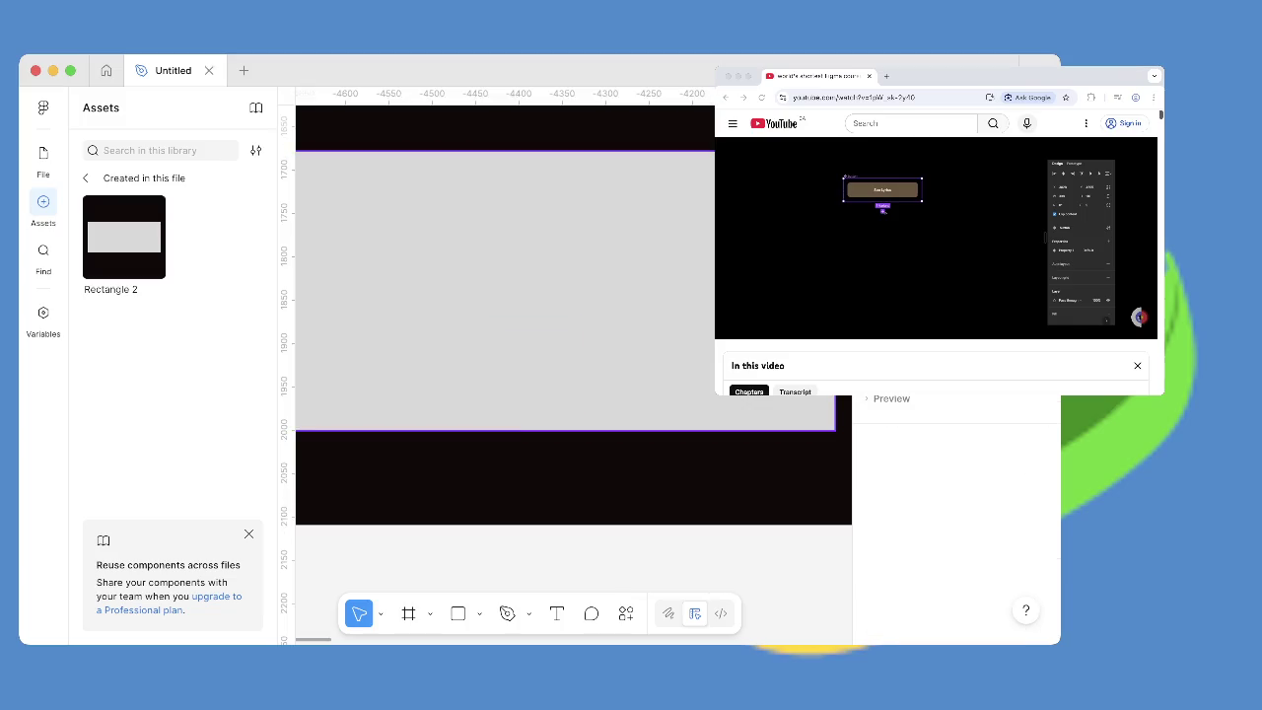
click(503, 375)
scroll(956, 513, down, 3)
scroll(956, 513, down, 2)
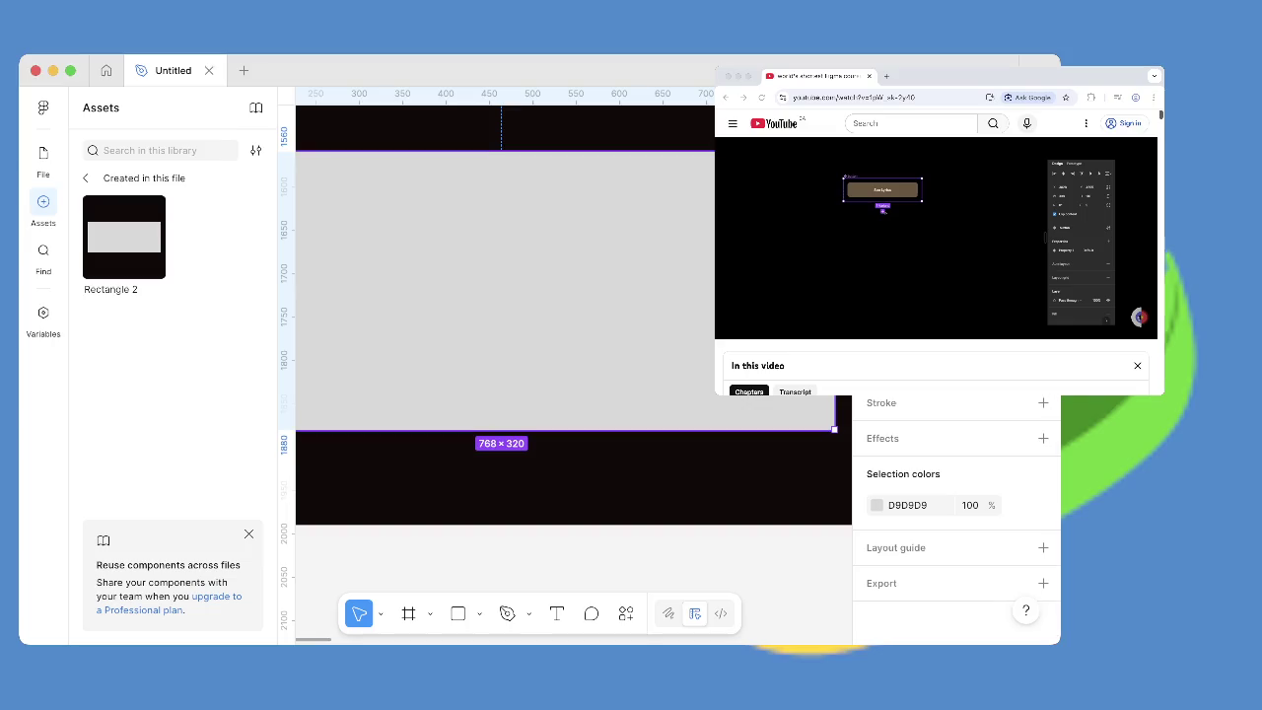
scroll(957, 513, up, 5)
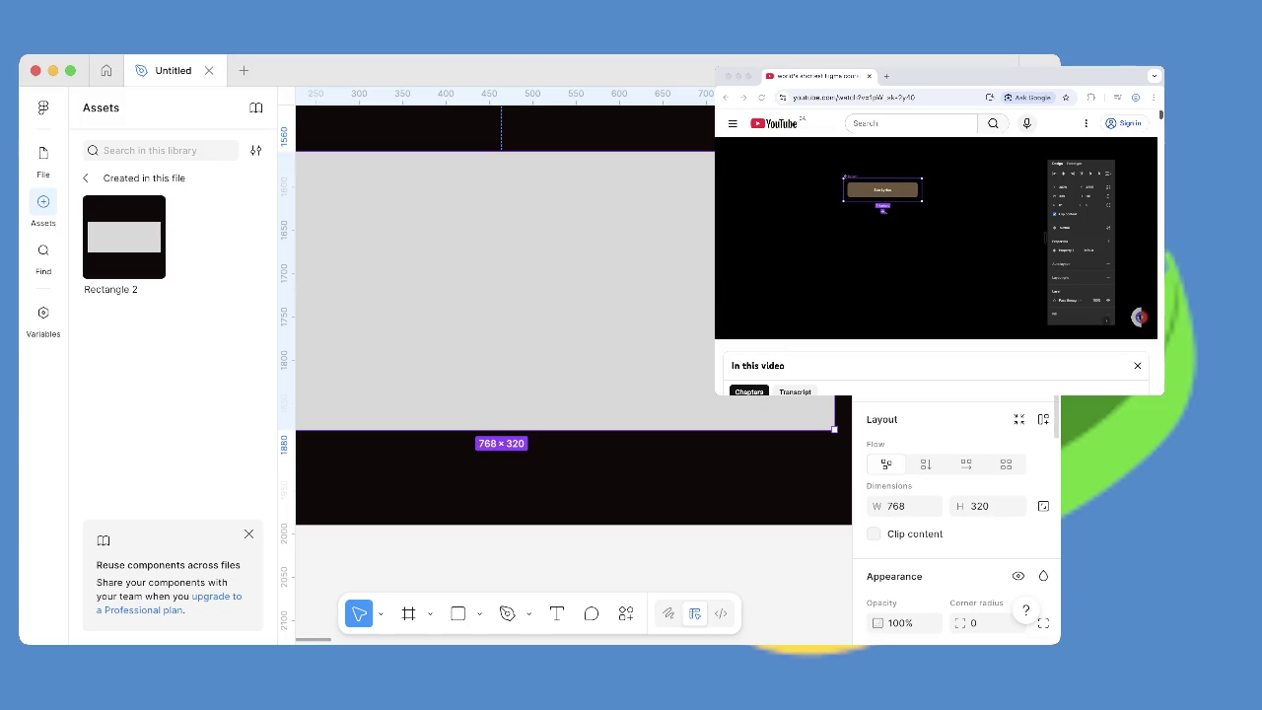
right_click(660, 151)
key(Return)
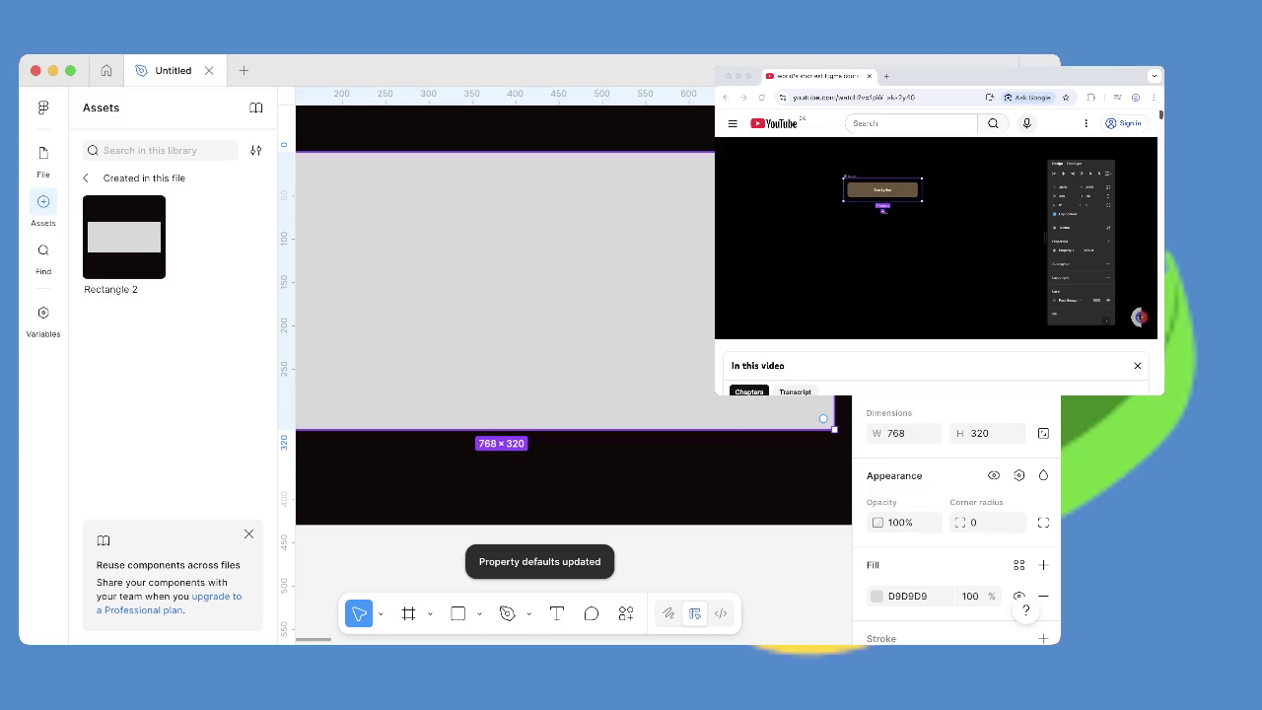
key(shift+1)
scroll(532, 325, up, 3)
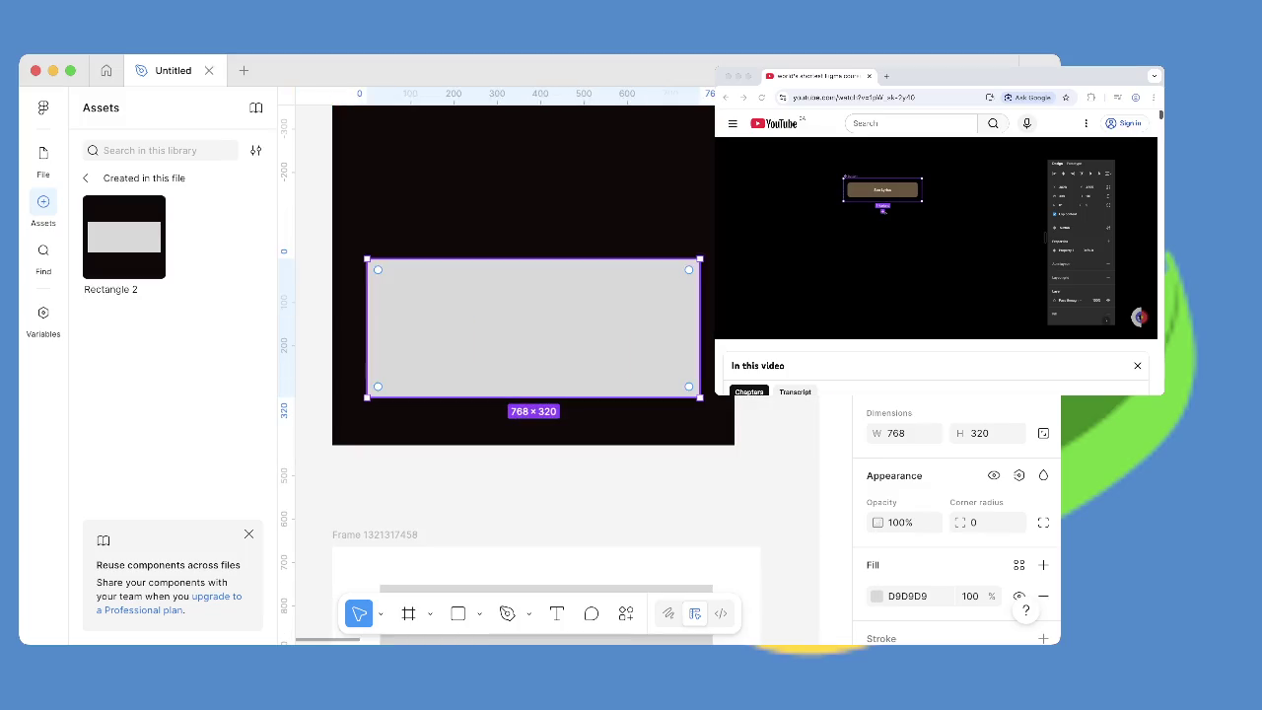
right_click(564, 149)
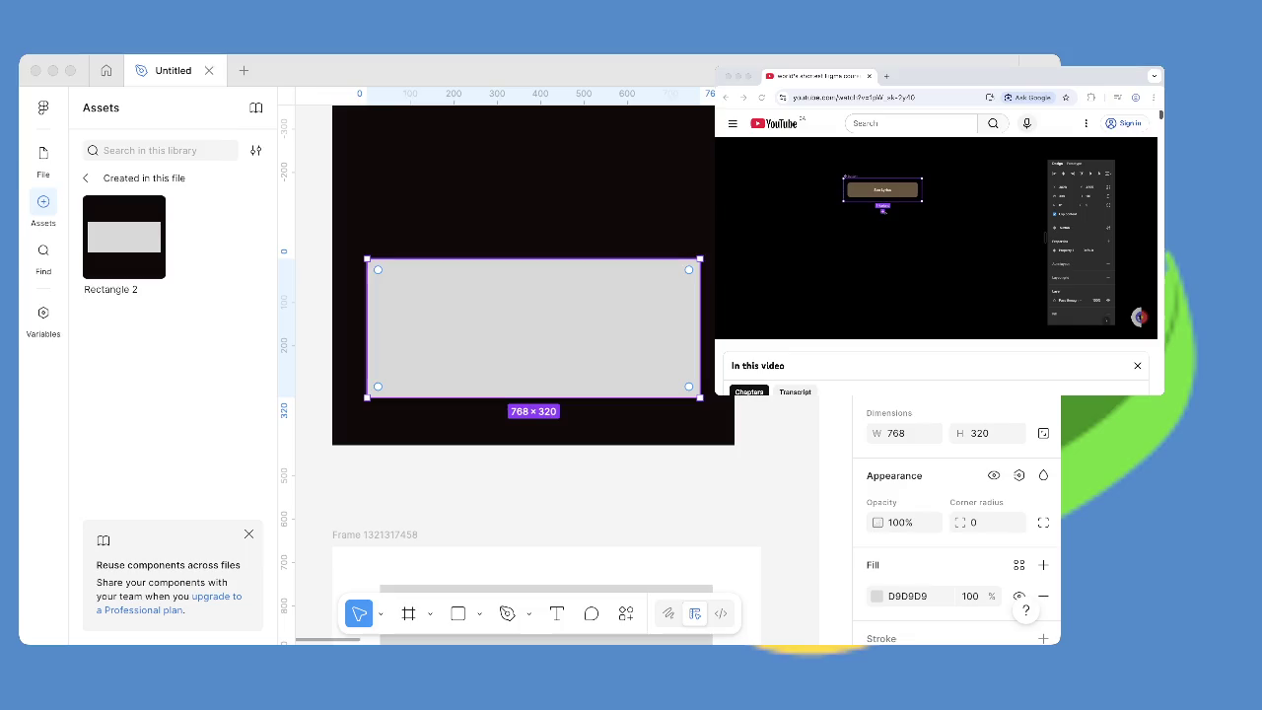
Select the grey rectangle and its small square together, undoing an accidental move.
click(985, 493)
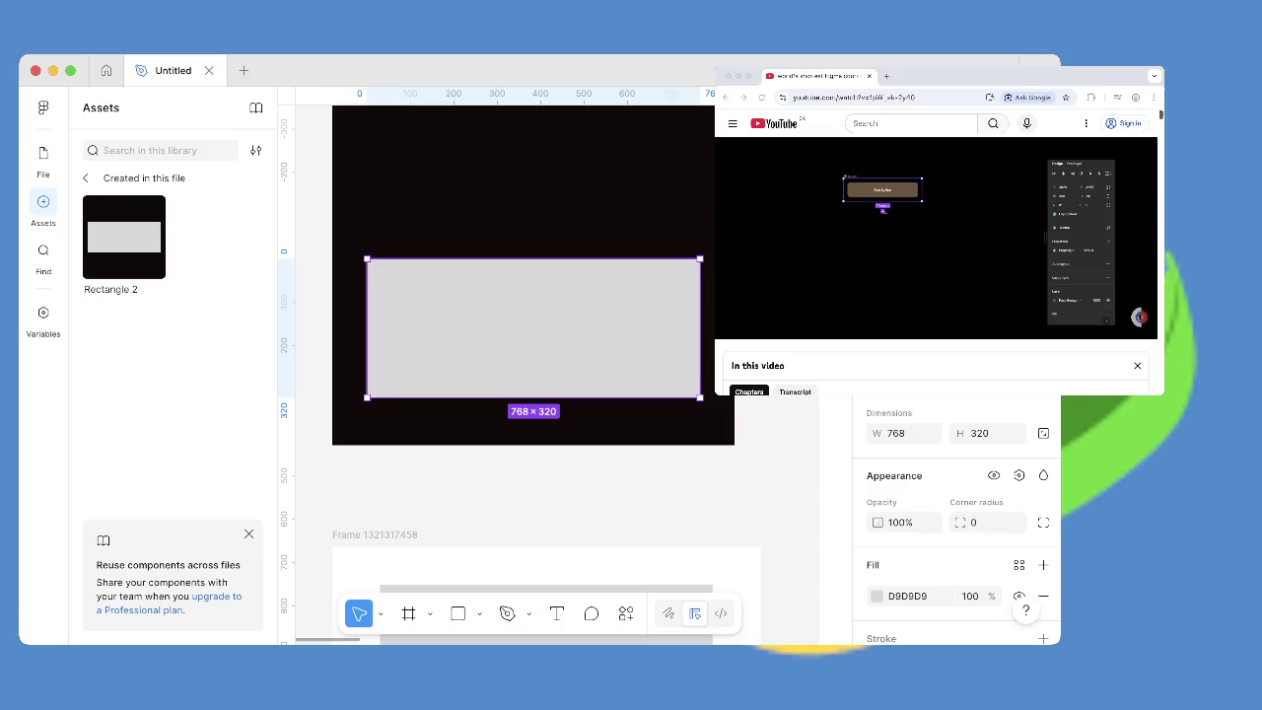
drag(381, 191, 572, 386)
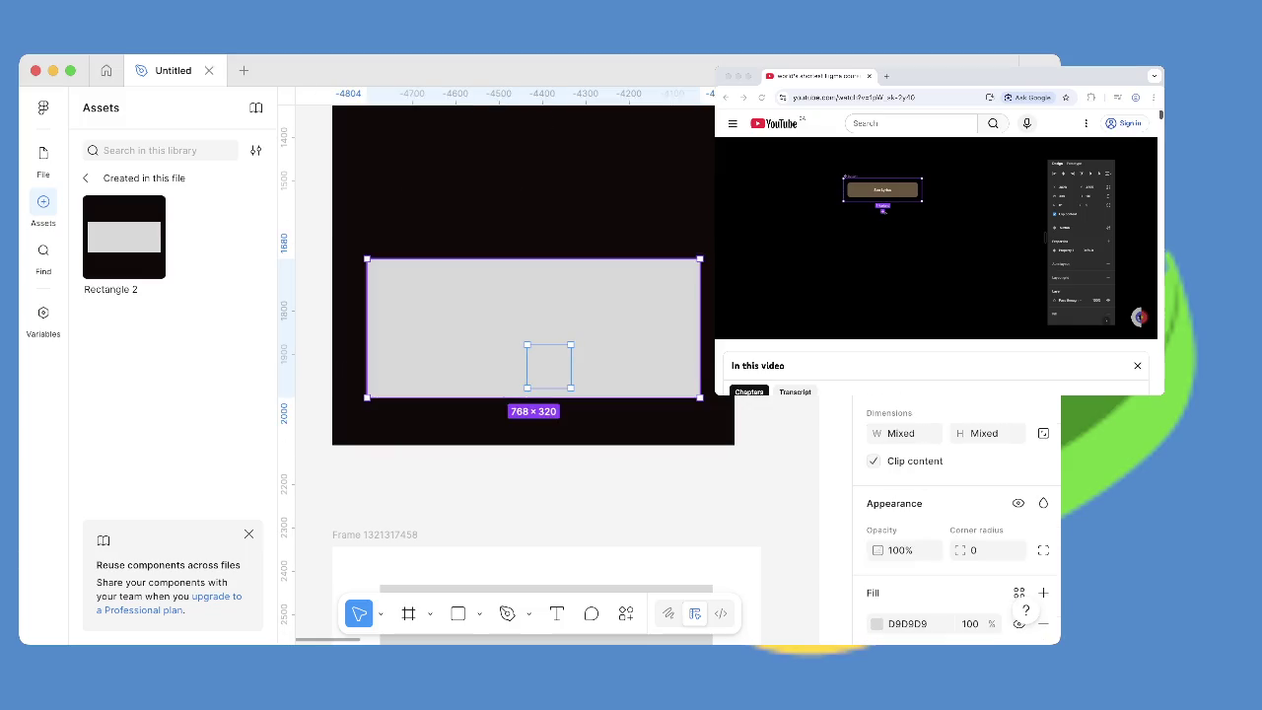
drag(548, 364, 553, 333)
key(ctrl+z)
key(Escape)
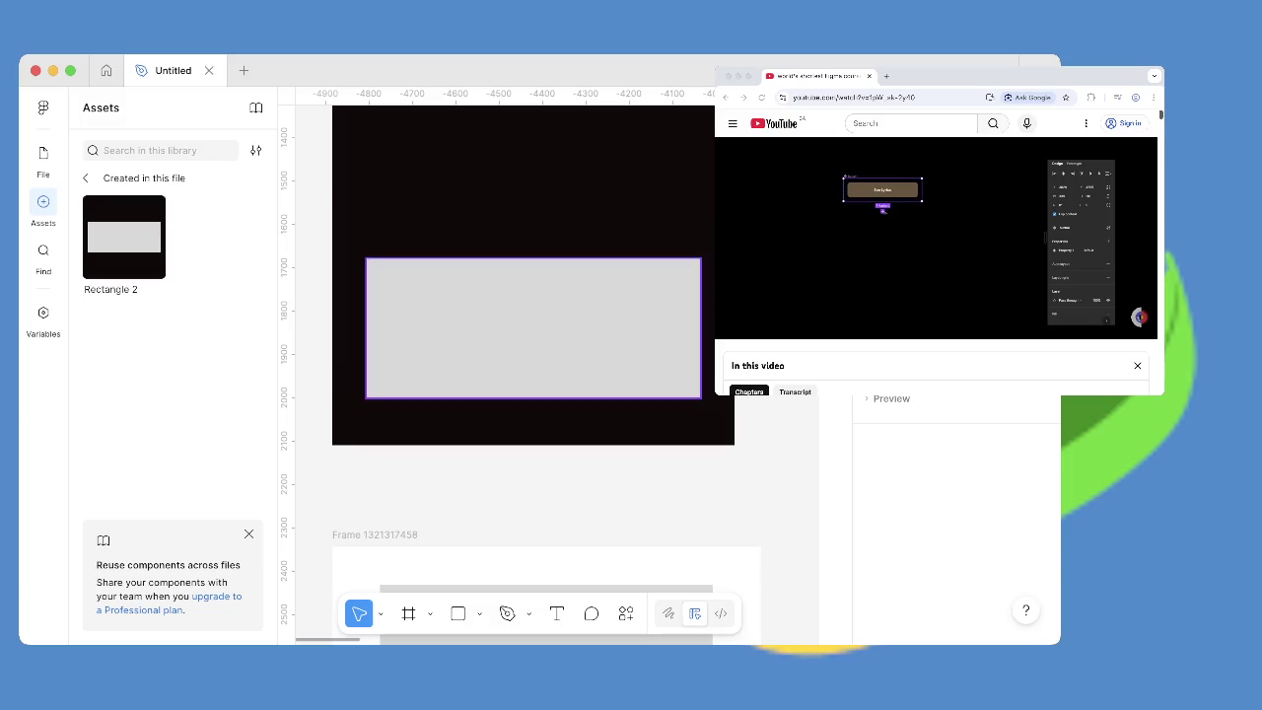
click(533, 327)
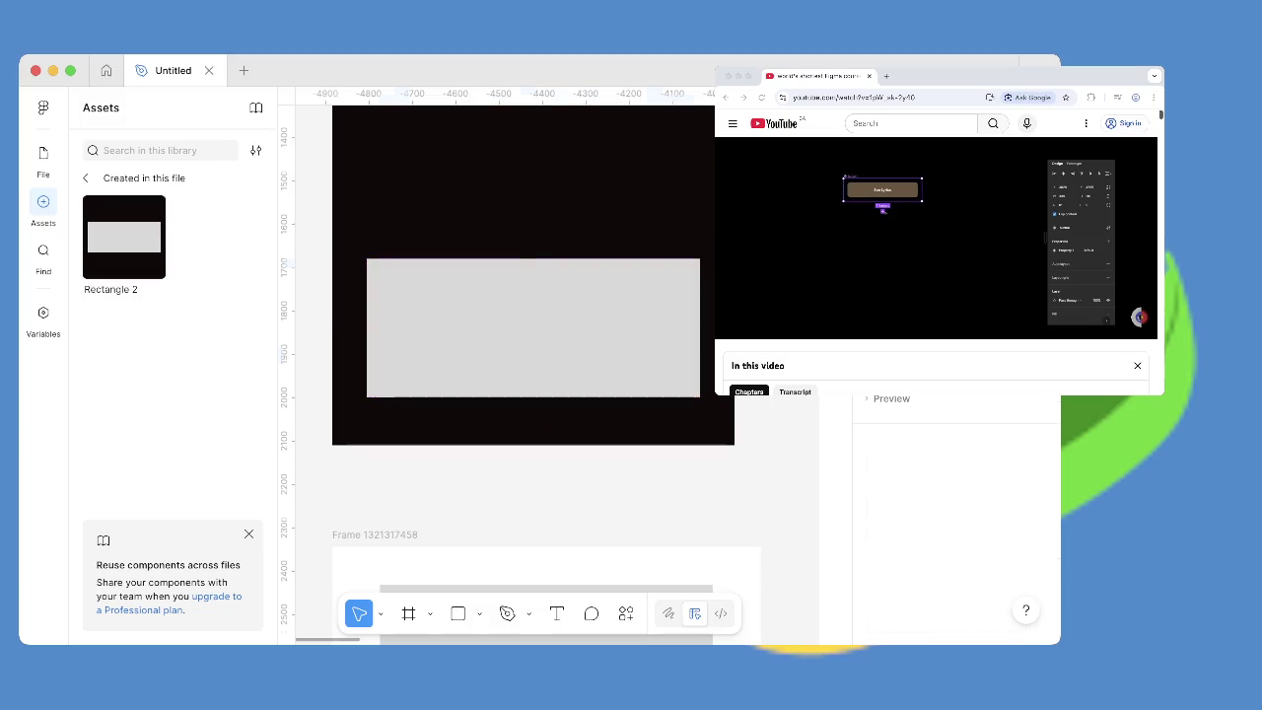
drag(382, 221, 583, 404)
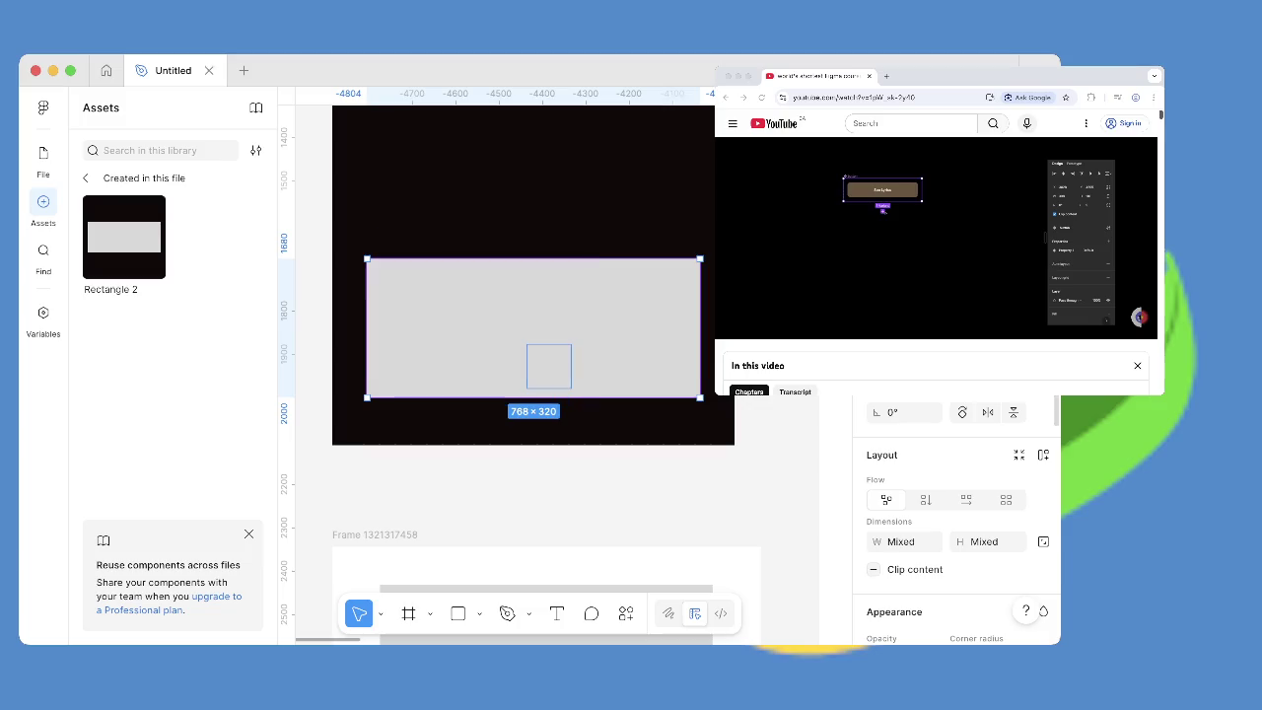
Turn the selected shapes into a component set with Ctrl+Alt+K.
scroll(957, 518, down, 5)
scroll(956, 517, up, 2)
scroll(956, 517, up, 2)
scroll(956, 517, up, 2)
key(ctrl+alt+k)
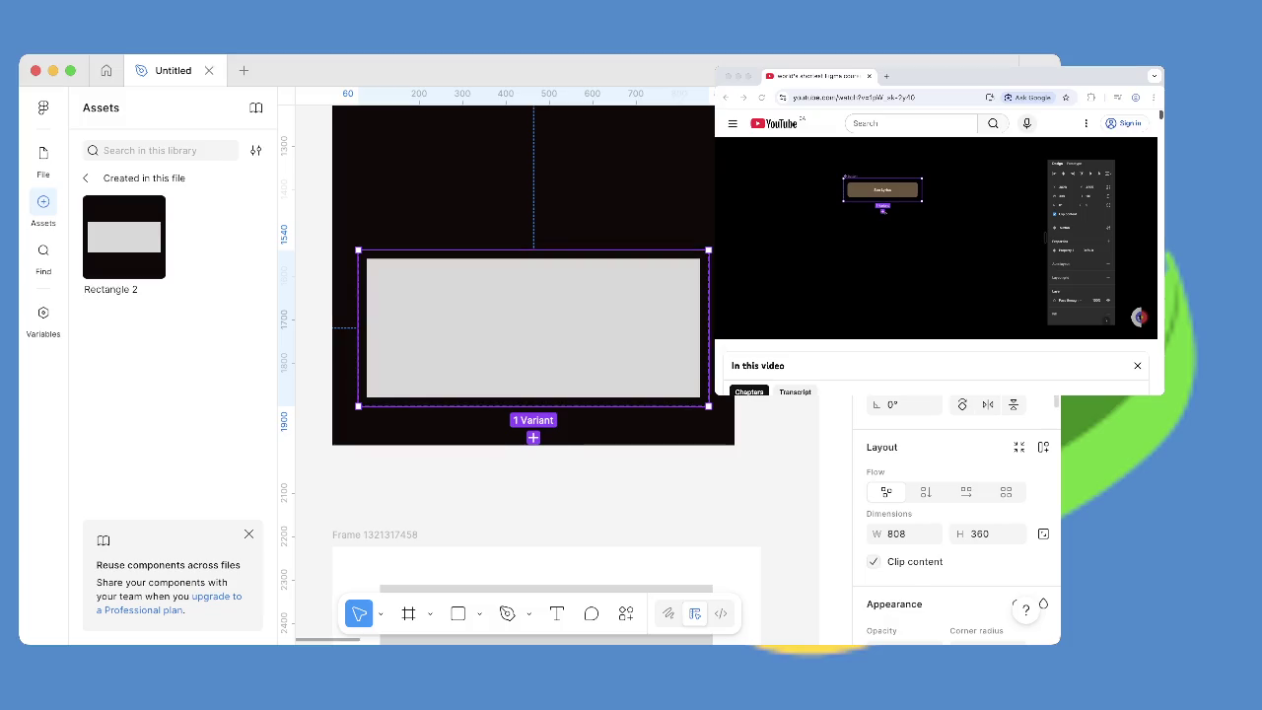
Play the tutorial briefly and pause it again.
click(1138, 289)
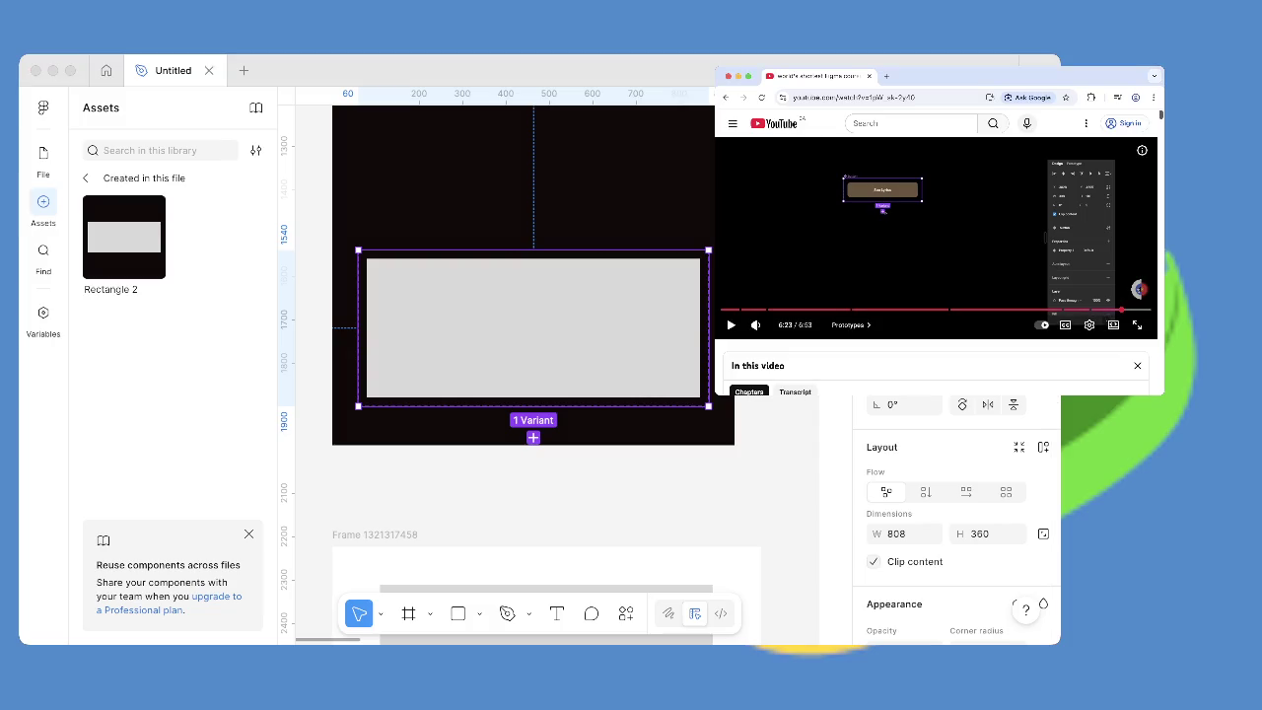
click(1138, 289)
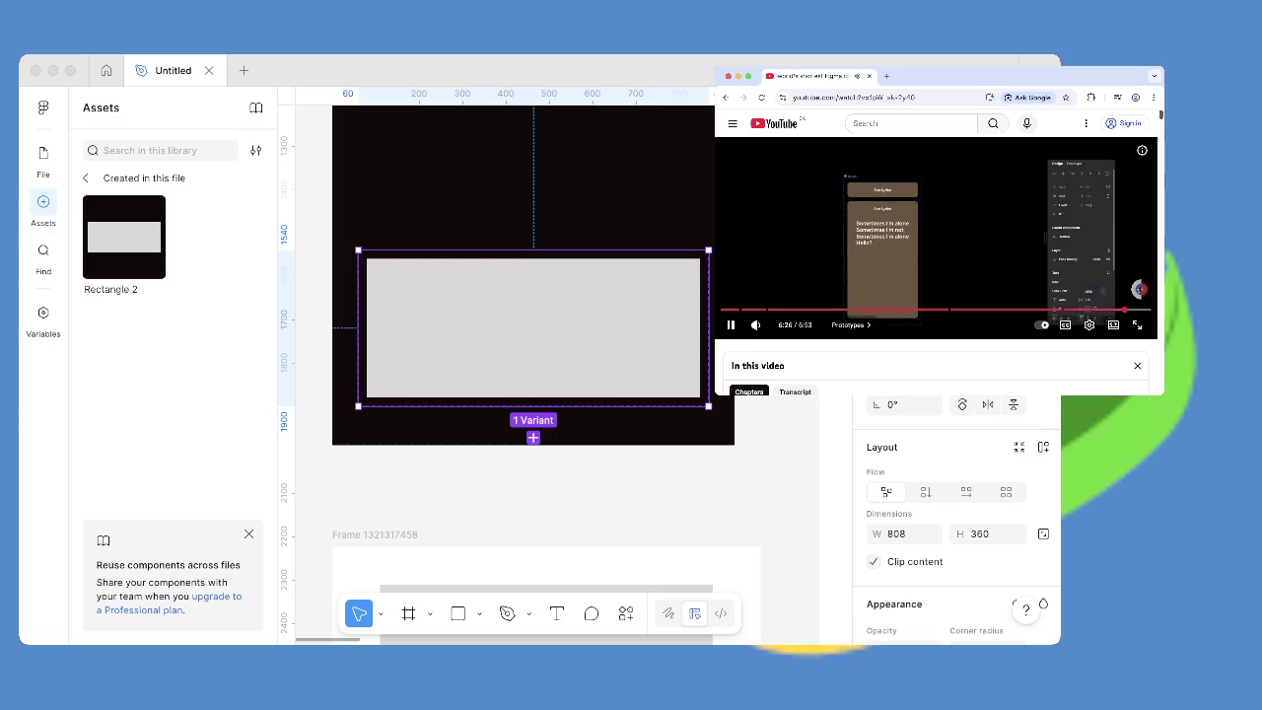
click(1139, 315)
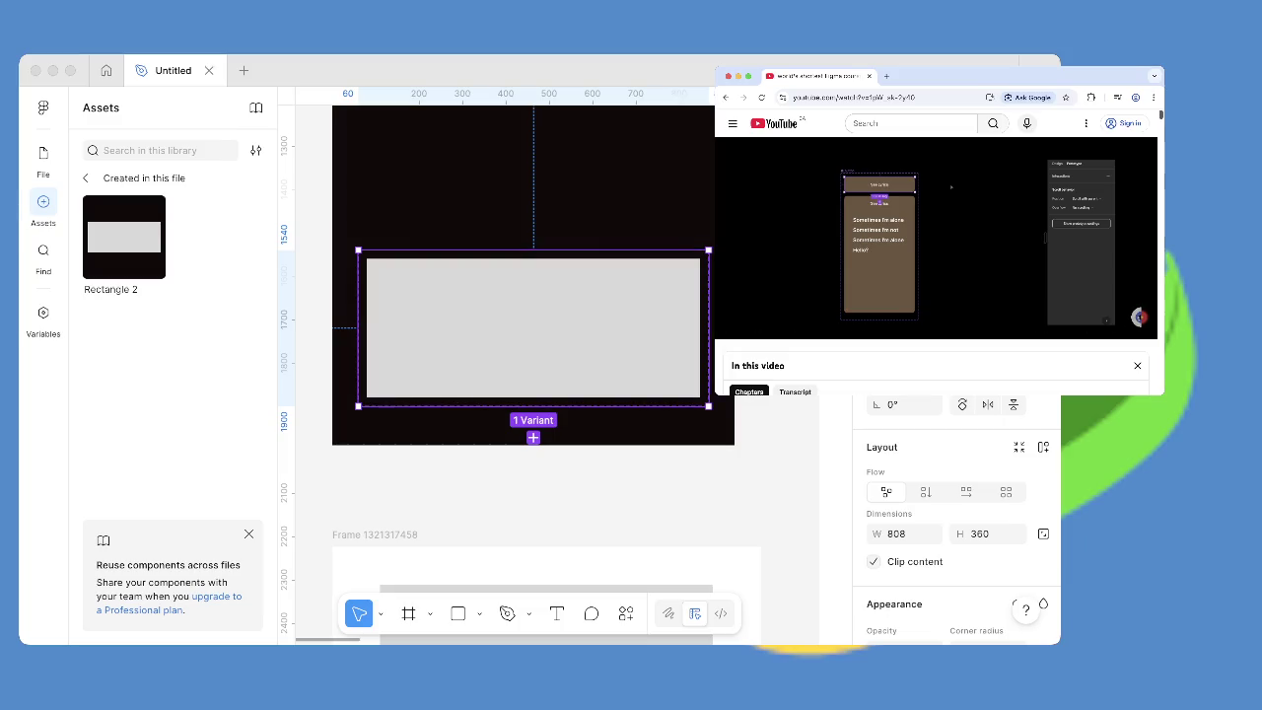
key(ctrl+v)
drag(533, 473, 532, 477)
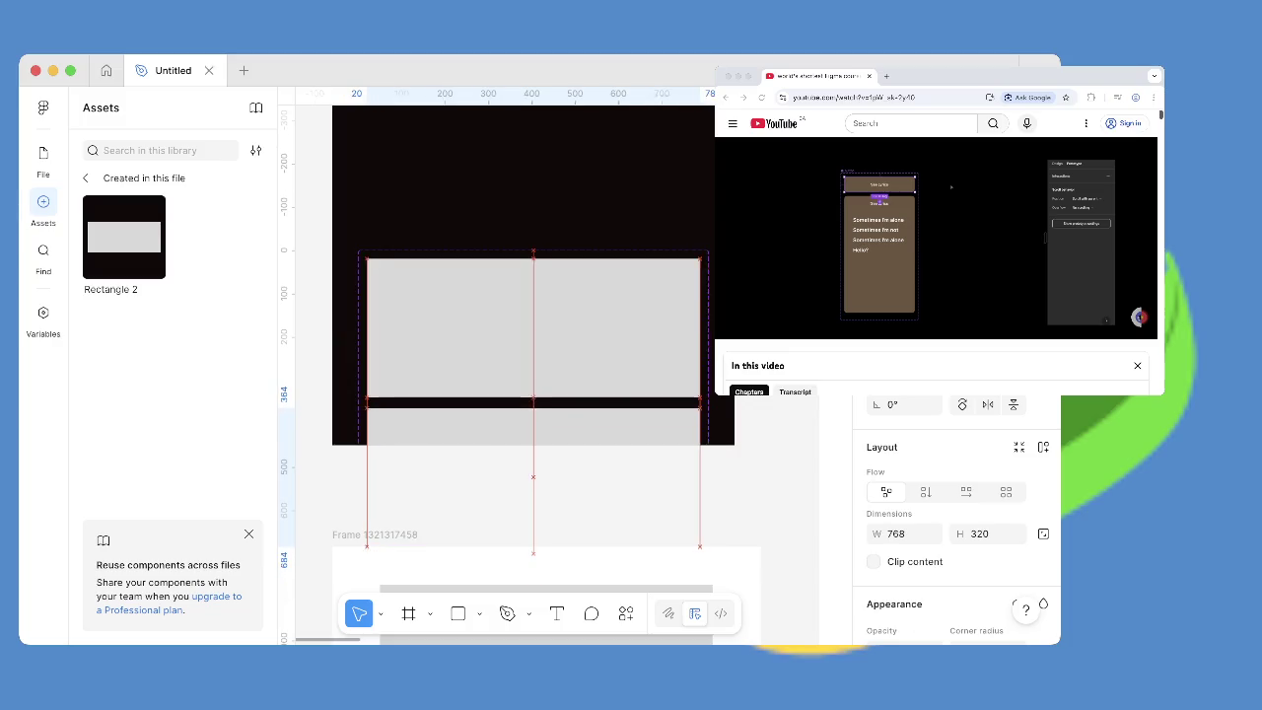
drag(533, 477, 535, 592)
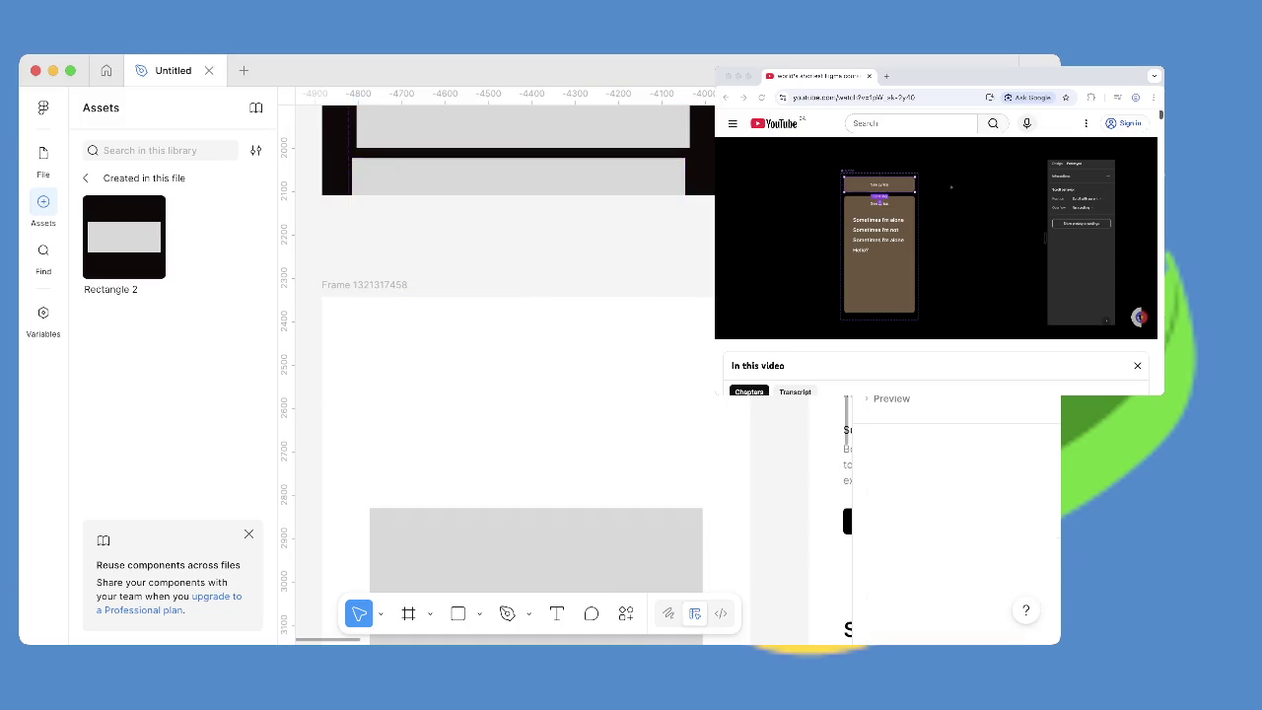
click(520, 226)
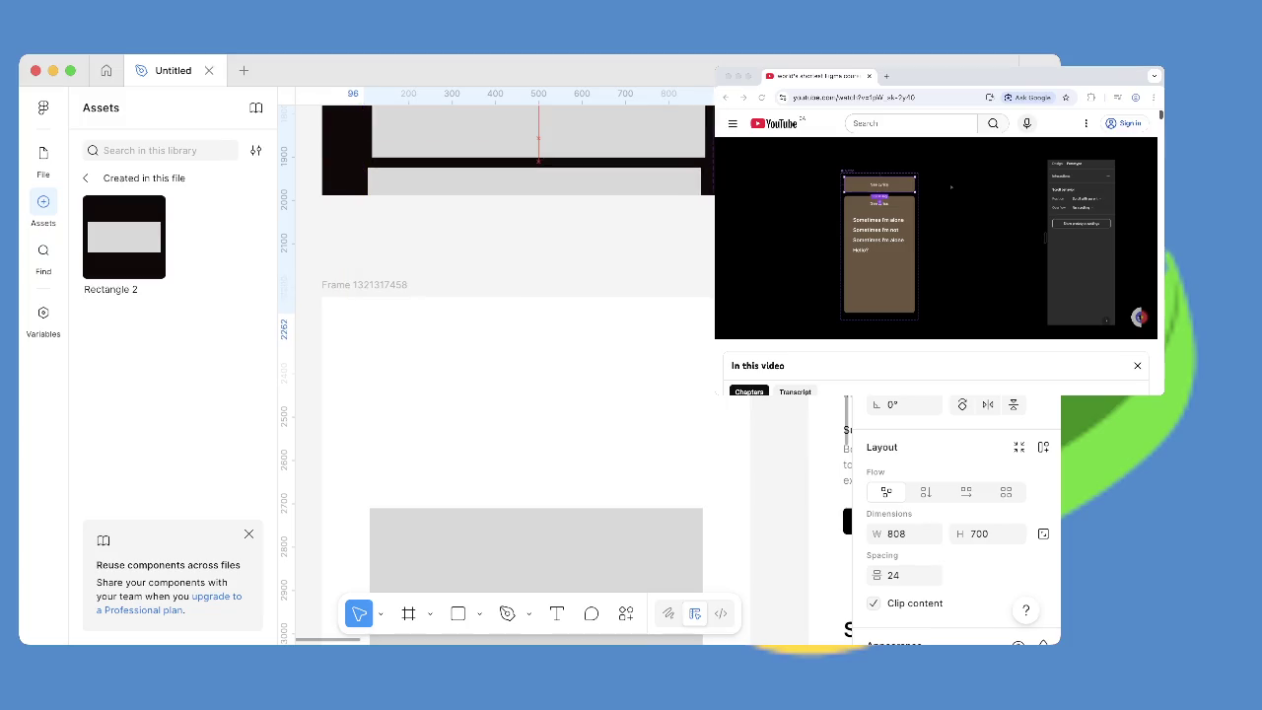
click(985, 226)
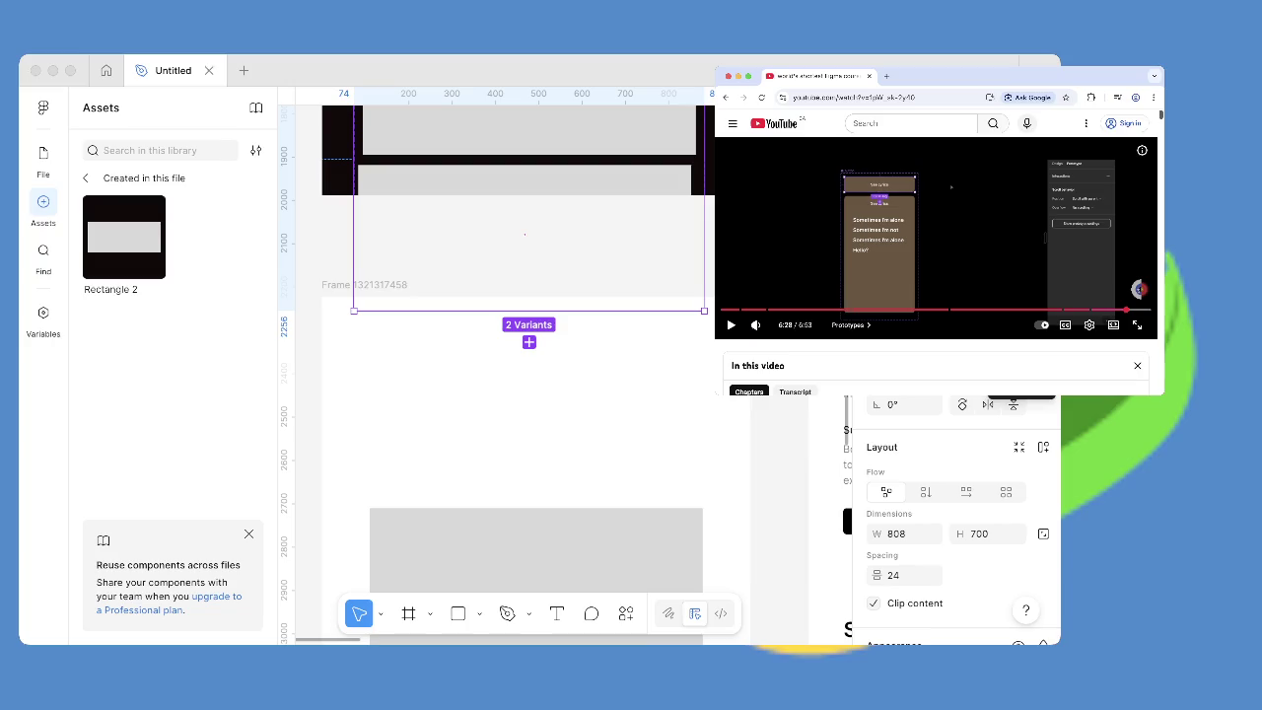
click(524, 234)
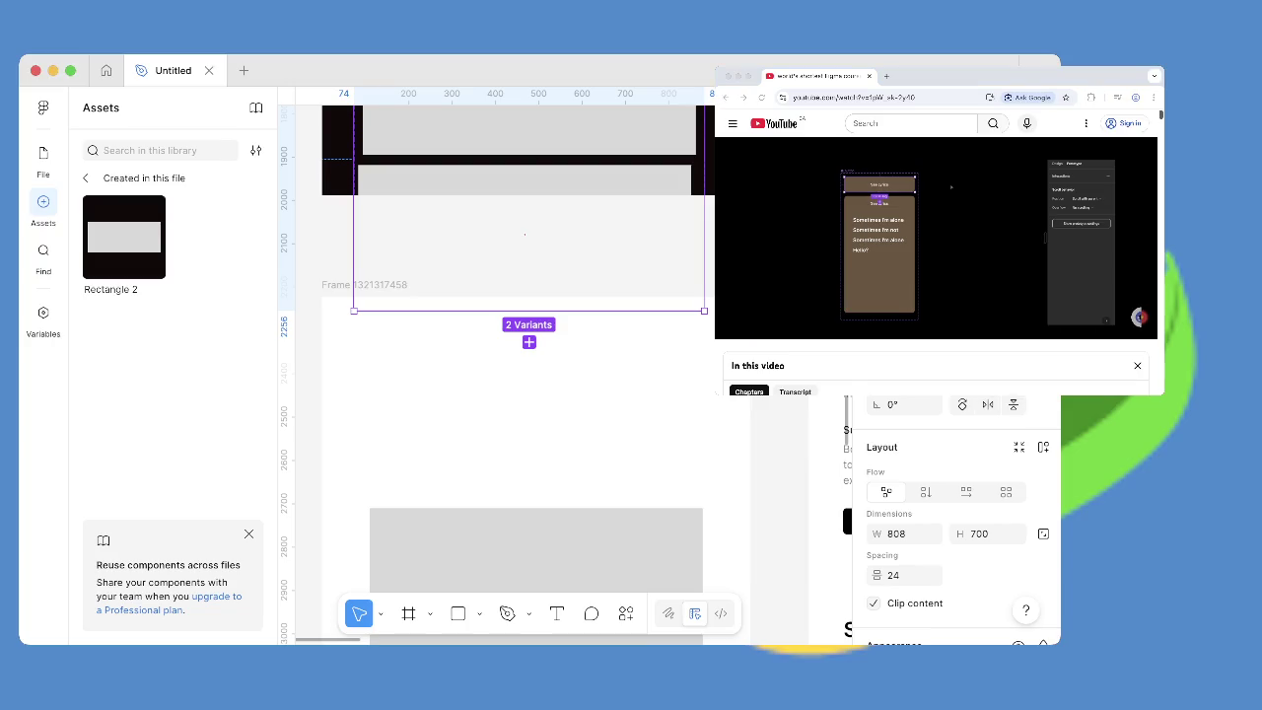
click(535, 561)
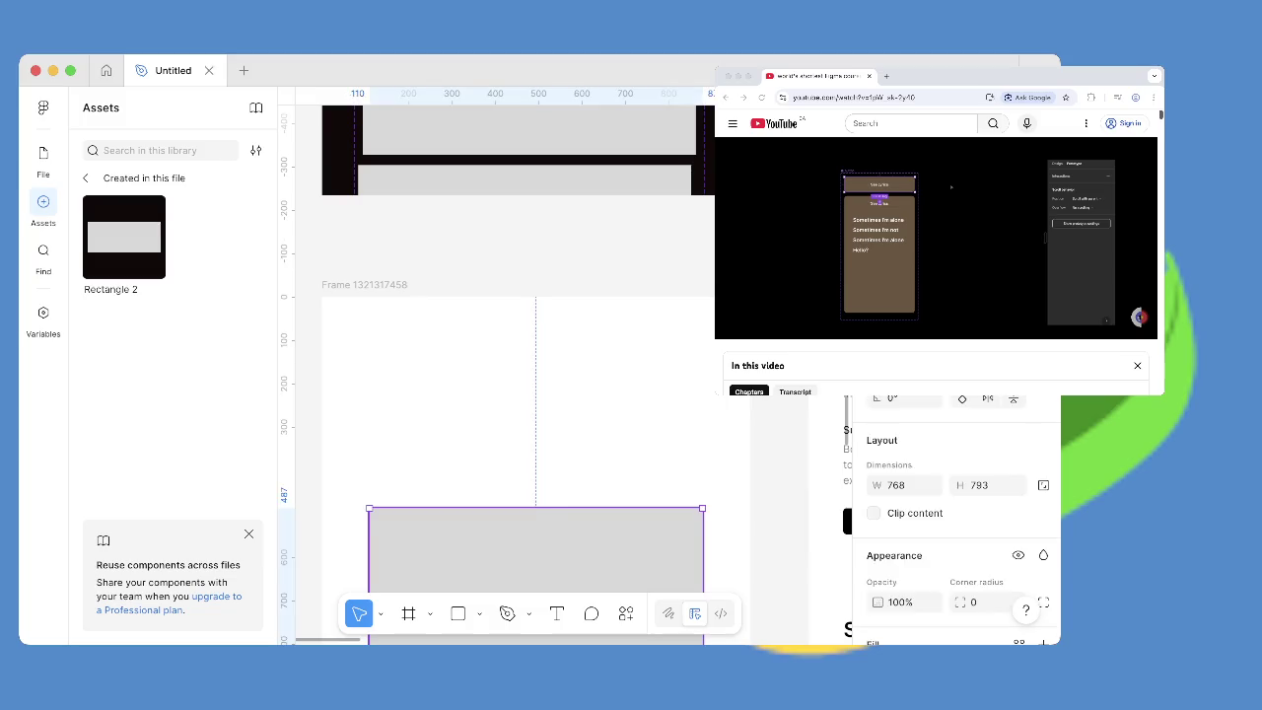
key(Delete)
key(ctrl+z)
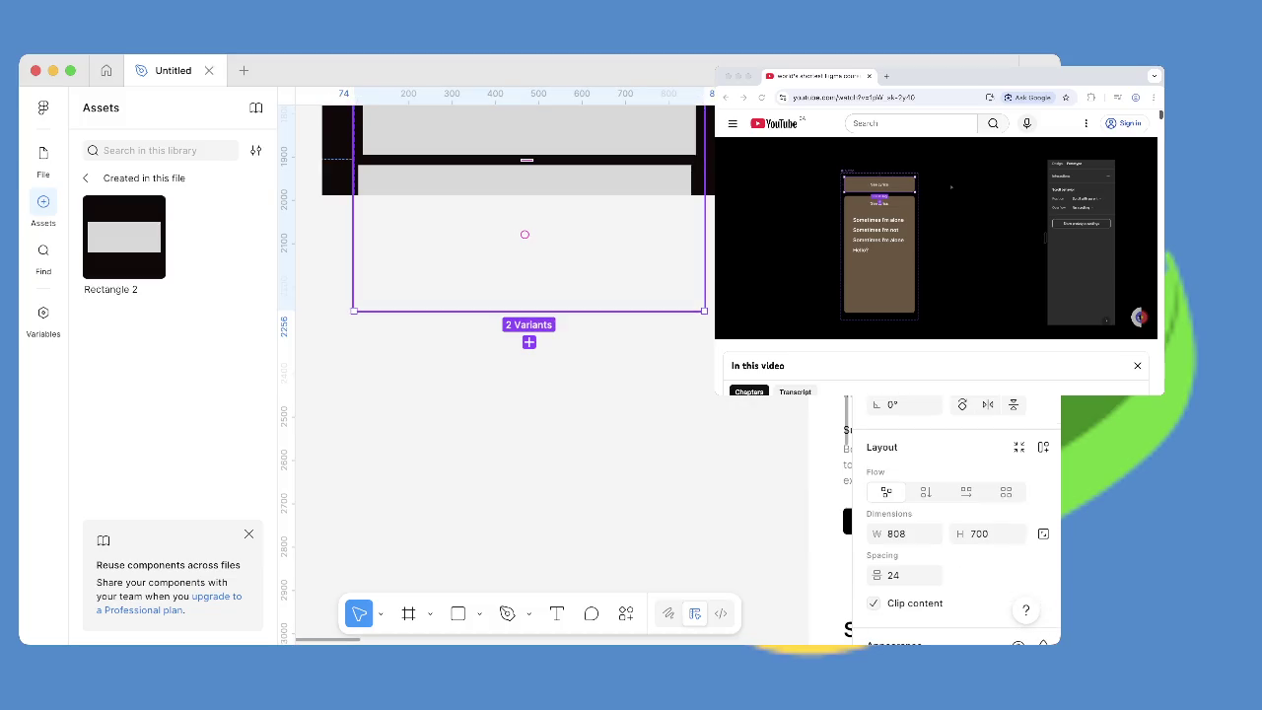
key(ctrl+z)
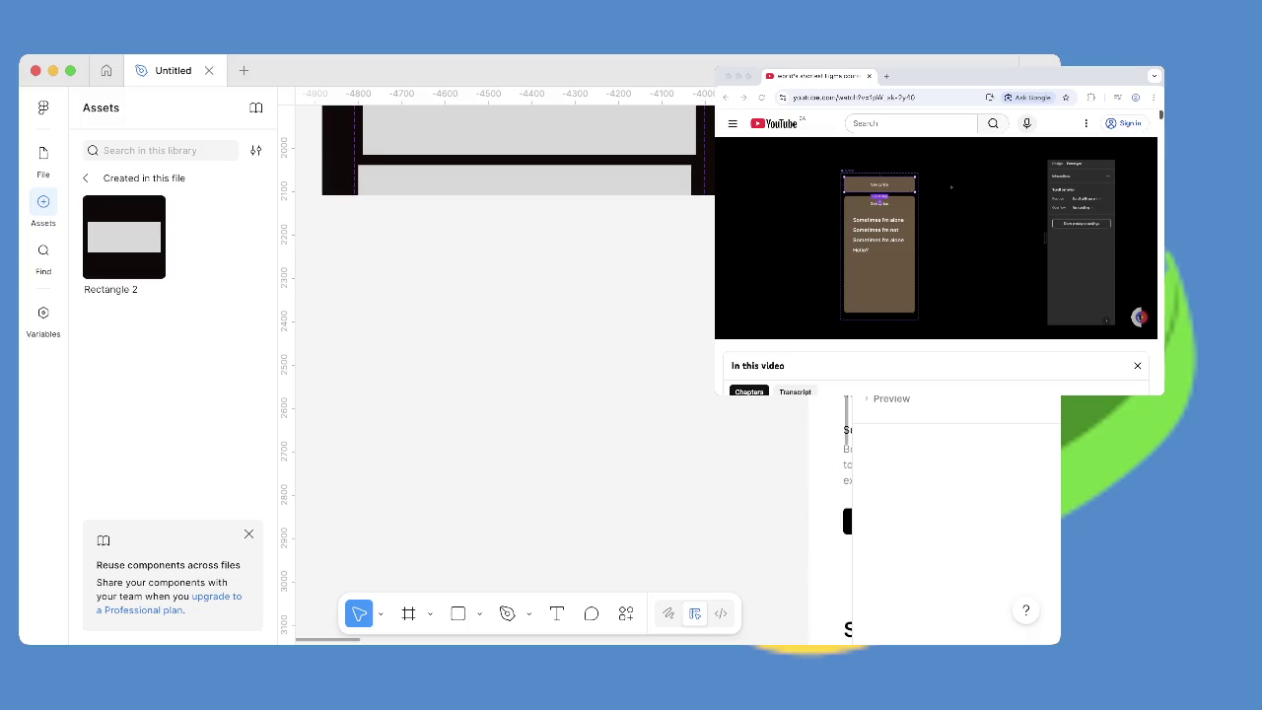
Check the tutorial and reselect the two-variant component set.
click(1139, 289)
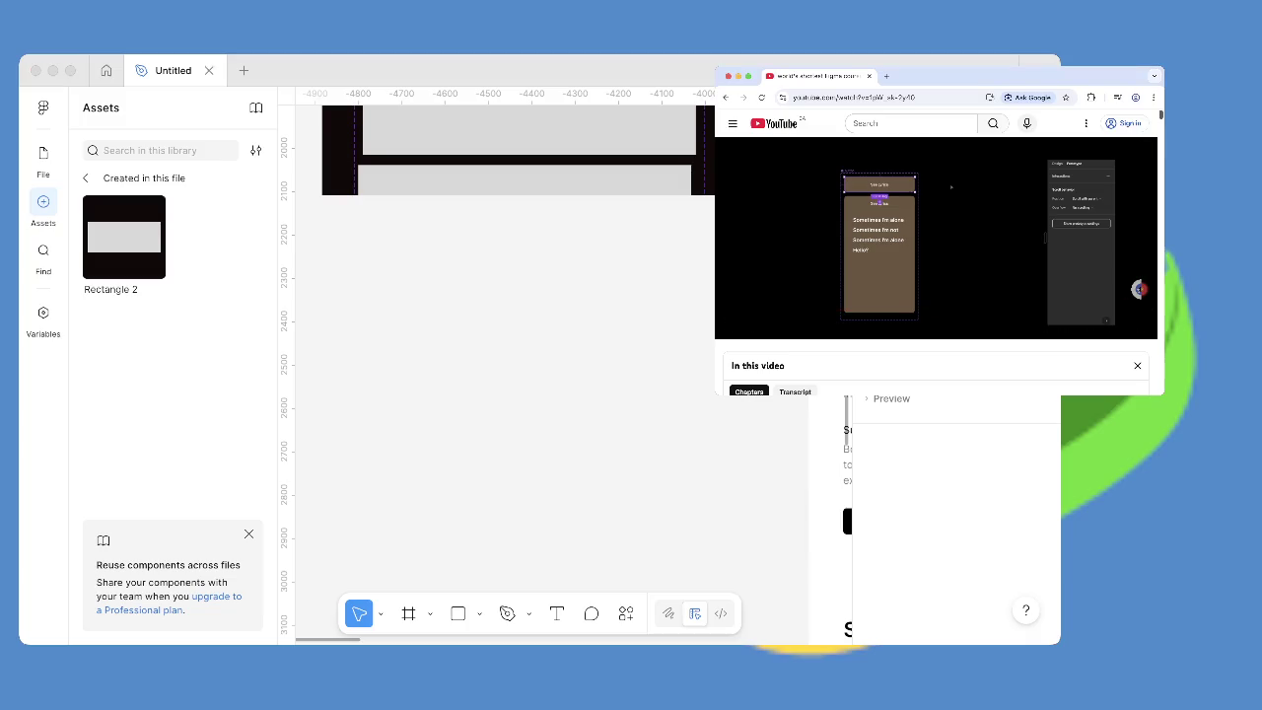
click(524, 234)
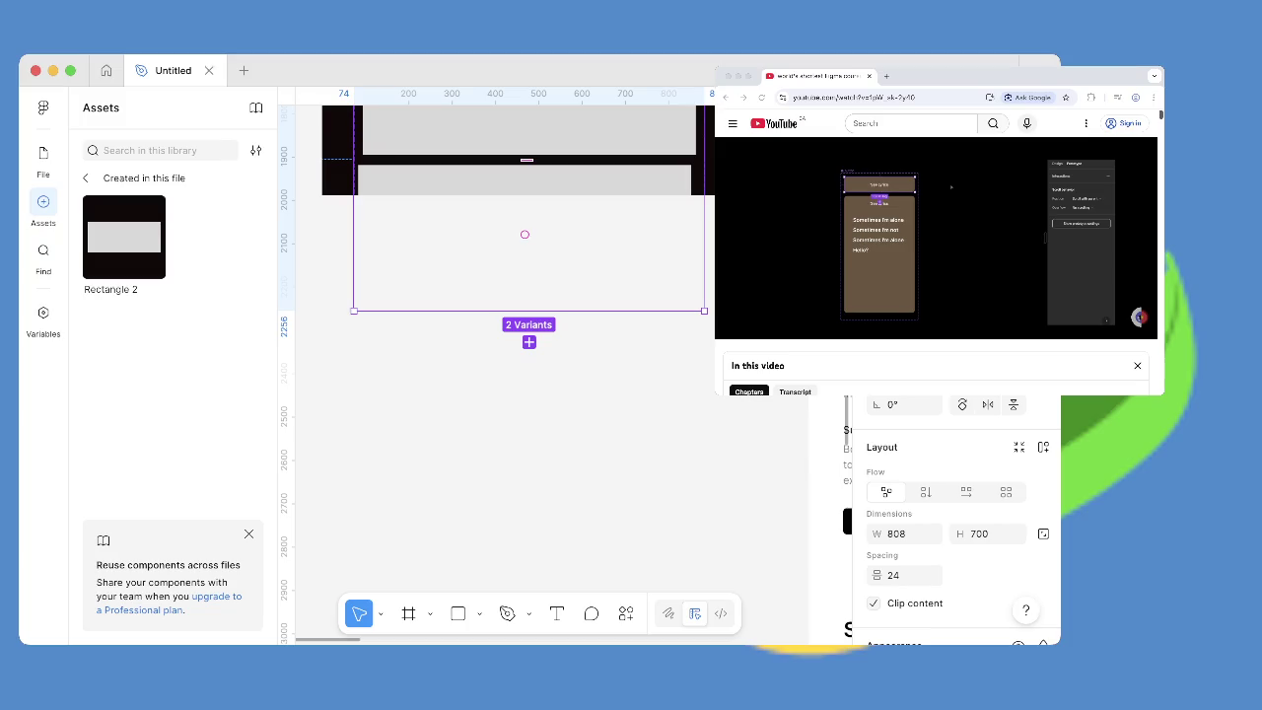
click(937, 236)
key(super+Tab)
scroll(522, 326, up, 5)
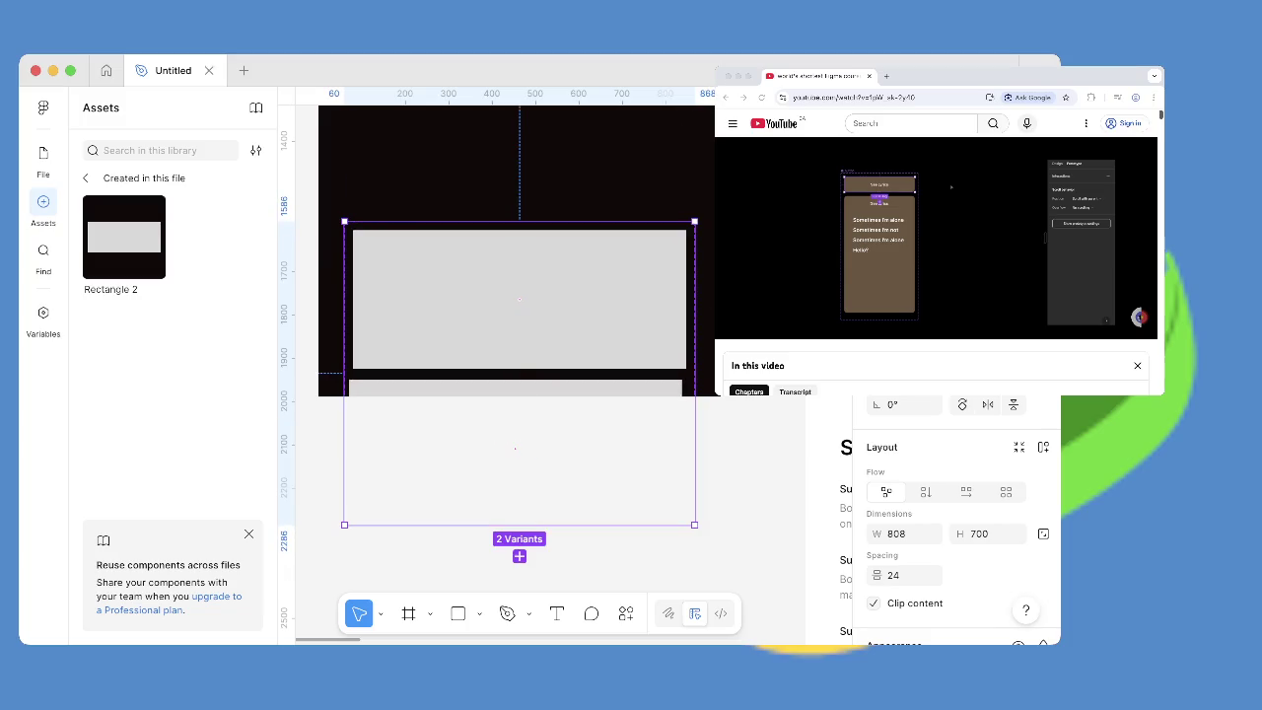
key(Escape)
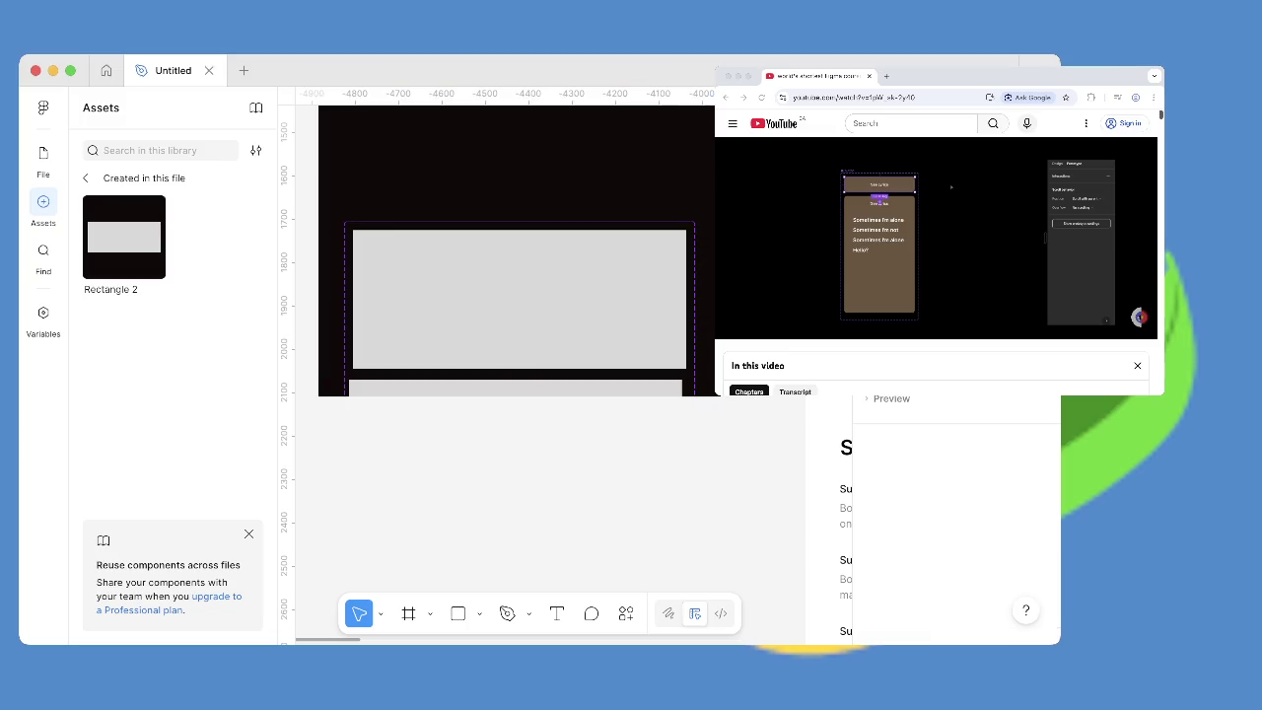
click(514, 448)
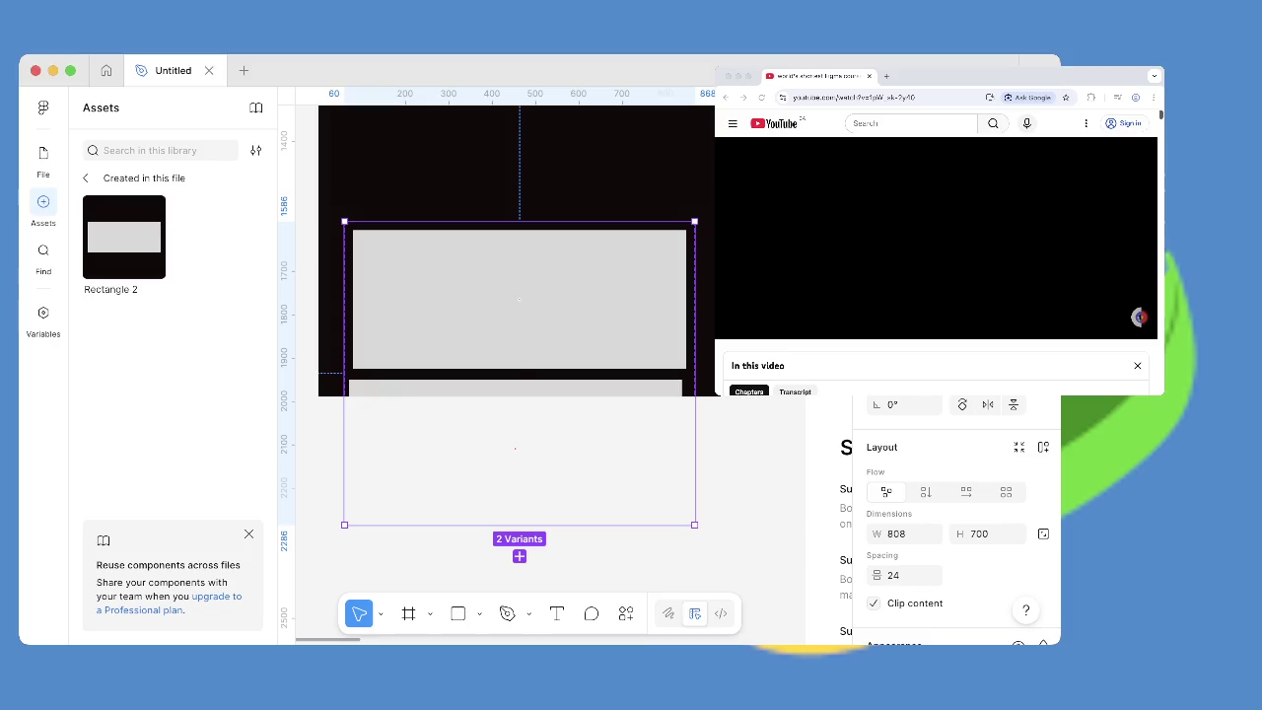
Stretch the component set's bottom edge down to a height of 1246.
mouse_move(519, 525)
mouse_down()
mouse_move(519, 595)
mouse_move(519, 449)
mouse_move(519, 570)
mouse_up()
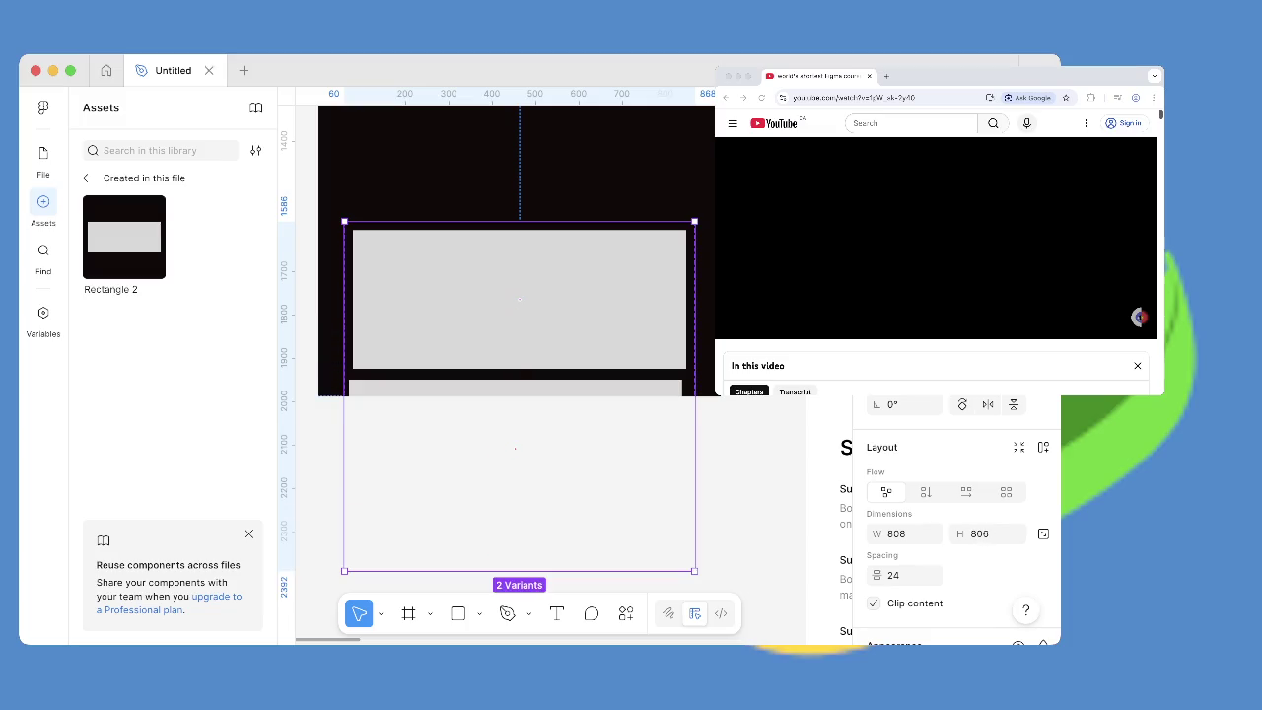
scroll(514, 449, down, 4)
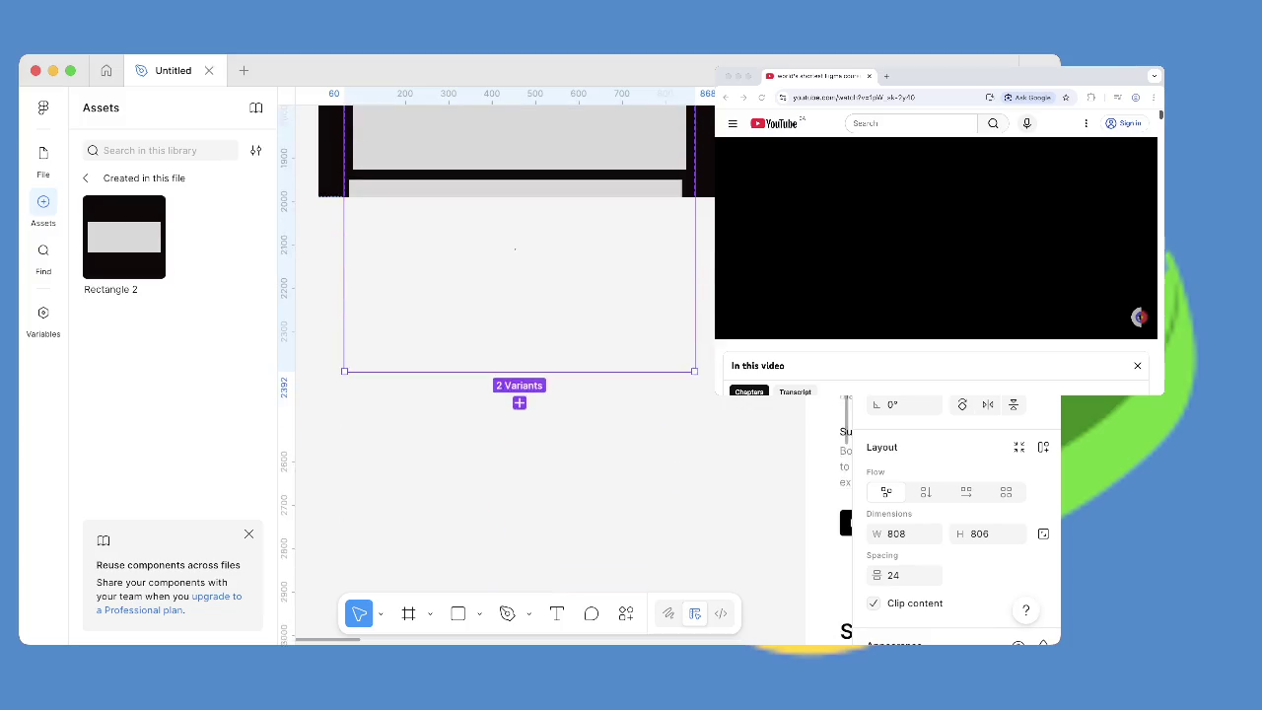
scroll(514, 449, down, 1)
drag(520, 345, 520, 536)
key(Escape)
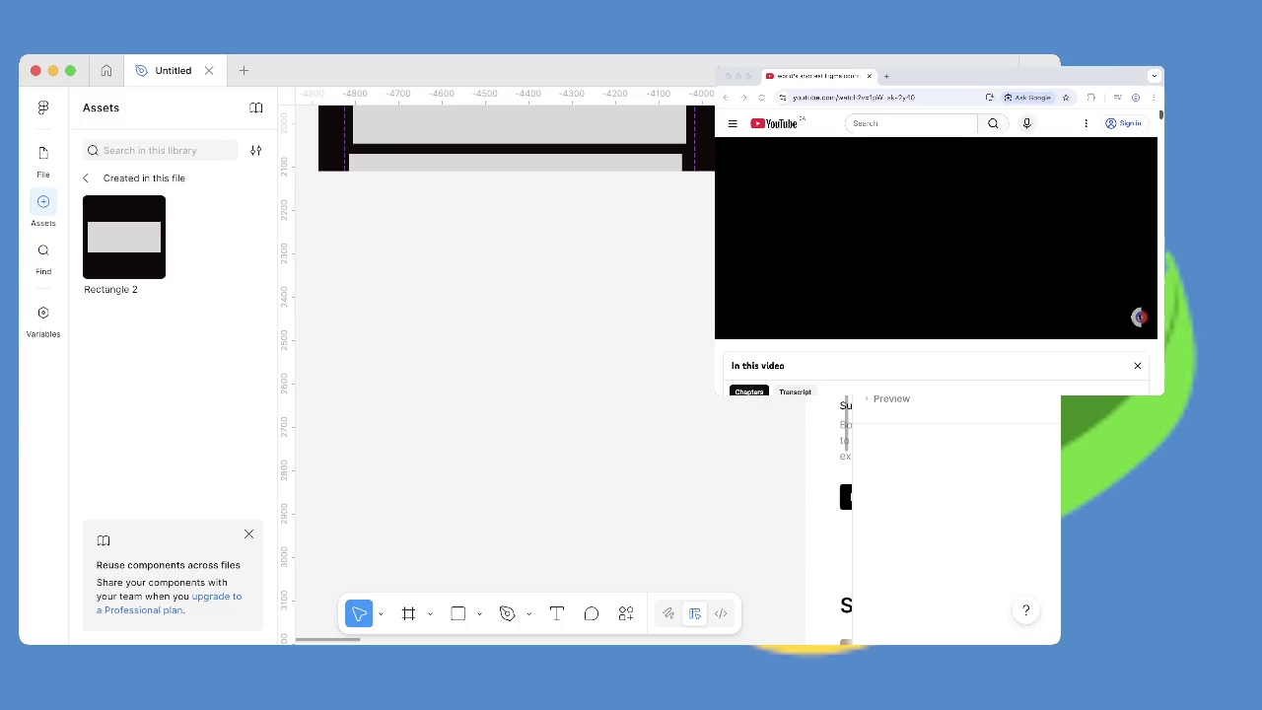
scroll(511, 345, up, 8)
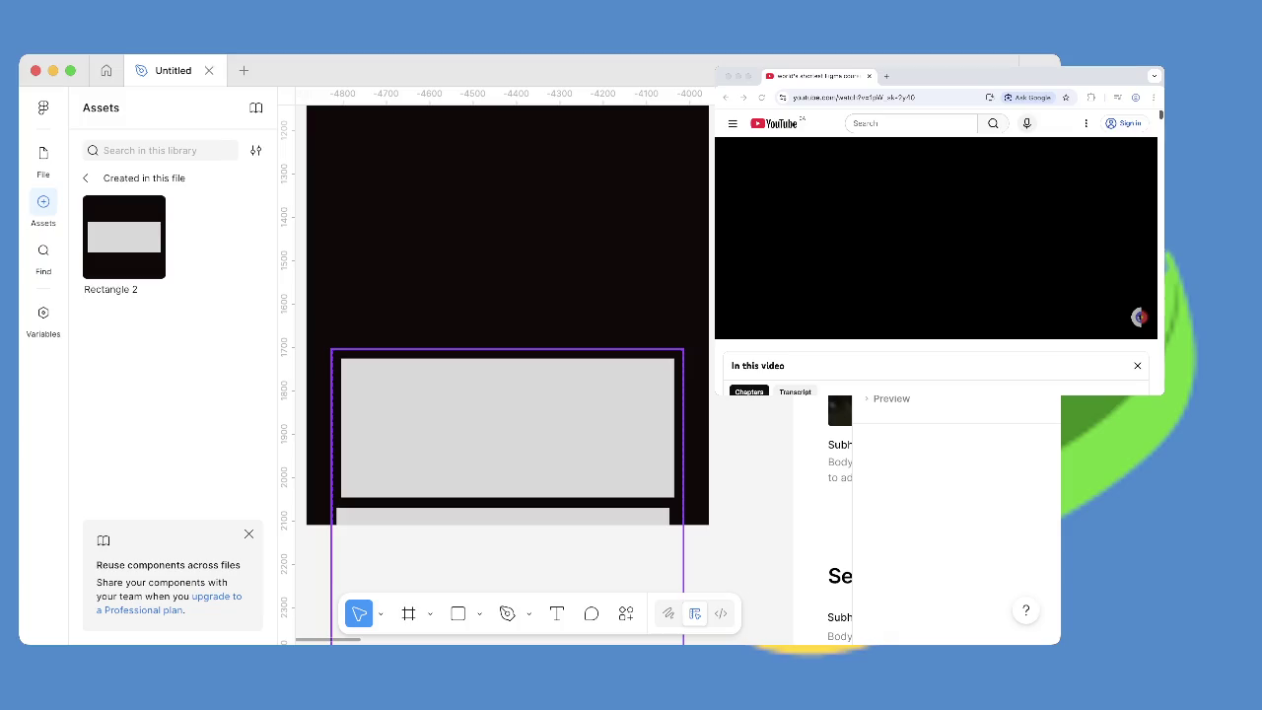
Select the 808 × 1246 component set and rewind the tutorial to 6:17.
scroll(503, 375, down, 2)
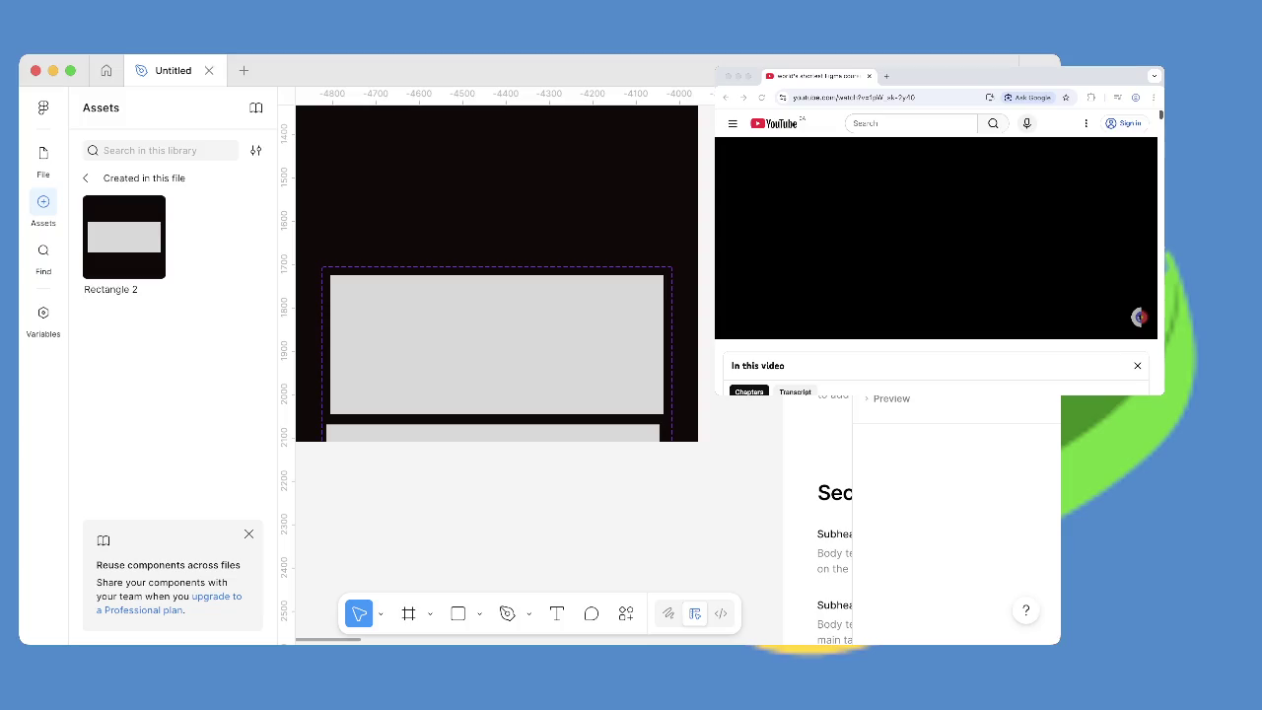
click(492, 493)
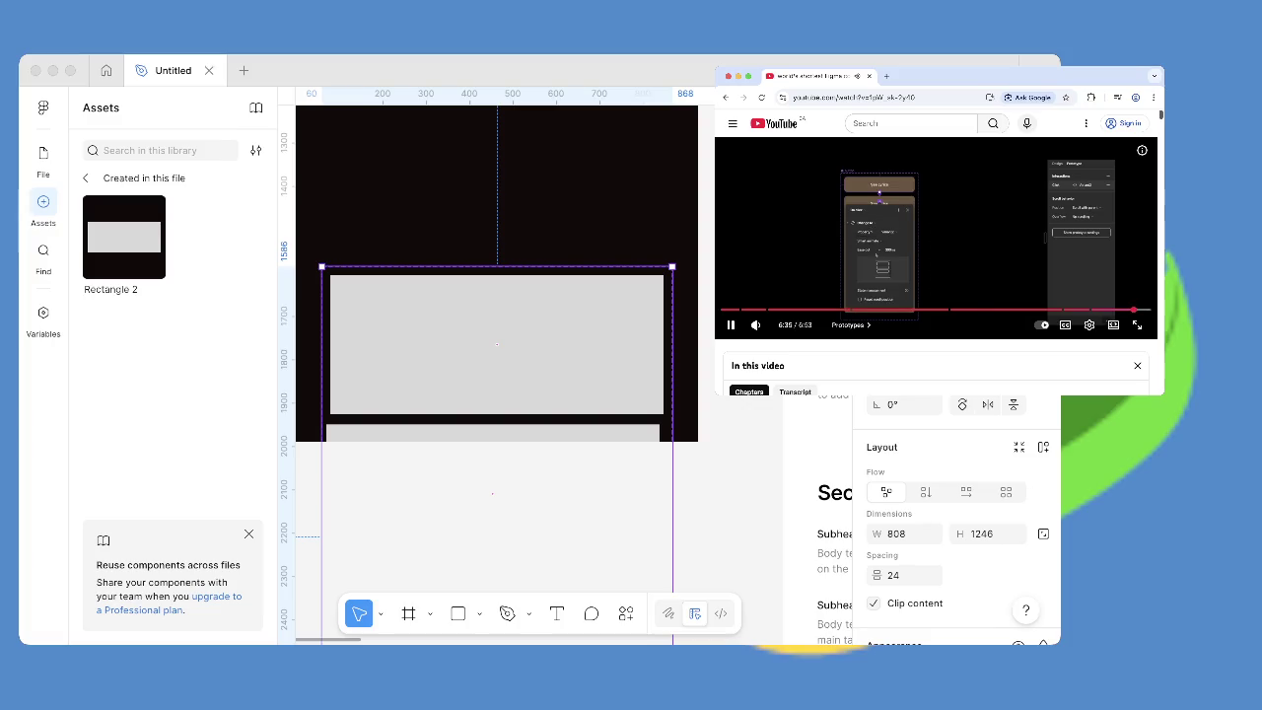
click(1114, 310)
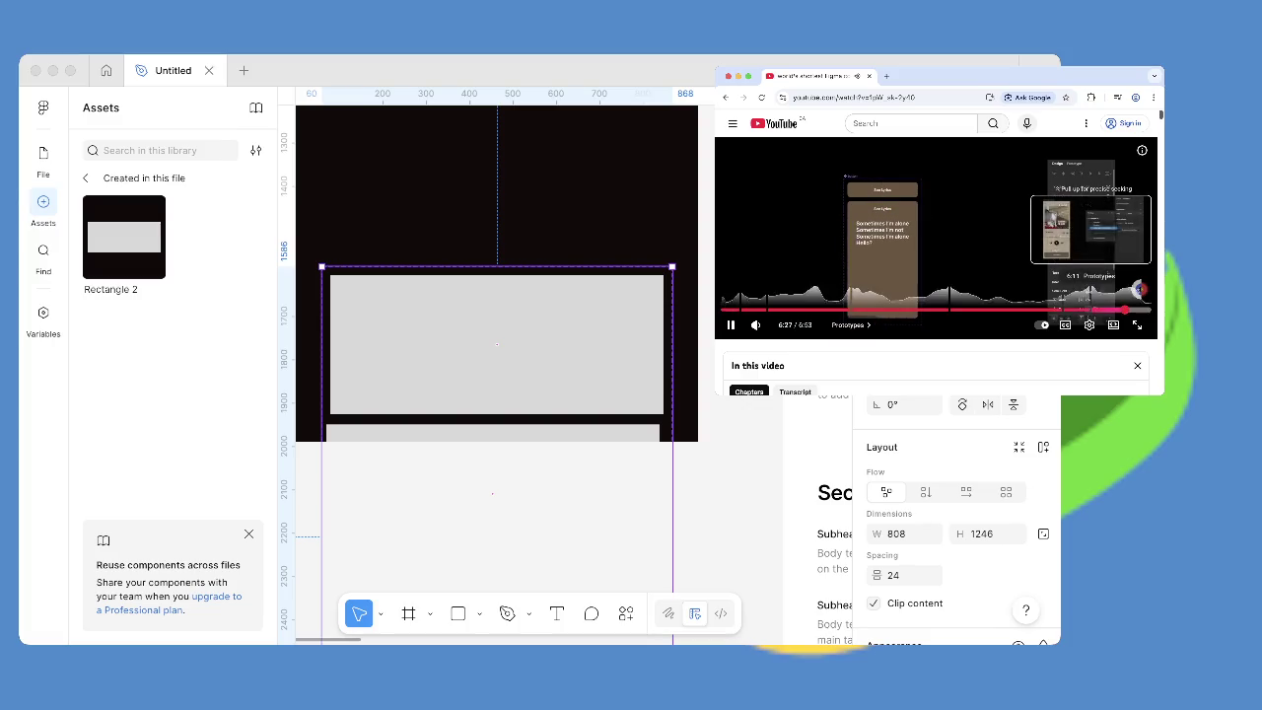
click(1113, 309)
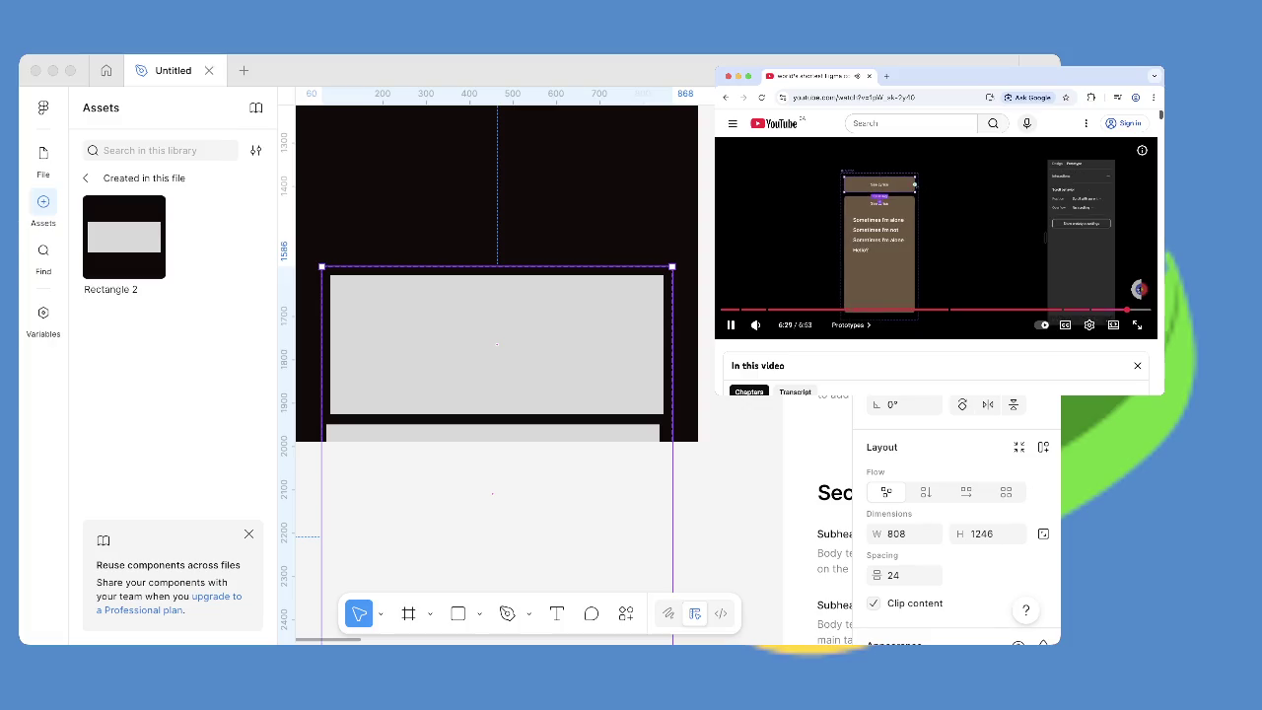
Pause the tutorial and return to Figma, zooming out to show the whole frame.
key(space)
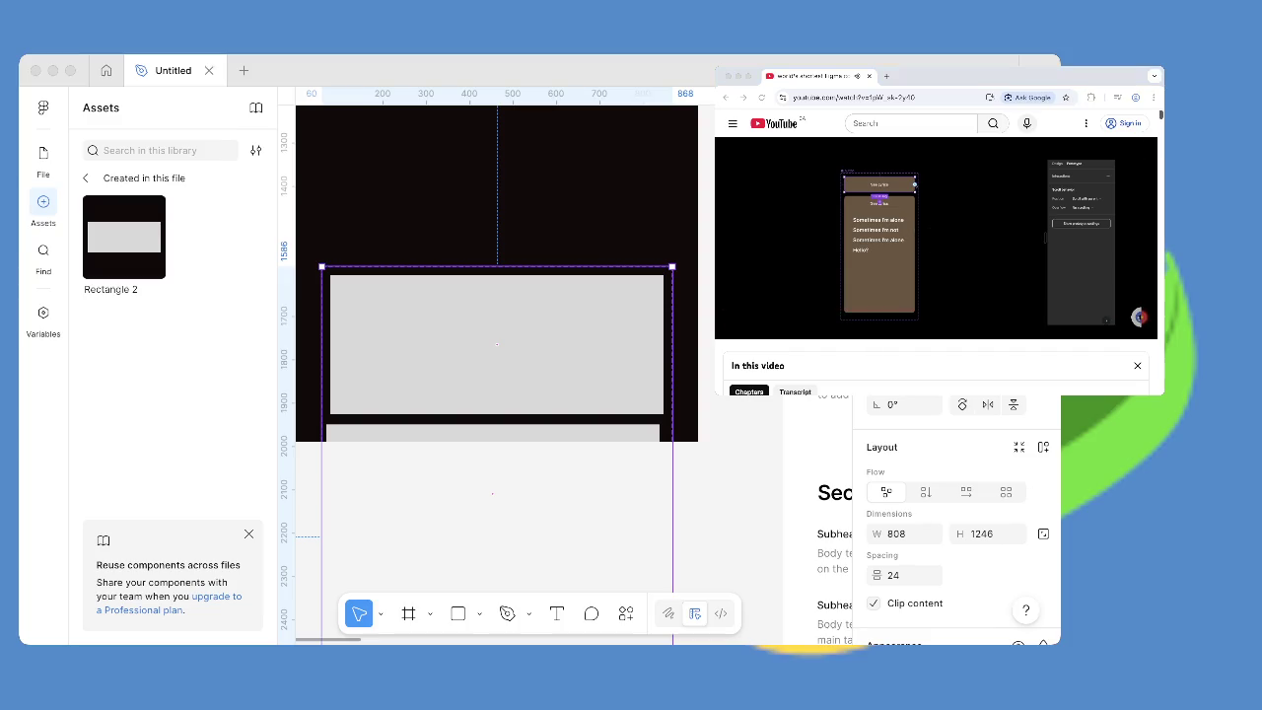
key(space)
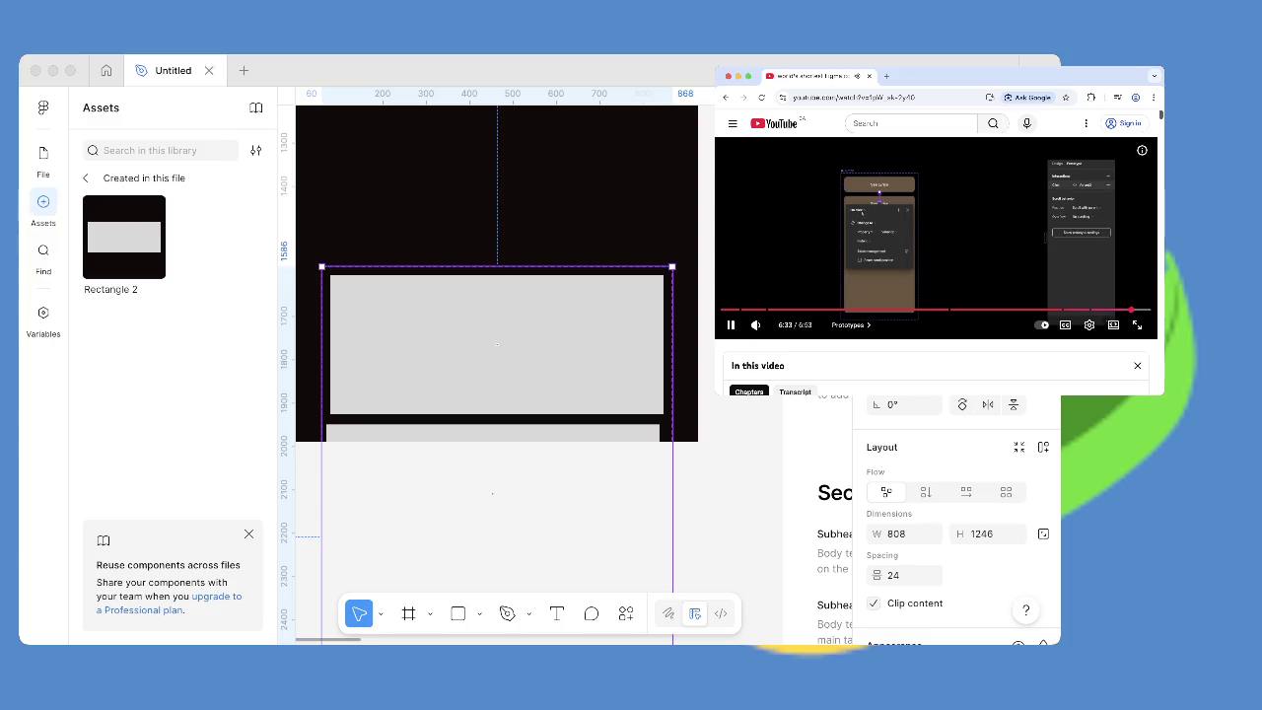
key(space)
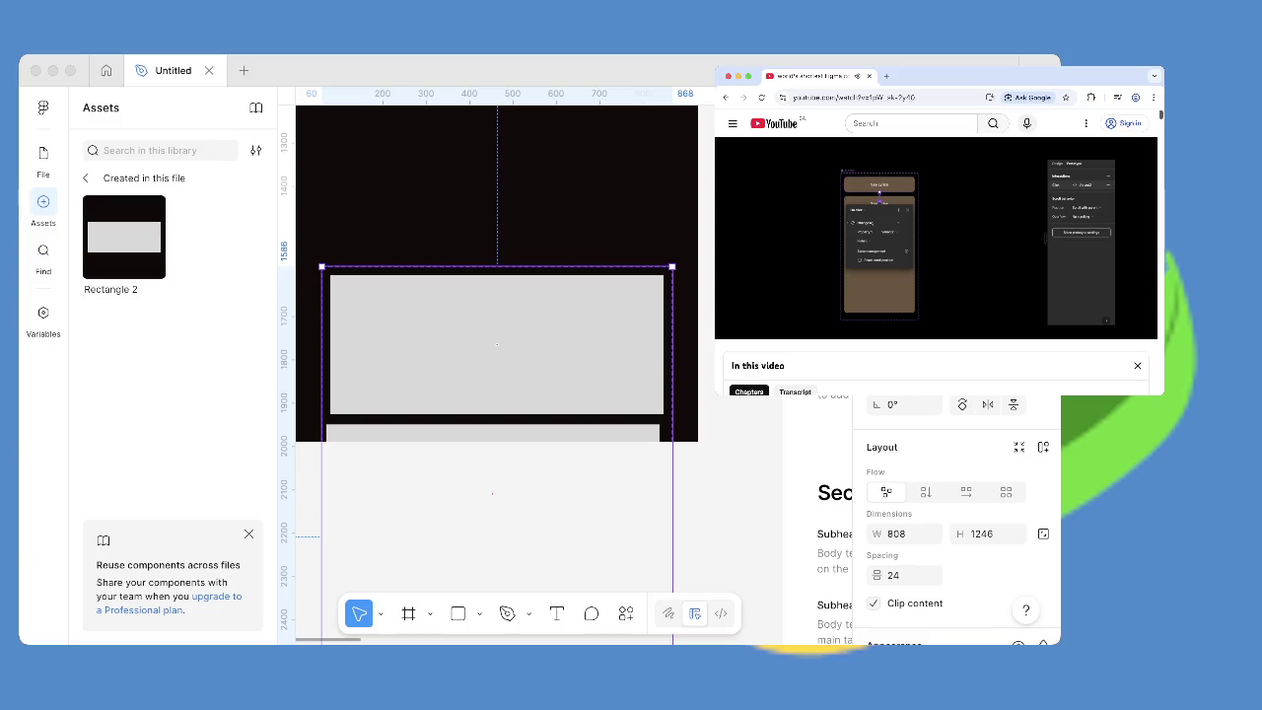
key(super+Tab)
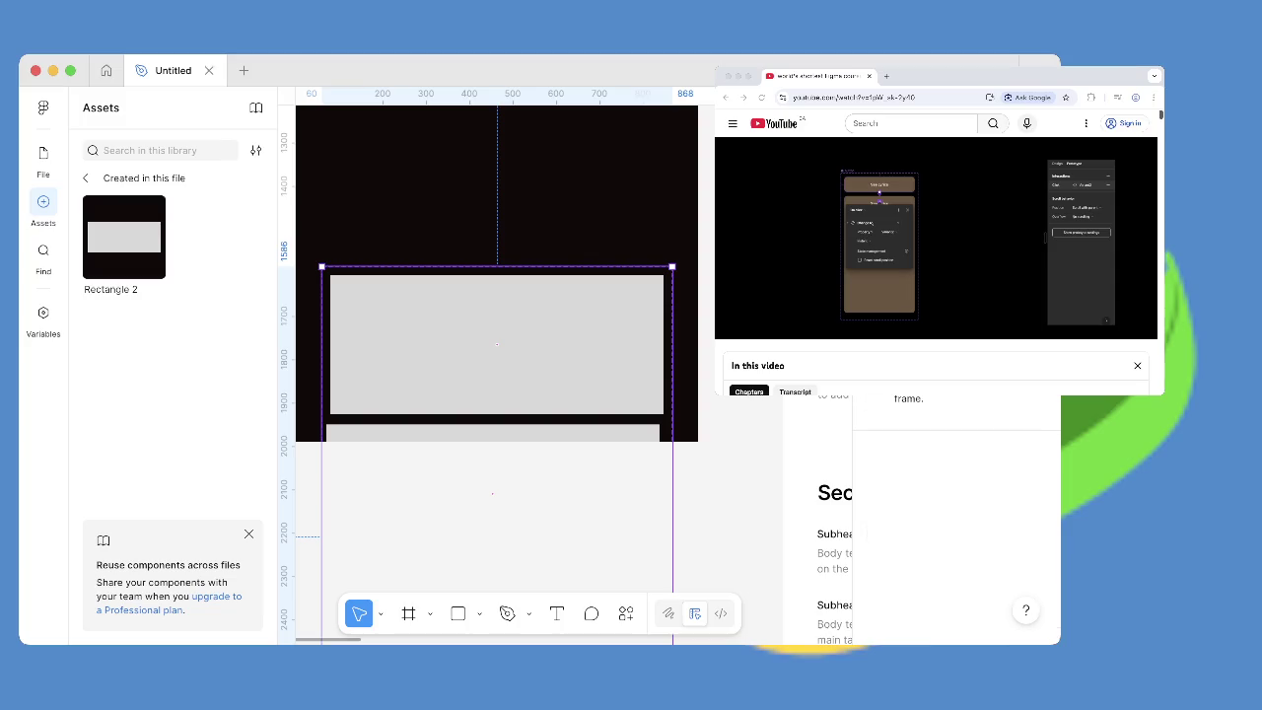
scroll(497, 344, down, 5)
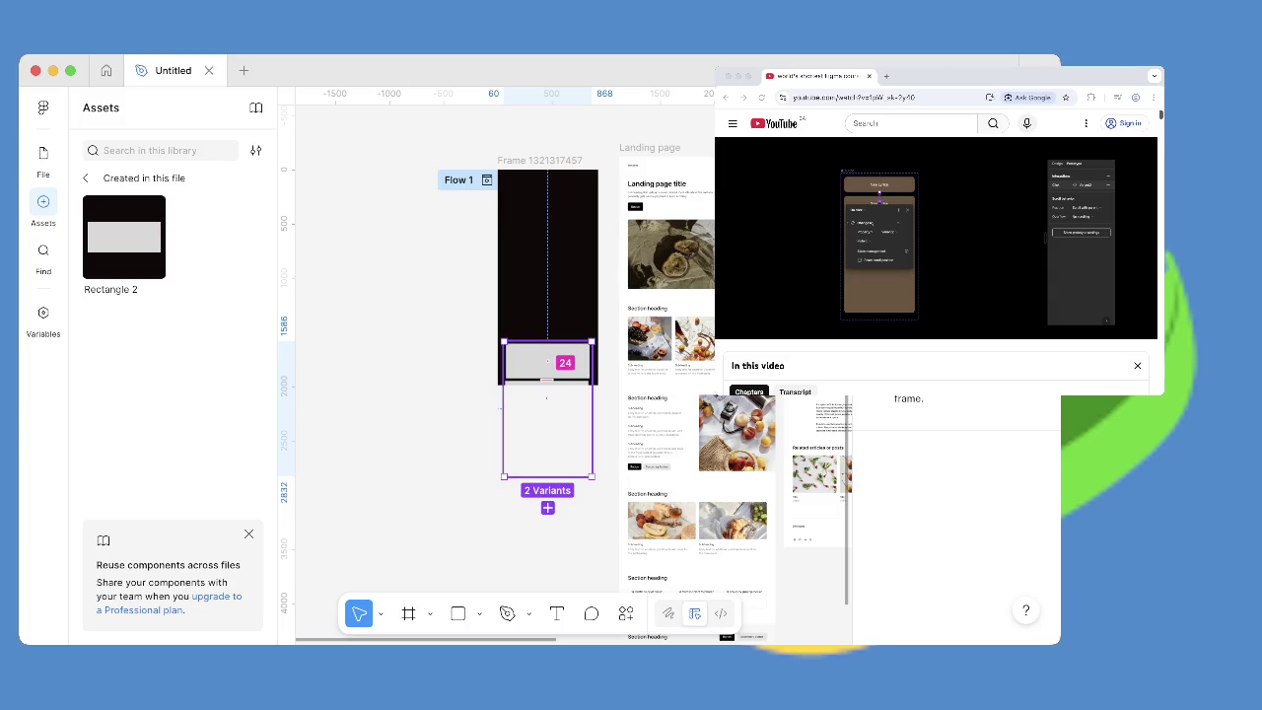
Revert an accidental spacing change and draw a text box in the lower grey variant.
mouse_move(547, 381)
mouse_down()
mouse_move(547, 437)
mouse_move(547, 401)
mouse_up()
key(Escape)
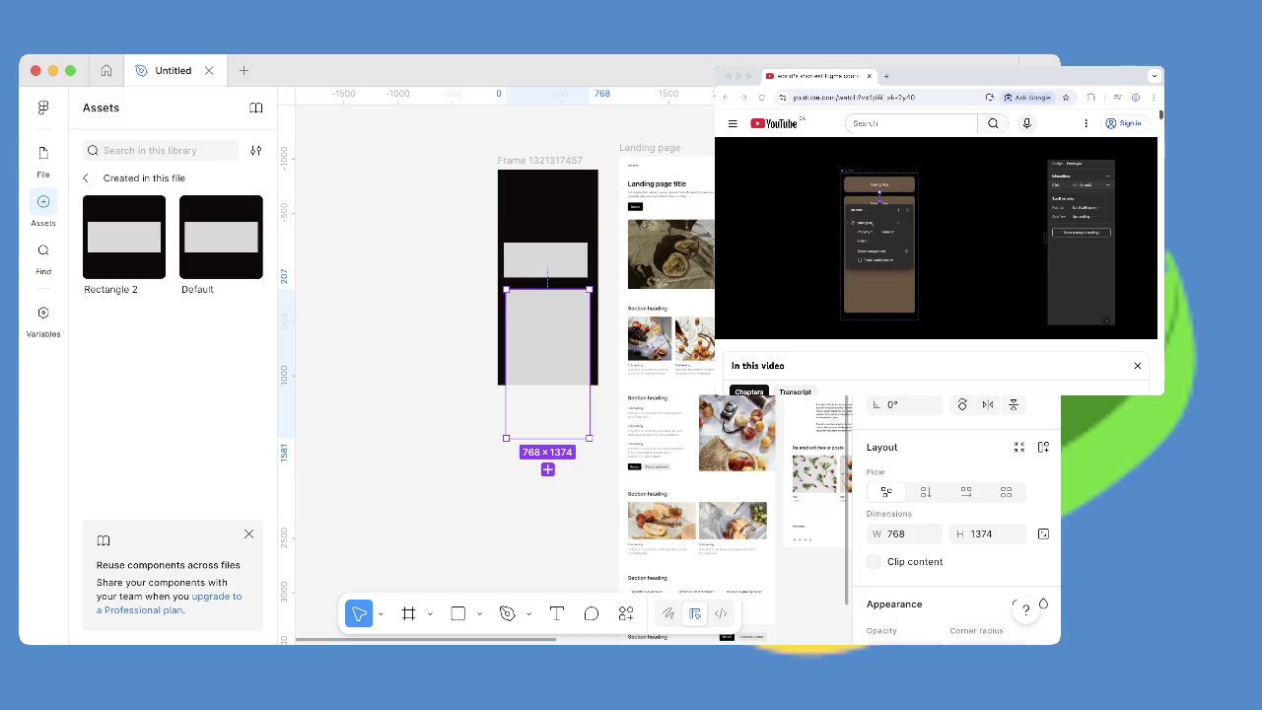
key(t)
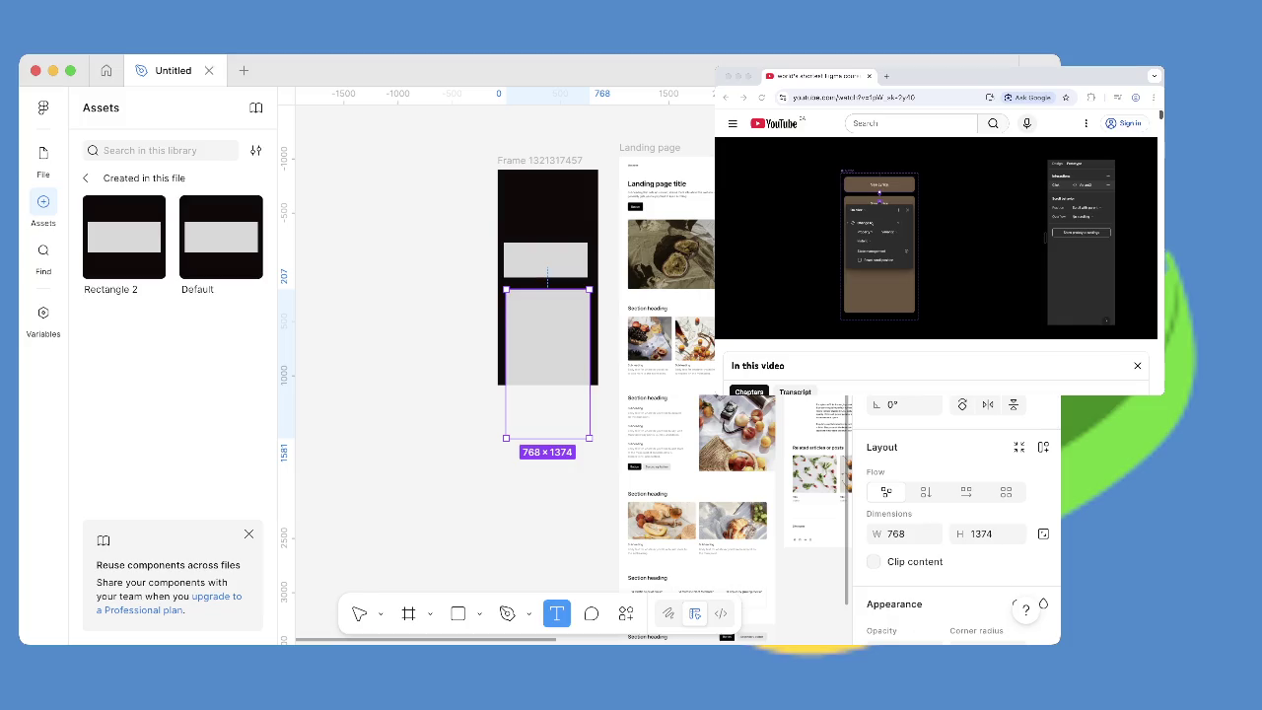
drag(524, 329, 575, 376)
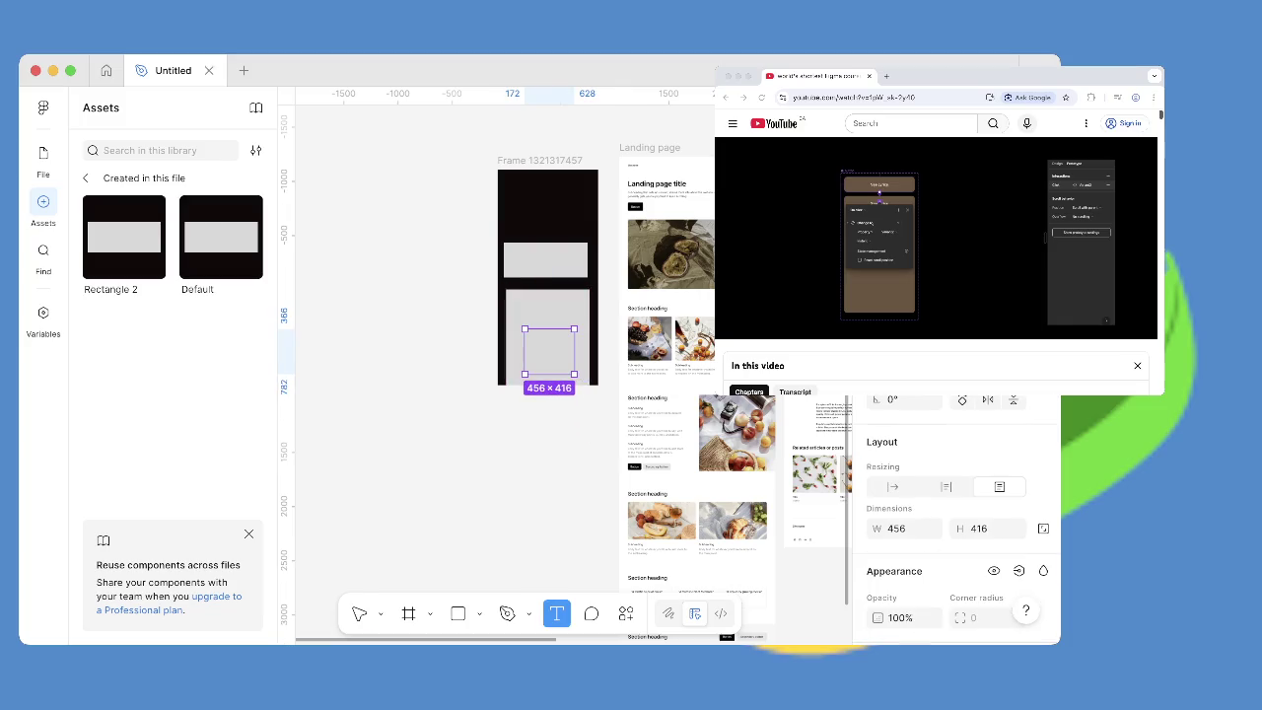
Enter the text 'AMONGUS' and switch to prototyping mode.
text(AMONGUS)
key(Escape)
key(shift+Tab)
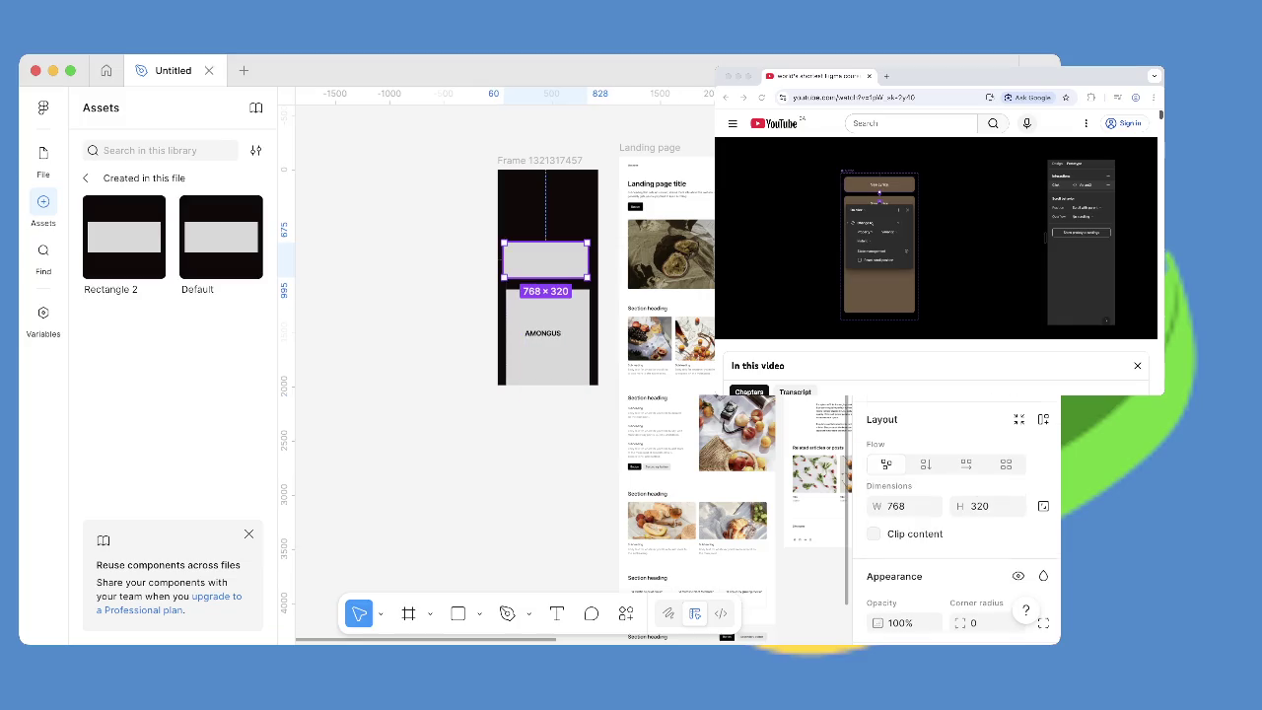
key(shift+e)
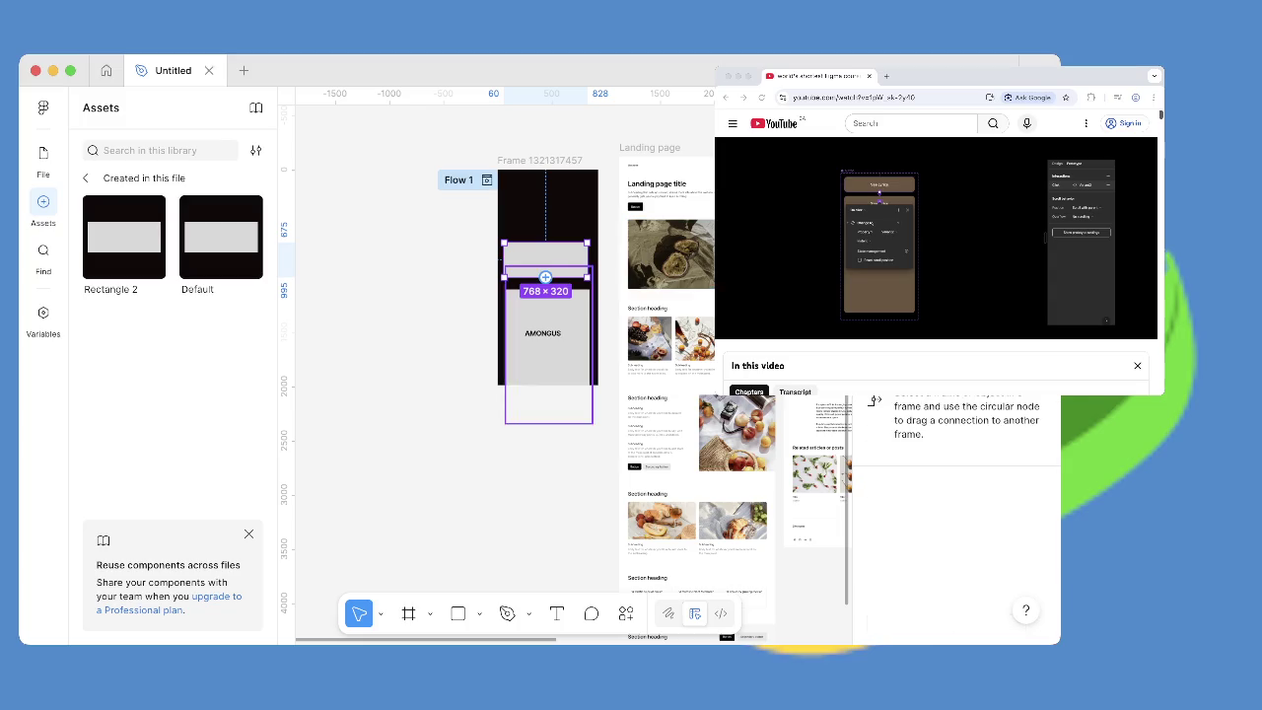
Connect the upper rectangle to the AMONGUS text with an On click trigger.
drag(545, 277, 549, 330)
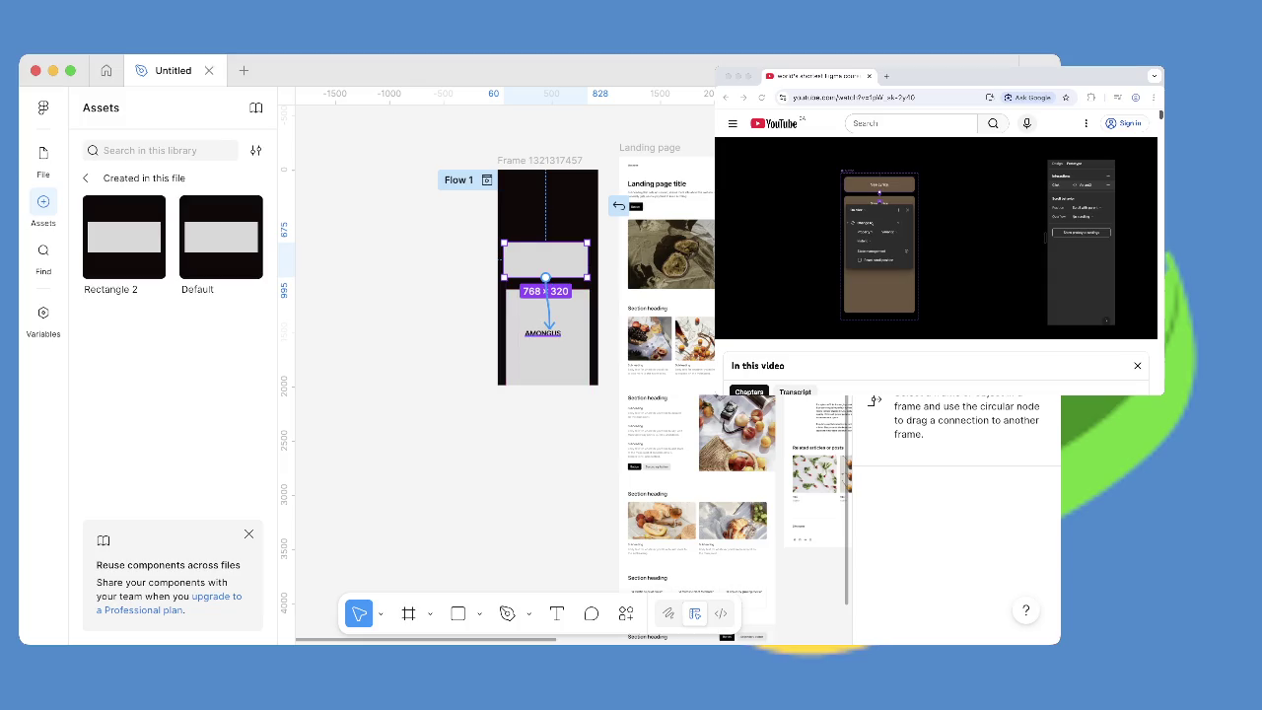
drag(549, 330, 549, 330)
click(581, 410)
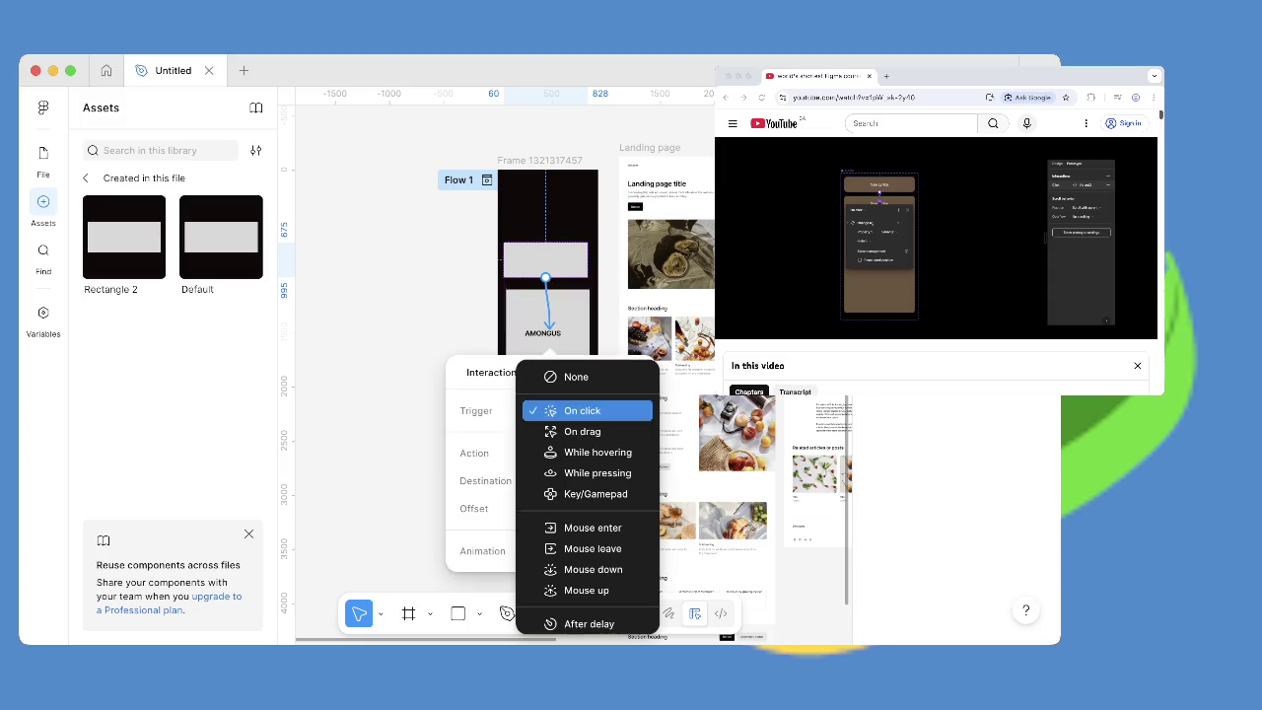
click(582, 410)
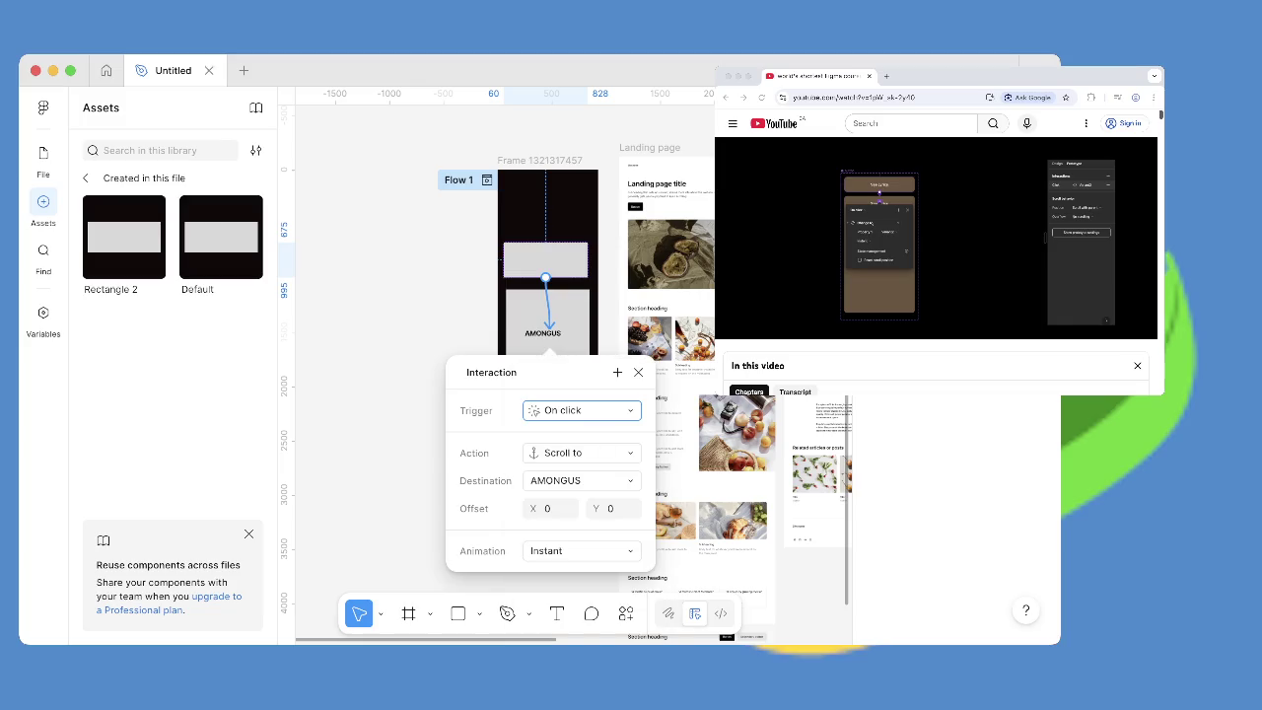
click(582, 453)
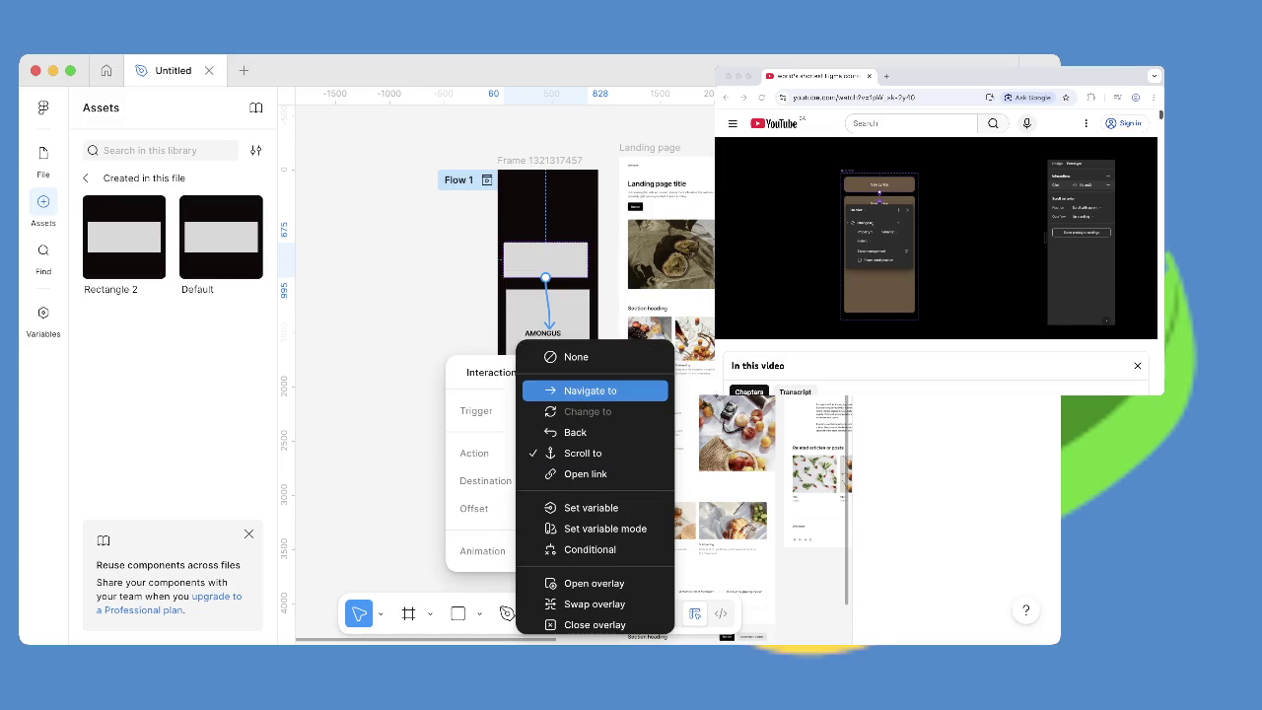
click(937, 237)
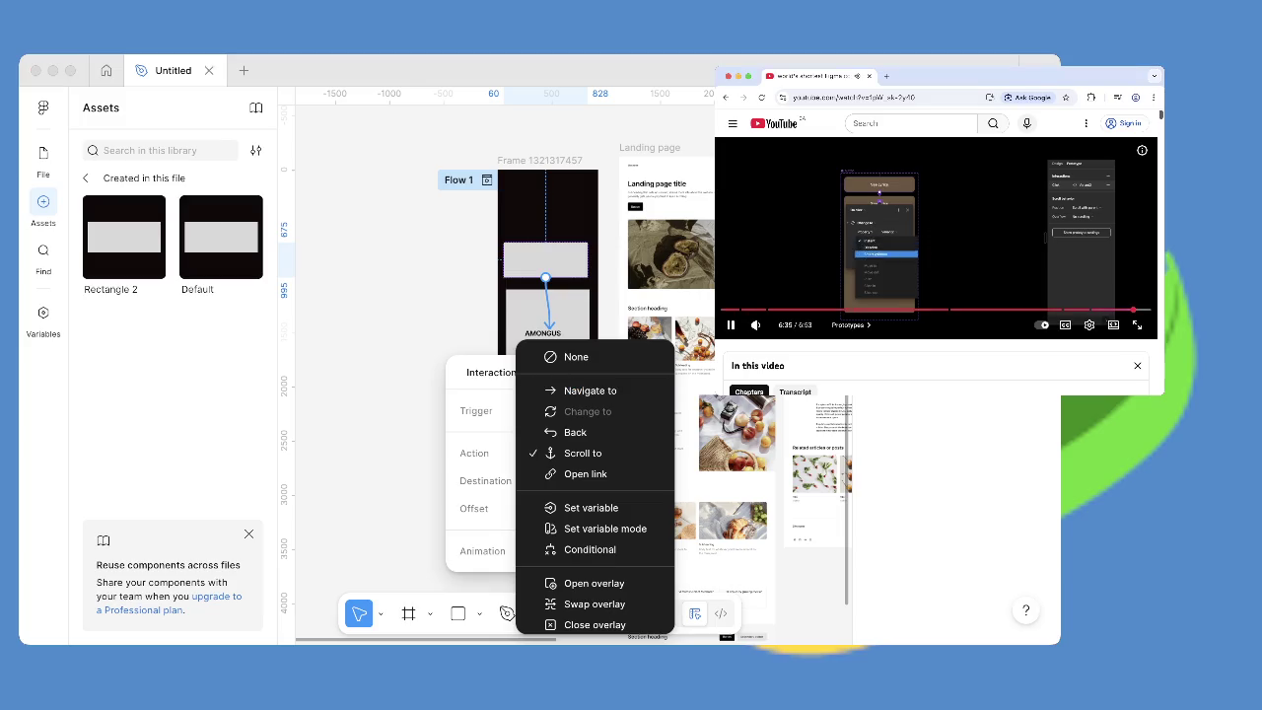
key(Left)
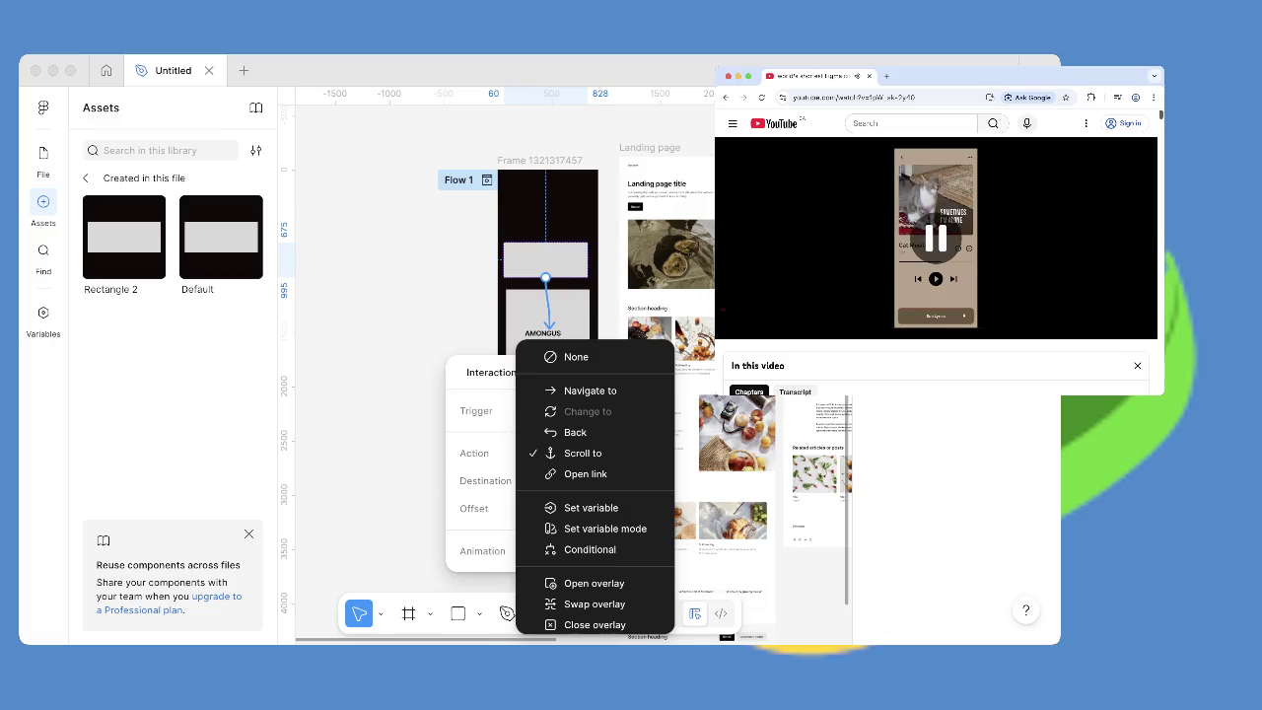
key(Escape)
Keep the Scroll to action and set the interaction destination to Rectangle 2.
click(581, 453)
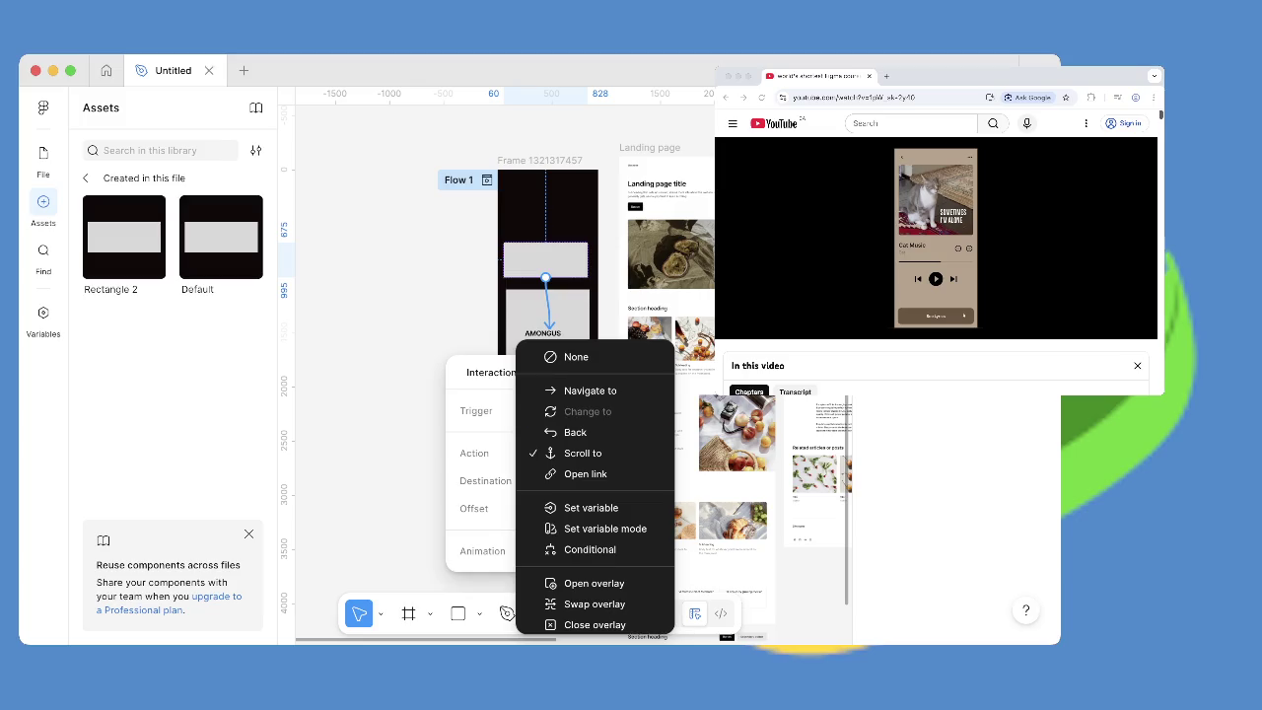
key(Escape)
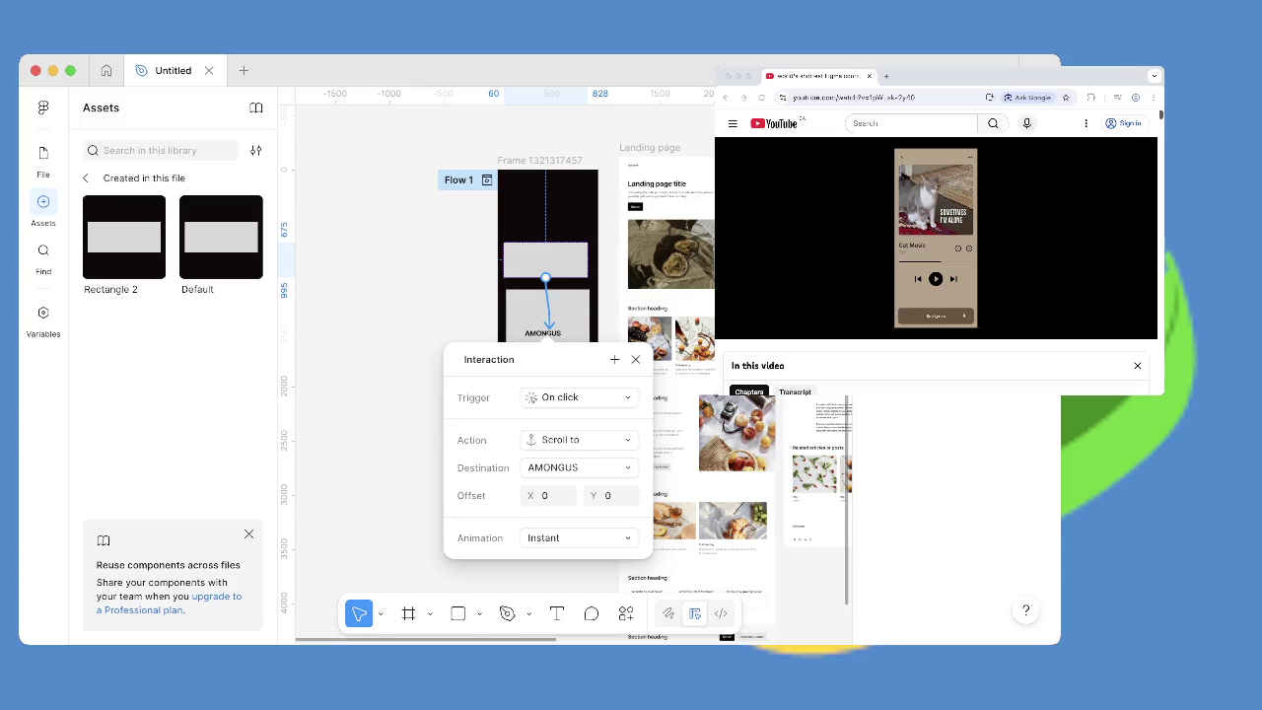
click(580, 467)
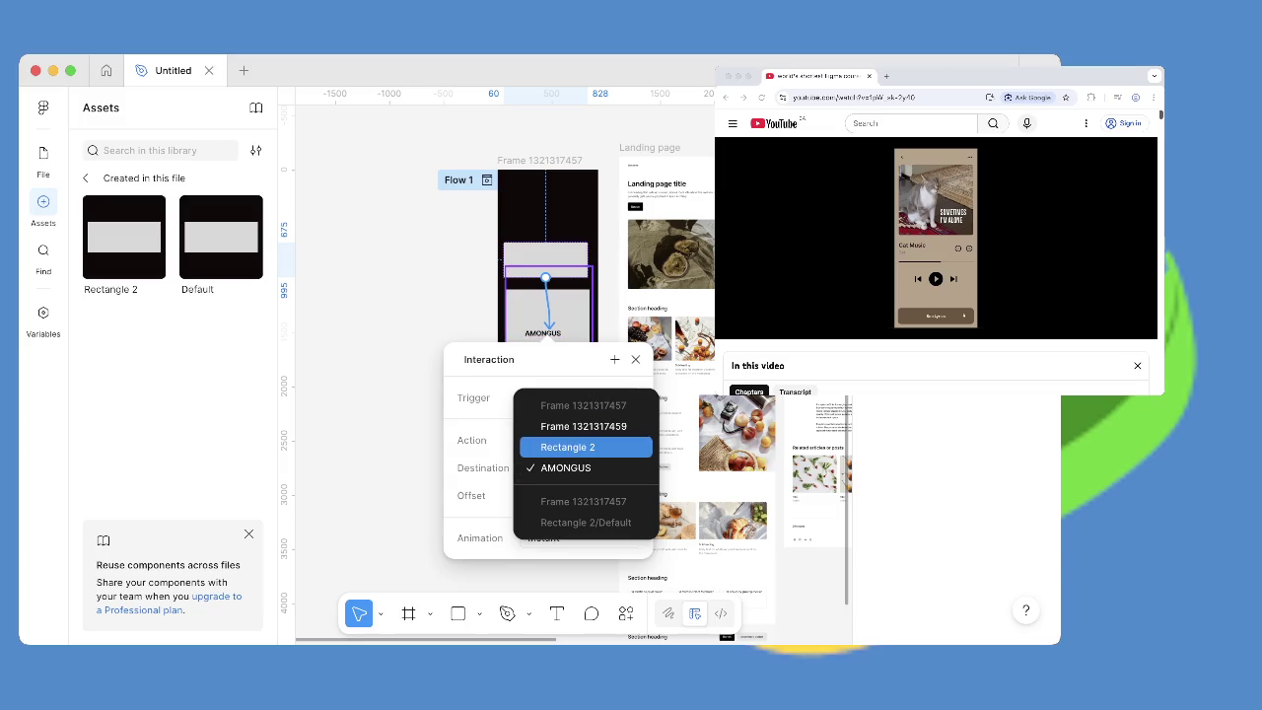
click(582, 446)
click(548, 354)
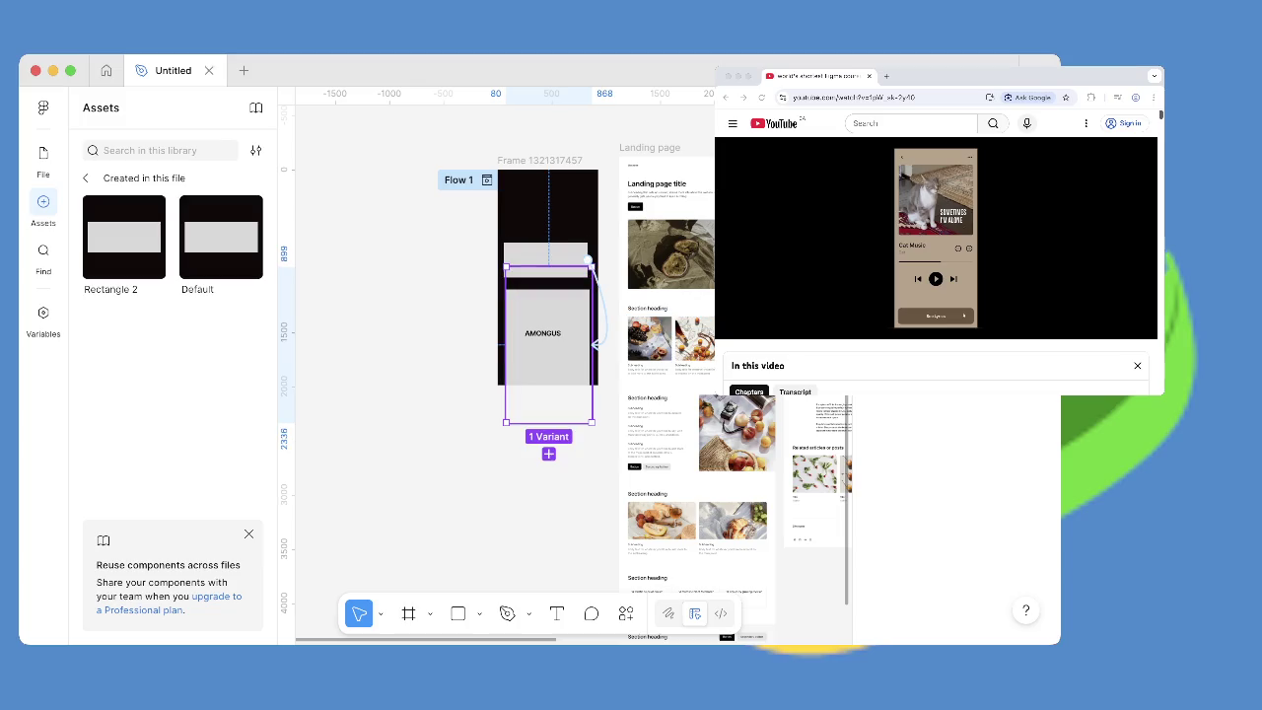
Inspect the context options of the AMONGUS component set and its 768-wide variant.
right_click(575, 145)
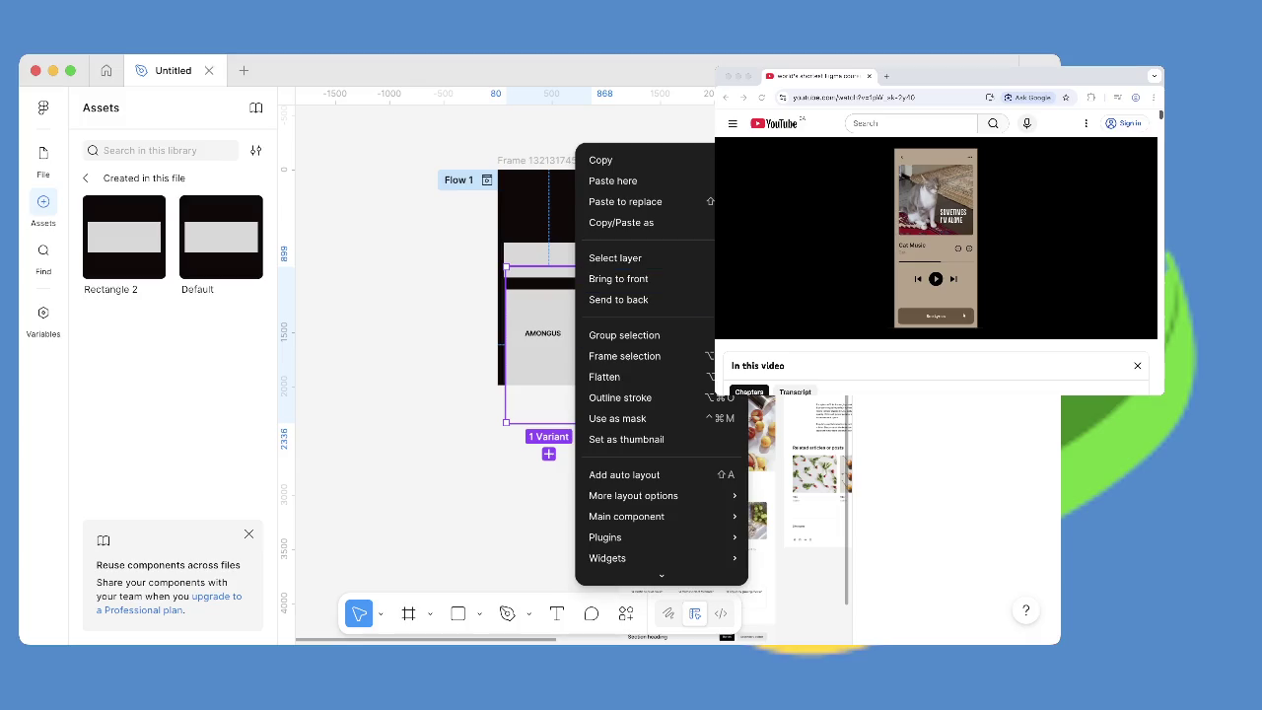
right_click(540, 145)
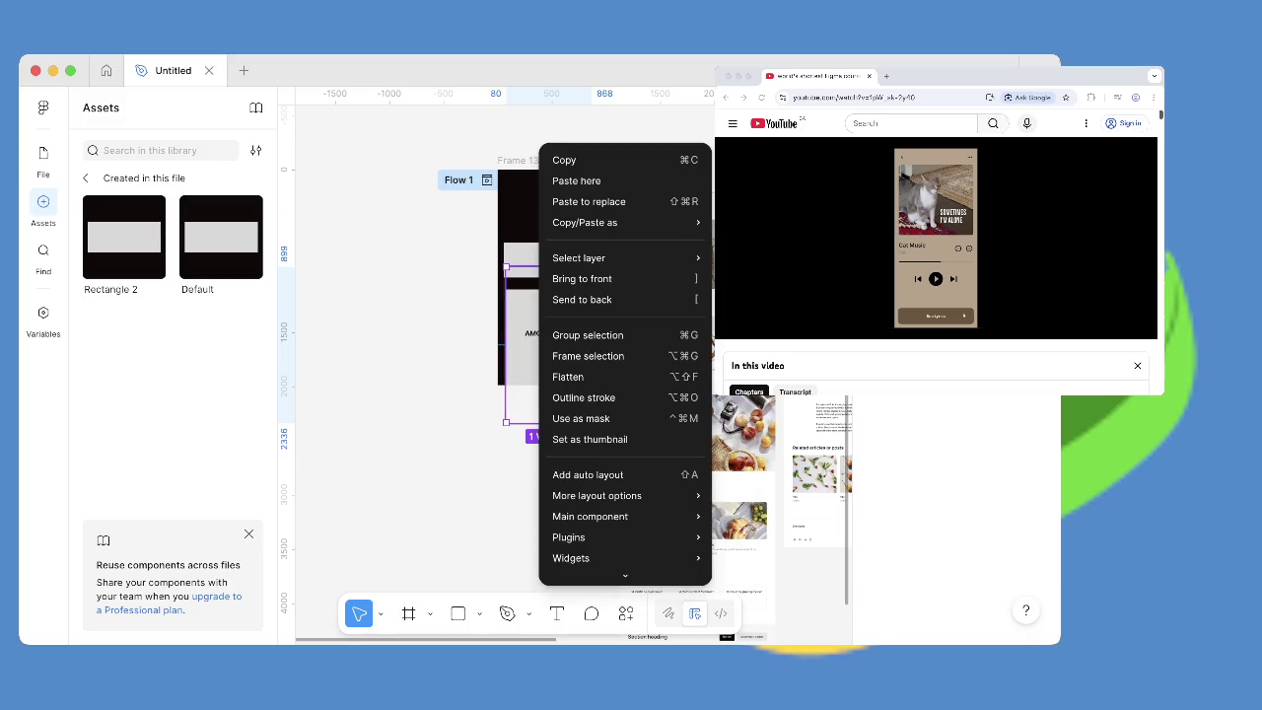
key(Escape)
click(547, 355)
right_click(547, 355)
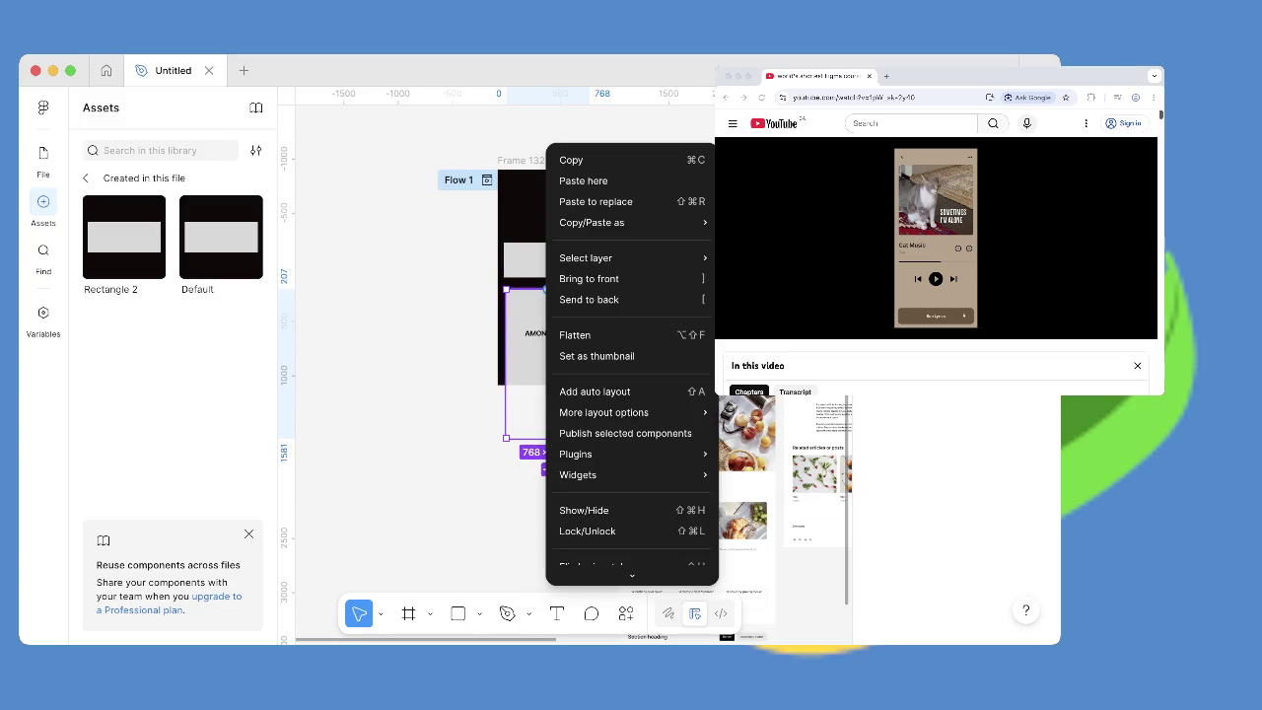
key(Escape)
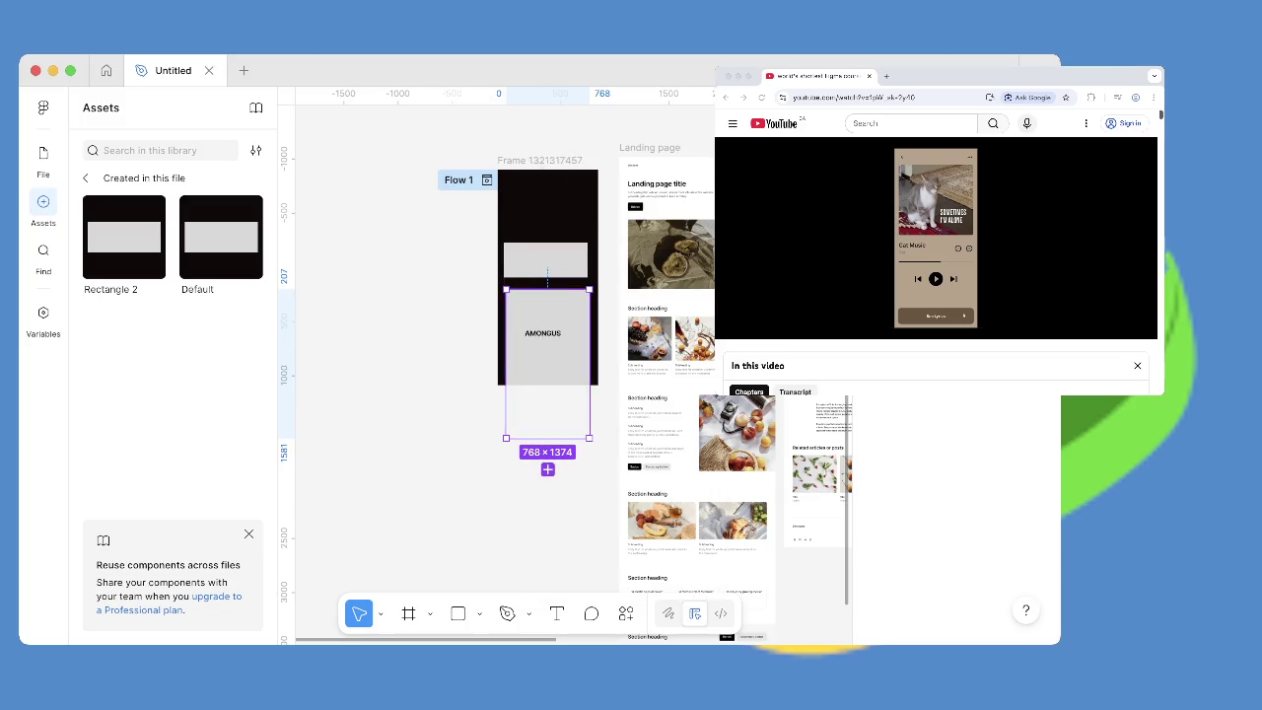
Draw a new connection from the upper rectangle to the AMONGUS variant.
drag(589, 259, 594, 344)
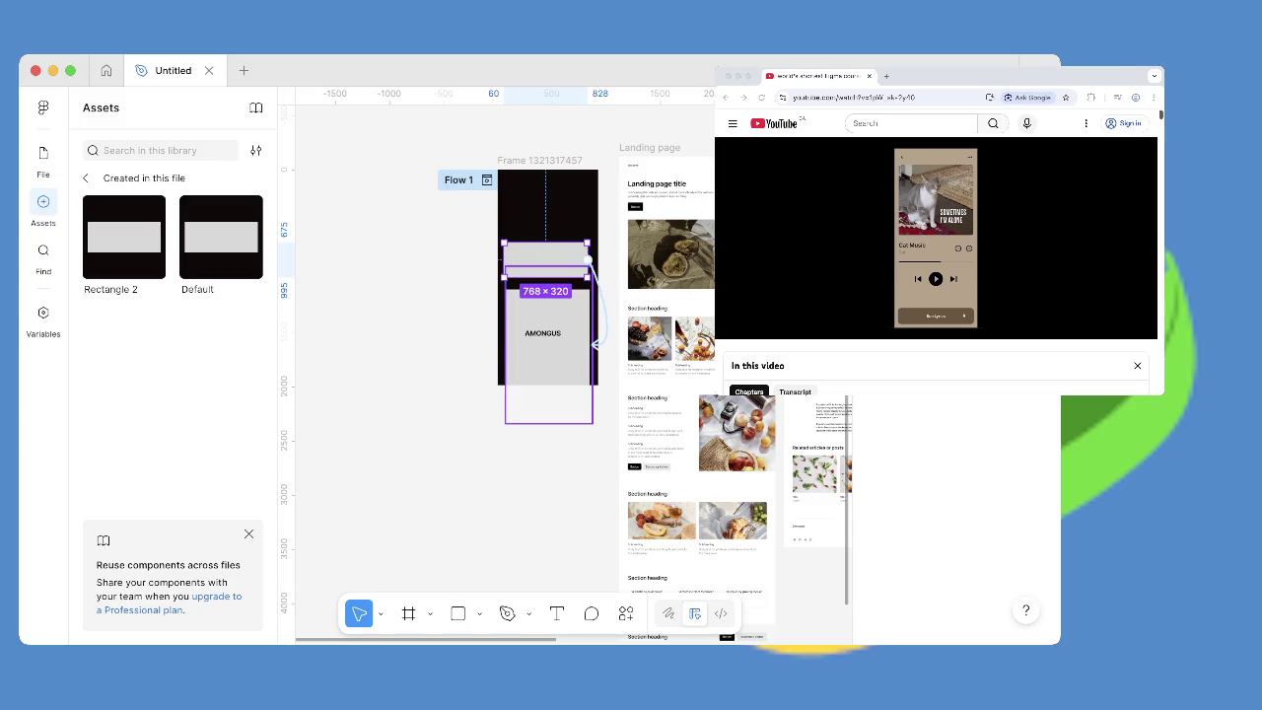
key(Escape)
key(Return)
key(Escape)
key(Return)
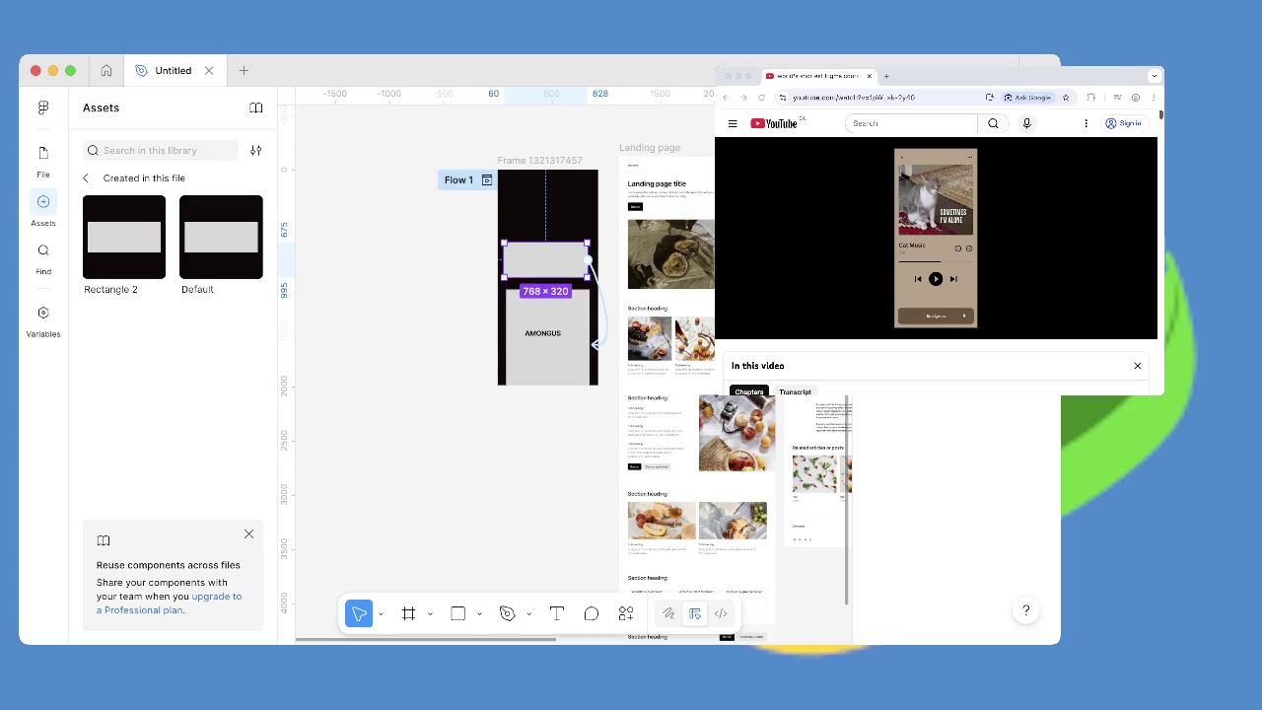
Review the new connection's actions, then undo to remove the AMONGUS component set.
click(588, 260)
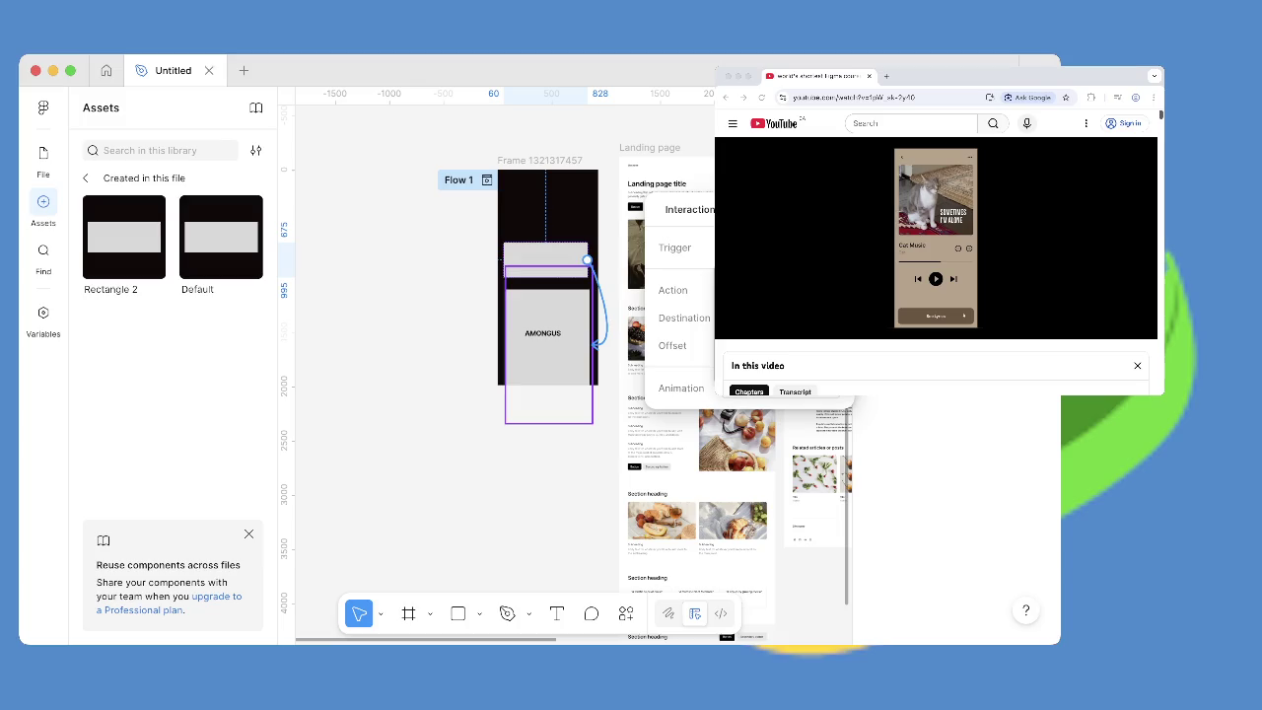
click(789, 290)
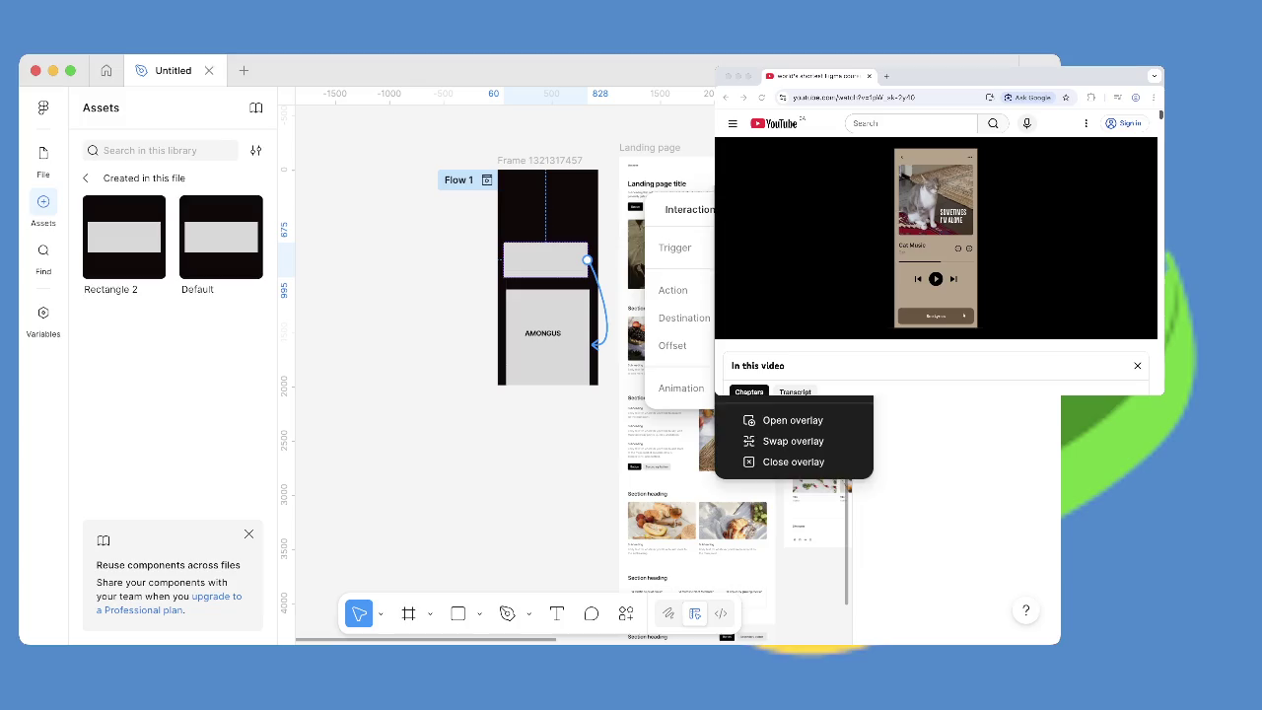
key(Escape)
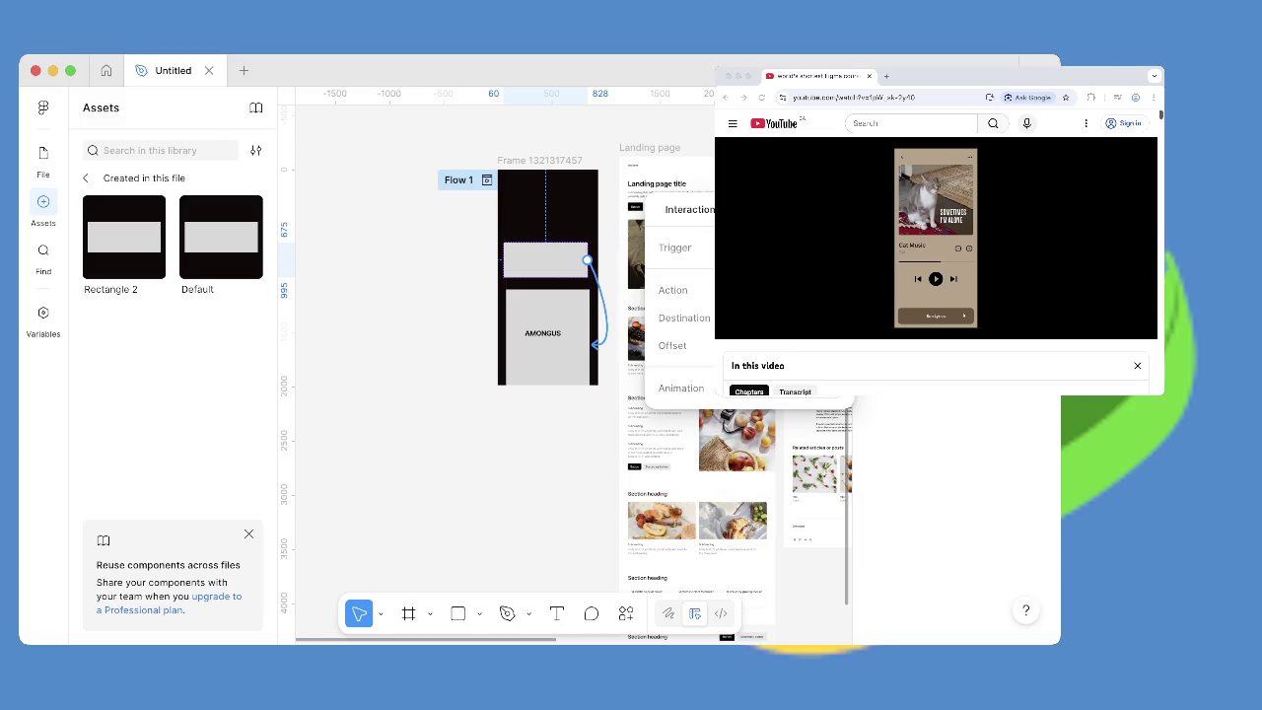
key(Escape)
key(ctrl+z)
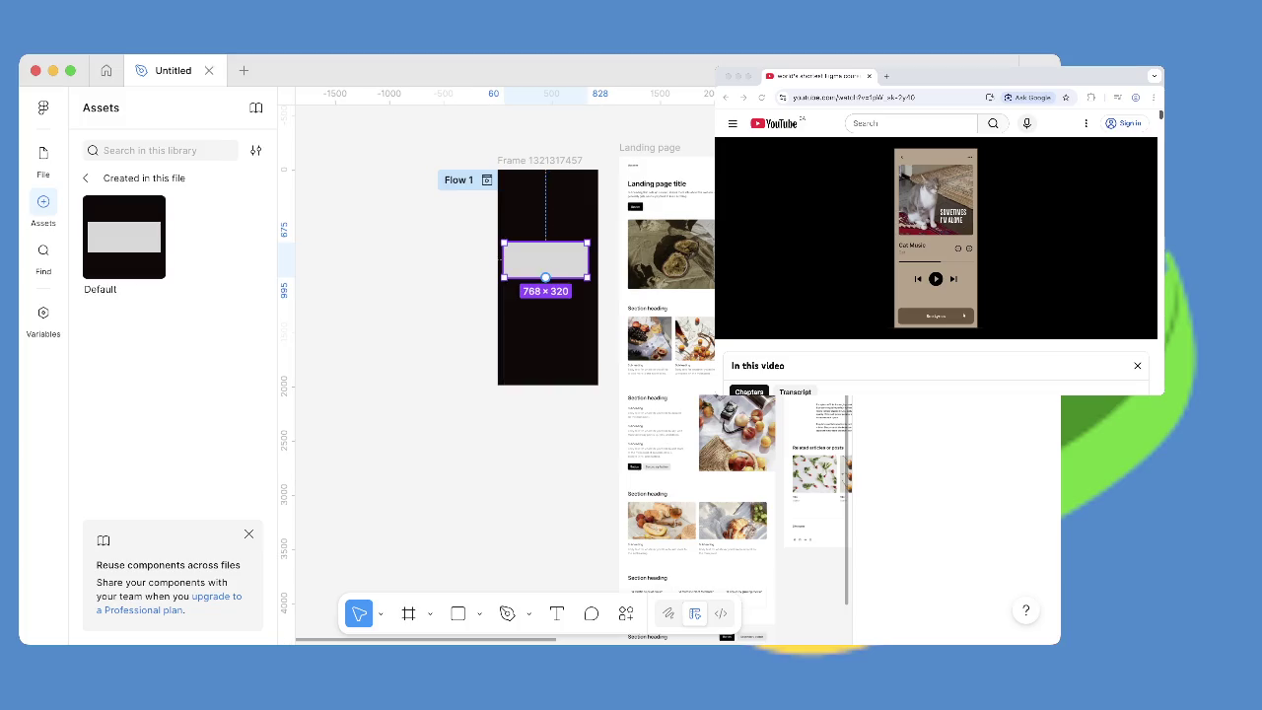
Reposition the grey rectangle in the frame and make it a component with Ctrl+Alt+K.
drag(545, 264, 546, 334)
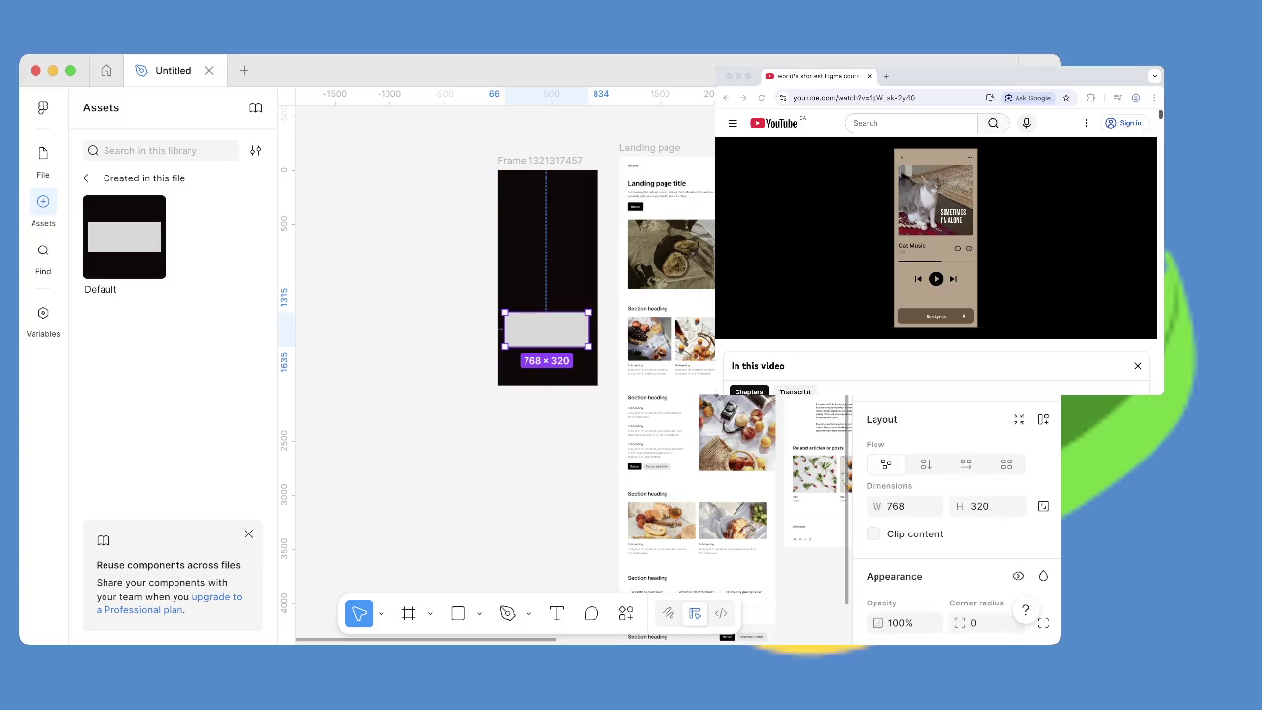
drag(546, 329, 548, 303)
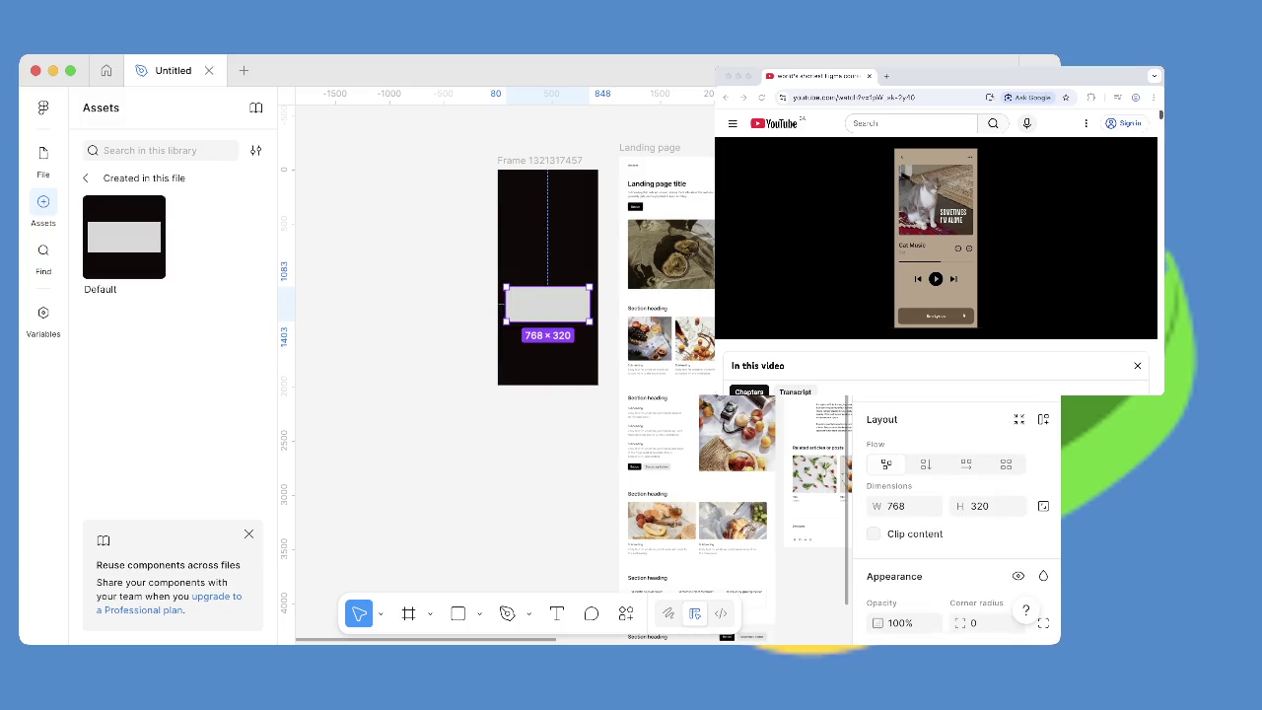
key(ctrl+alt+k)
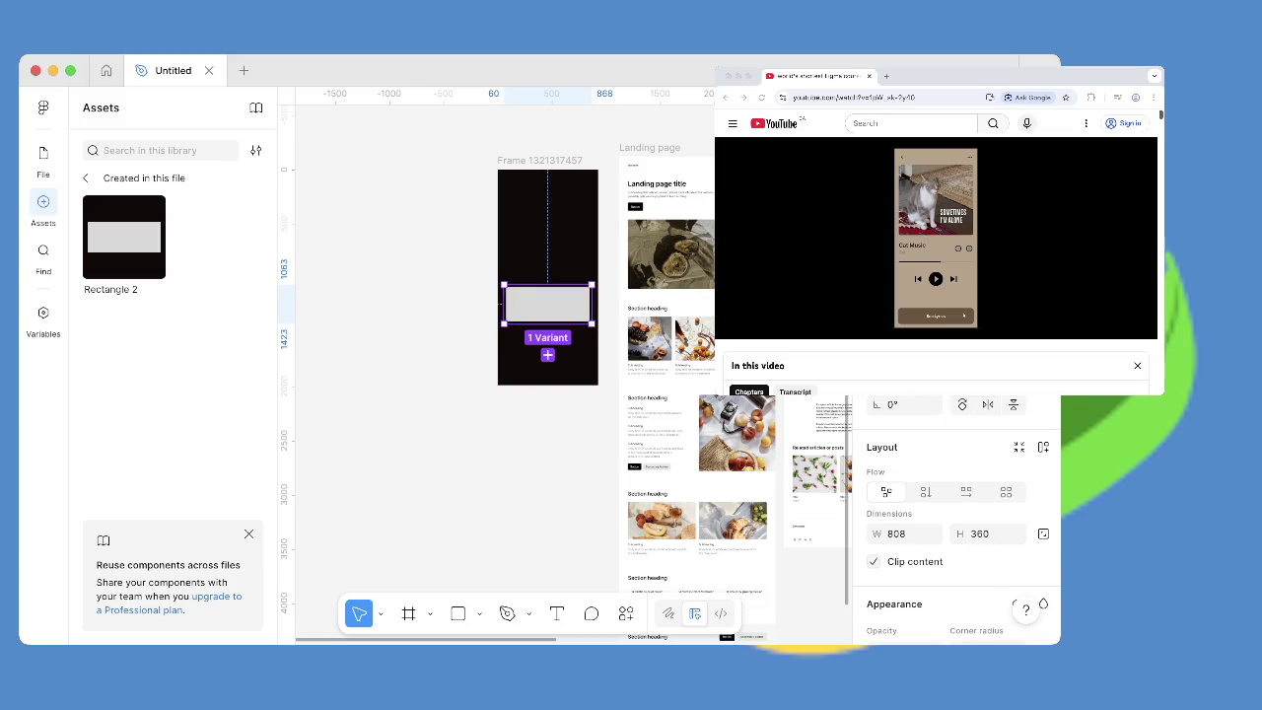
drag(547, 304, 548, 306)
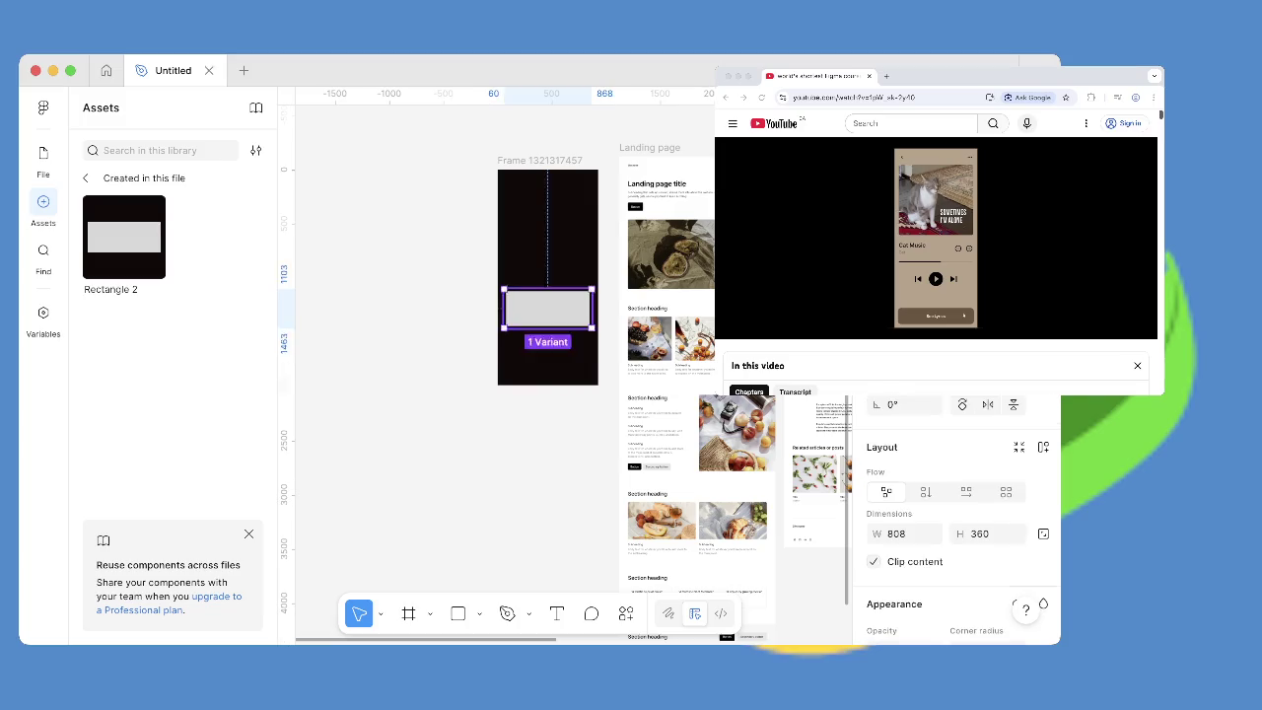
Nudge the variant down, undo and redo the move, then delete the variant rectangle.
drag(548, 309, 545, 330)
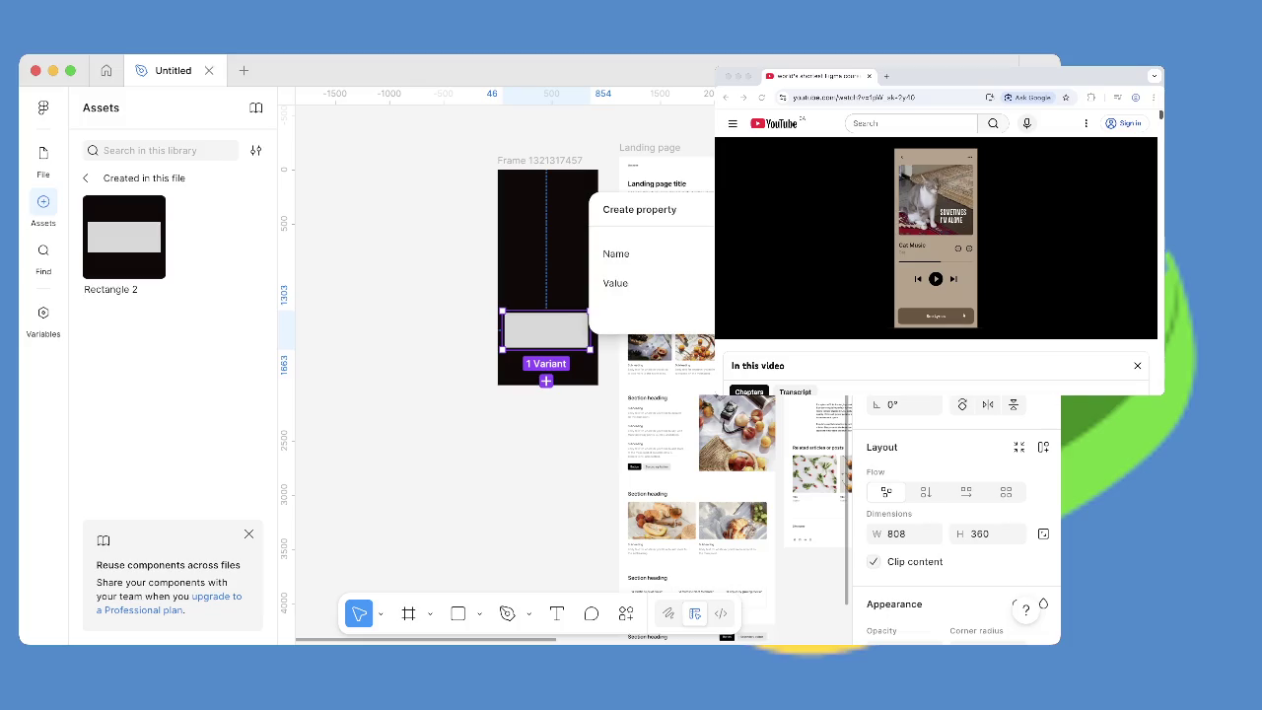
key(Escape)
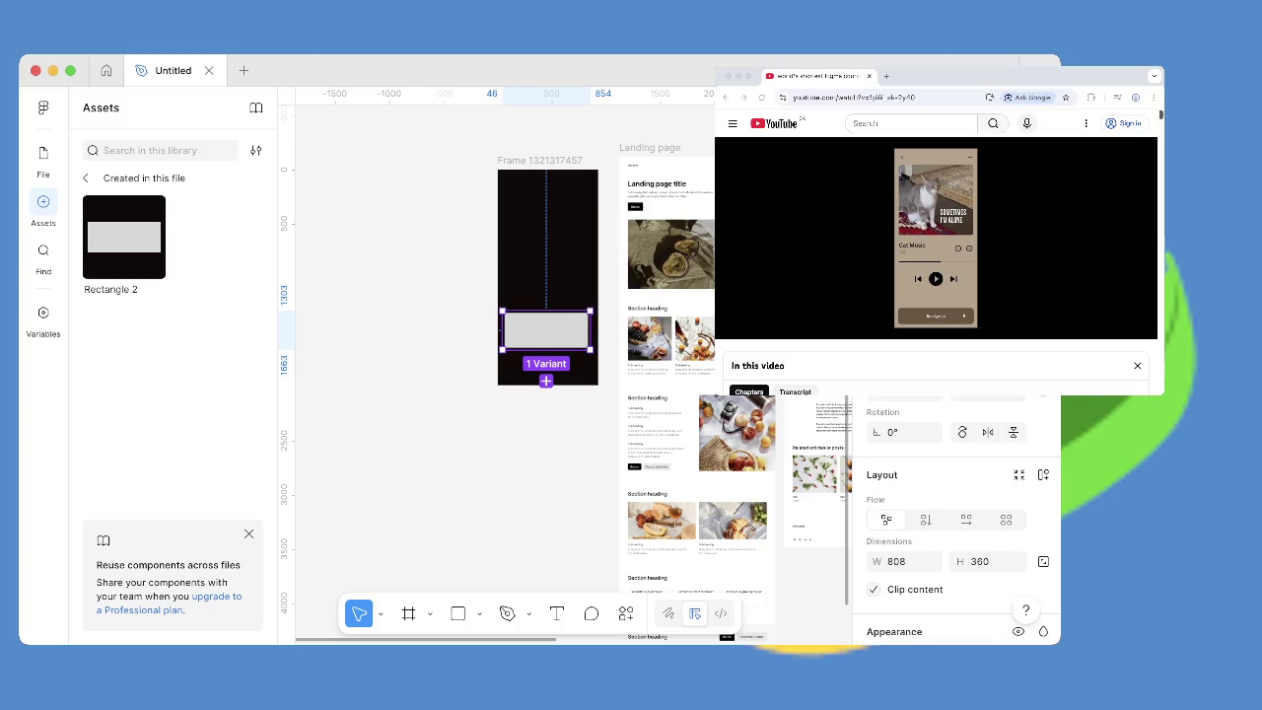
key(ctrl+z)
key(ctrl+shift+z)
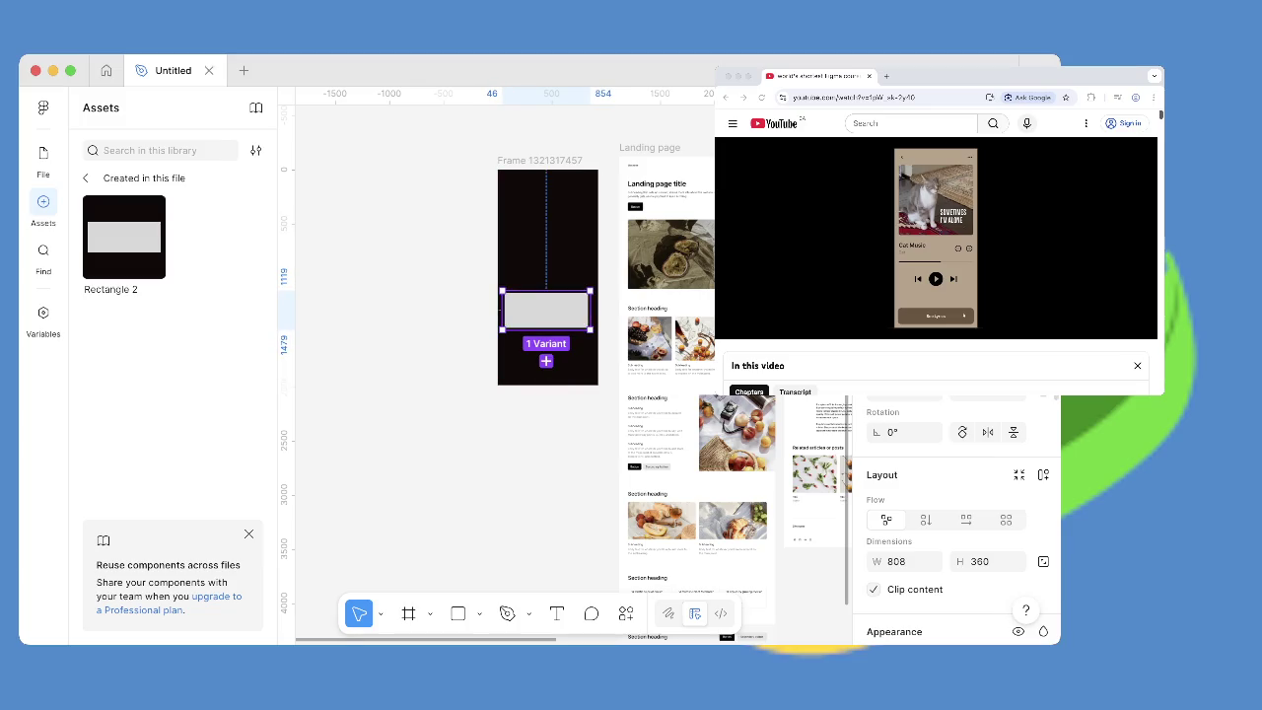
scroll(955, 521, down, 1)
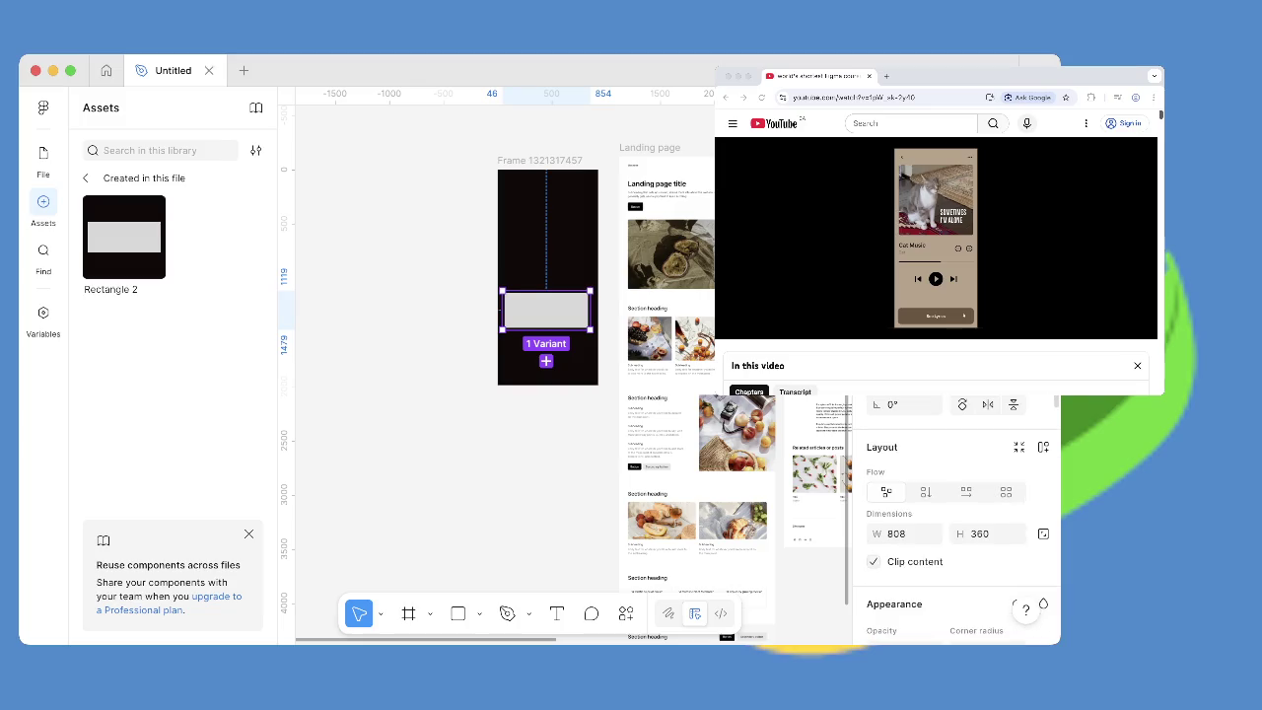
key(ctrl+z)
key(ctrl+z)
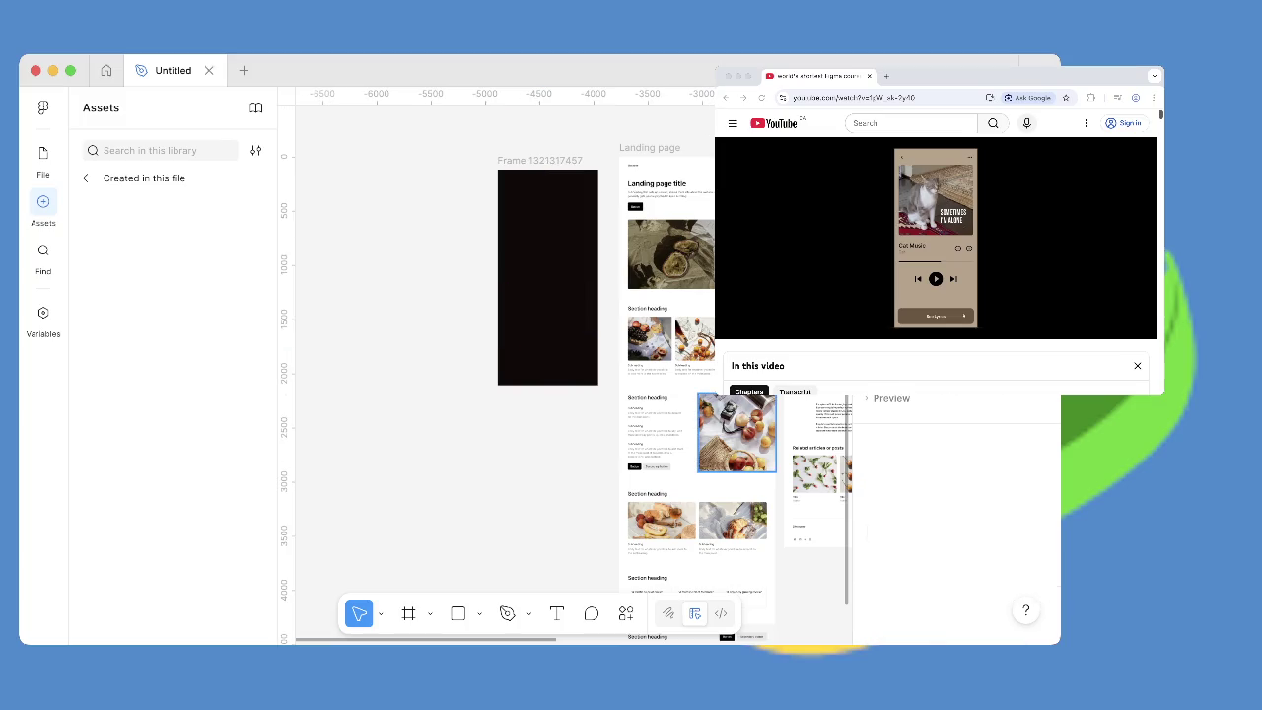
Draw a large rectangle inside the black frame.
click(458, 613)
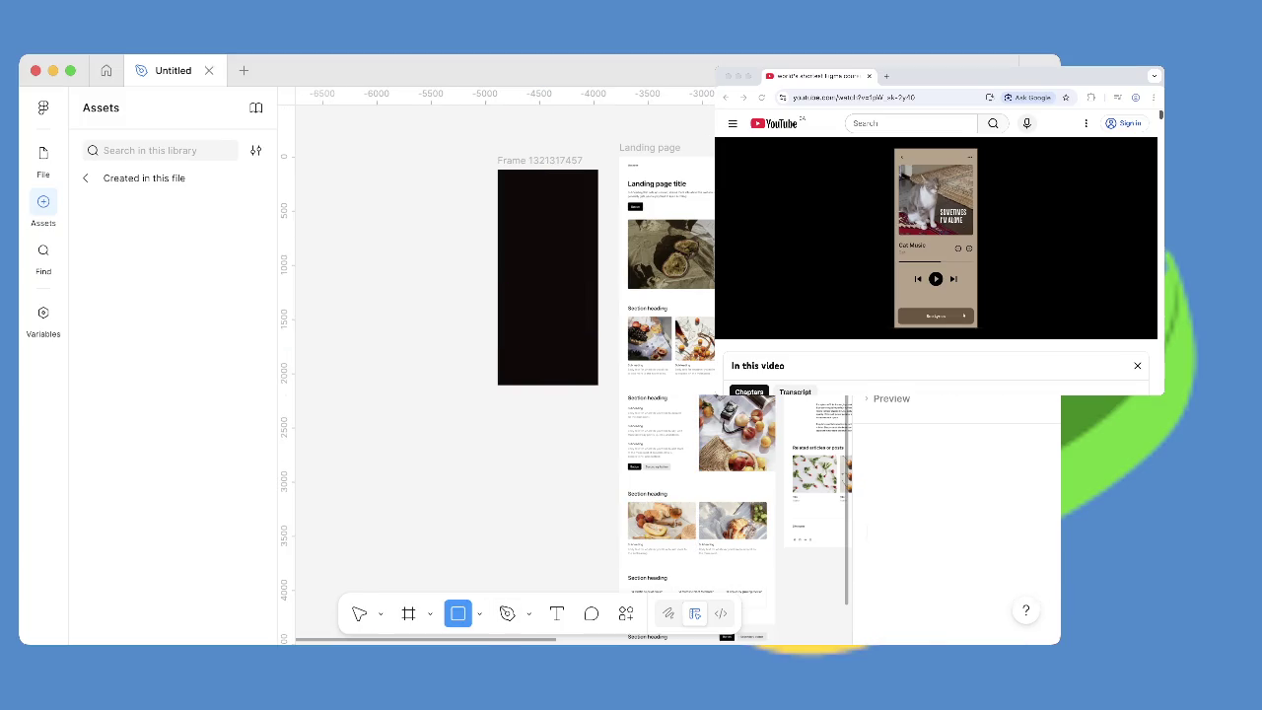
drag(519, 265, 591, 322)
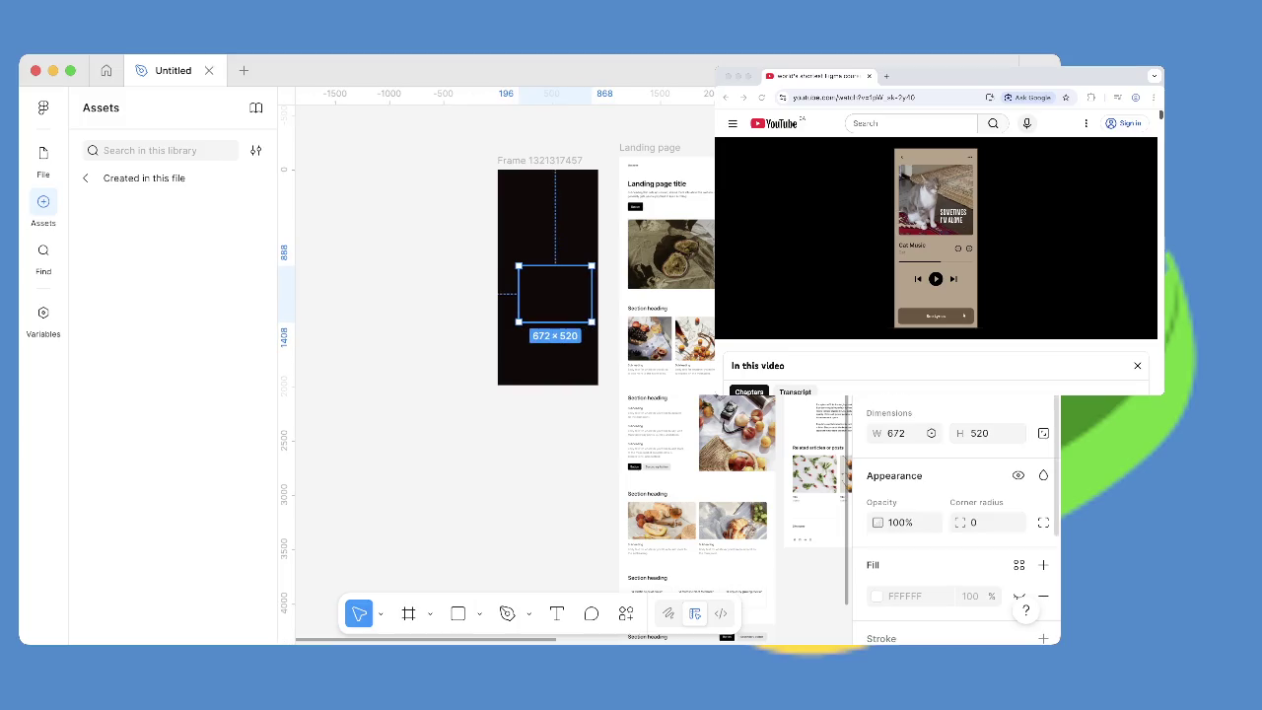
scroll(1023, 600, down, 2)
scroll(957, 515, down, 1)
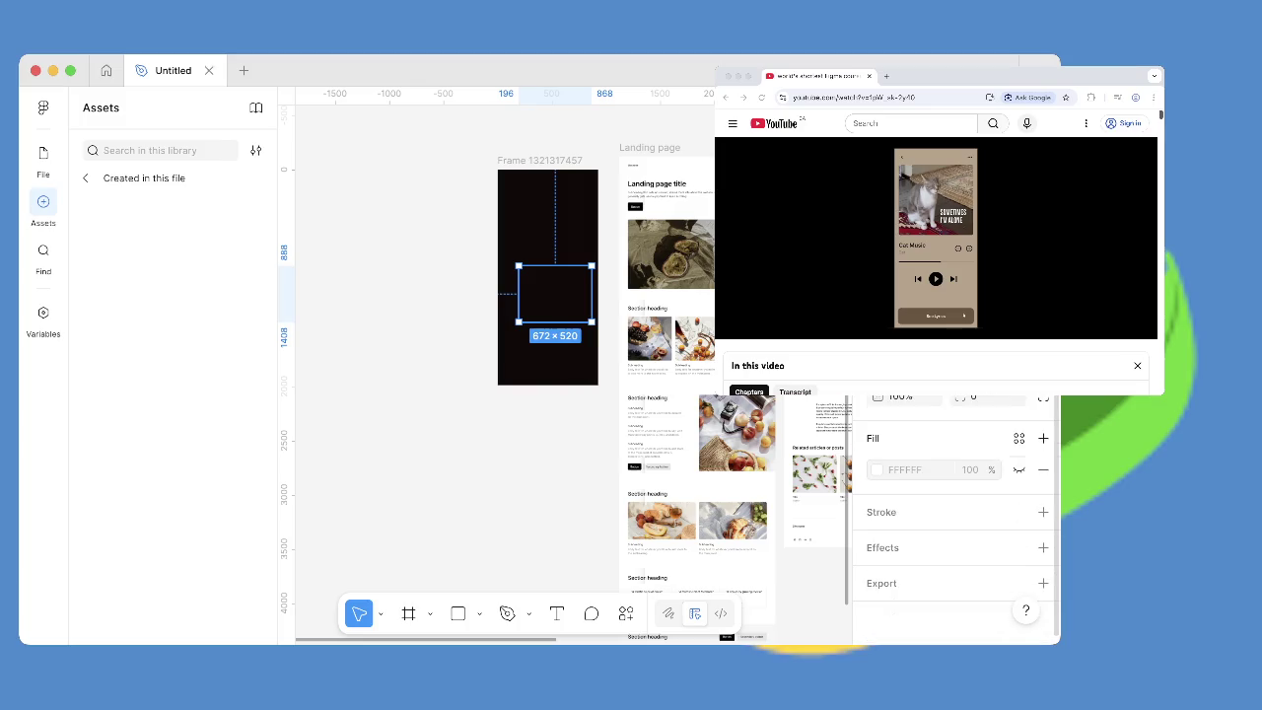
Try pink fill shades, revert to white FFFFFF, and resize the rectangle to 682×248 lower in the frame.
click(877, 469)
key(Escape)
click(905, 470)
click(876, 469)
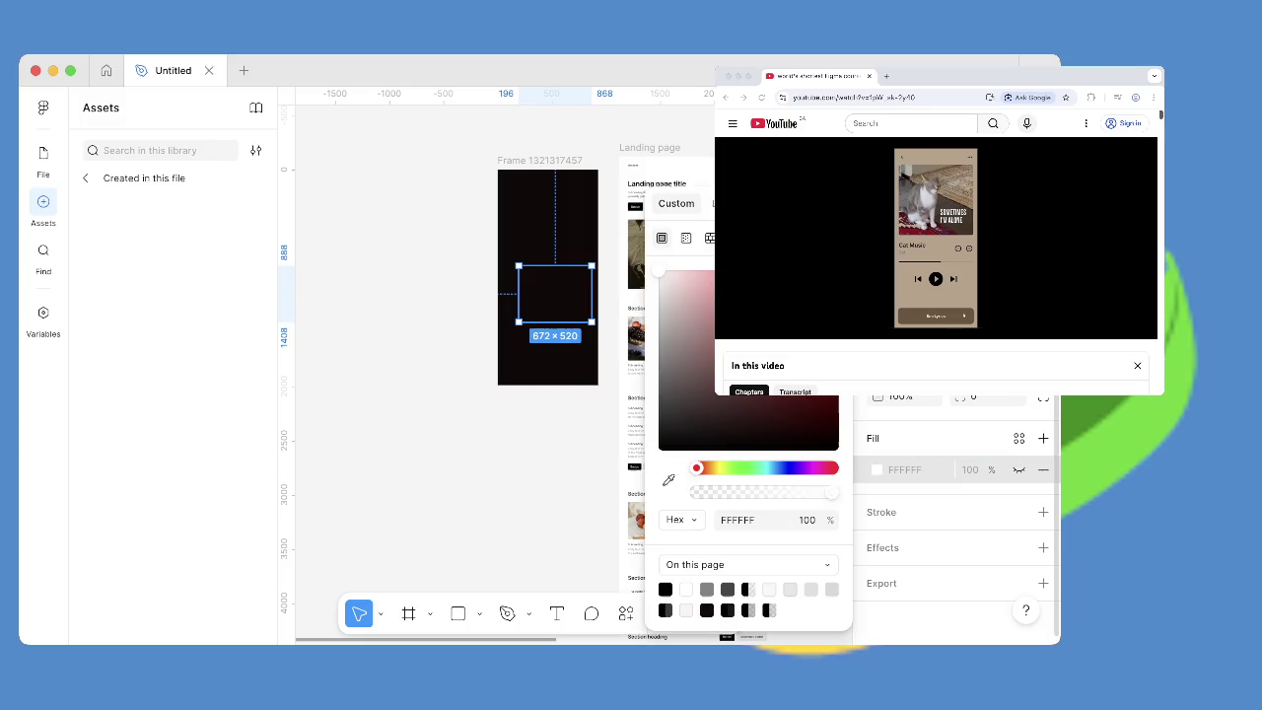
drag(723, 330, 660, 269)
key(Escape)
drag(555, 294, 546, 324)
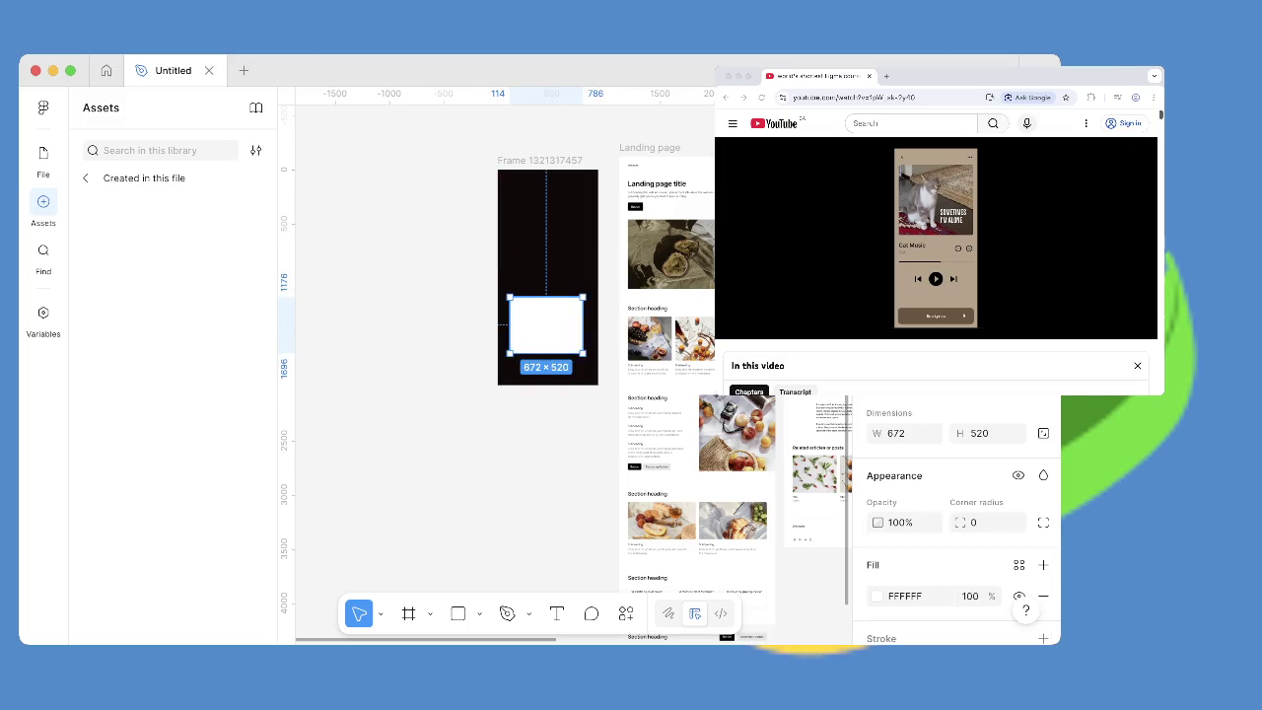
drag(582, 296, 586, 326)
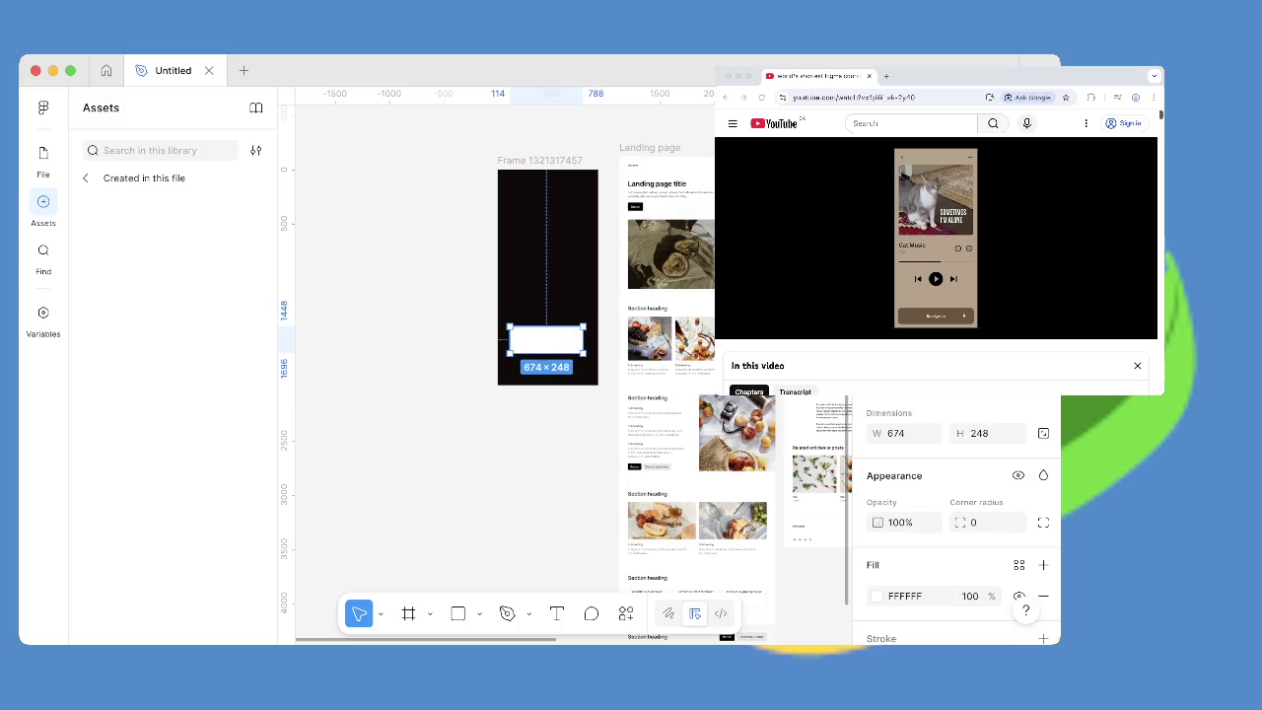
Turn the white rectangle into a text outline and delete all its text.
key(t)
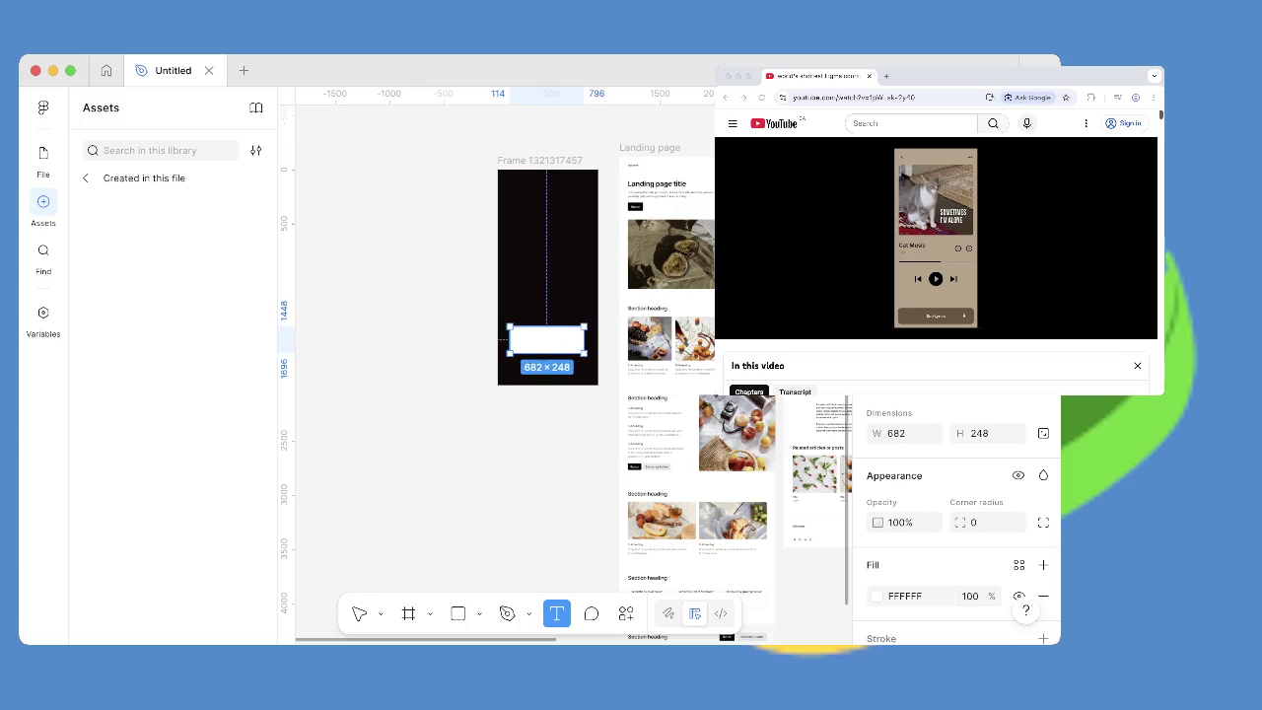
click(511, 336)
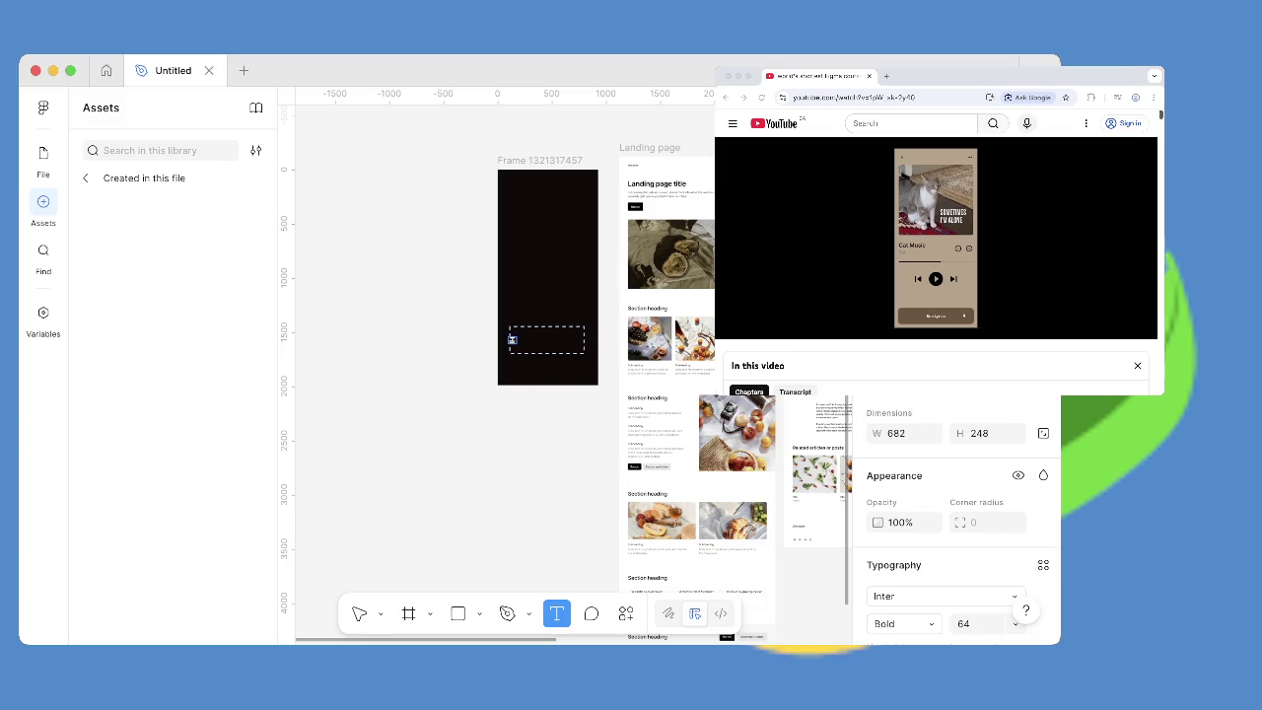
key(Escape)
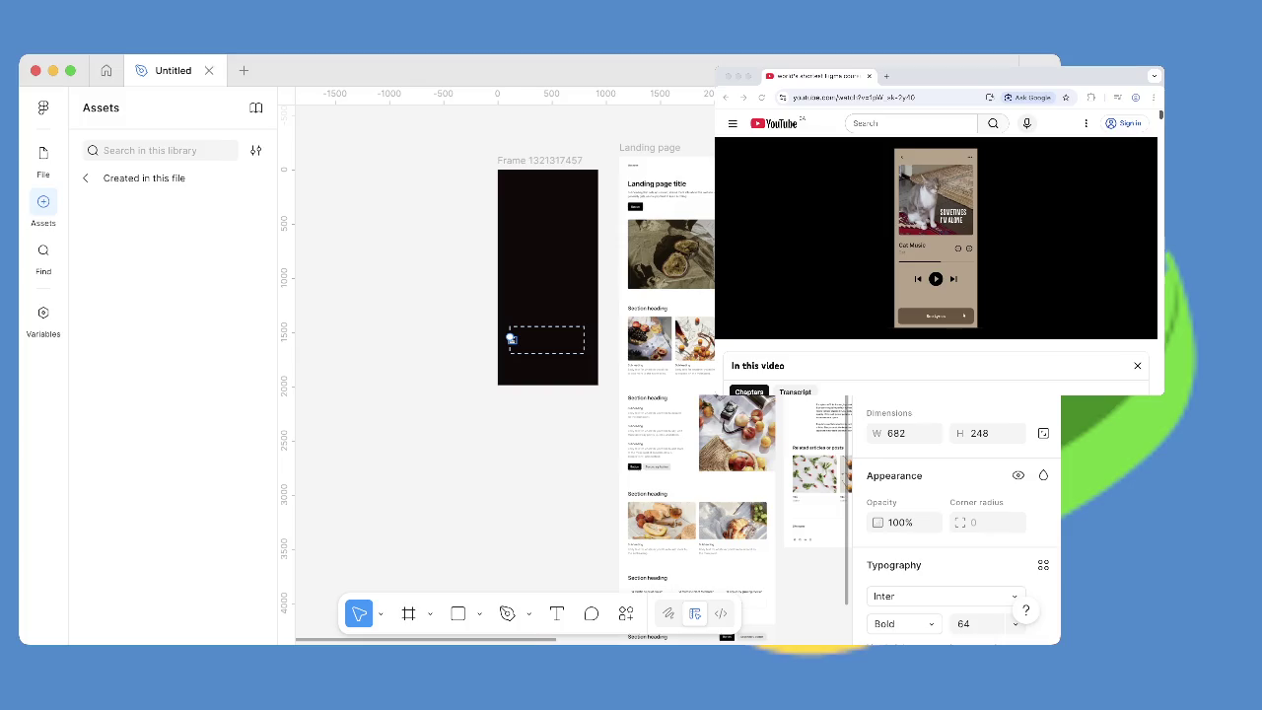
scroll(511, 338, up, 5)
scroll(562, 364, down, 3)
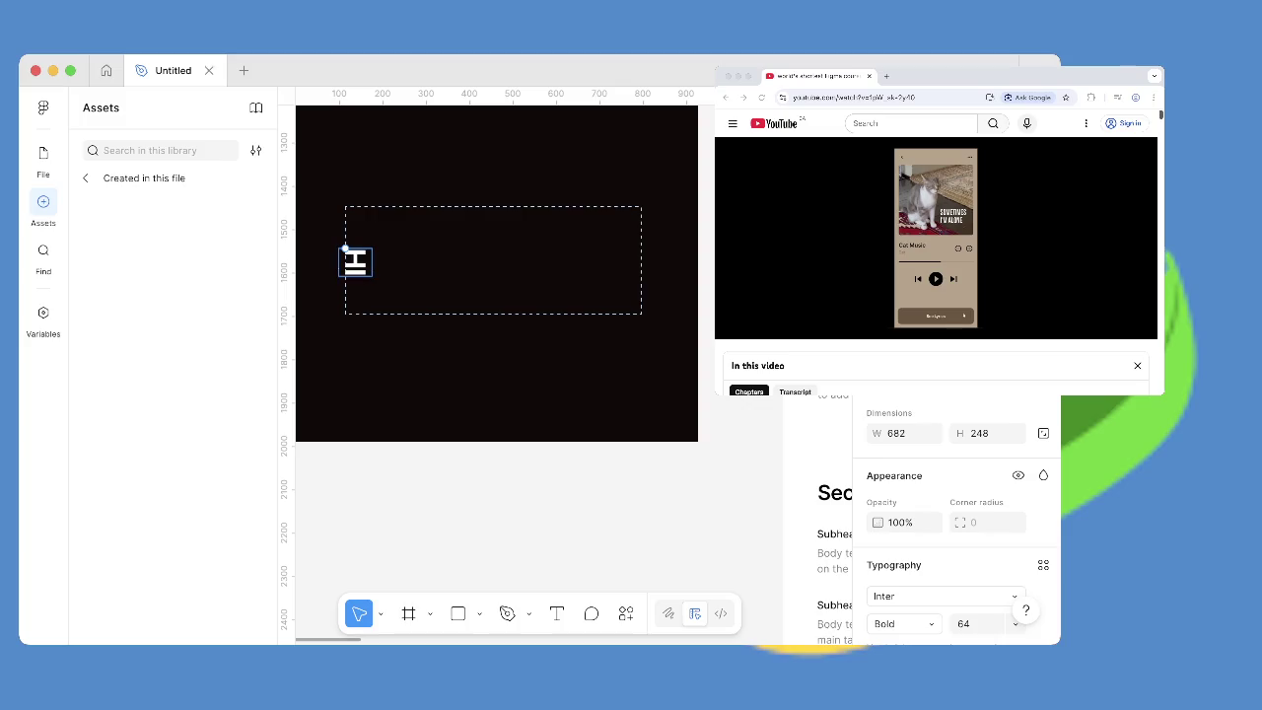
key(ctrl+a)
key(BackSpace)
key(Escape)
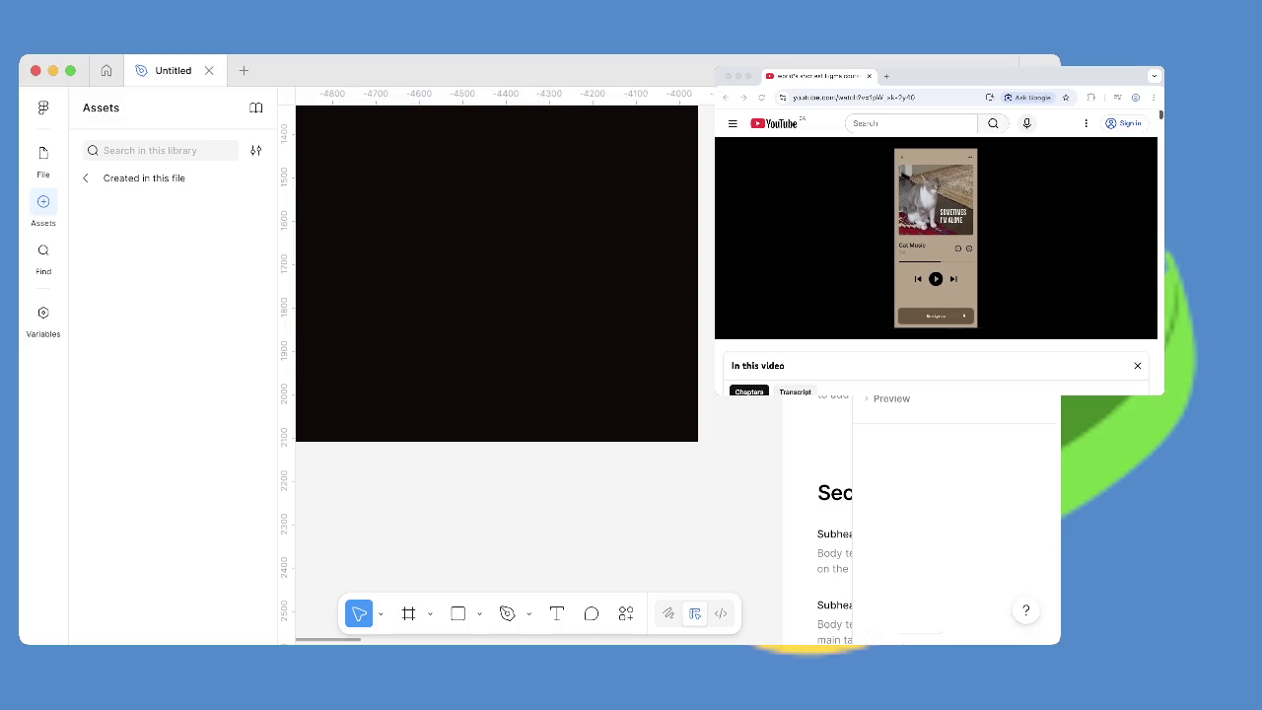
Draw a thin 720×8 bar across the frame and return Assets to All libraries.
key(t)
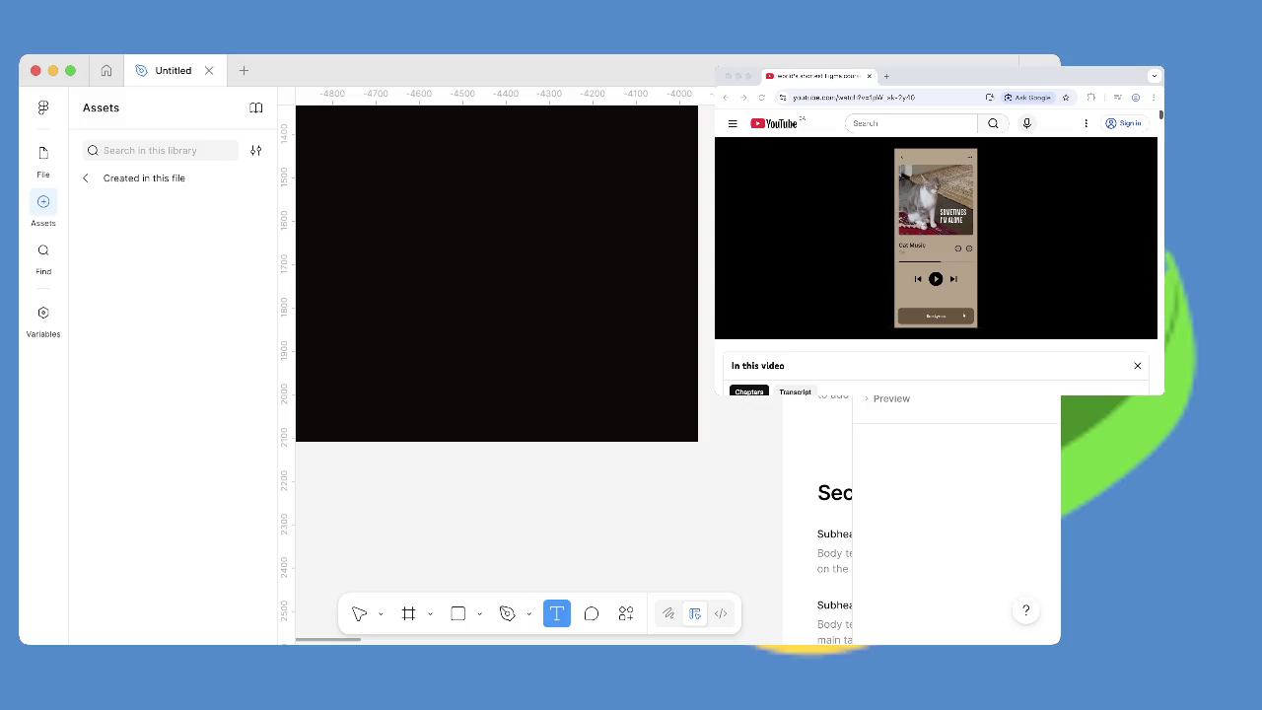
key(minus)
key(minus)
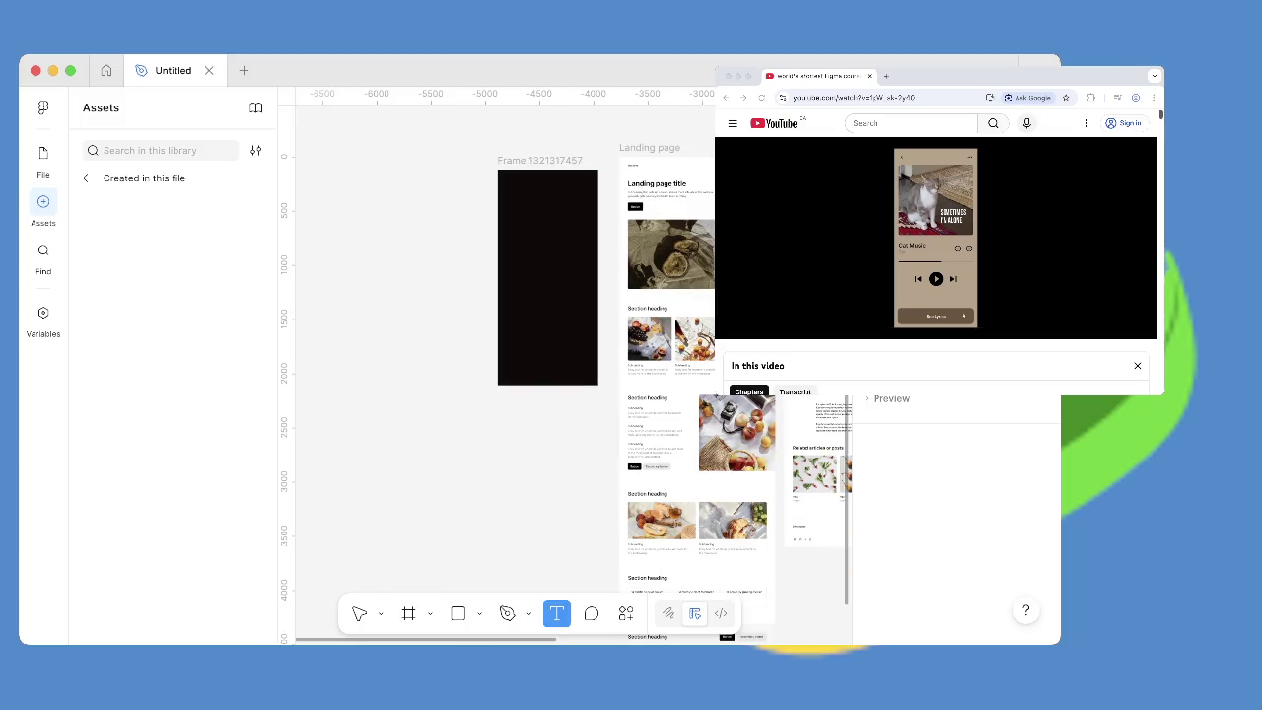
key(r)
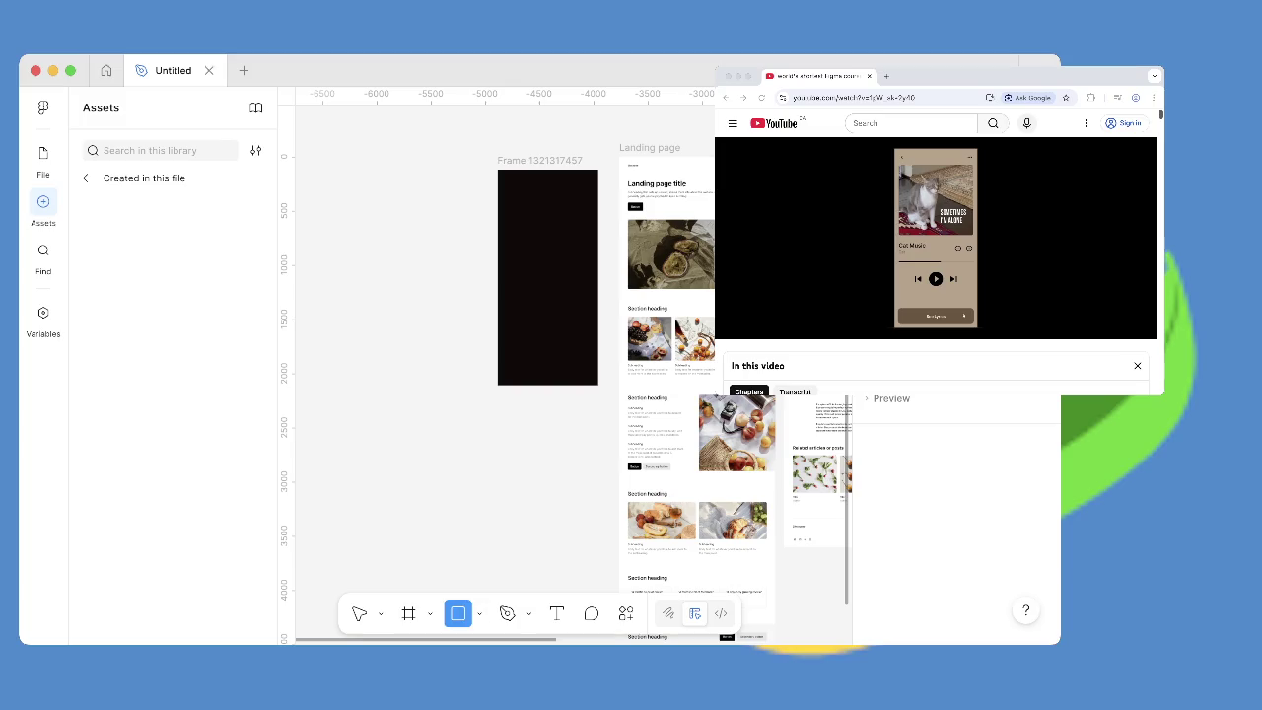
drag(512, 327, 590, 326)
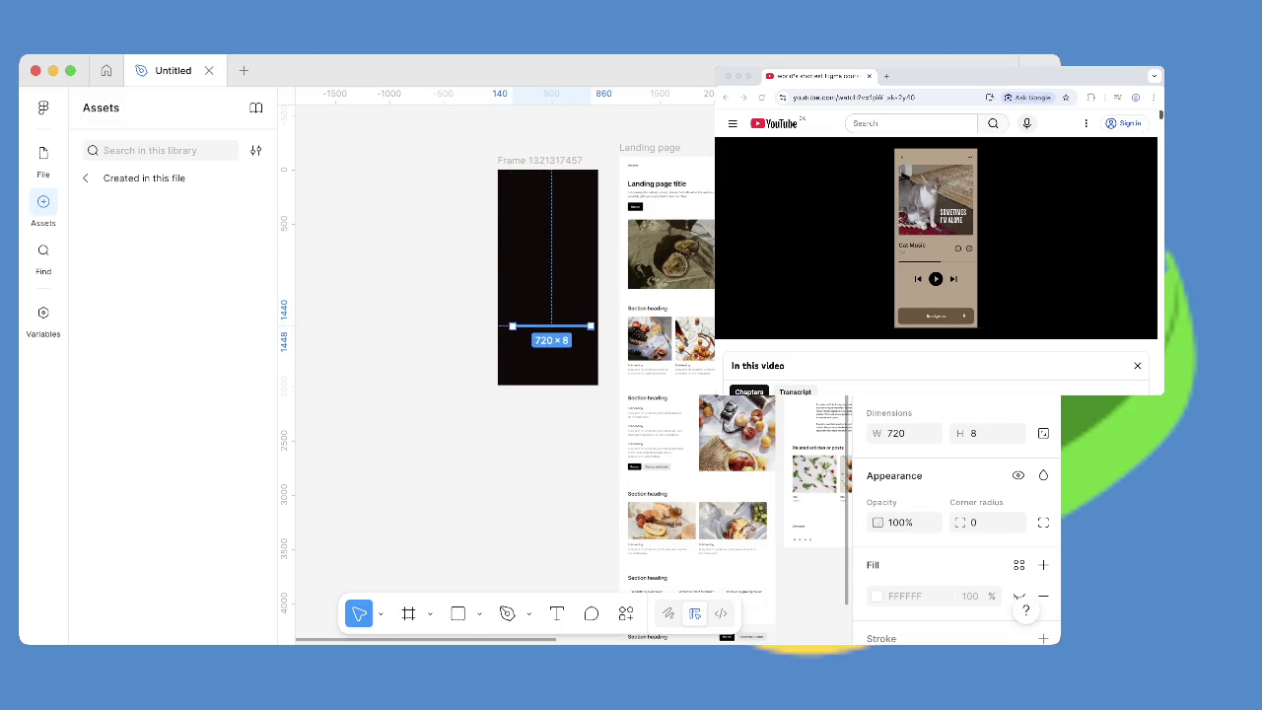
key(Escape)
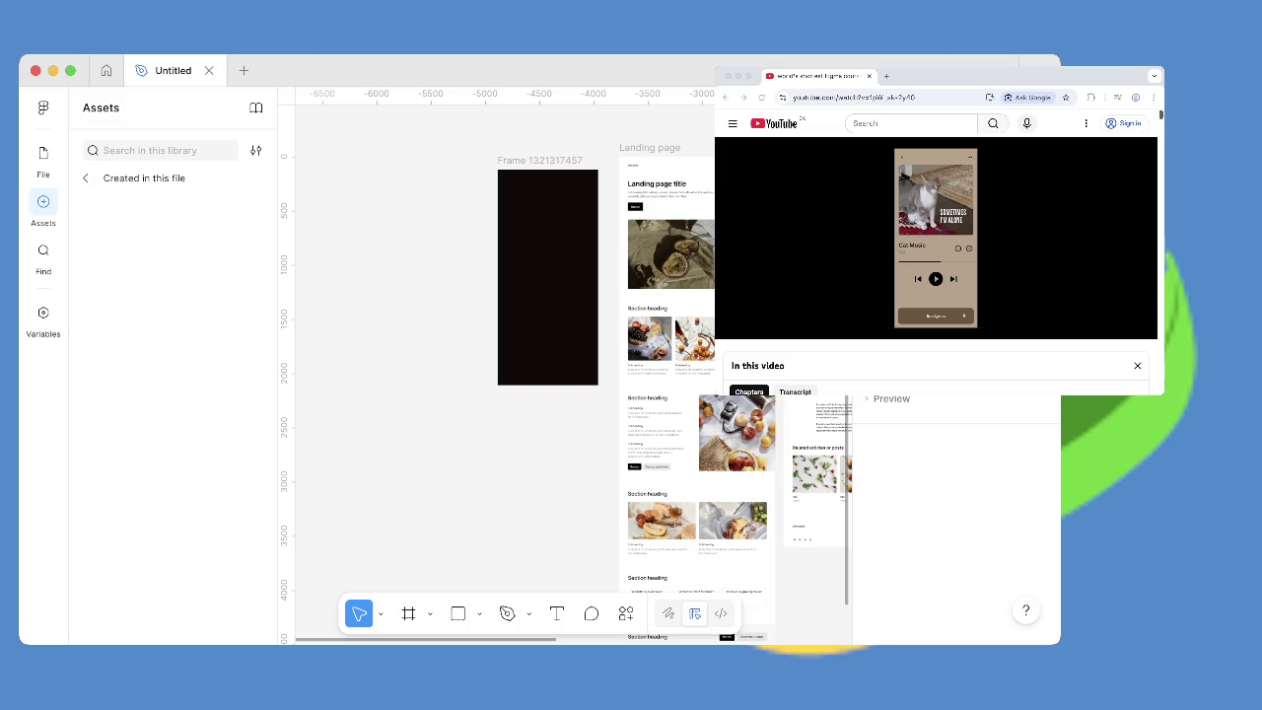
click(86, 178)
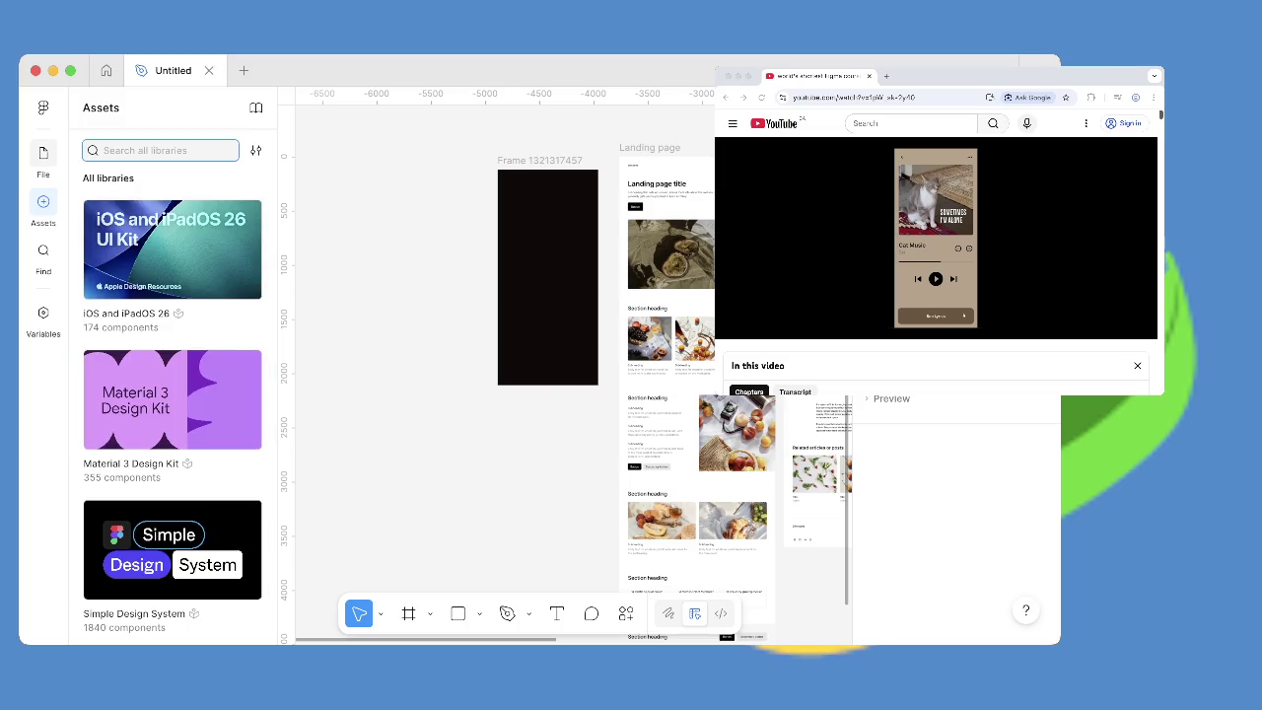
key(Escape)
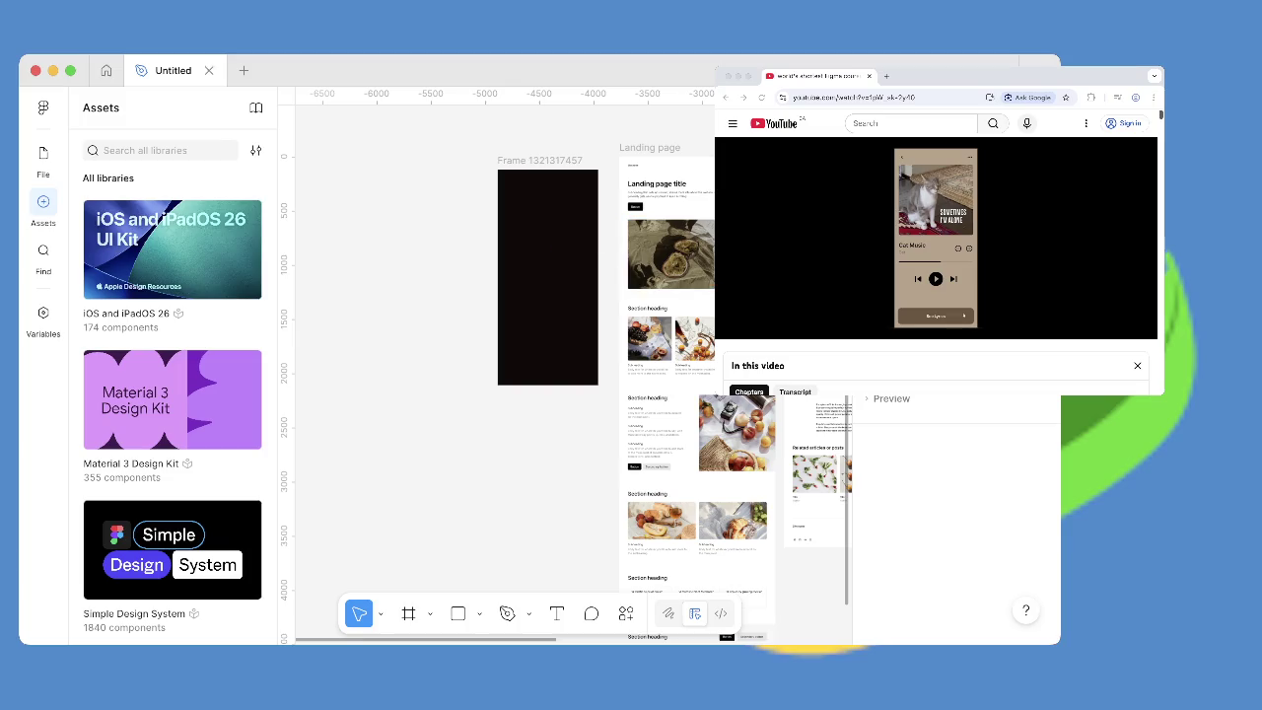
click(42, 152)
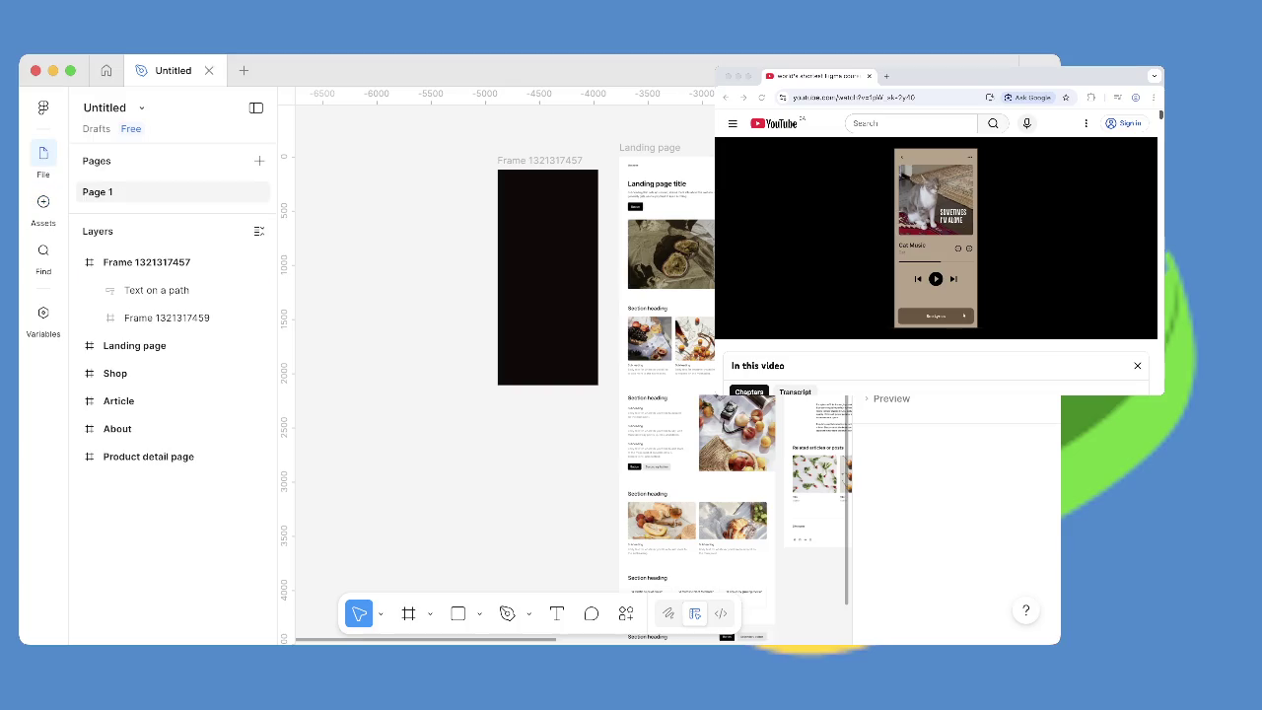
click(146, 261)
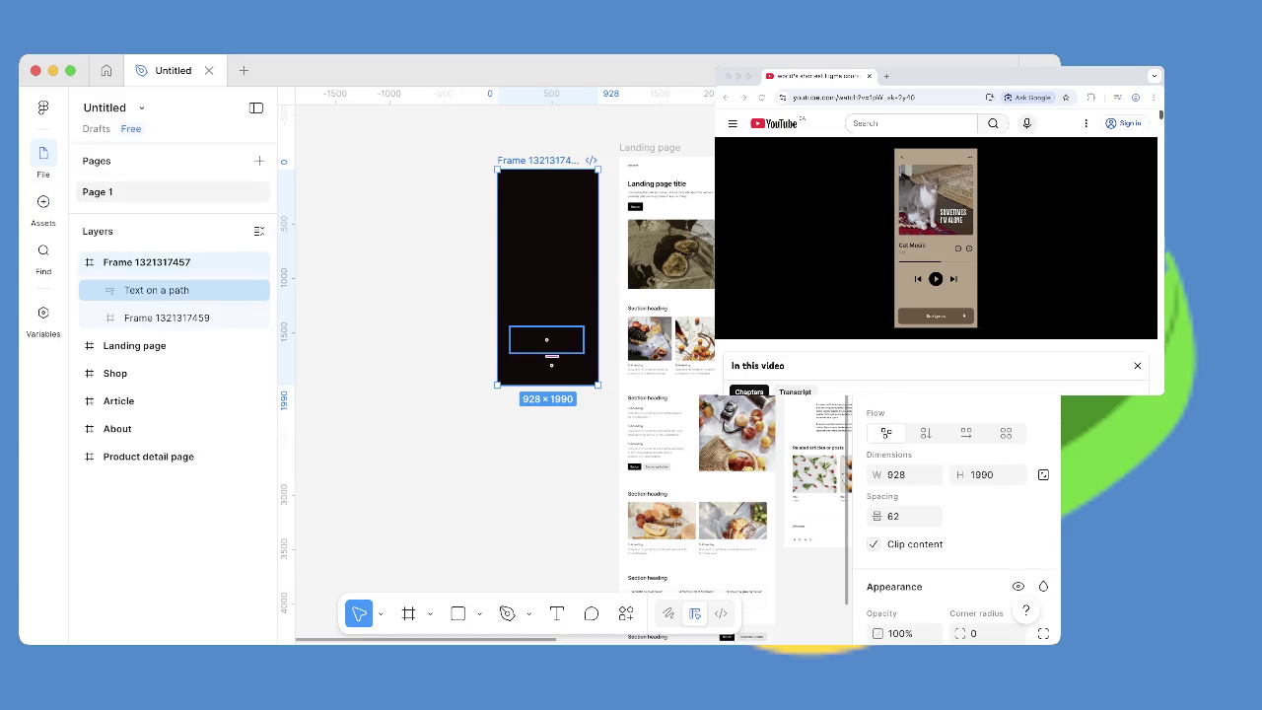
click(156, 290)
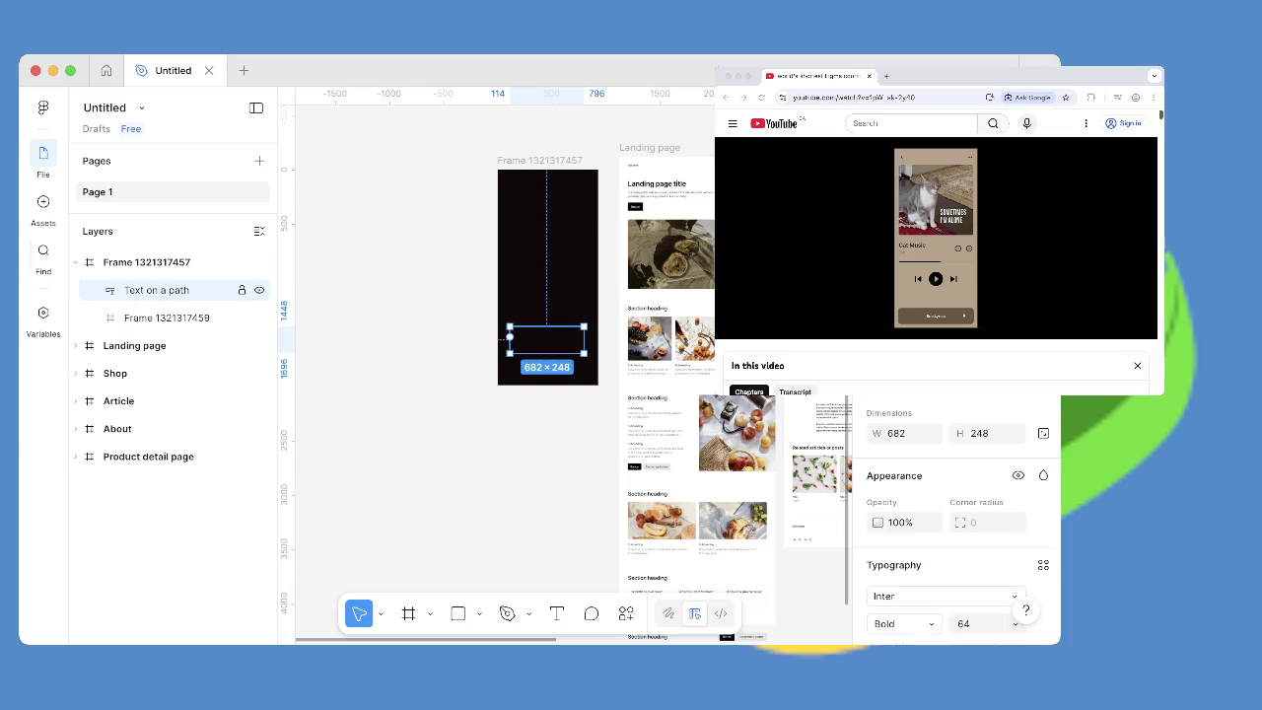
key(Delete)
click(167, 290)
key(Delete)
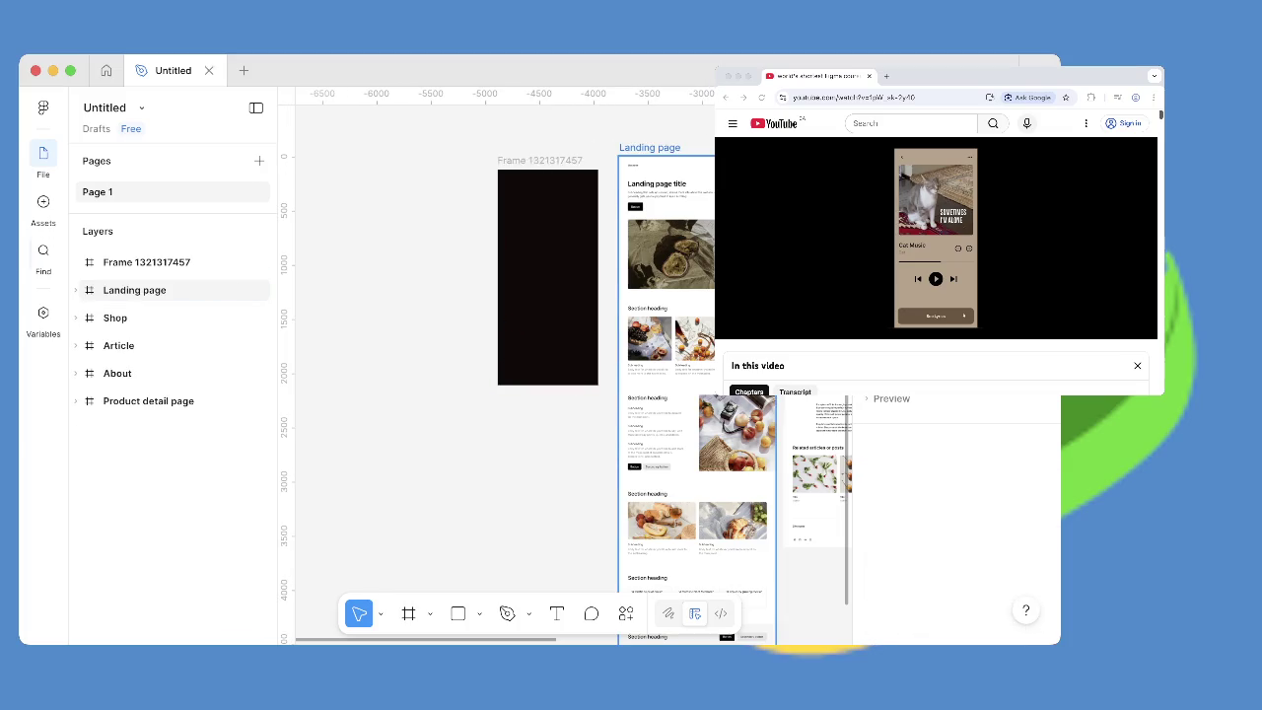
click(146, 262)
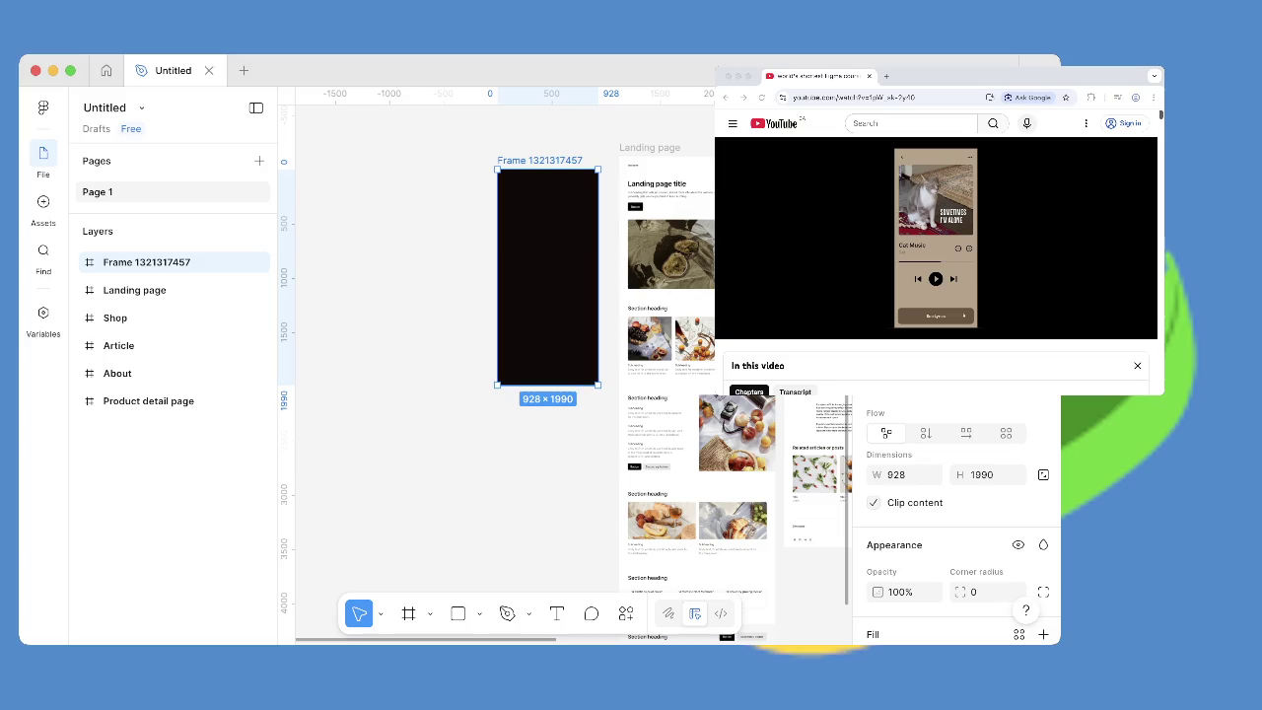
key(t)
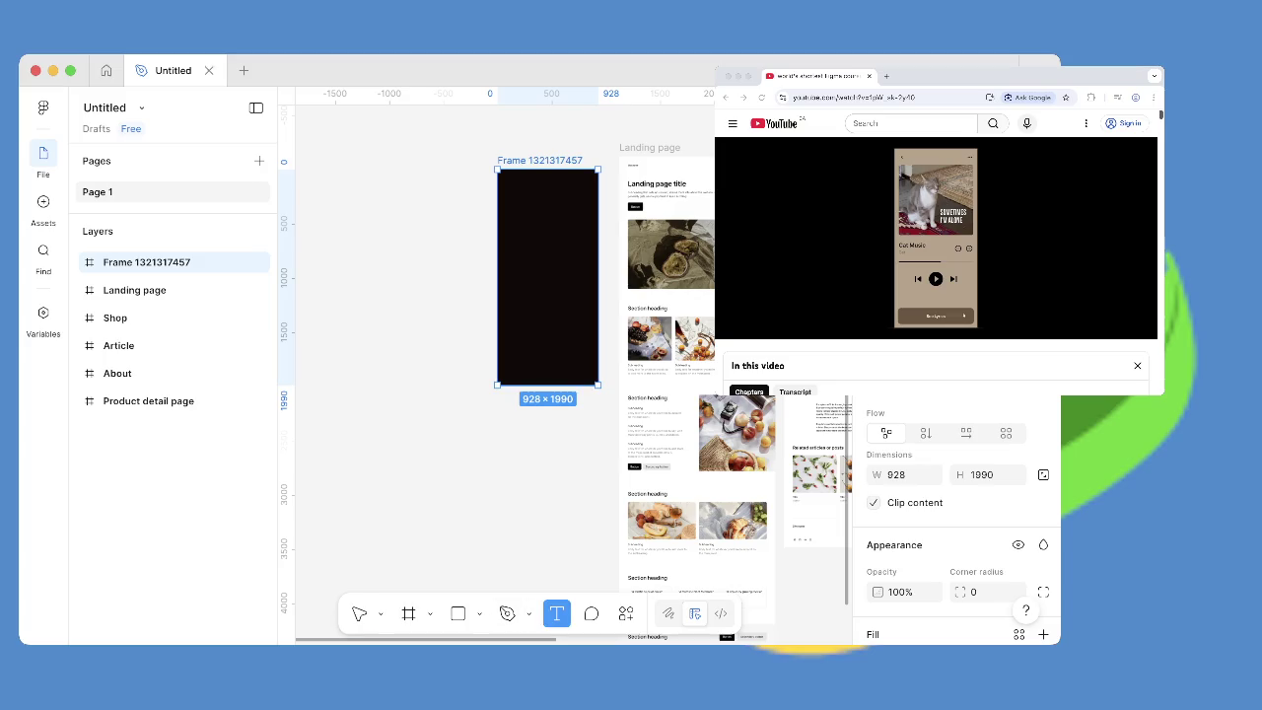
click(457, 613)
Draw a new rectangle low in the black frame and select it in Layers.
drag(517, 330, 587, 352)
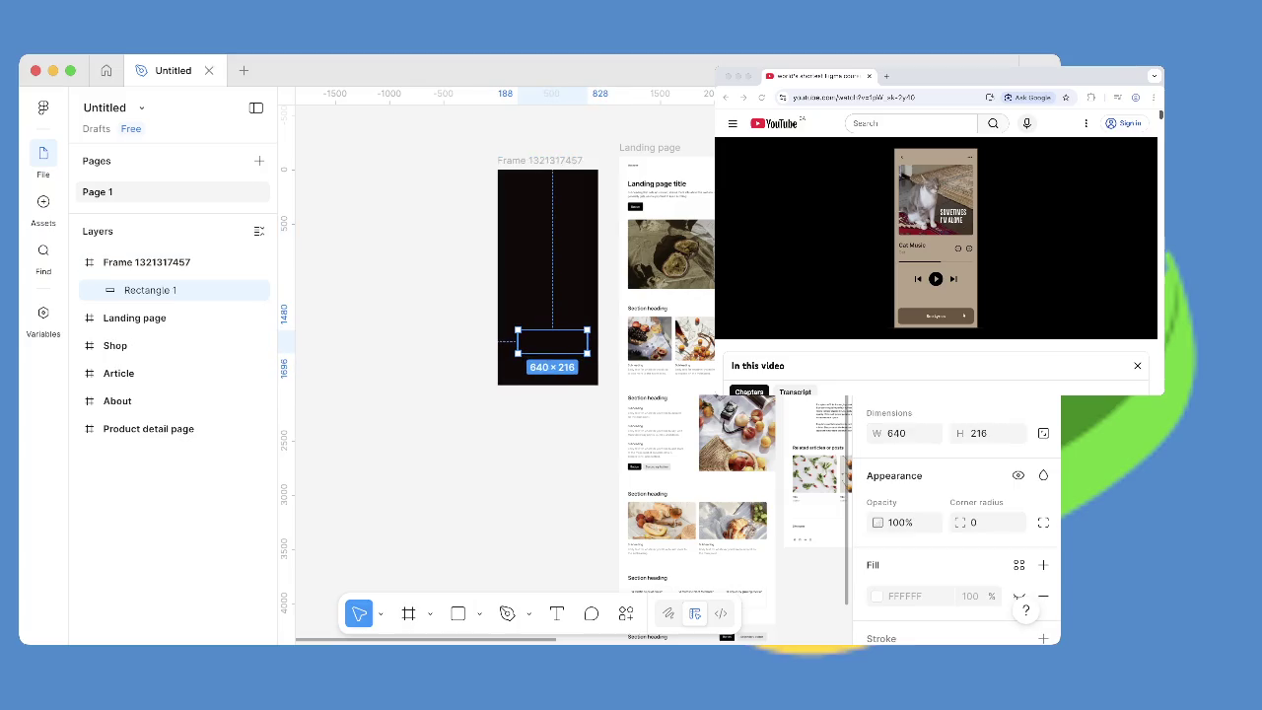
scroll(1020, 597, down, 2)
click(905, 490)
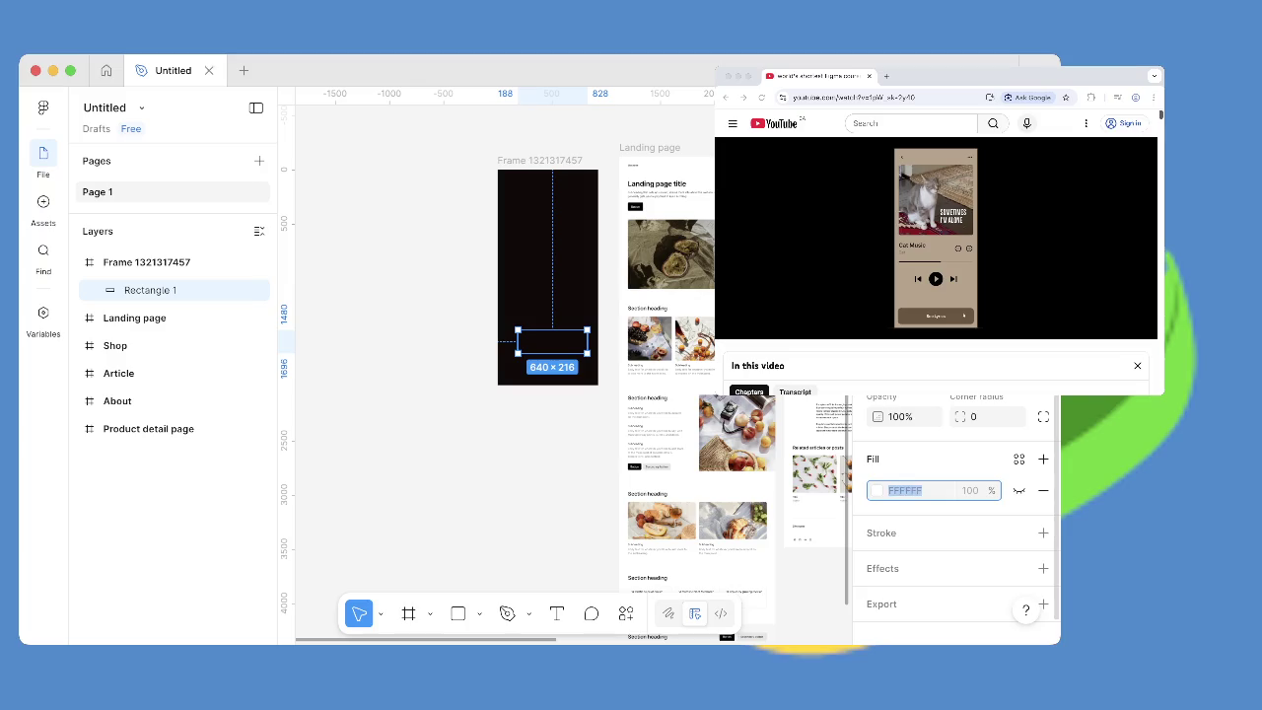
key(Escape)
key(Escape)
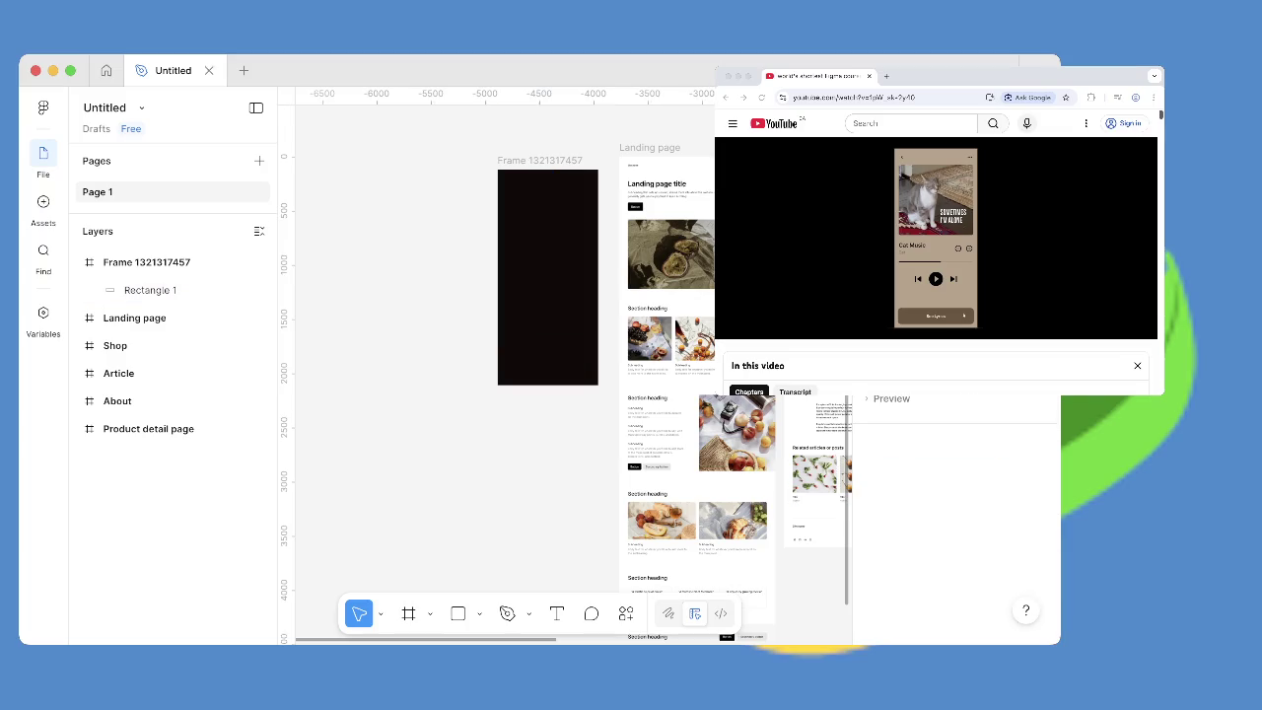
click(149, 290)
right_click(157, 289)
click(202, 278)
Fill the rectangle bright red FF0C0C and nudge it slightly left and down.
click(900, 521)
key(Tab)
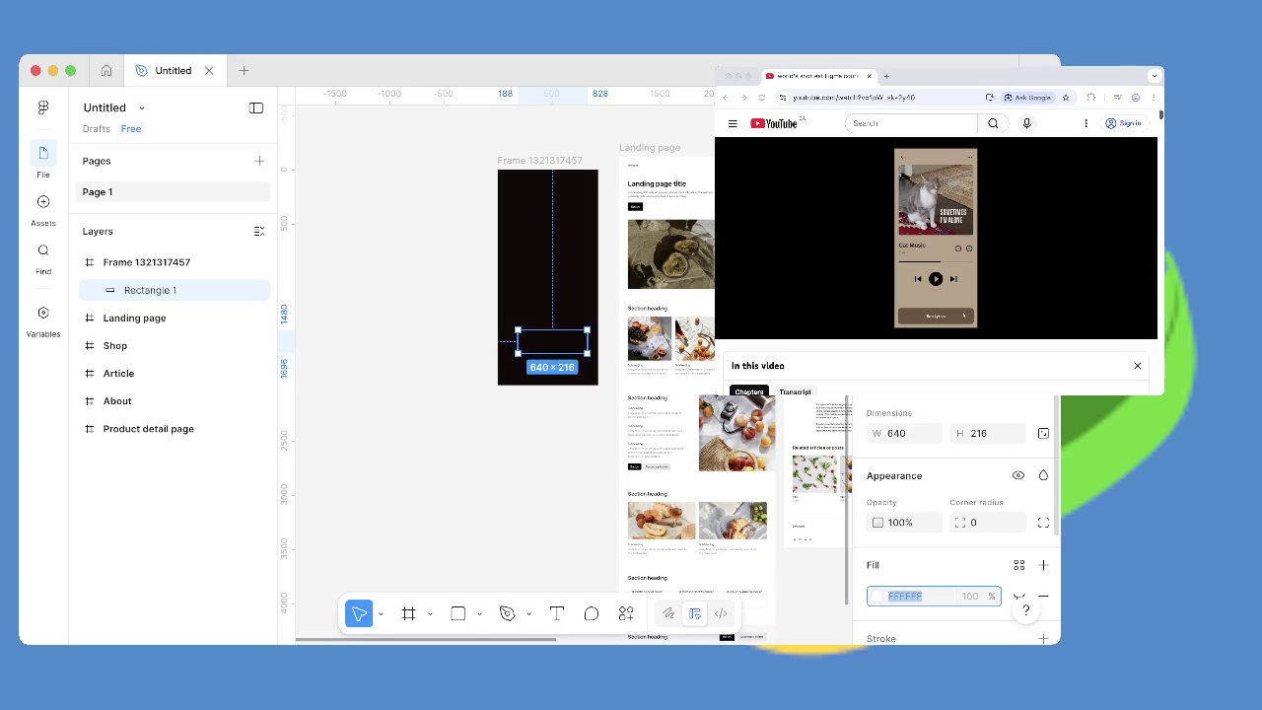
click(876, 596)
drag(696, 329, 830, 272)
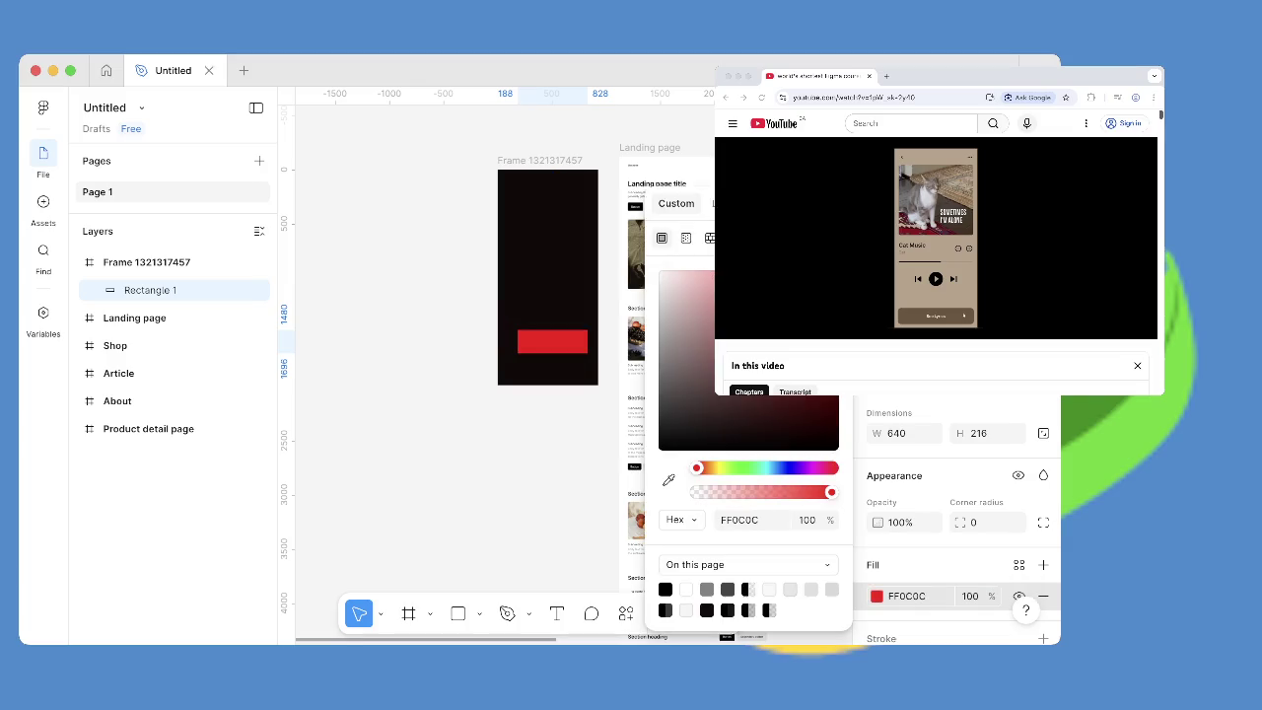
click(414, 296)
drag(552, 341, 547, 352)
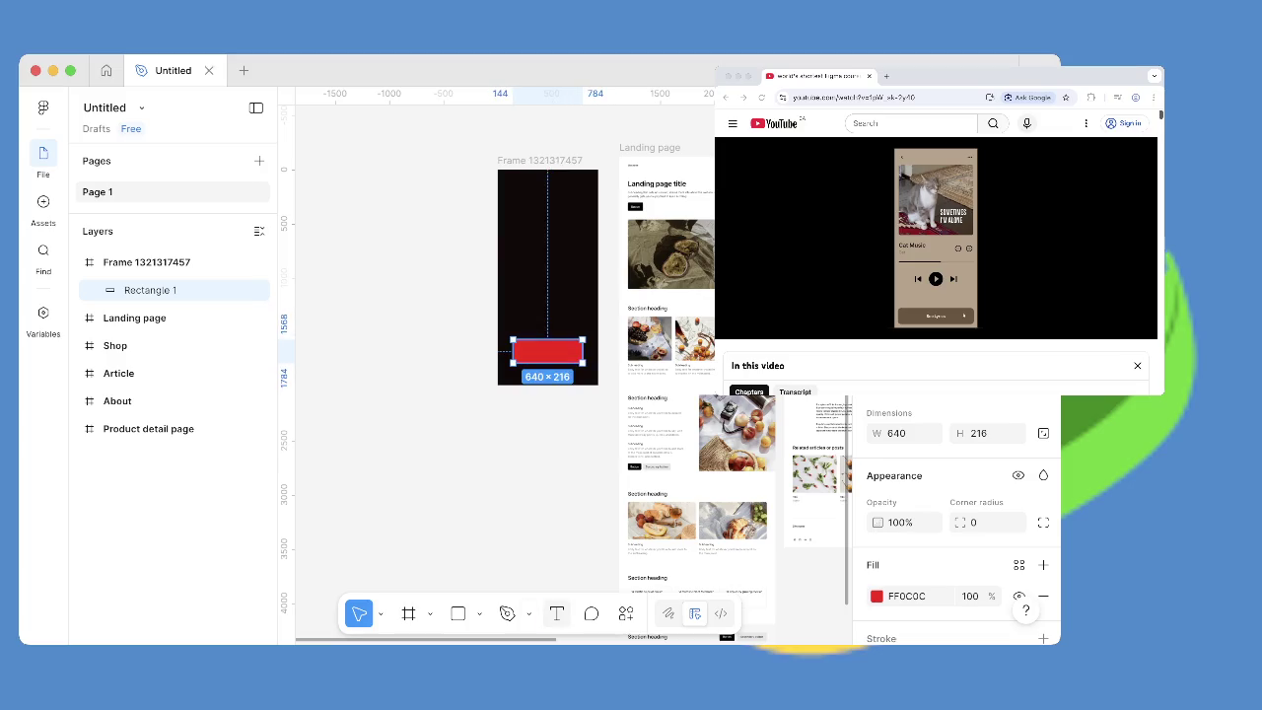
Type HI along the red rectangle's outline, then delete that text-on-path layer.
key(t)
click(520, 339)
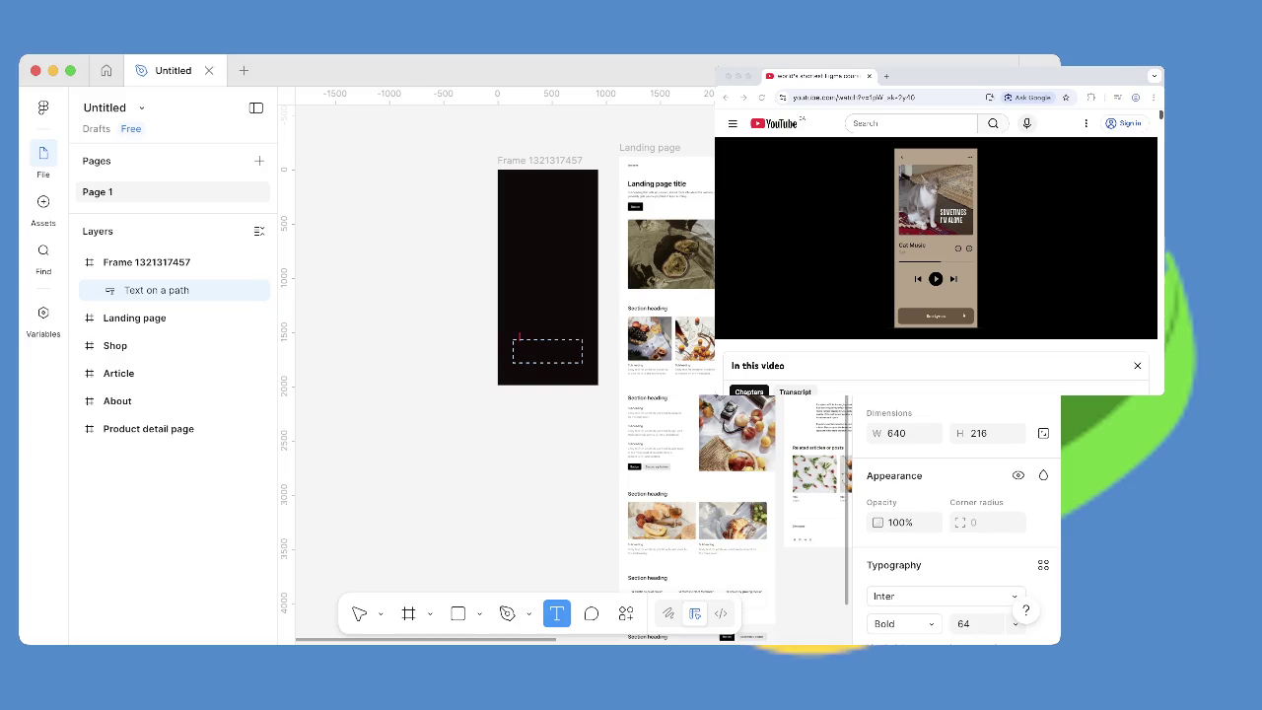
text(HI)
key(Escape)
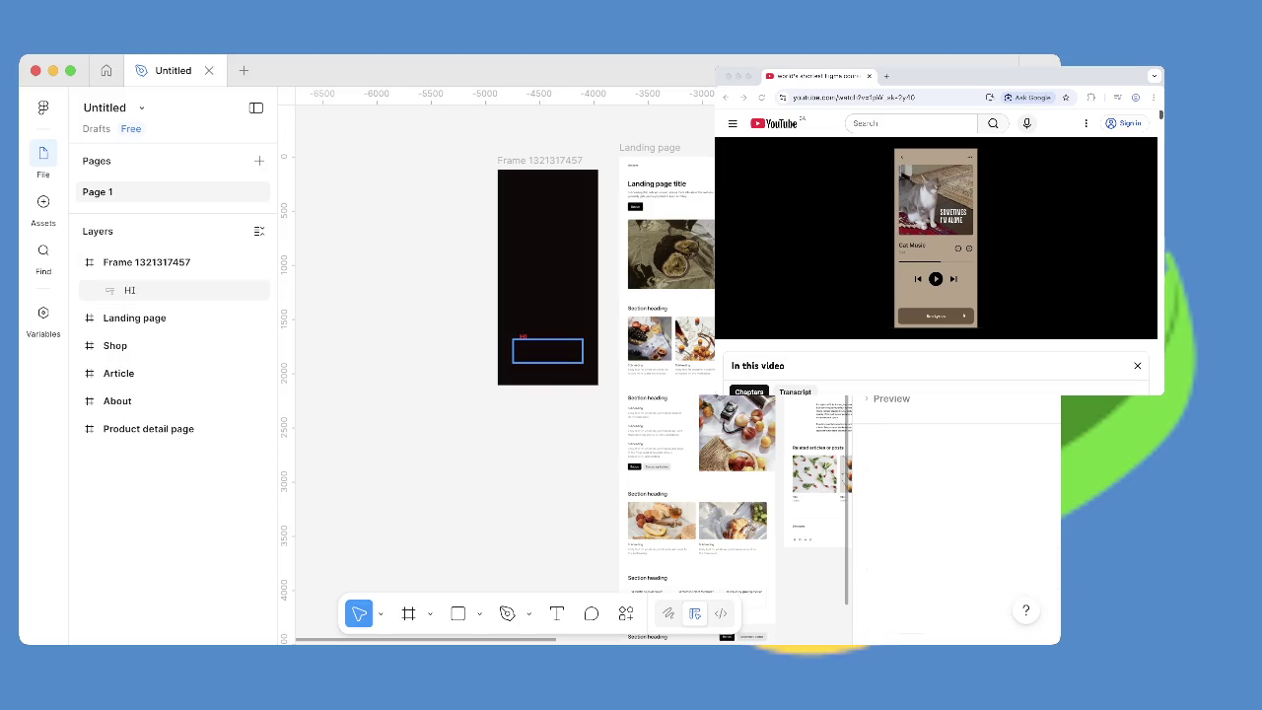
click(129, 290)
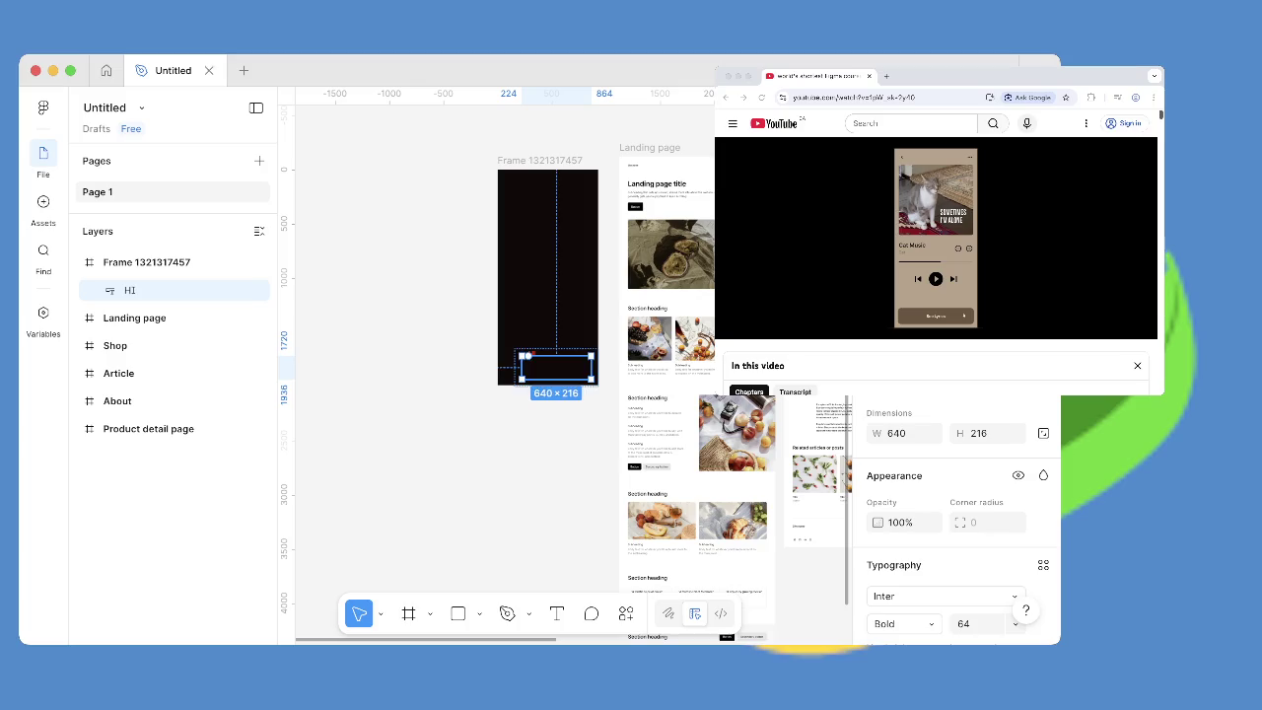
mouse_move(259, 290)
key(Delete)
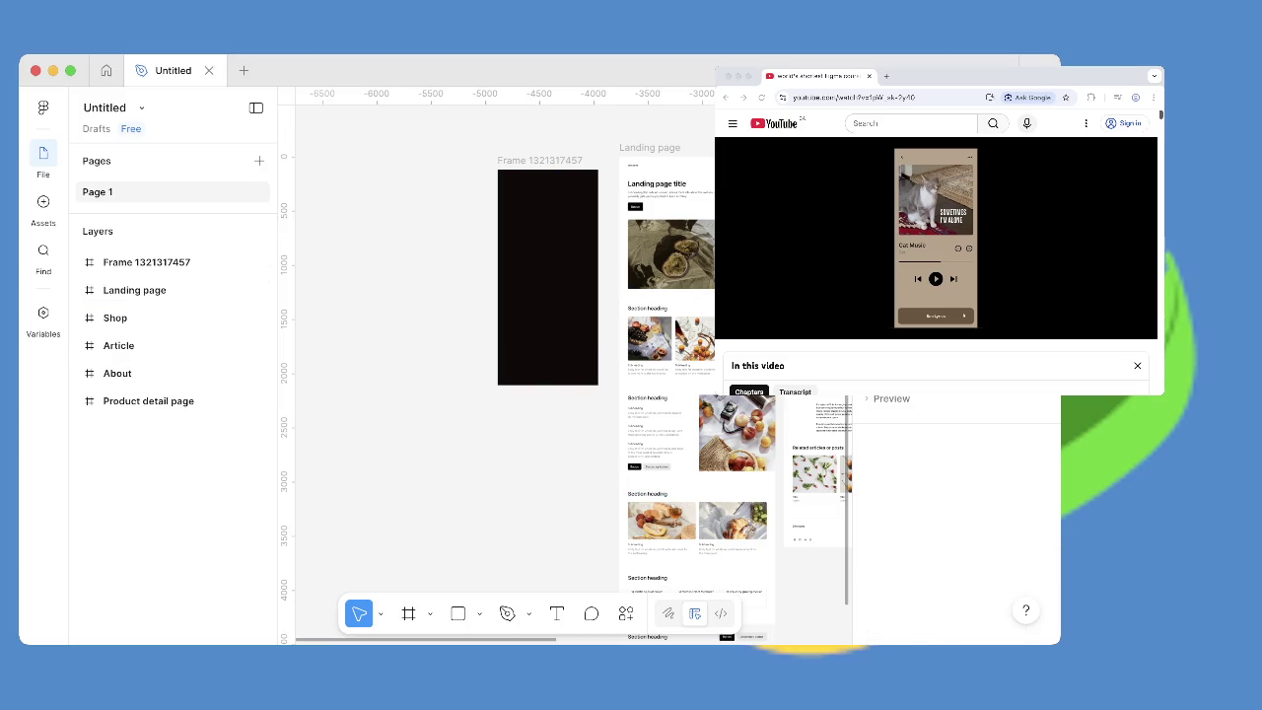
click(146, 262)
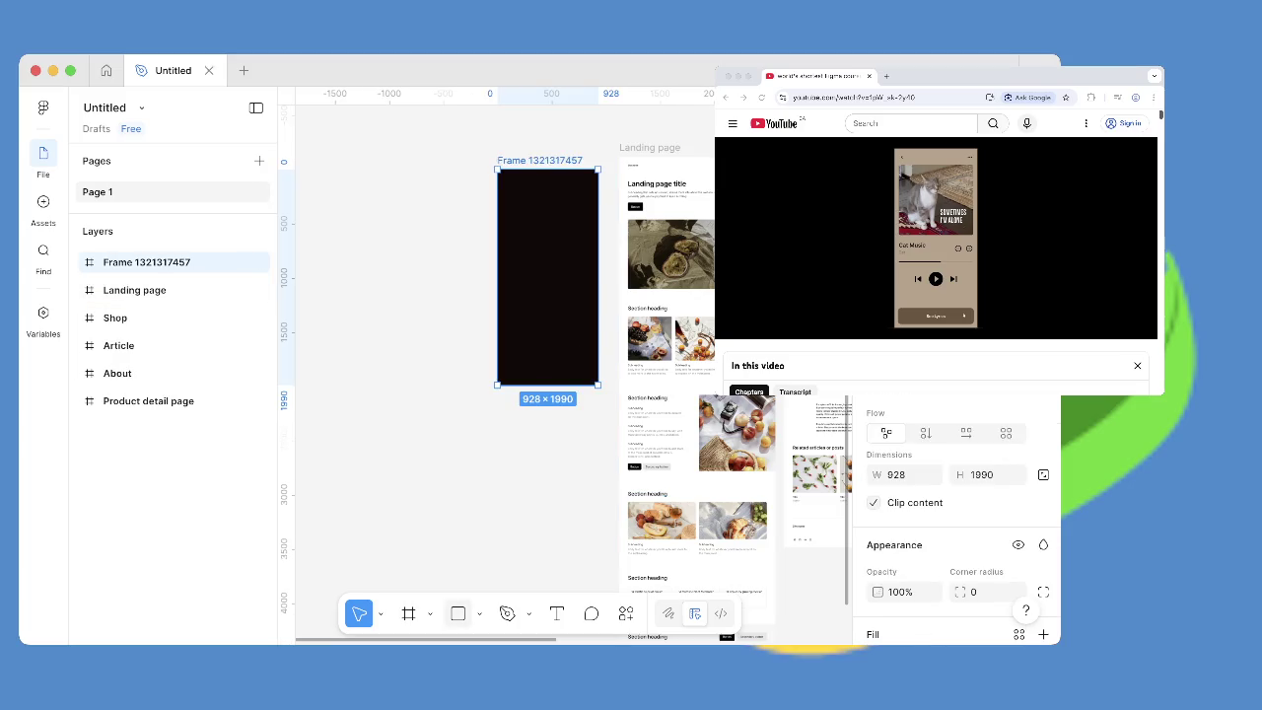
Draw a 592×248 rectangle near the frame's bottom and fill it red FF2424.
key(r)
drag(519, 345, 584, 372)
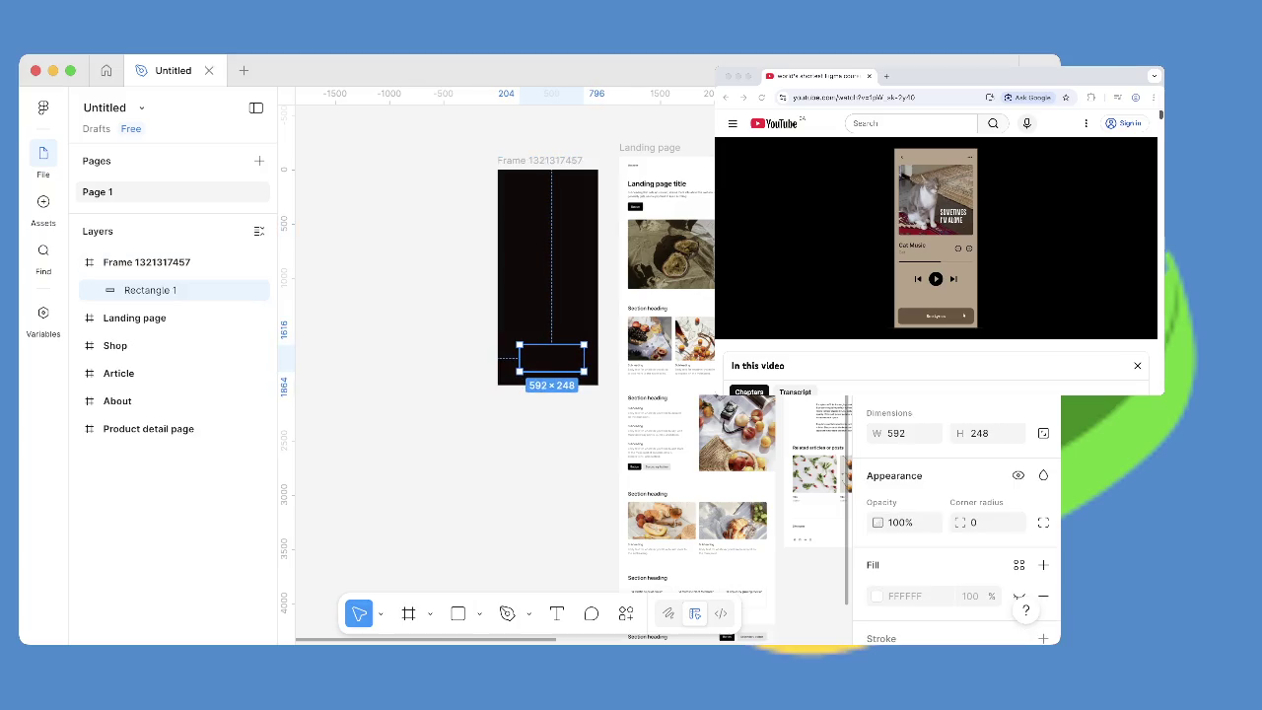
scroll(946, 523, down, 2)
click(905, 491)
key(BackSpace)
key(Return)
key(Escape)
click(877, 491)
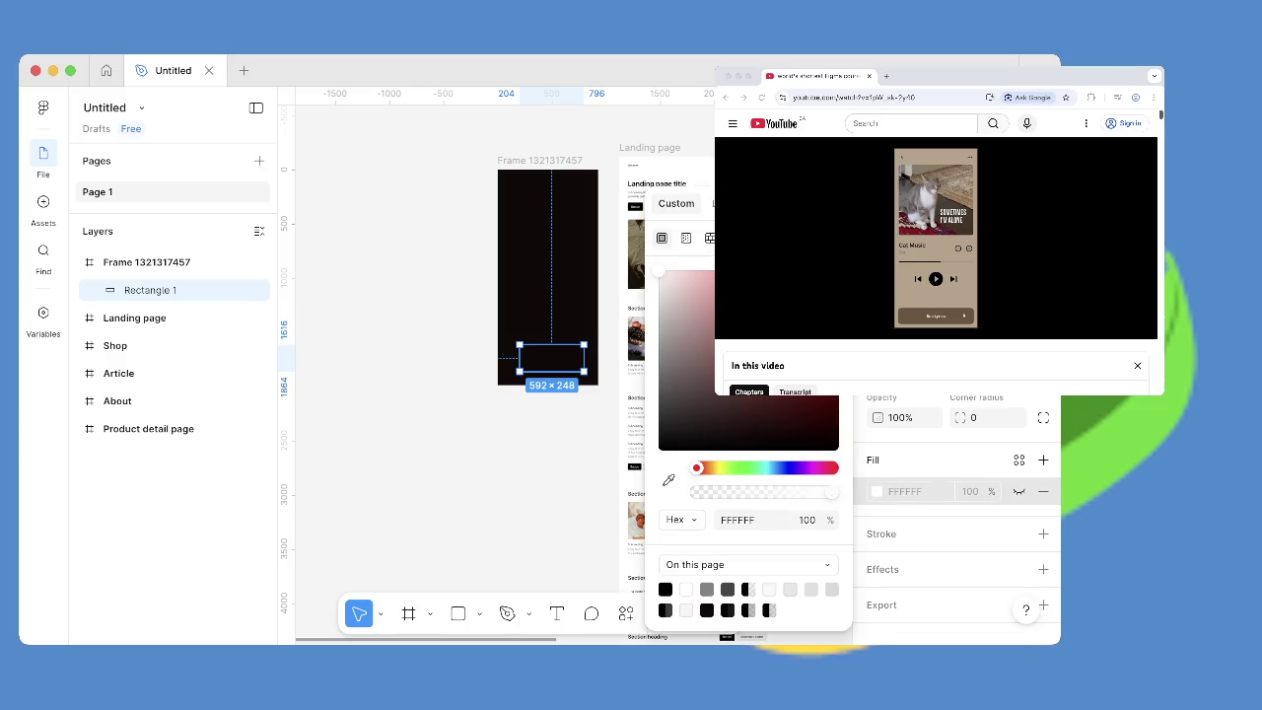
click(818, 262)
click(394, 443)
click(569, 359)
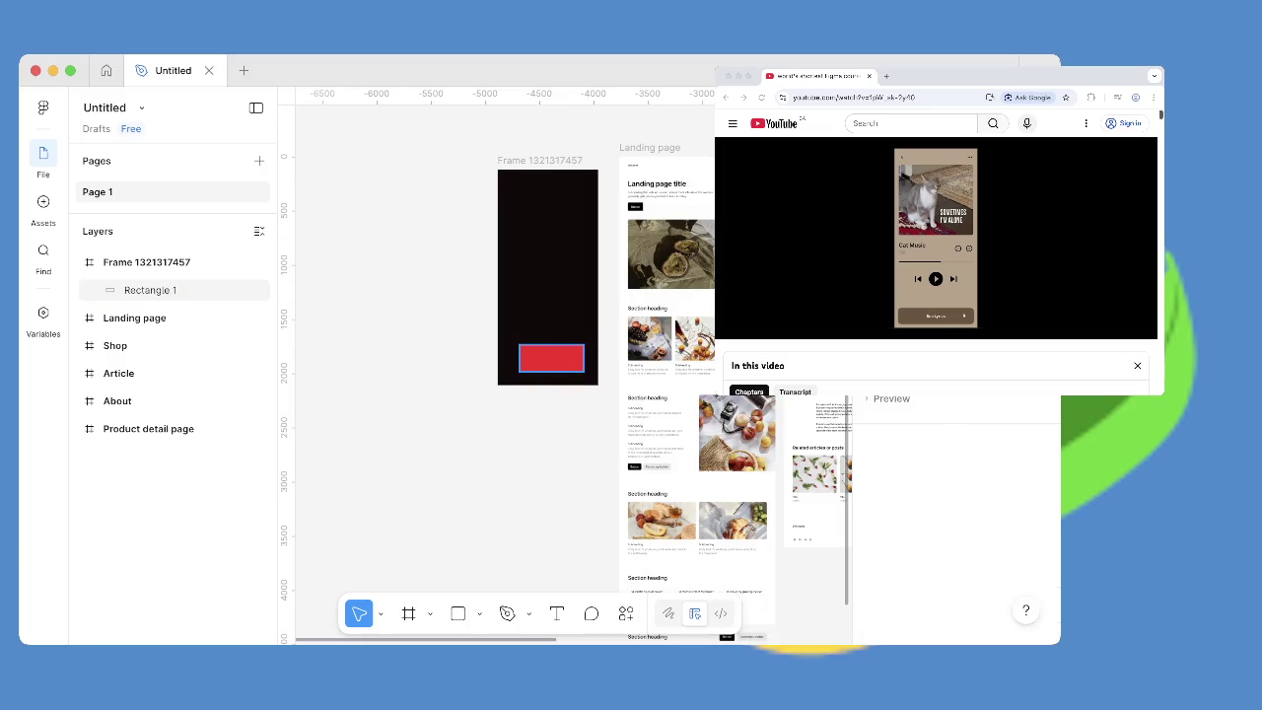
Add a white 'HI' text layer on top of the red rectangle.
scroll(568, 367, up, 10)
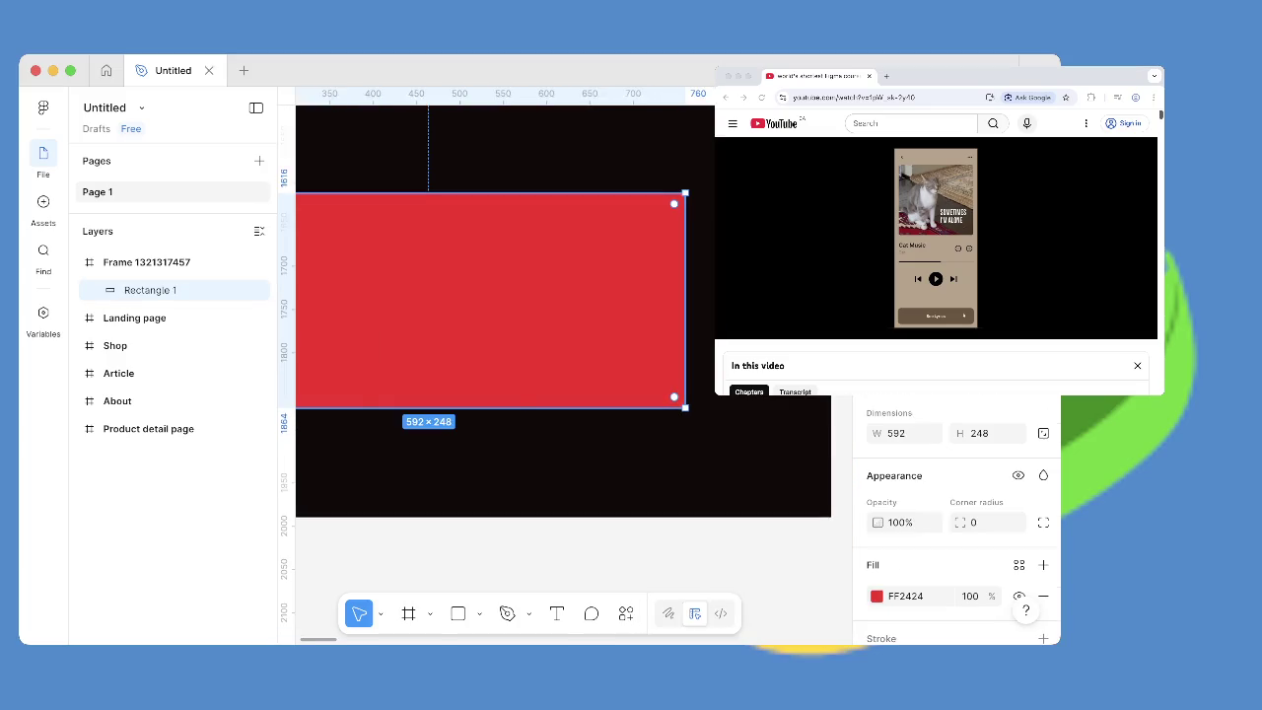
scroll(566, 365, down, 3)
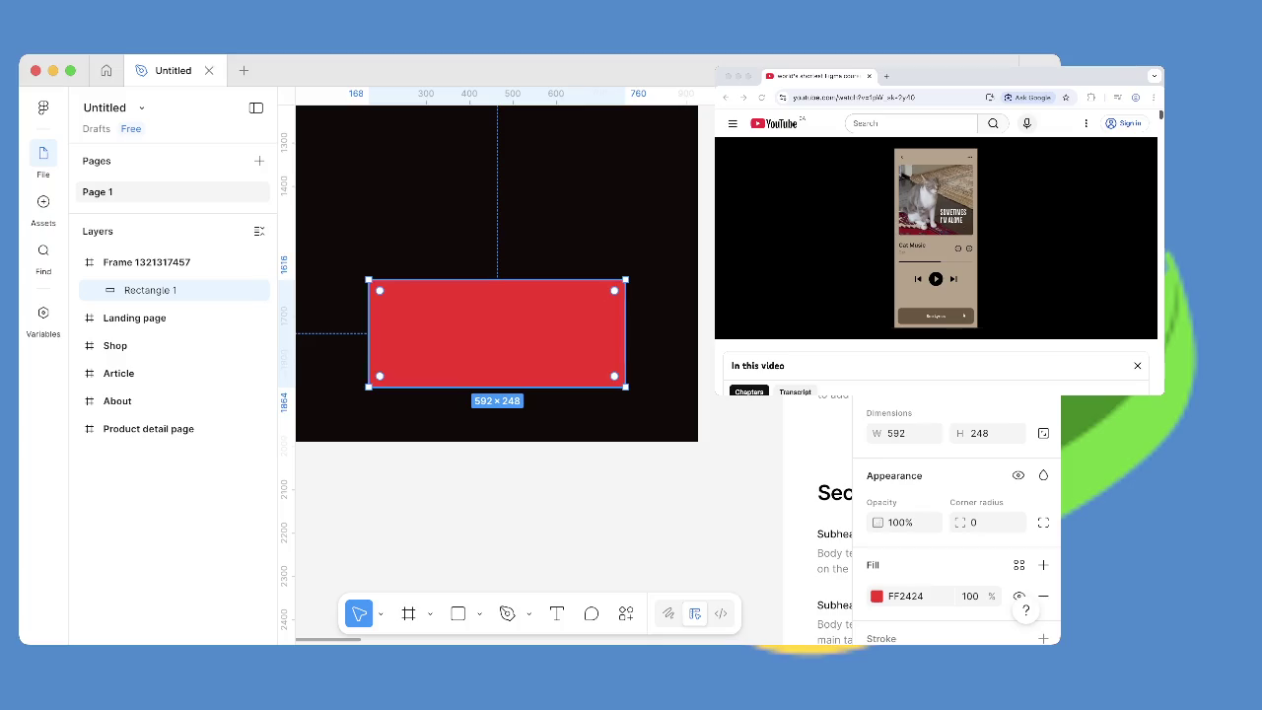
key(Escape)
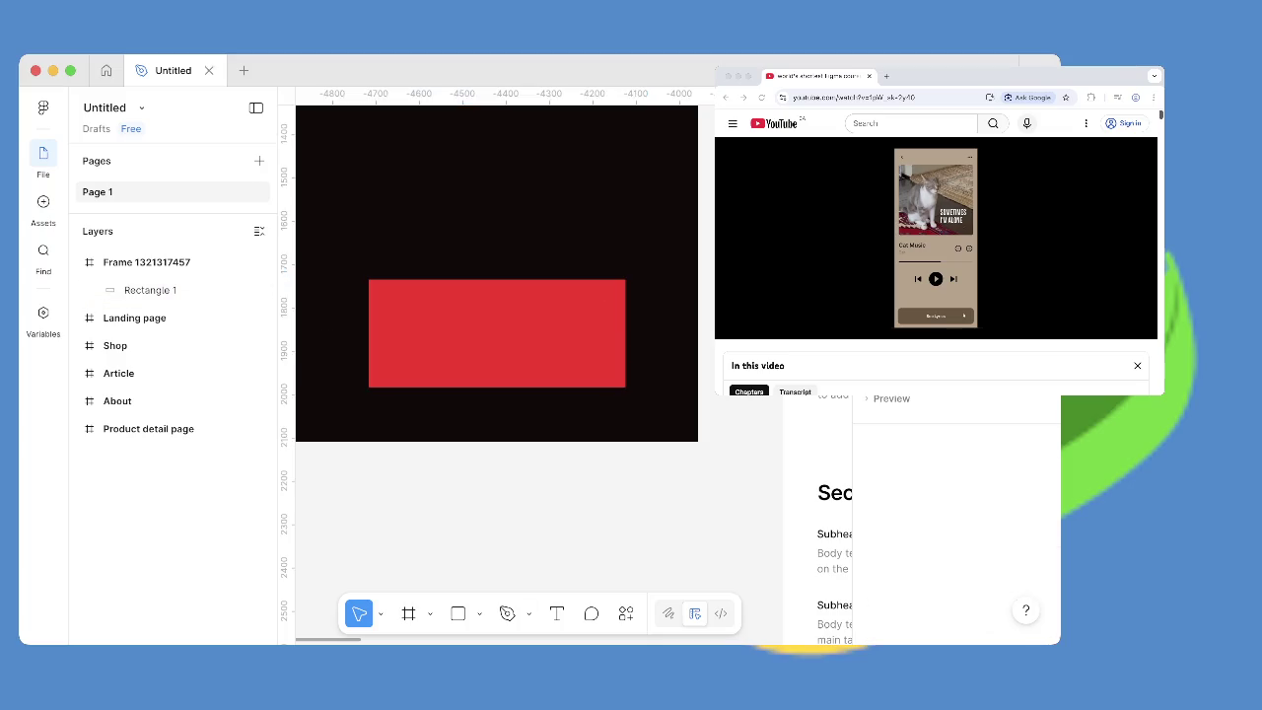
key(t)
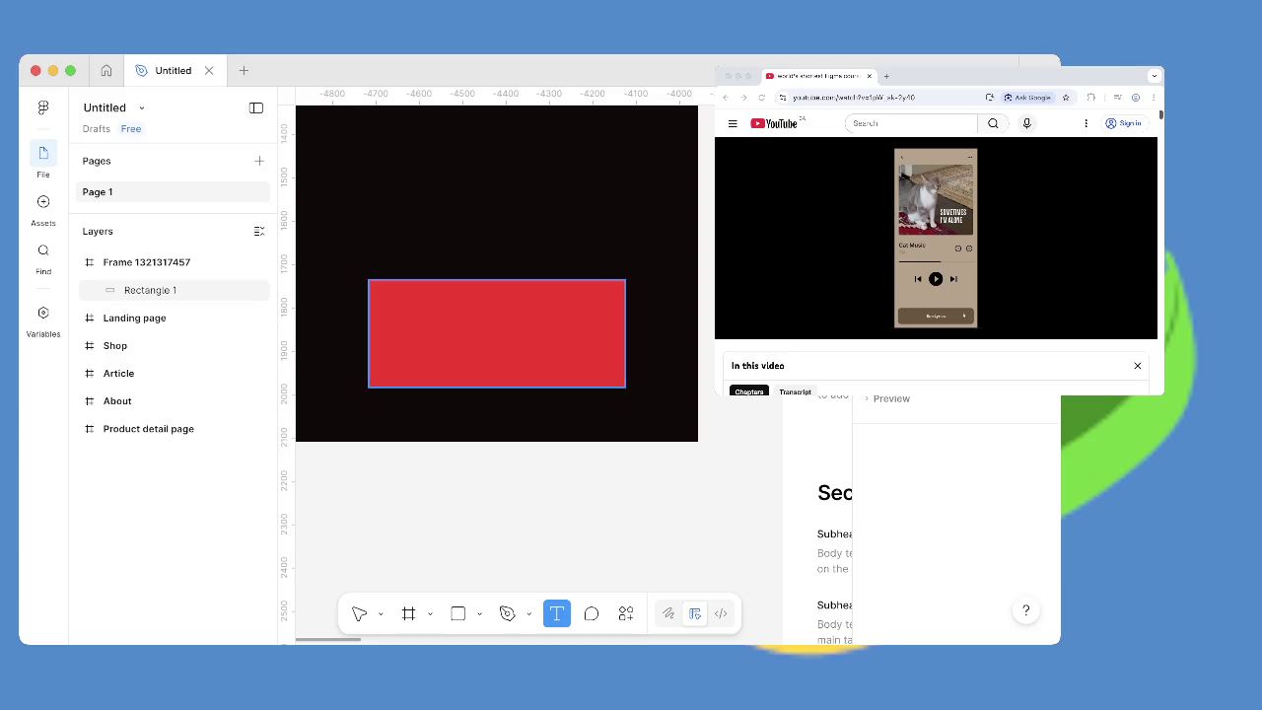
click(437, 340)
text(HI)
key(Escape)
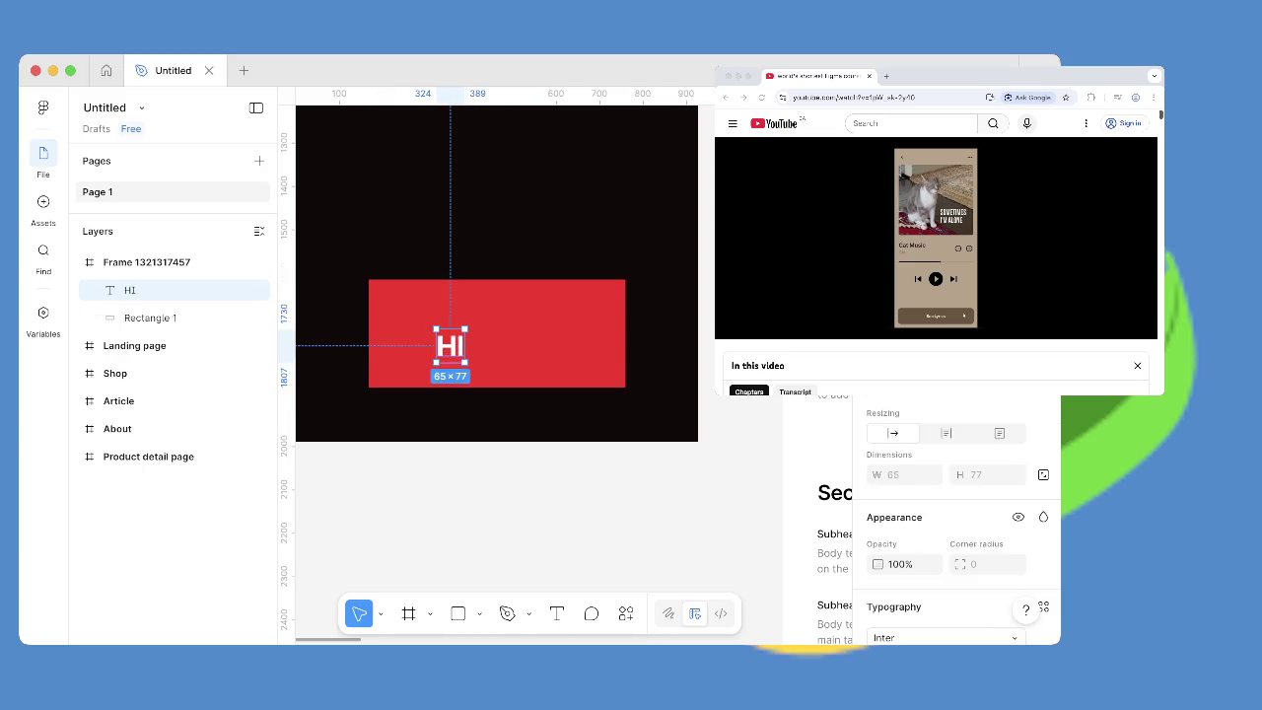
key(Escape)
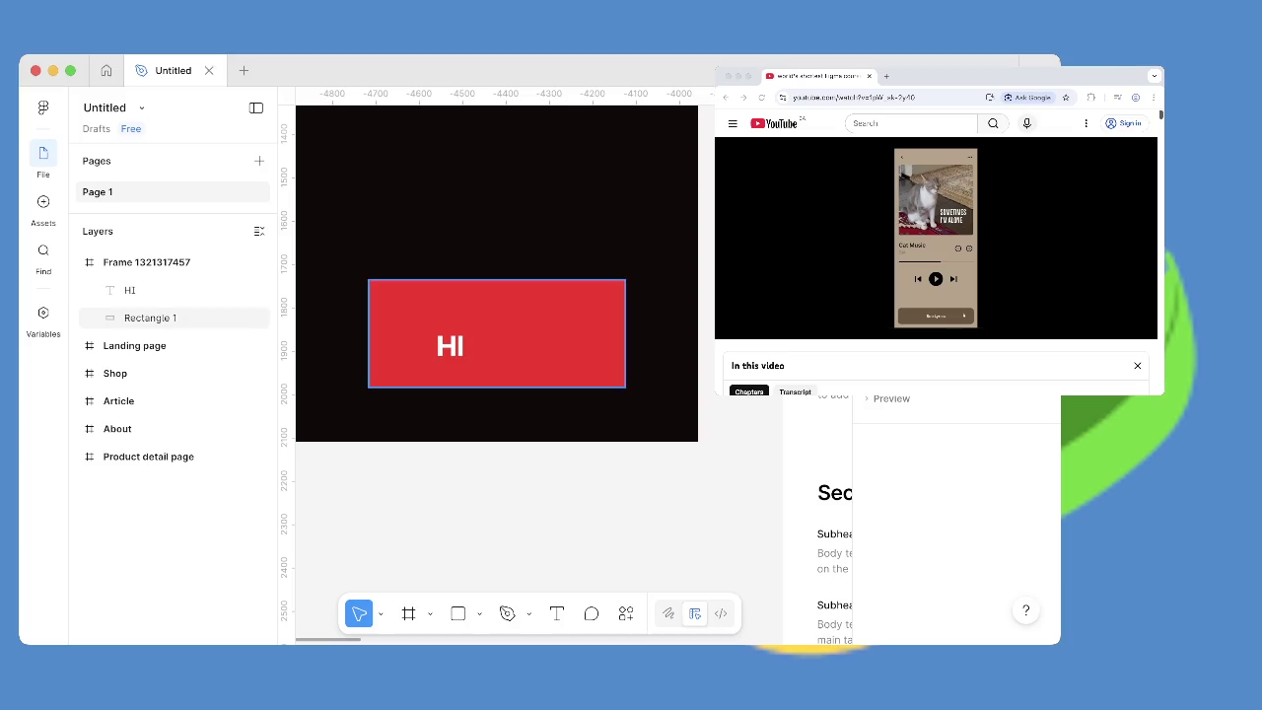
key(shift+1)
scroll(565, 366, up, 3)
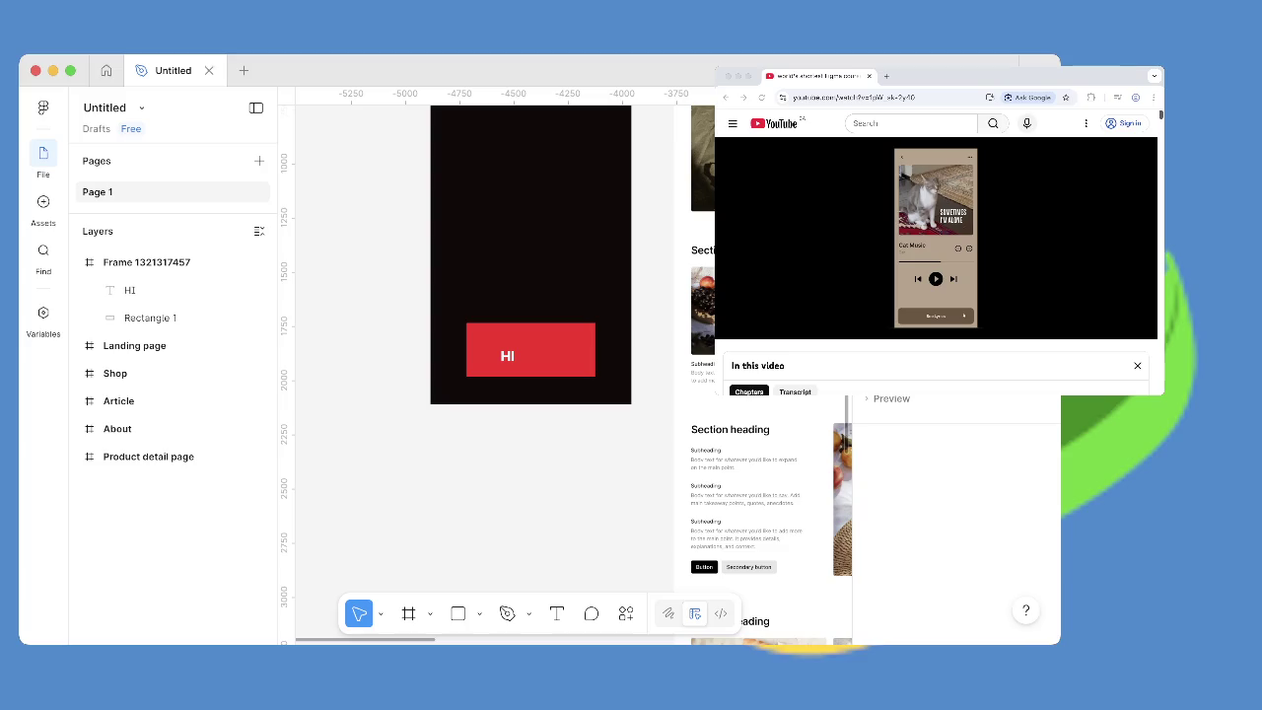
scroll(533, 364, up, 5)
scroll(532, 365, down, 3)
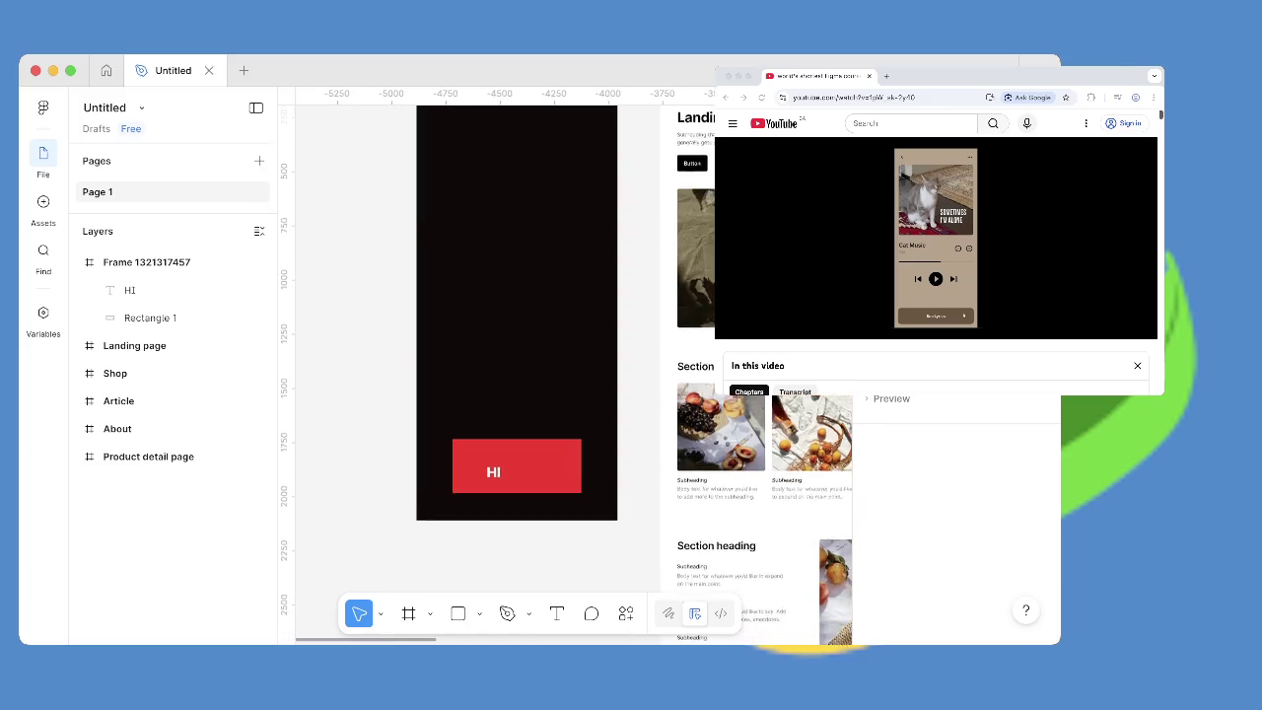
scroll(533, 364, up, 2)
scroll(532, 365, down, 2)
scroll(532, 365, left, 1)
scroll(533, 365, down, 5)
scroll(533, 365, up, 1)
scroll(533, 365, up, 1)
scroll(533, 364, right, 1)
scroll(532, 364, down, 3)
scroll(532, 365, left, 1)
scroll(532, 365, down, 2)
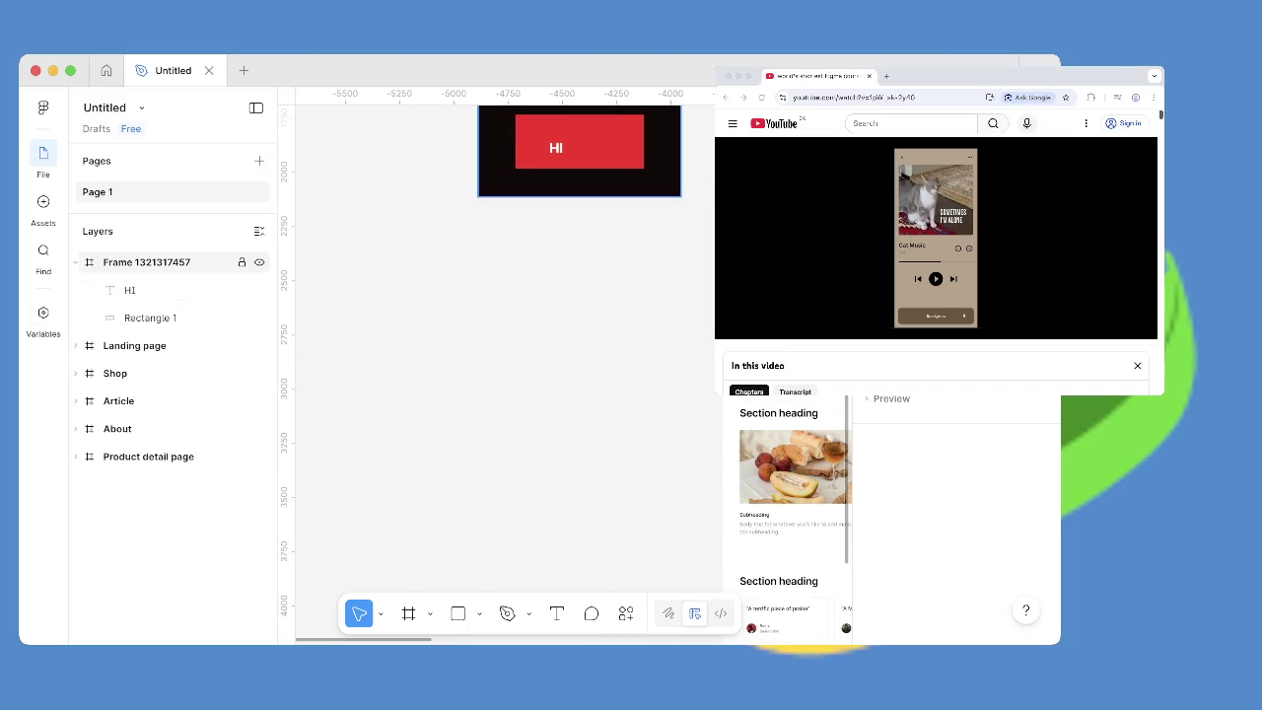
key(f)
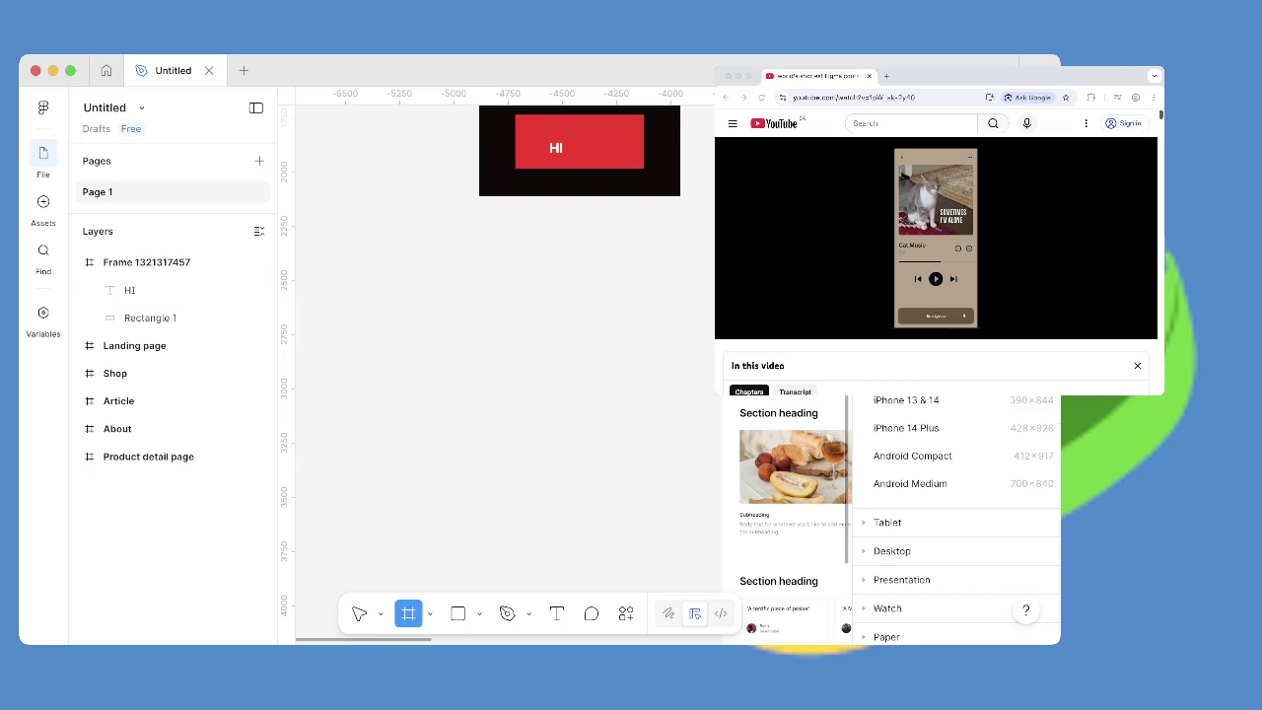
drag(478, 235, 680, 563)
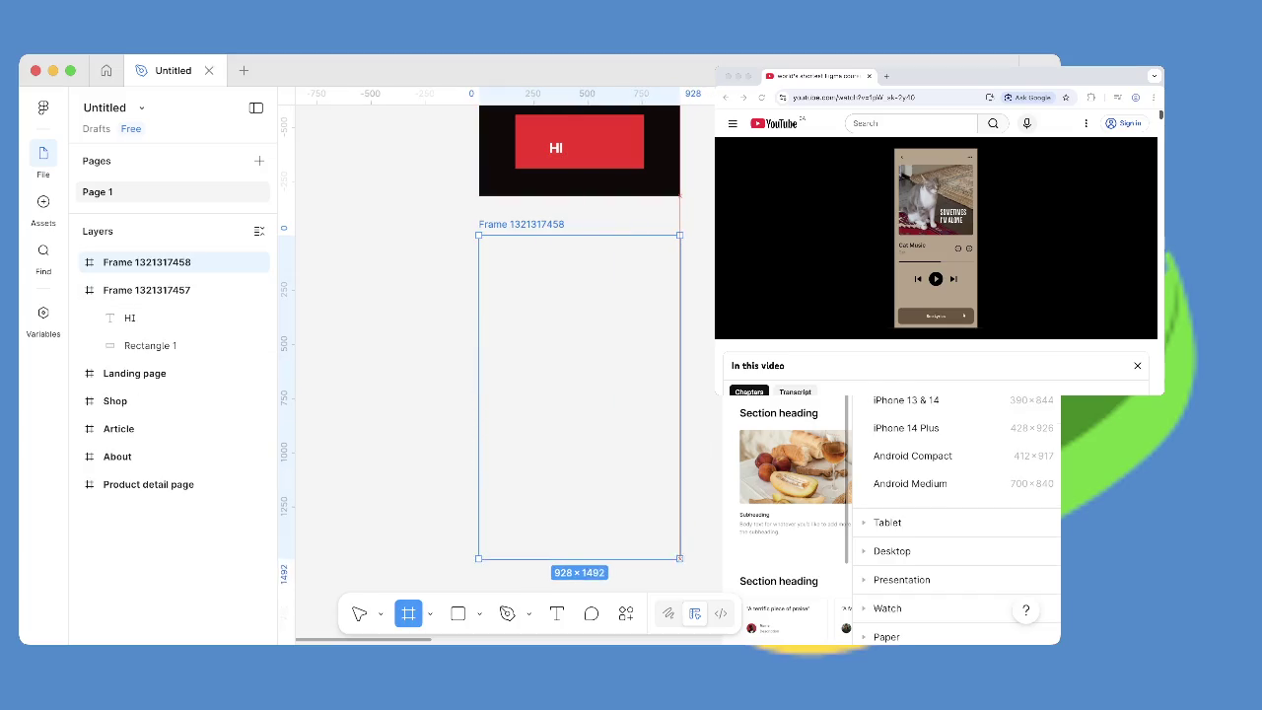
Select the red button rectangle and resume the tutorial video.
click(579, 141)
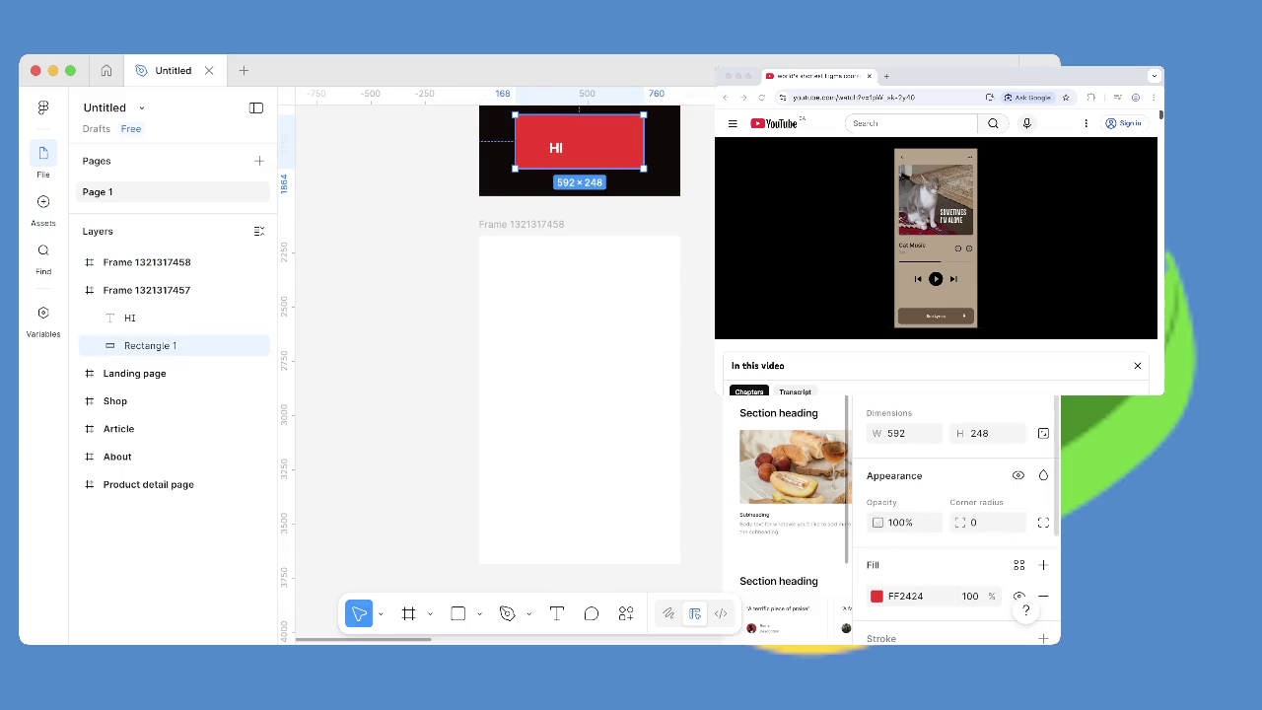
scroll(572, 335, up, 2)
scroll(572, 335, up, 1)
click(935, 237)
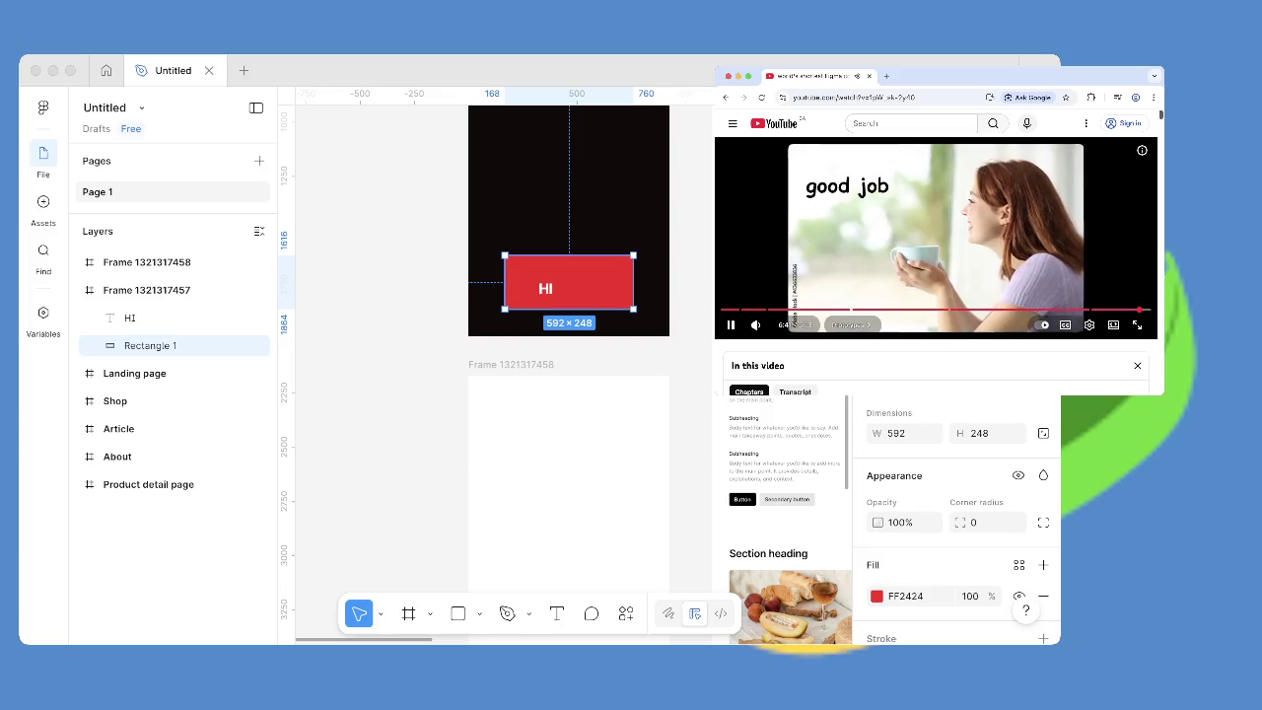
Rewind the tutorial to its Prototypes part, pause near 6:25, and return to Figma.
click(1107, 309)
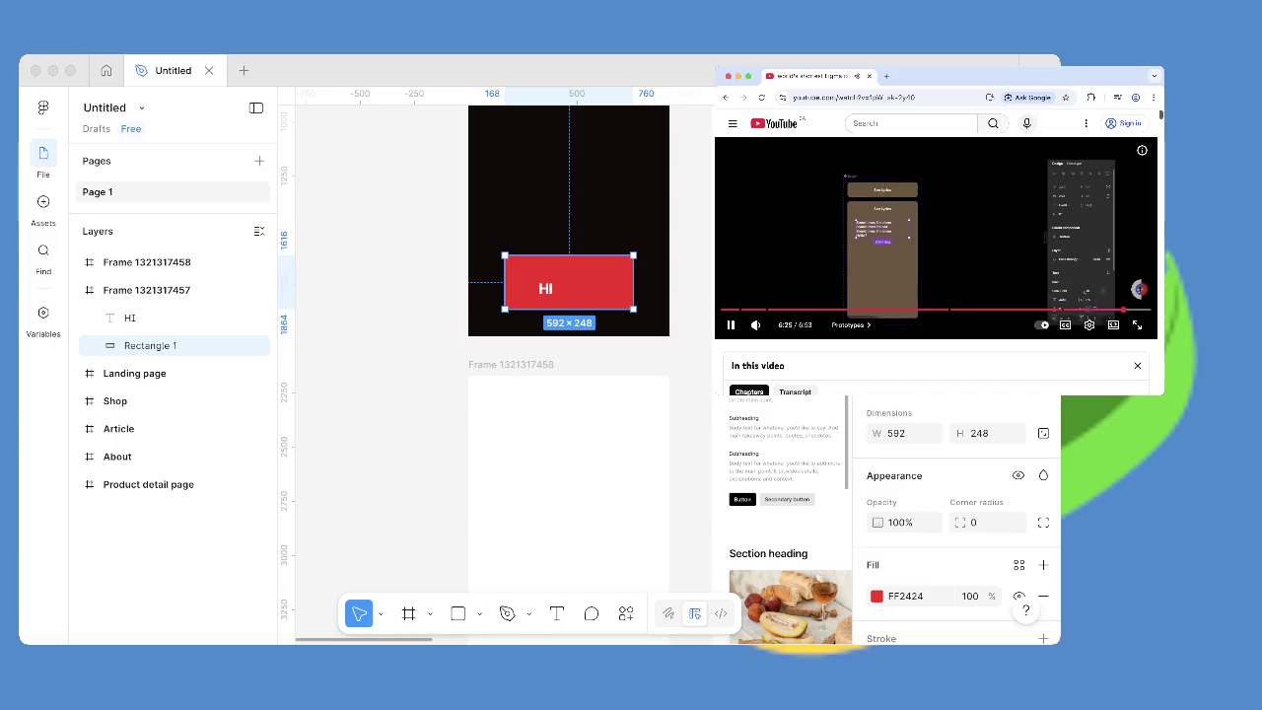
click(1138, 288)
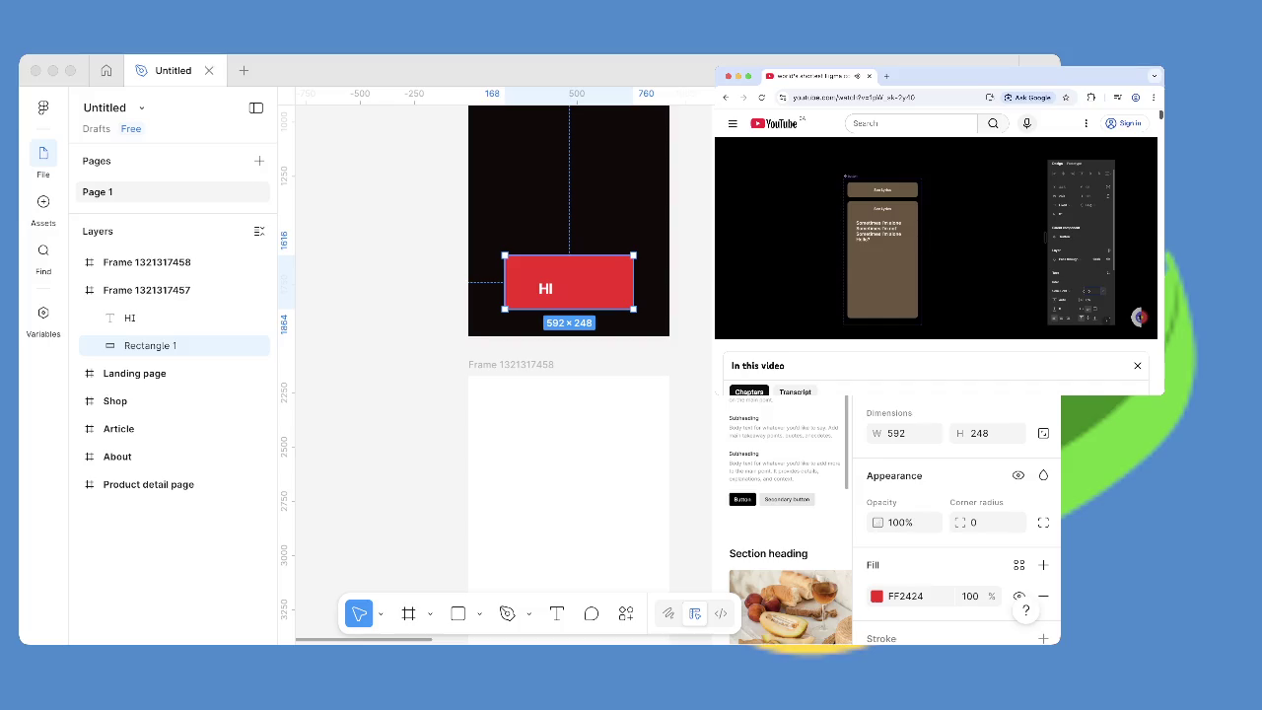
click(592, 286)
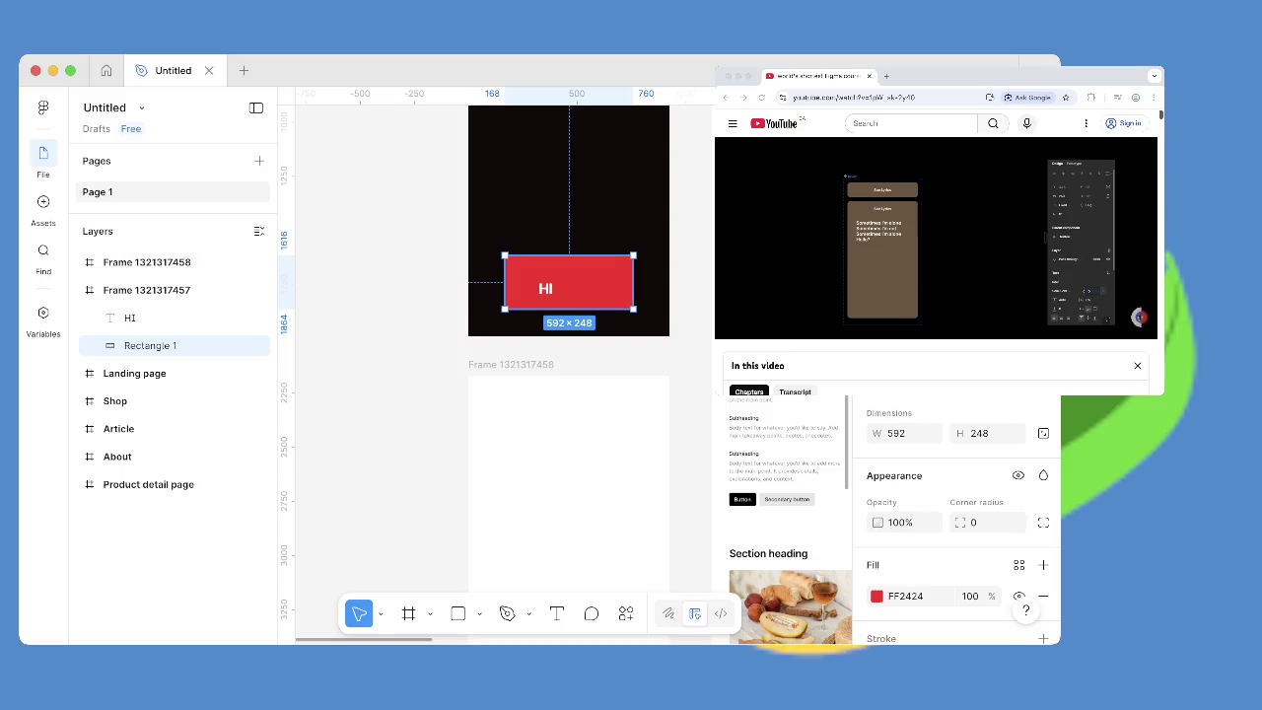
scroll(591, 345, up, 4)
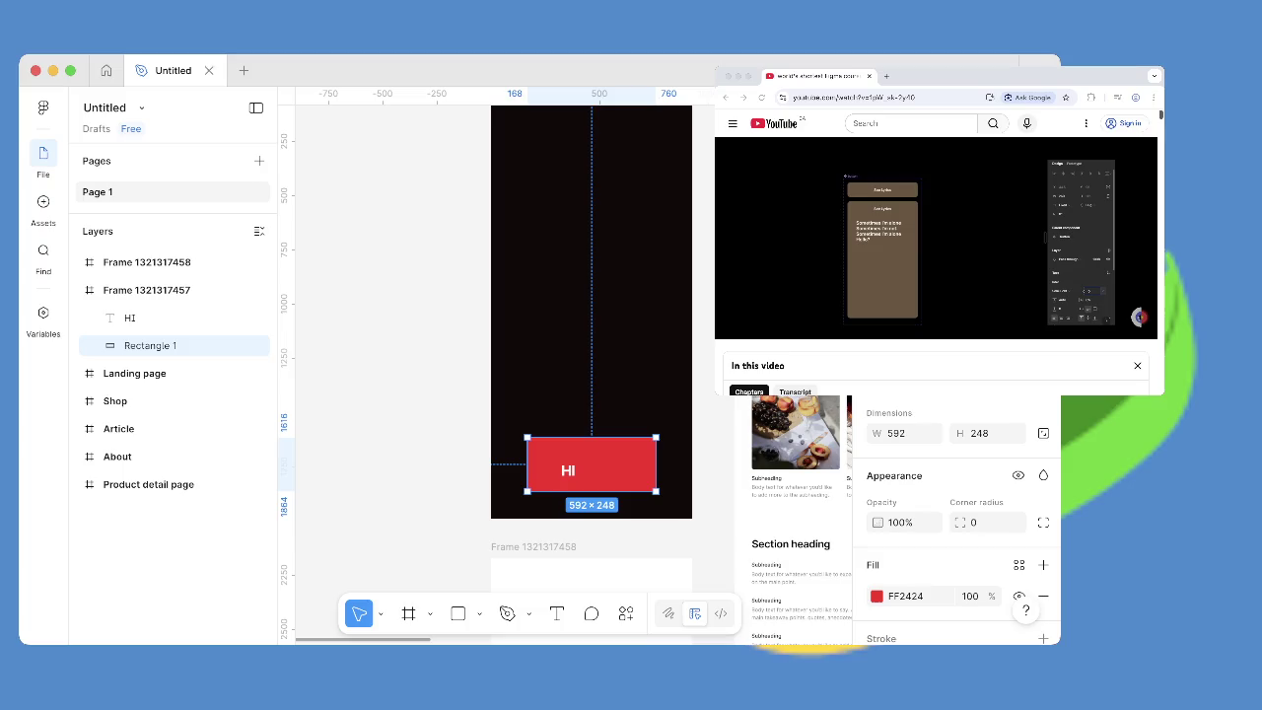
drag(592, 463, 585, 159)
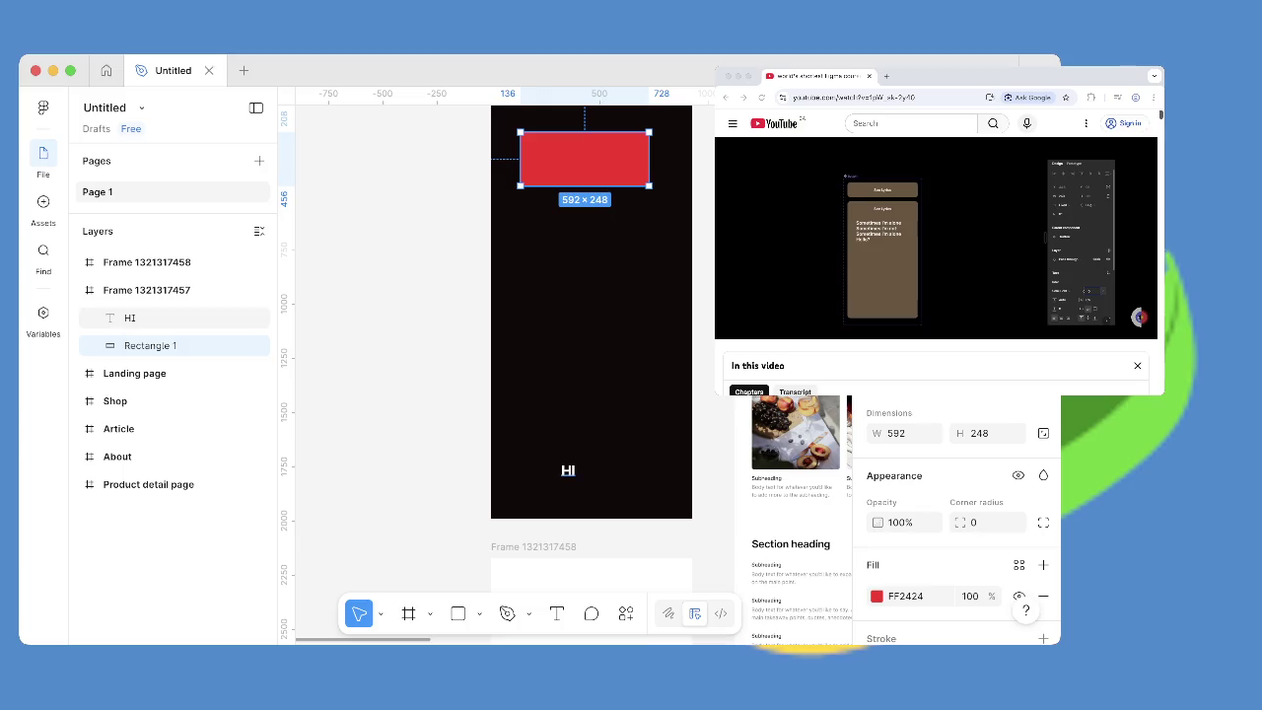
click(129, 318)
mouse_move(568, 470)
mouse_down()
mouse_move(558, 218)
mouse_move(578, 158)
mouse_up()
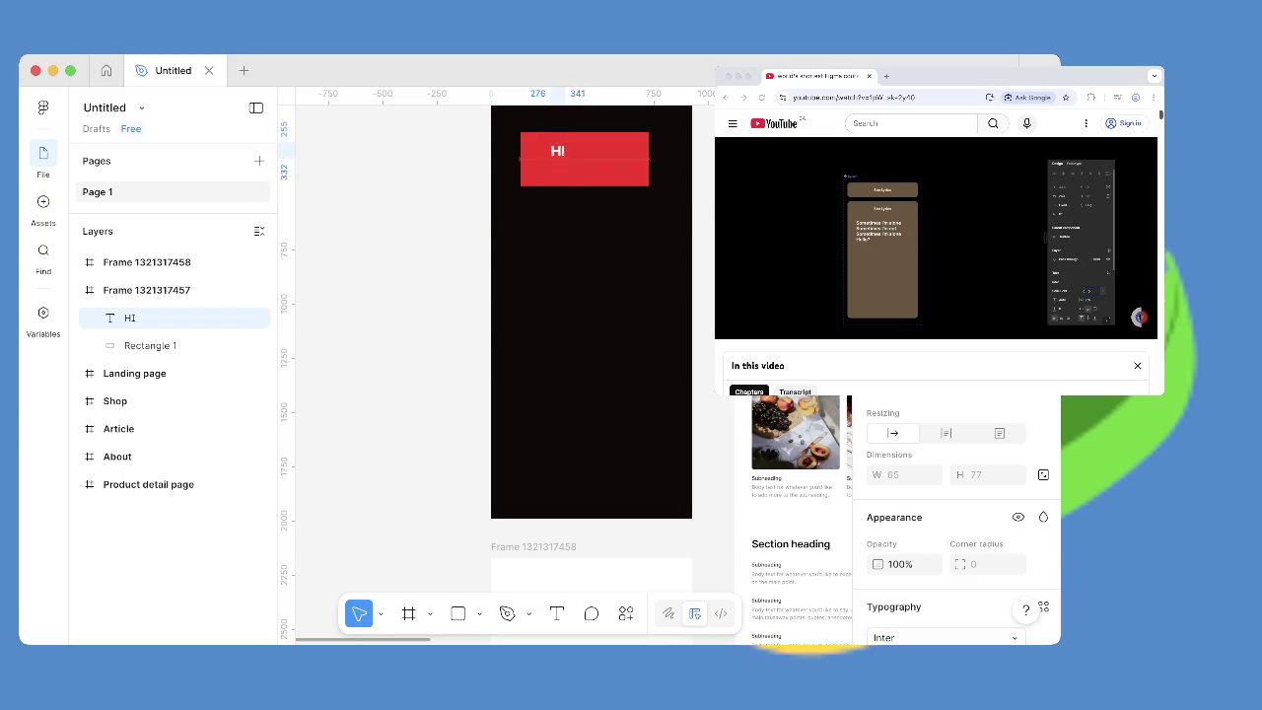
key(Tab)
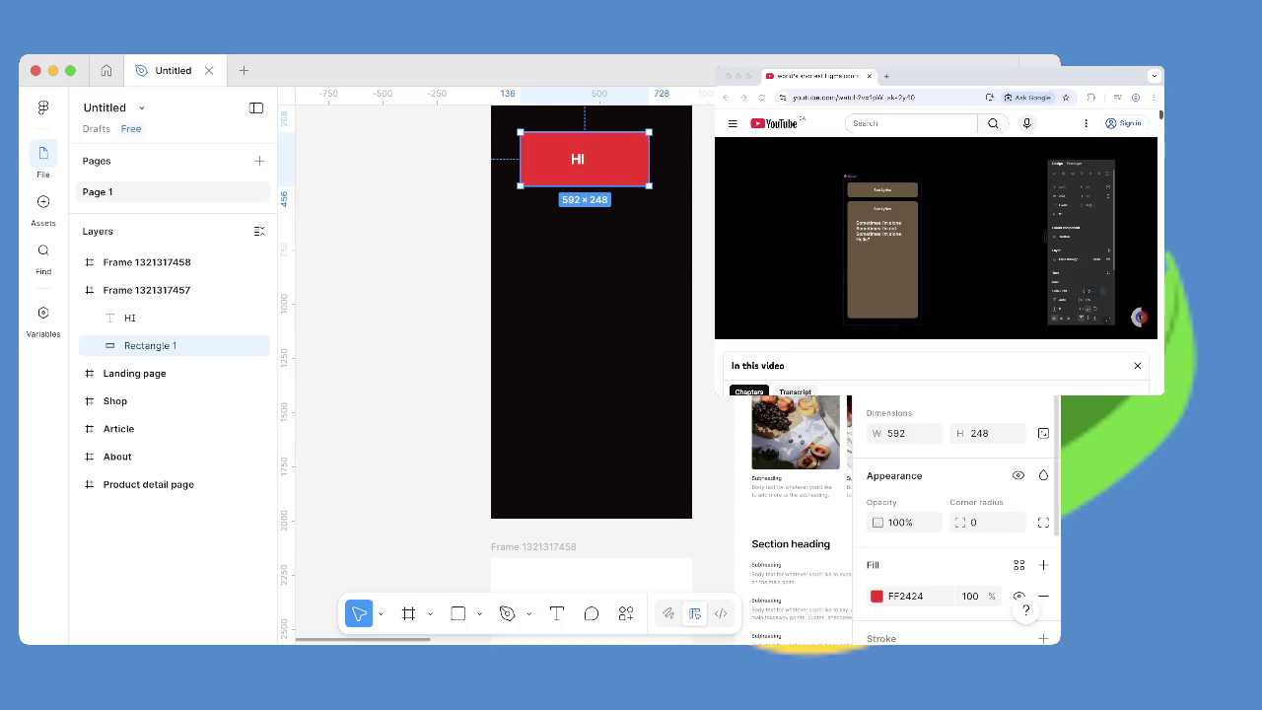
scroll(957, 518, down, 2)
scroll(956, 519, up, 2)
key(Escape)
click(552, 173)
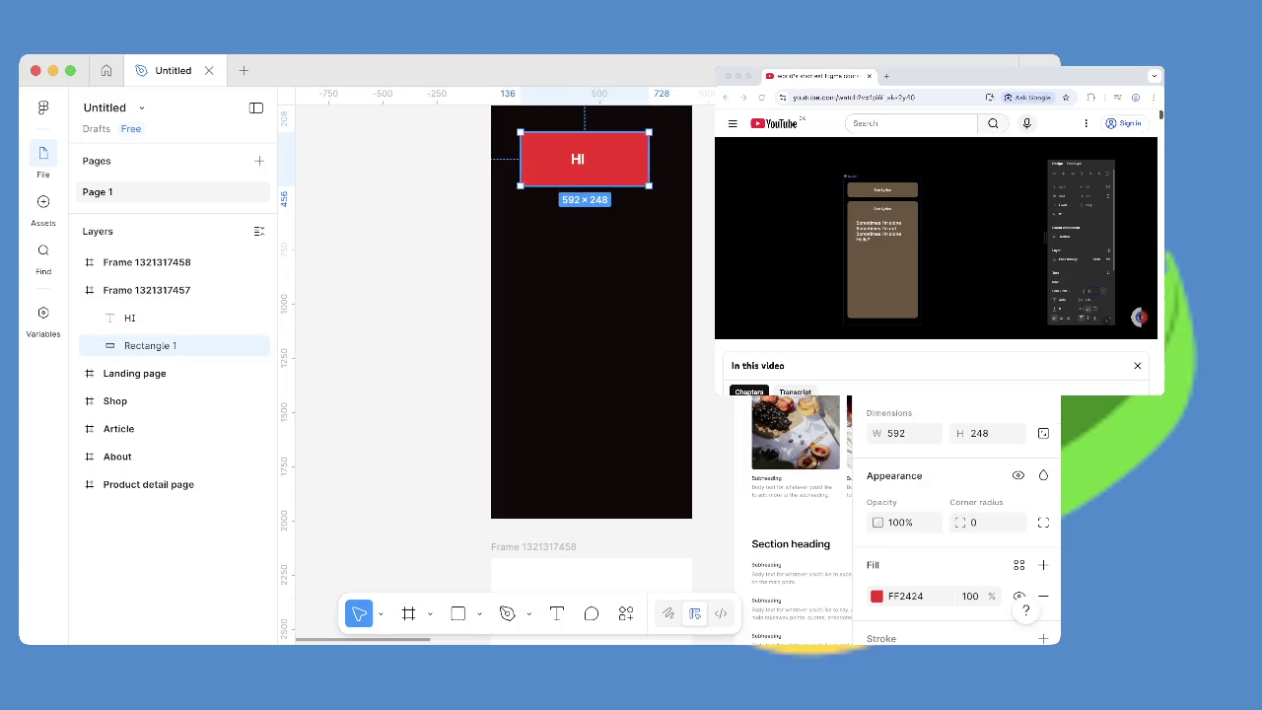
scroll(956, 522, down, 2)
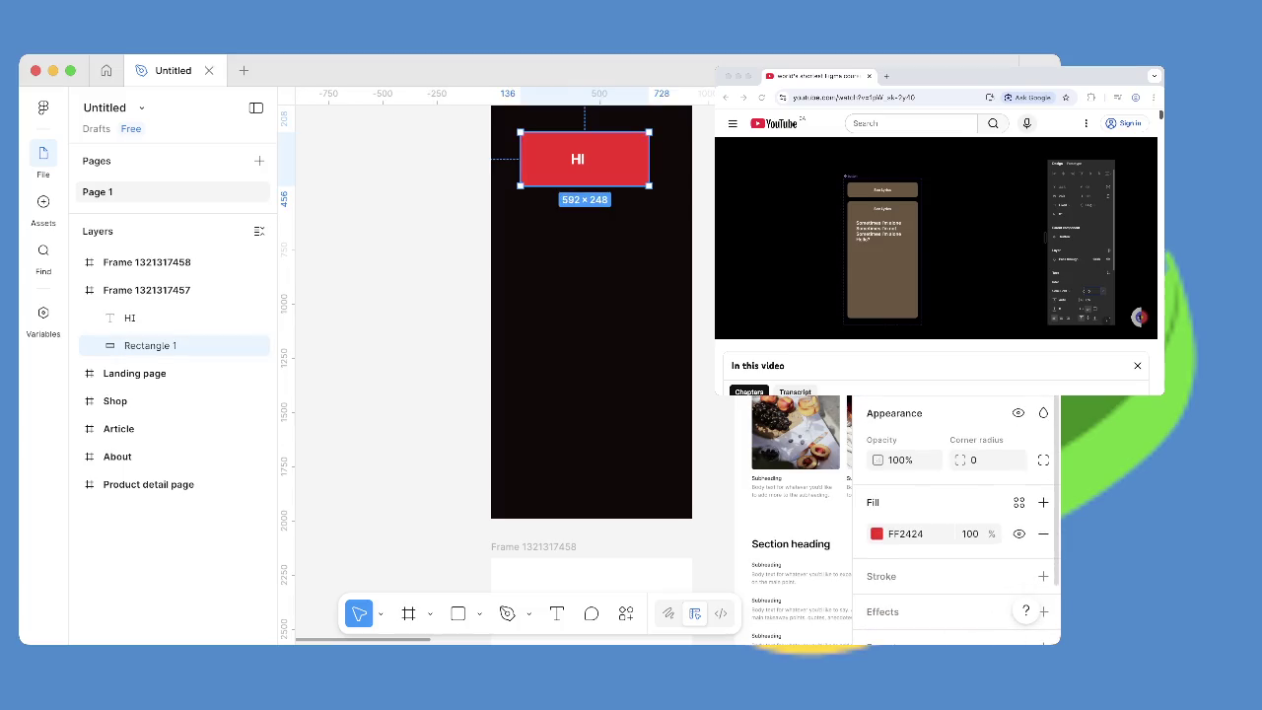
scroll(956, 522, down, 2)
scroll(957, 523, up, 2)
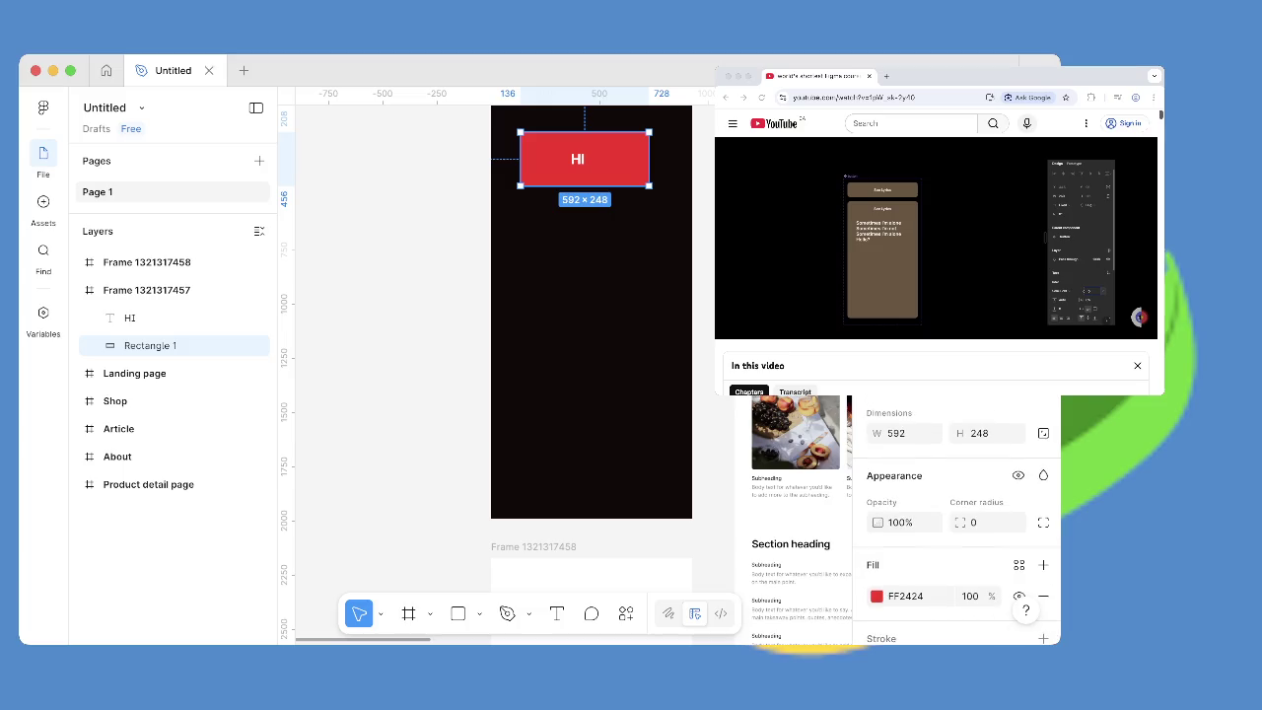
key(Escape)
scroll(592, 345, up, 3)
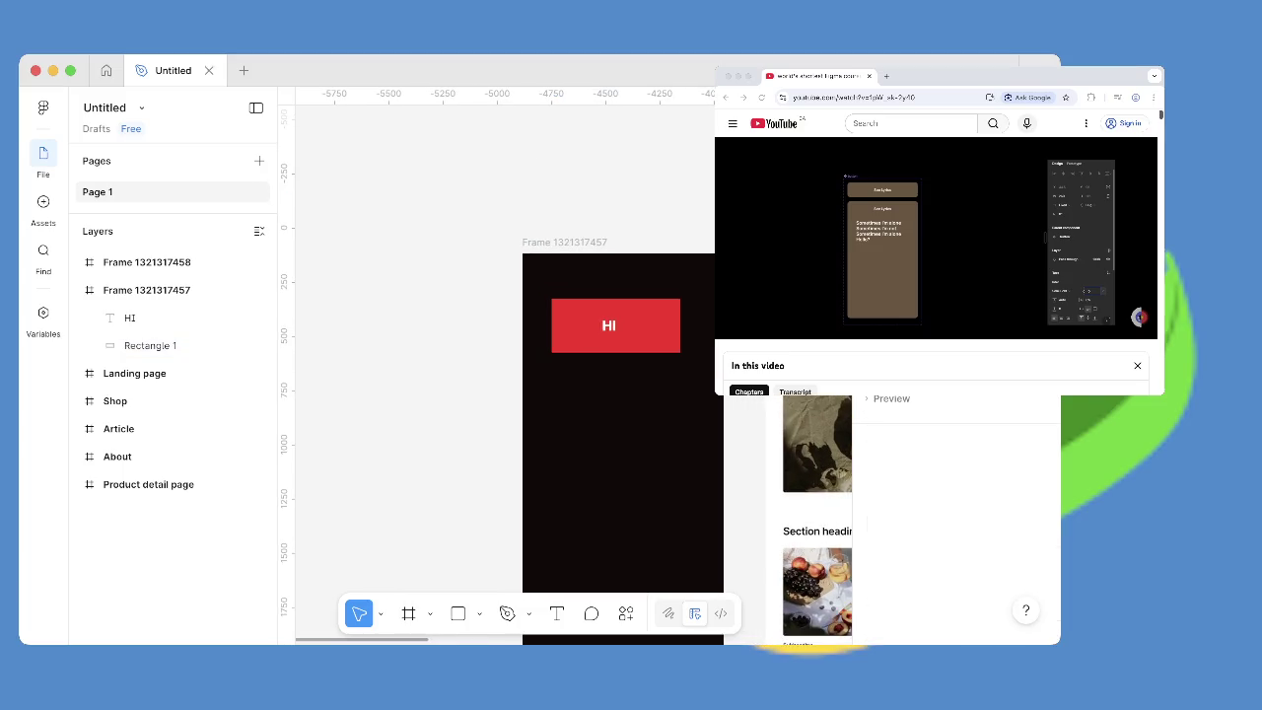
drag(547, 288, 671, 363)
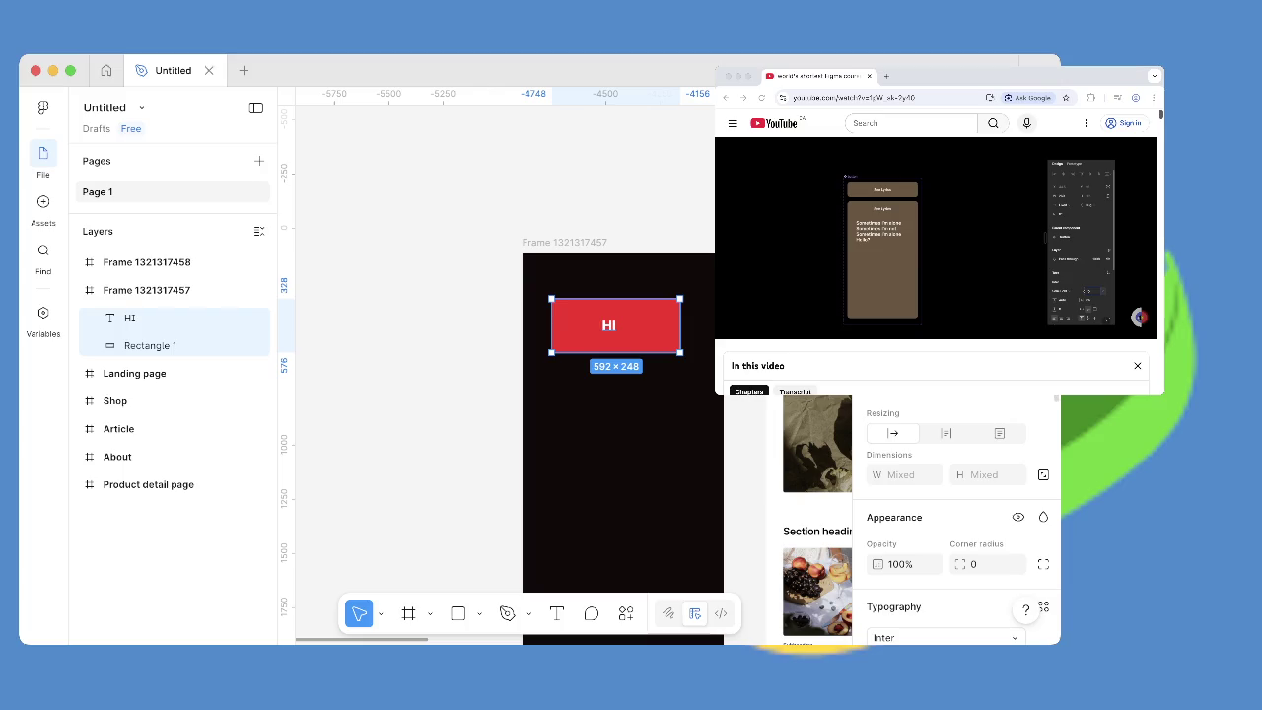
scroll(956, 520, down, 2)
scroll(956, 520, down, 2)
scroll(956, 520, down, 2)
scroll(957, 520, down, 2)
scroll(956, 520, down, 2)
scroll(956, 520, up, 5)
key(Escape)
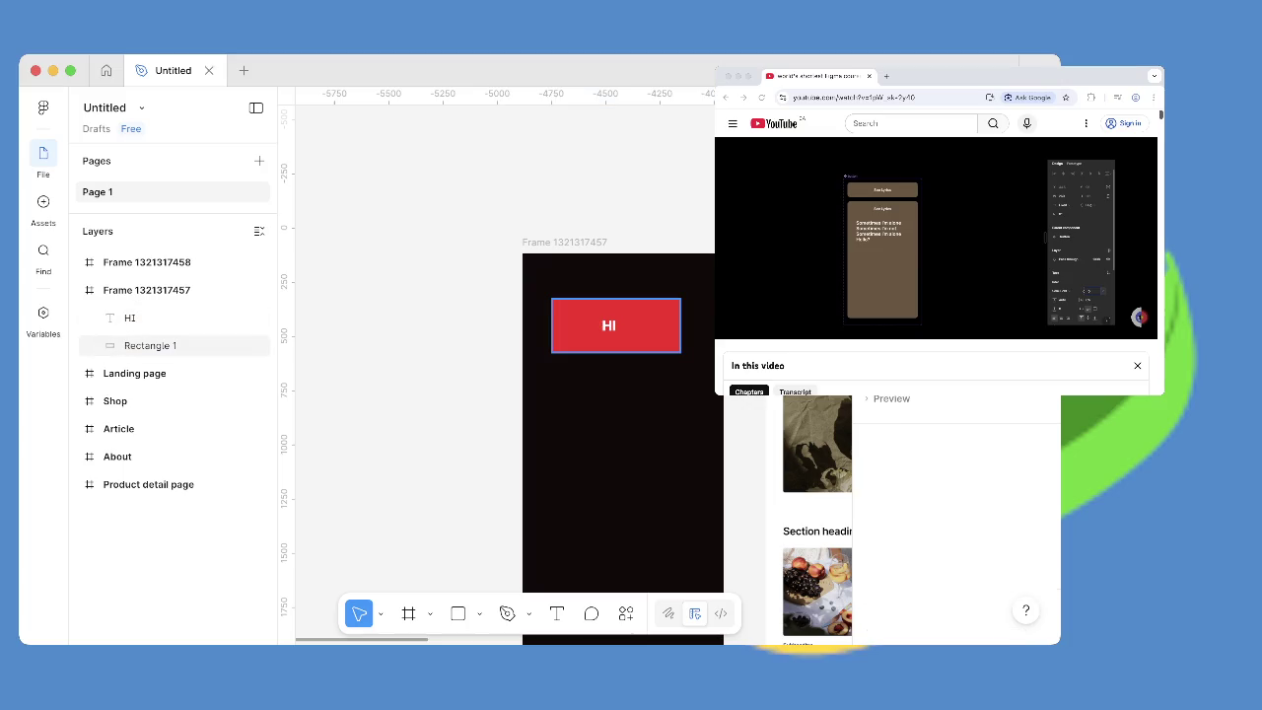
click(150, 345)
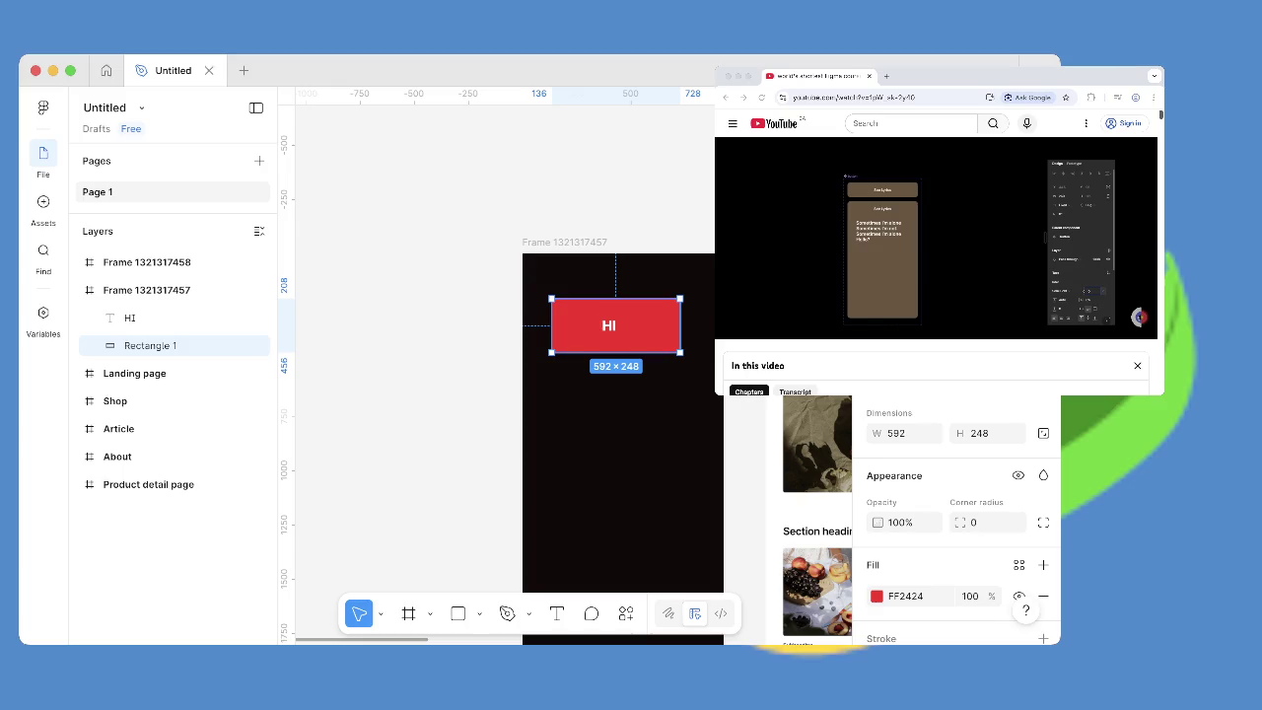
scroll(986, 552, down, 3)
scroll(986, 552, up, 3)
Select the red button rectangle, open its context menu, and check the tutorial video.
key(ctrl+alt+a)
key(Escape)
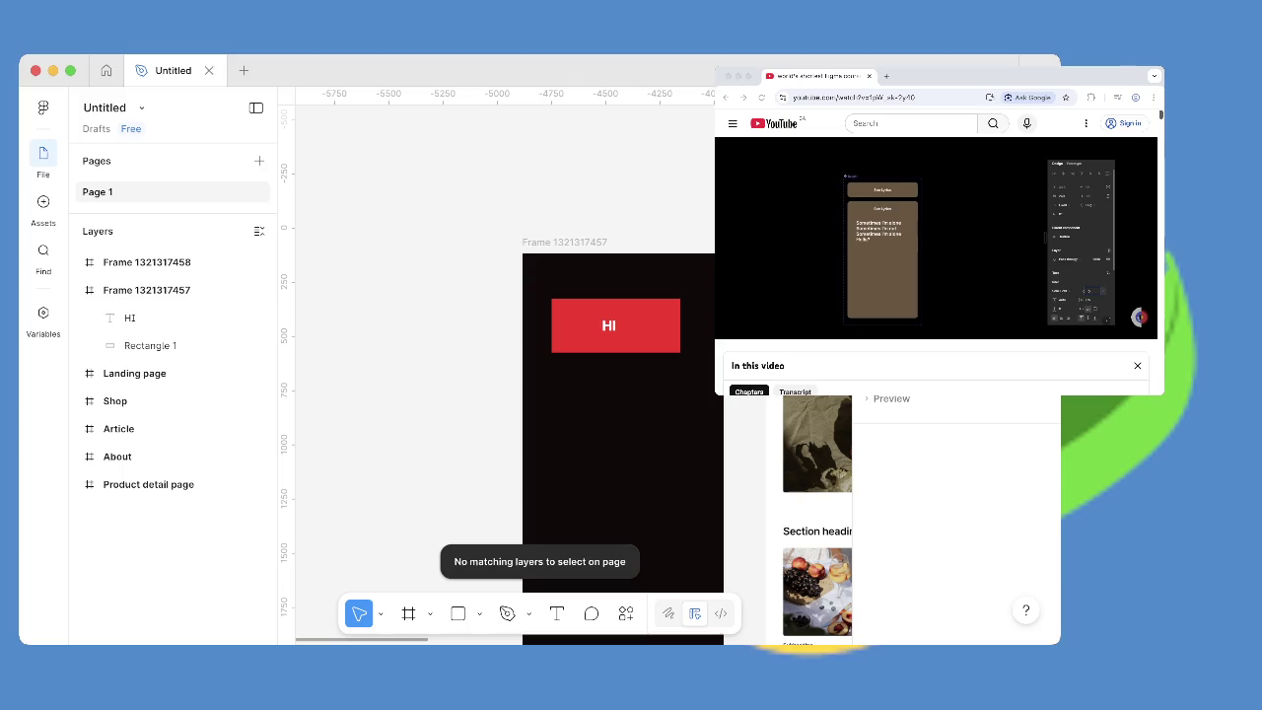
click(150, 346)
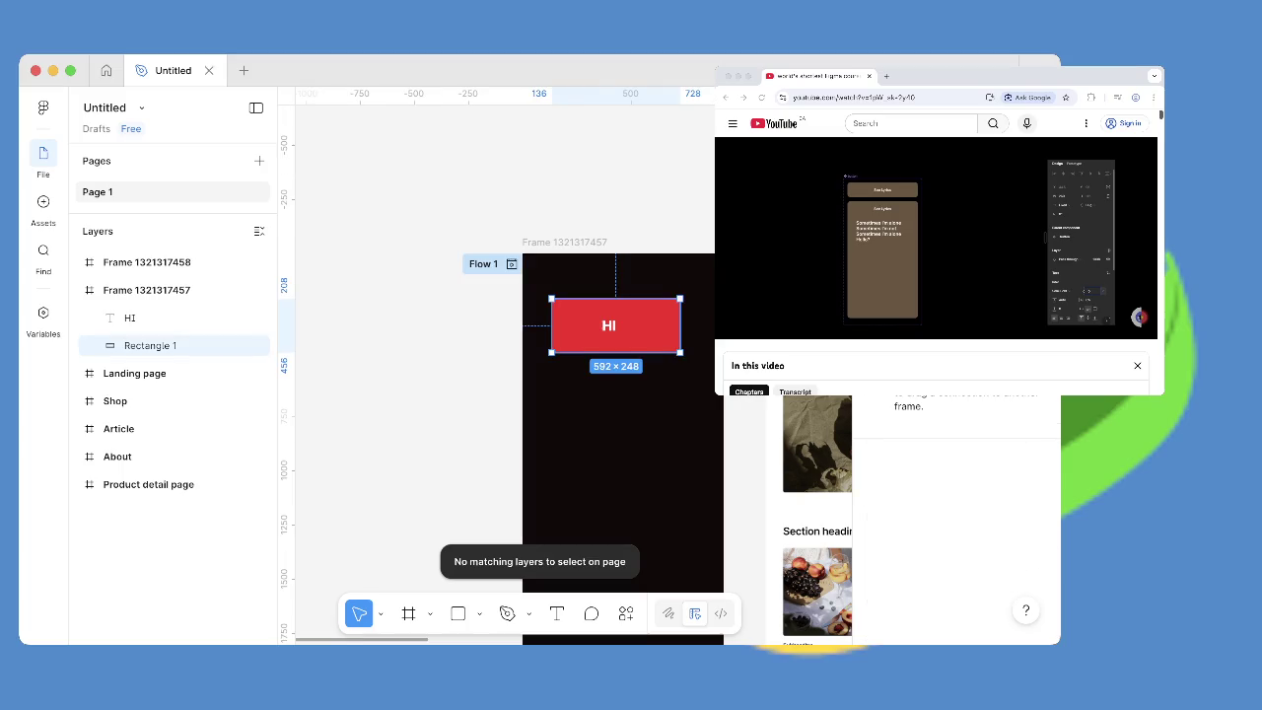
key(Escape)
click(150, 345)
right_click(589, 326)
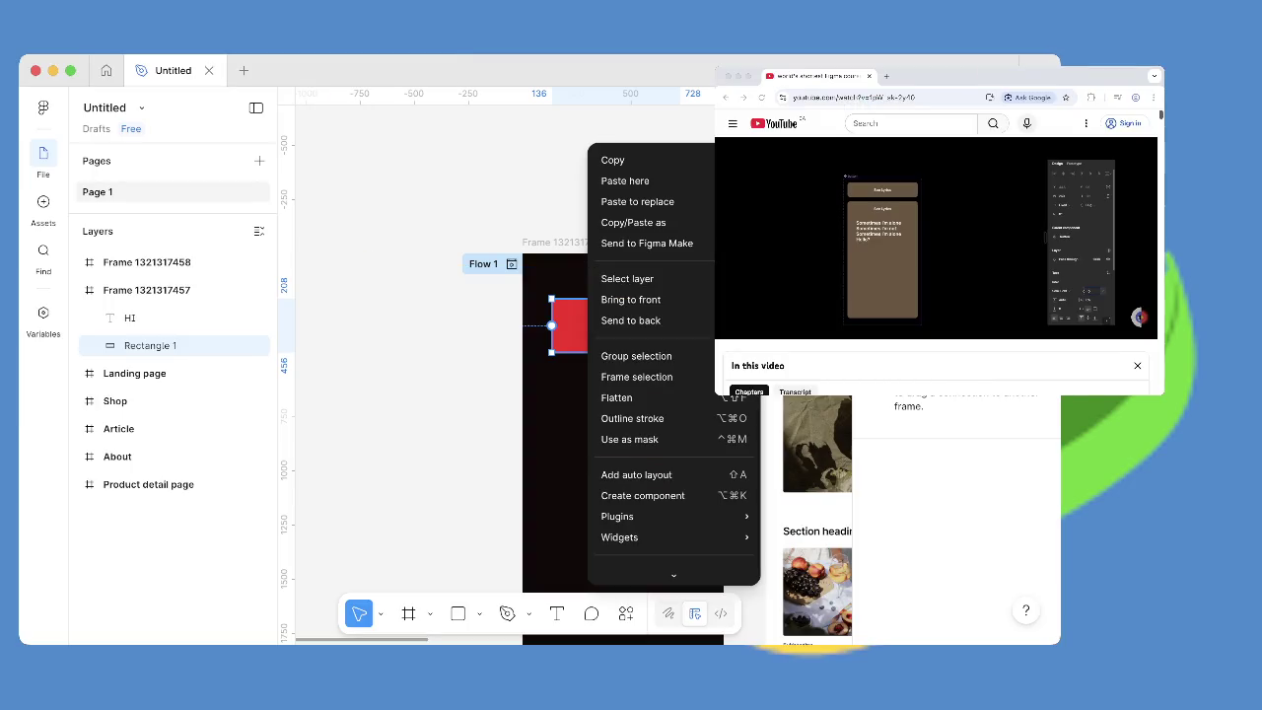
click(1138, 288)
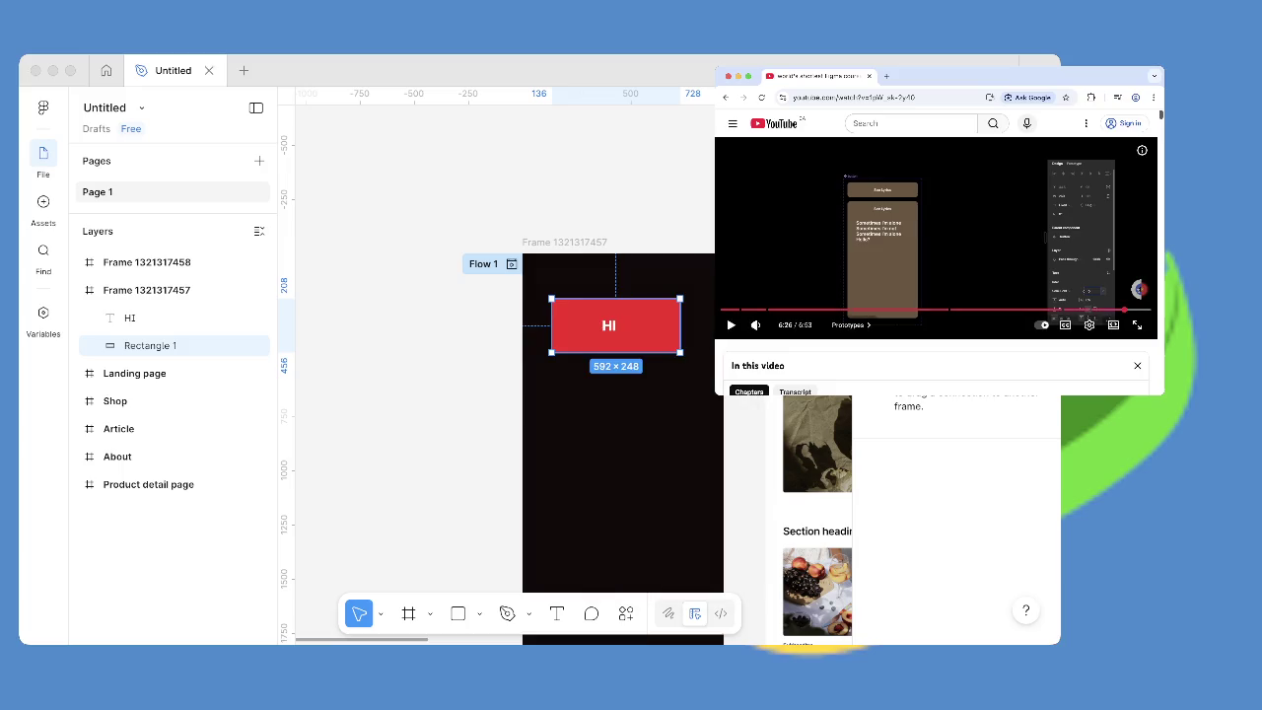
key(super+Tab)
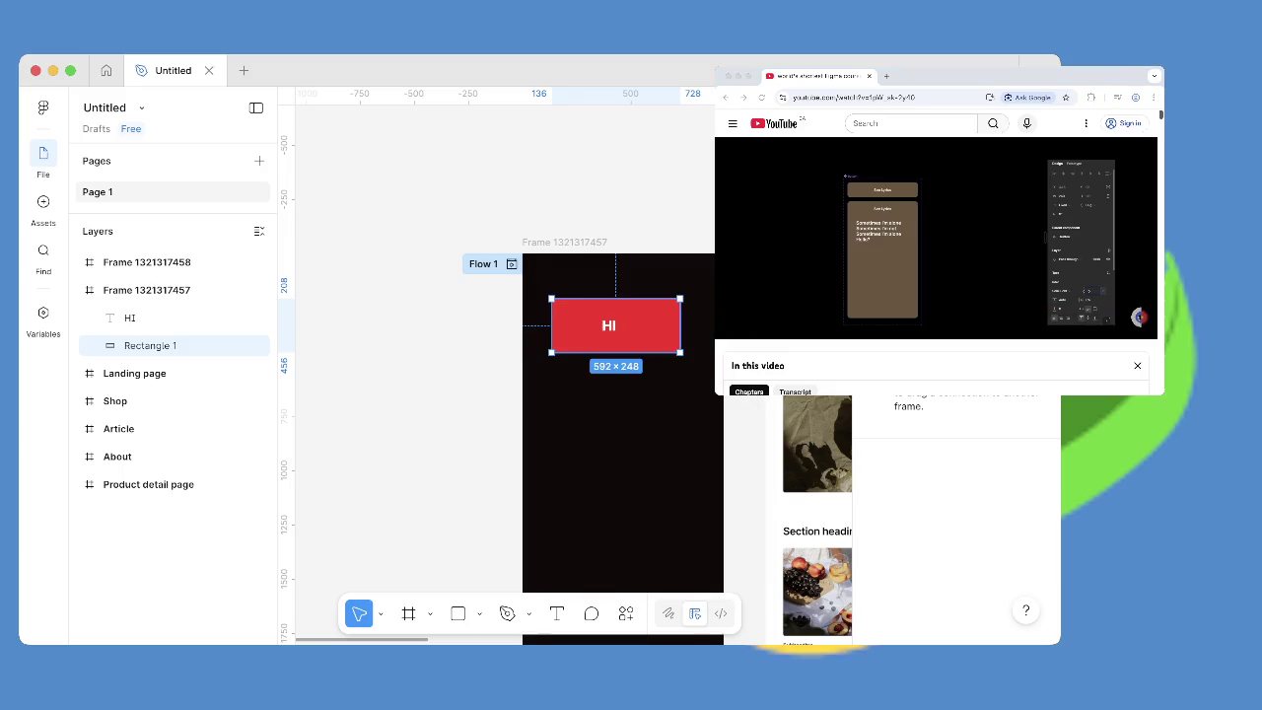
click(1138, 289)
key(super+Tab)
Add a new page, Page 2, to the file.
click(259, 160)
key(Return)
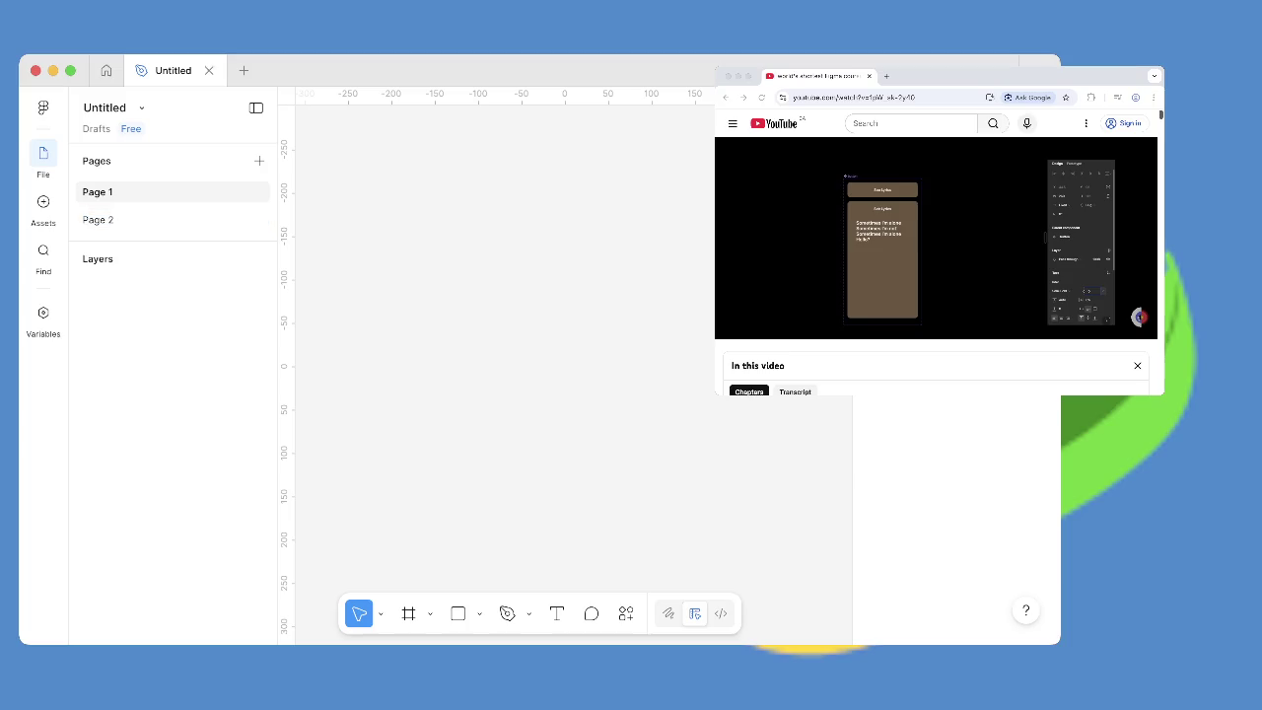
click(98, 219)
Return to Page 1 and rewind the tutorial video, then pause it.
click(98, 191)
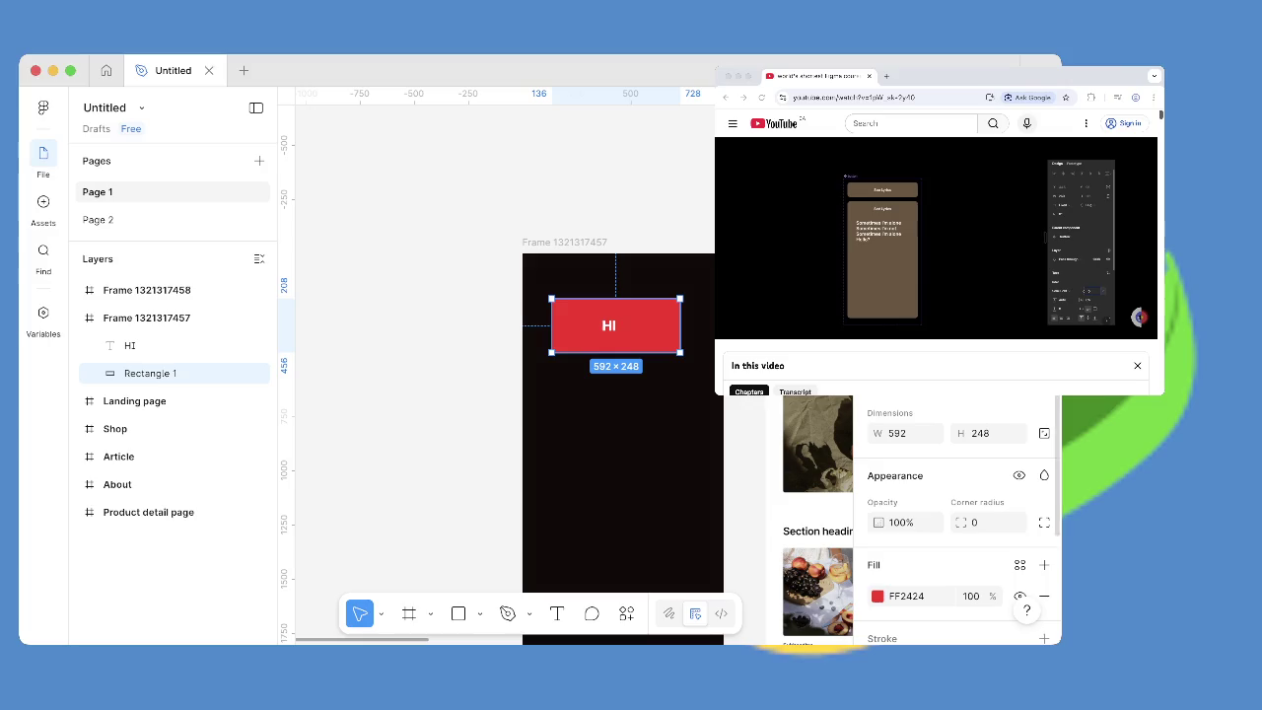
scroll(956, 522, down, 2)
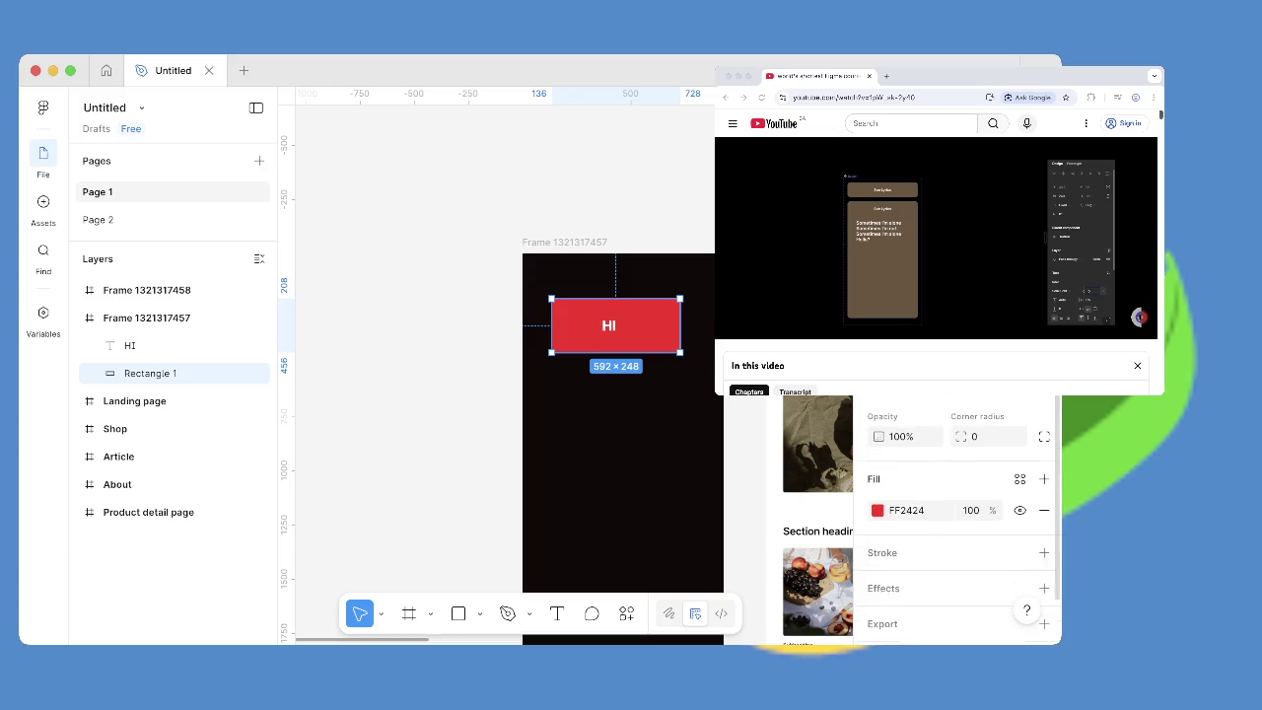
scroll(956, 523, down, 1)
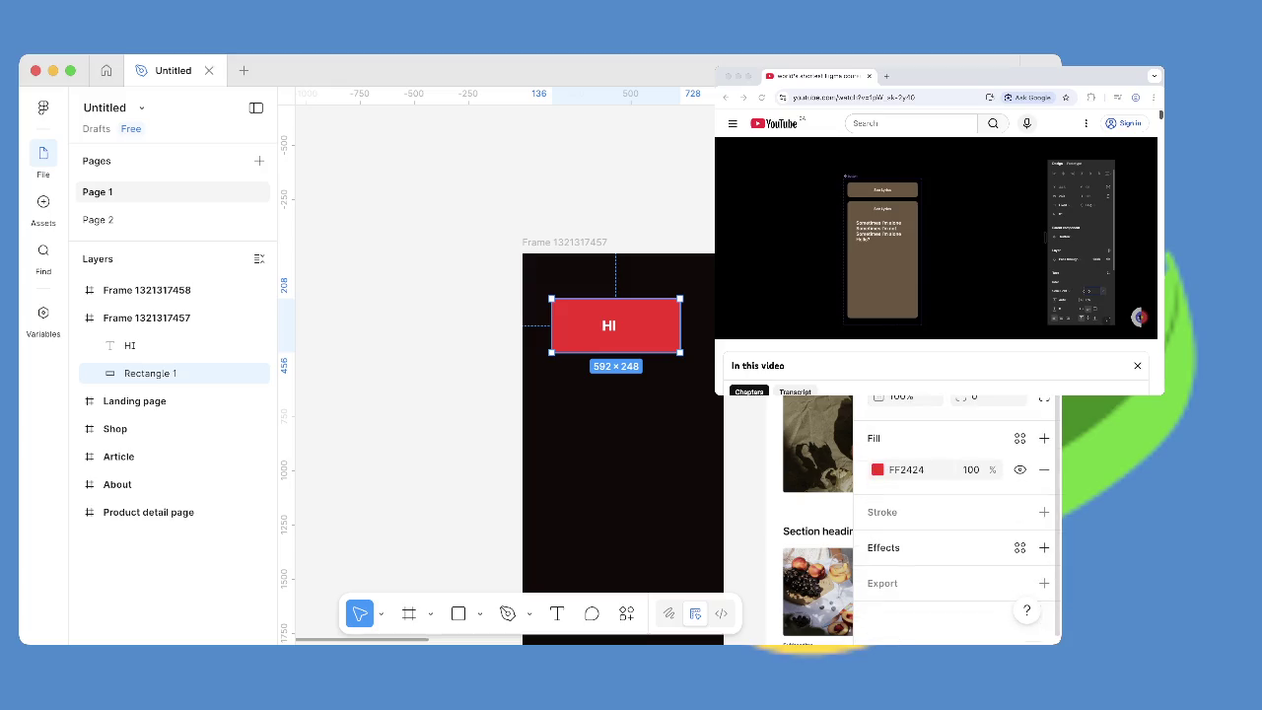
click(1138, 289)
key(j)
key(j)
key(j)
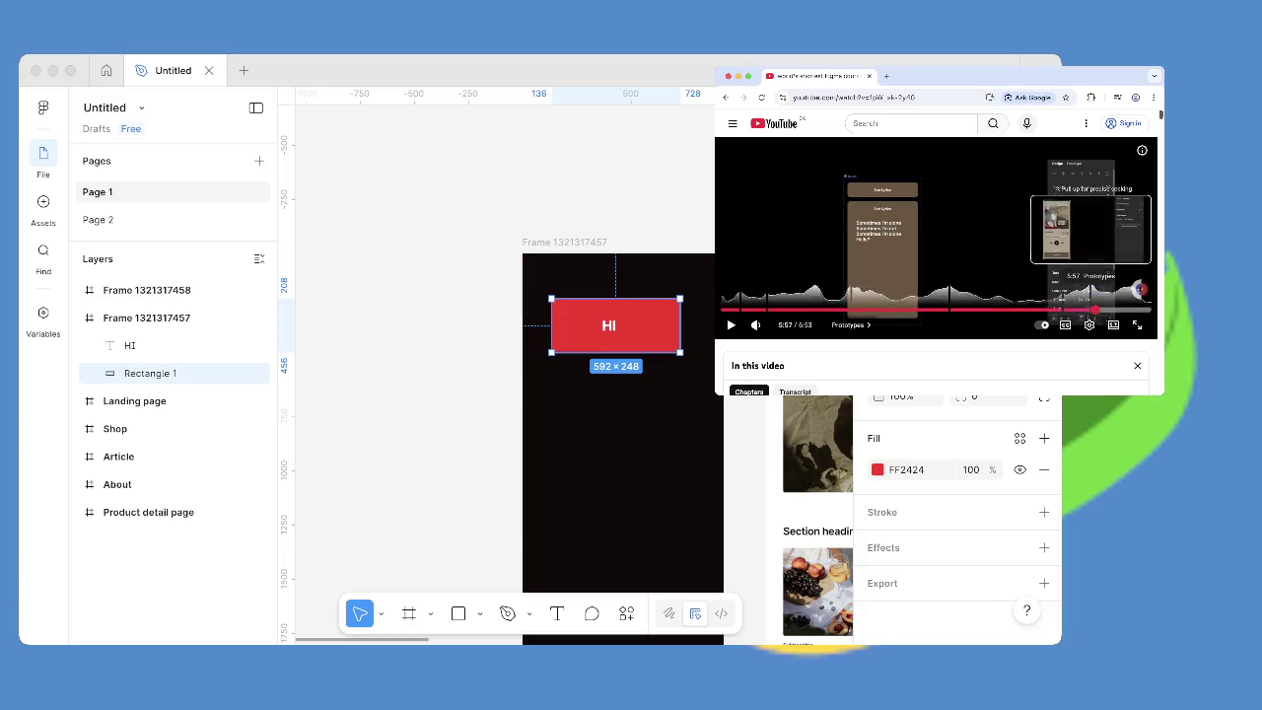
click(1138, 289)
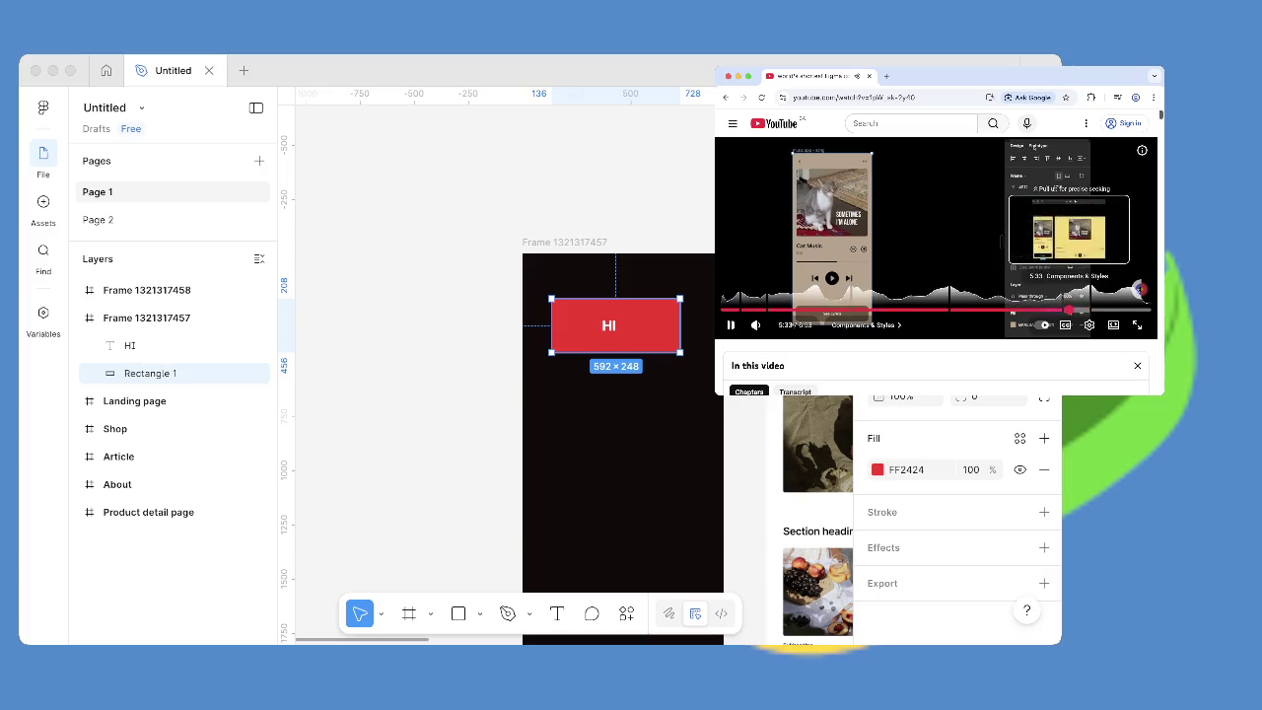
key(Left)
key(Left)
key(Left)
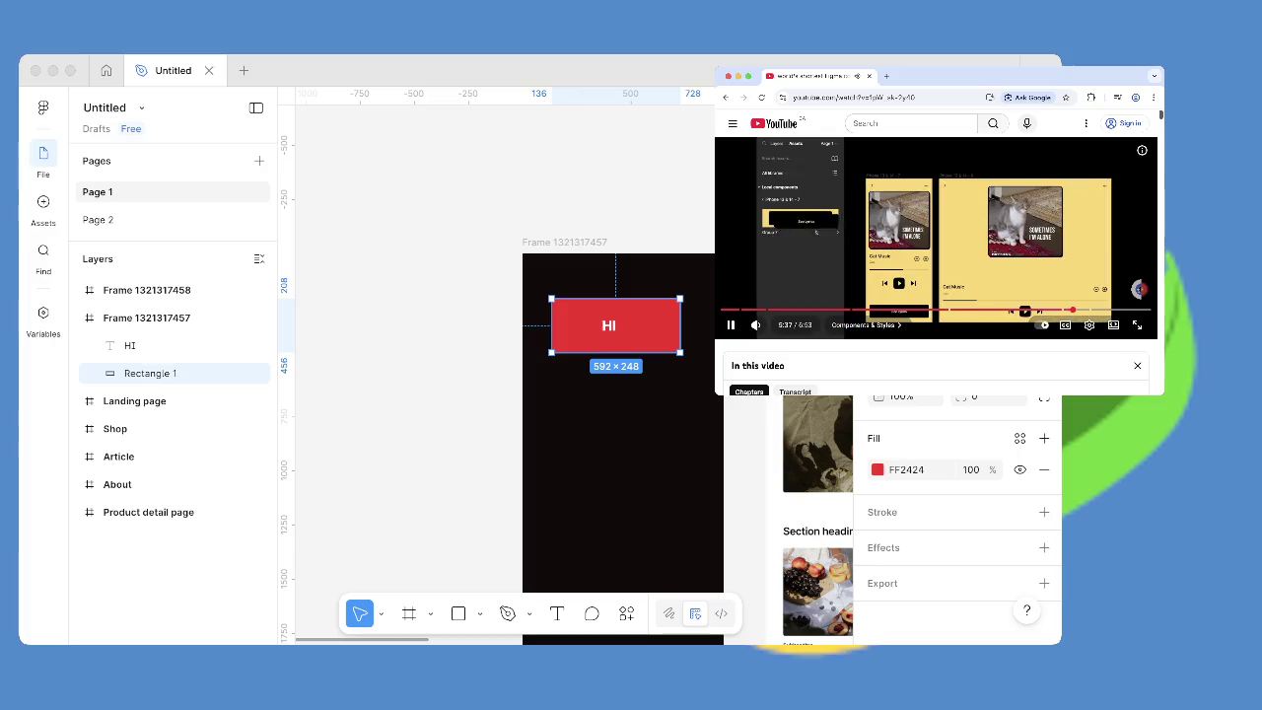
click(1138, 289)
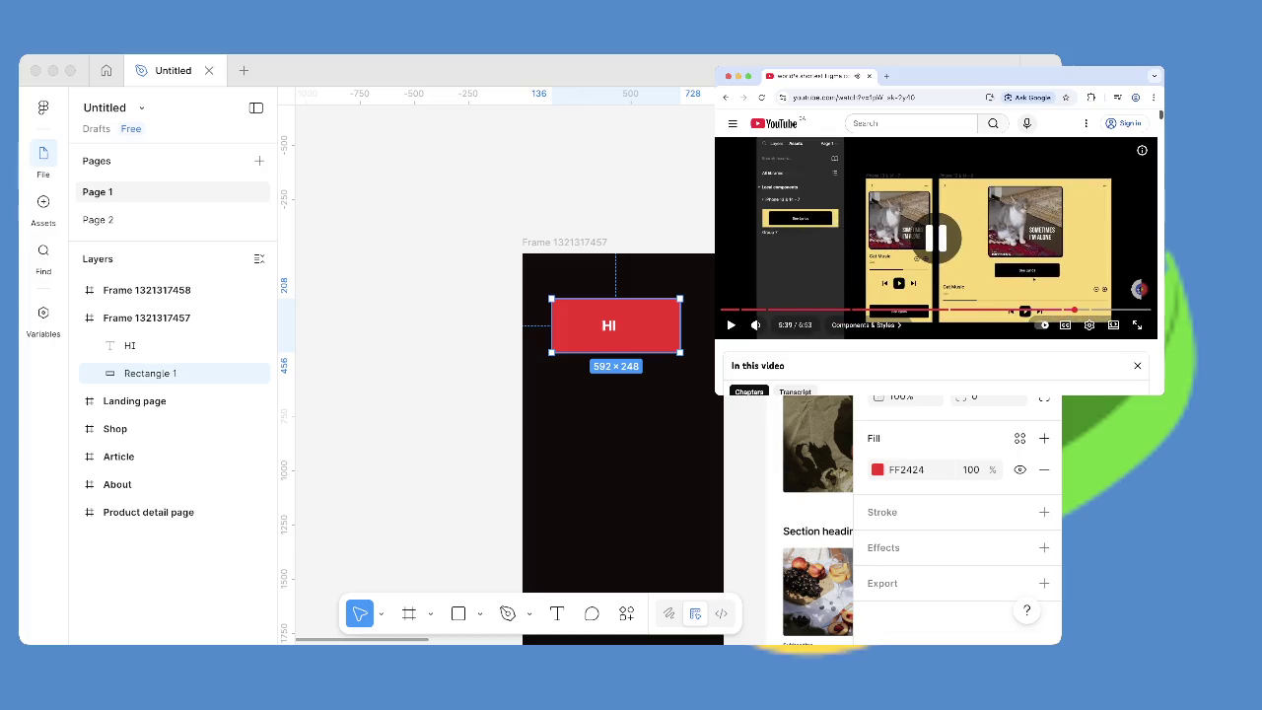
key(super+Tab)
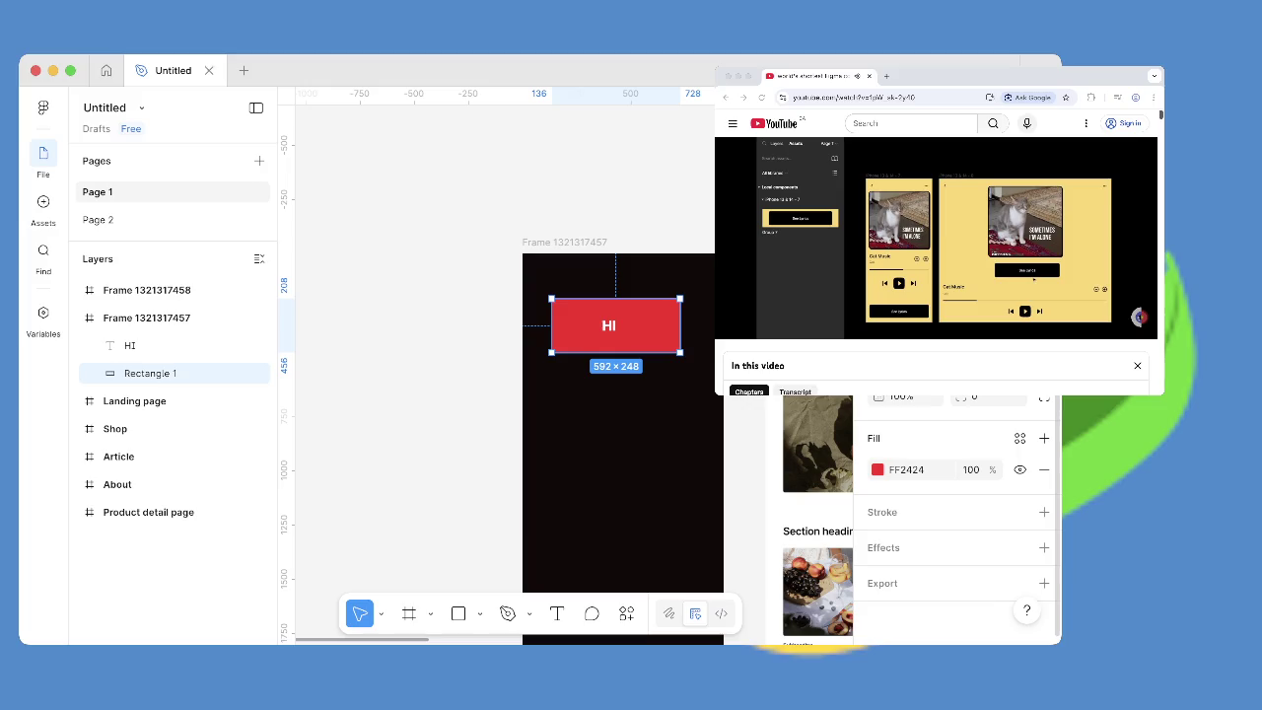
Toggle the Prototype panel and turn the red rectangle into a component.
key(shift+e)
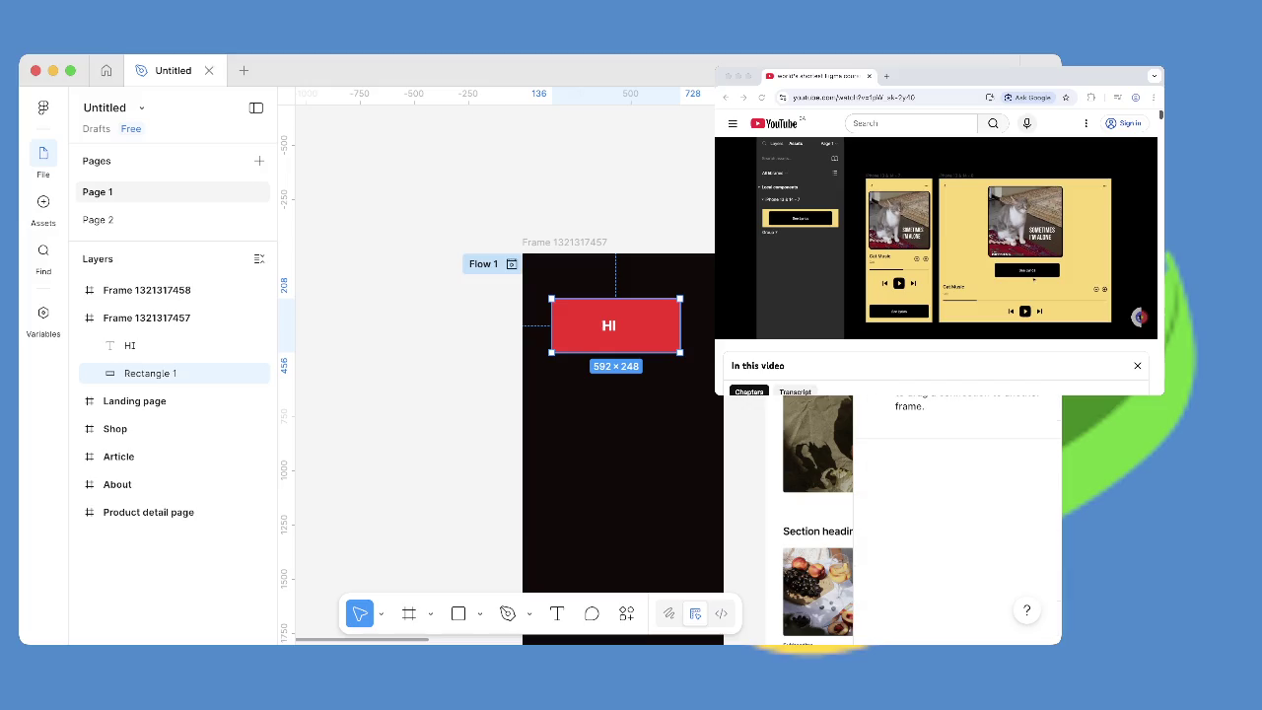
key(shift+e)
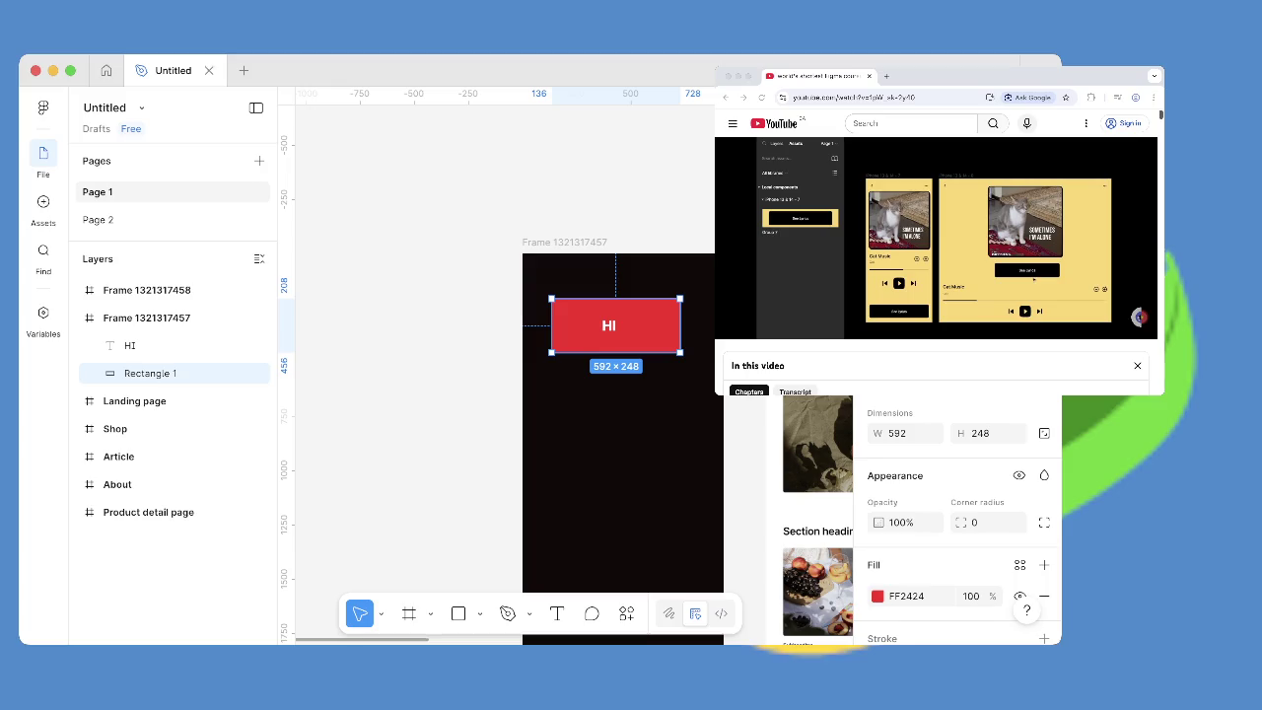
key(ctrl+alt+k)
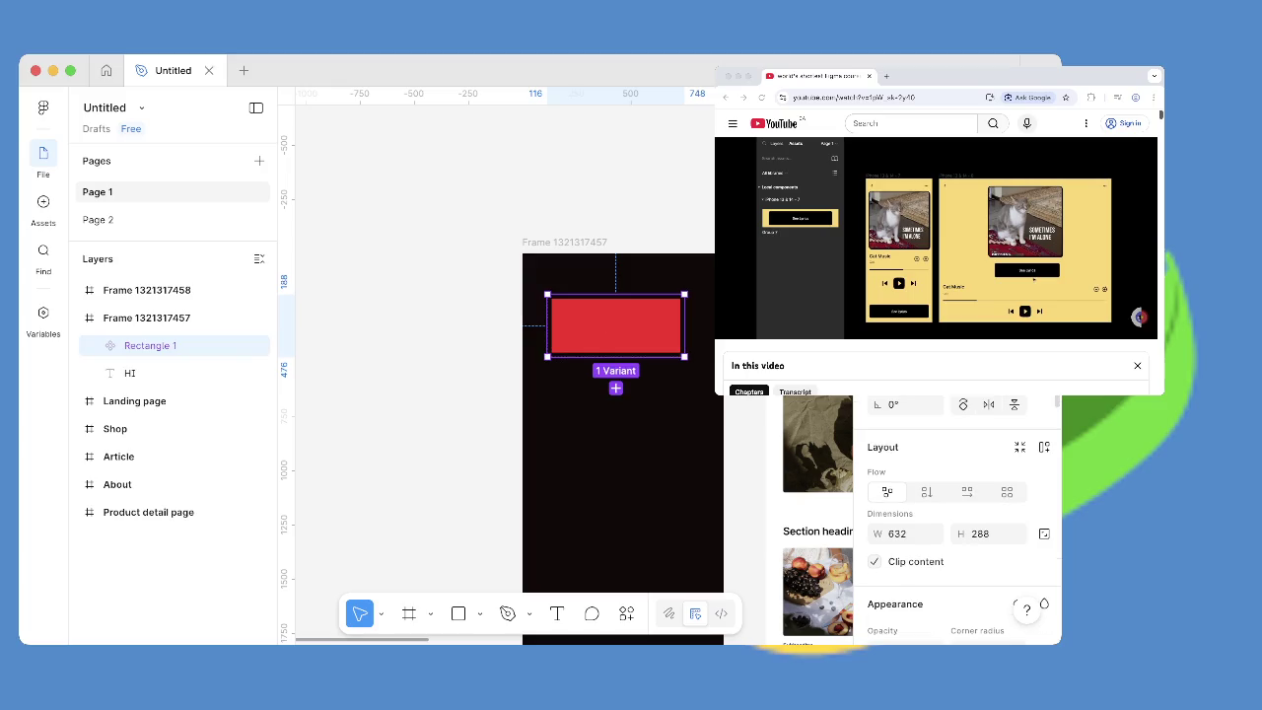
Reopen the Untitled design file from Drafts and view its components in Assets.
click(1138, 289)
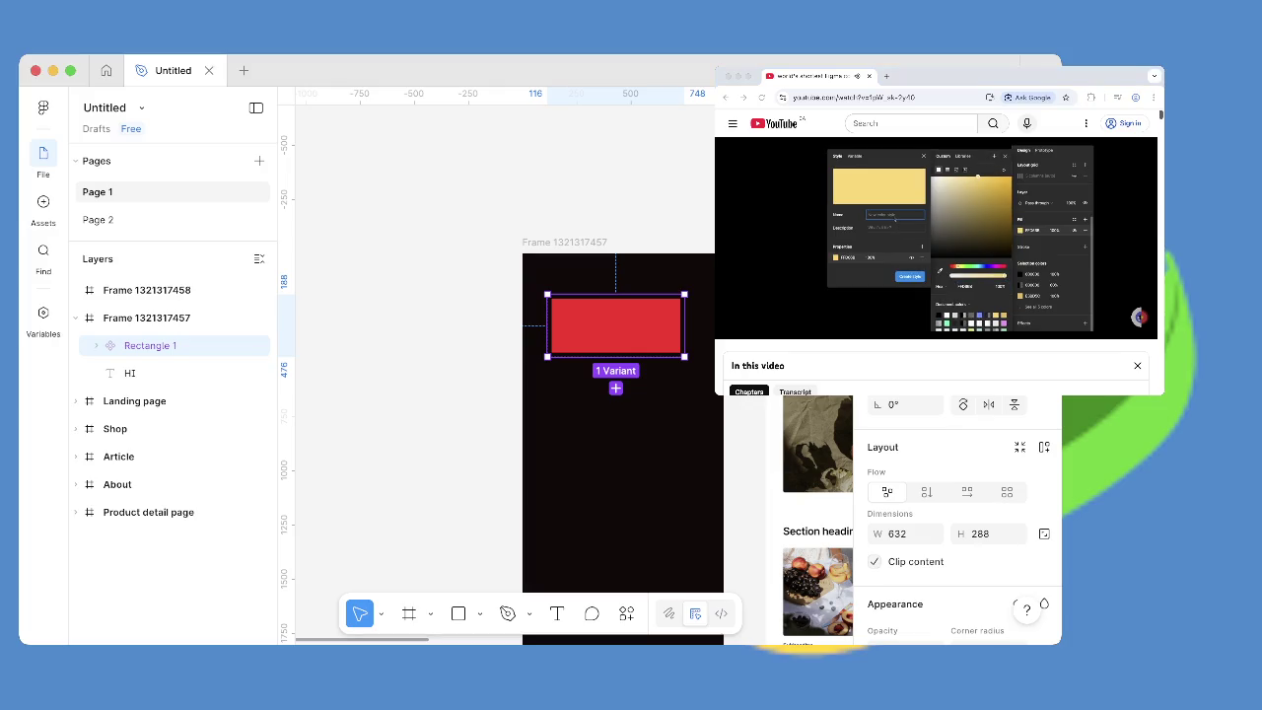
key(ctrl+Tab)
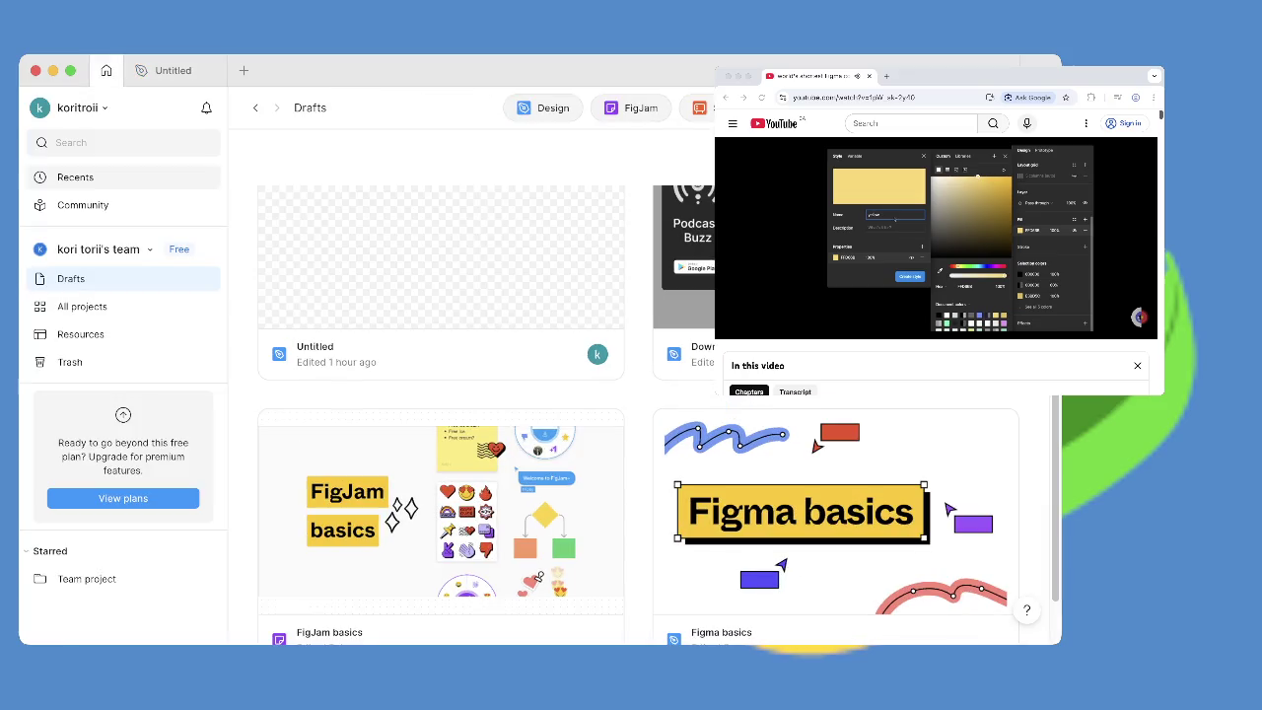
double_click(441, 257)
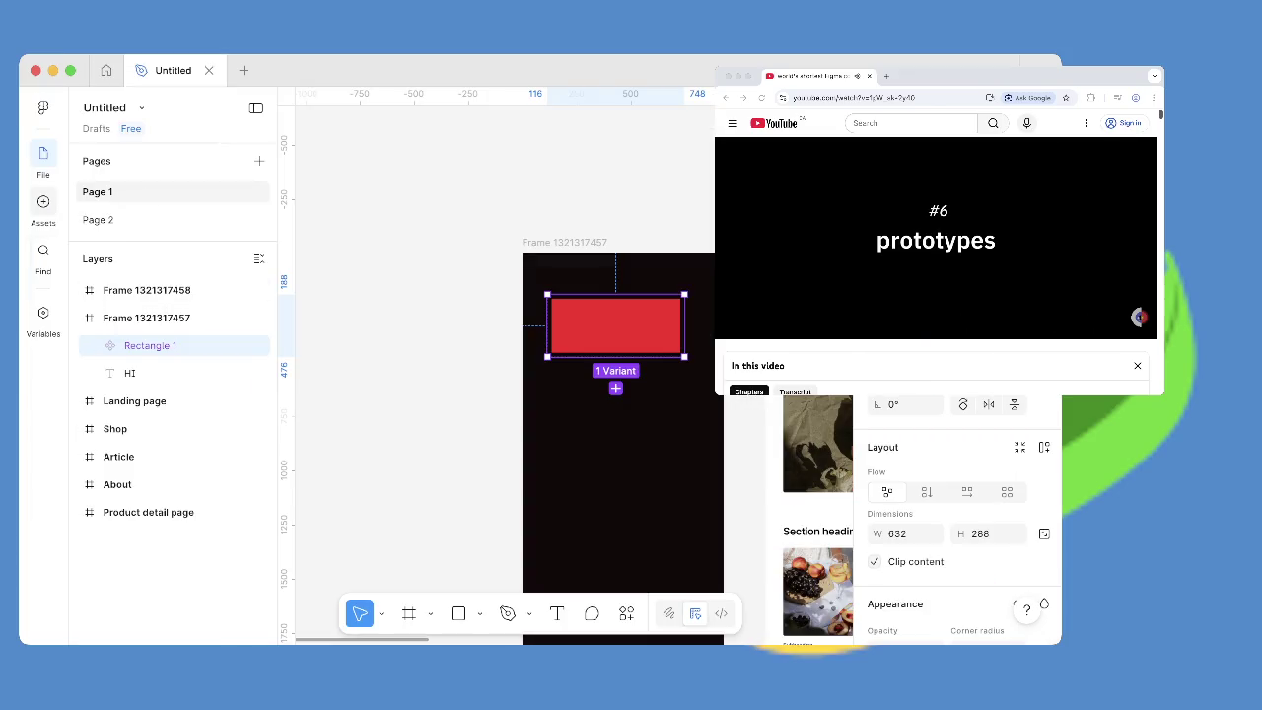
click(43, 201)
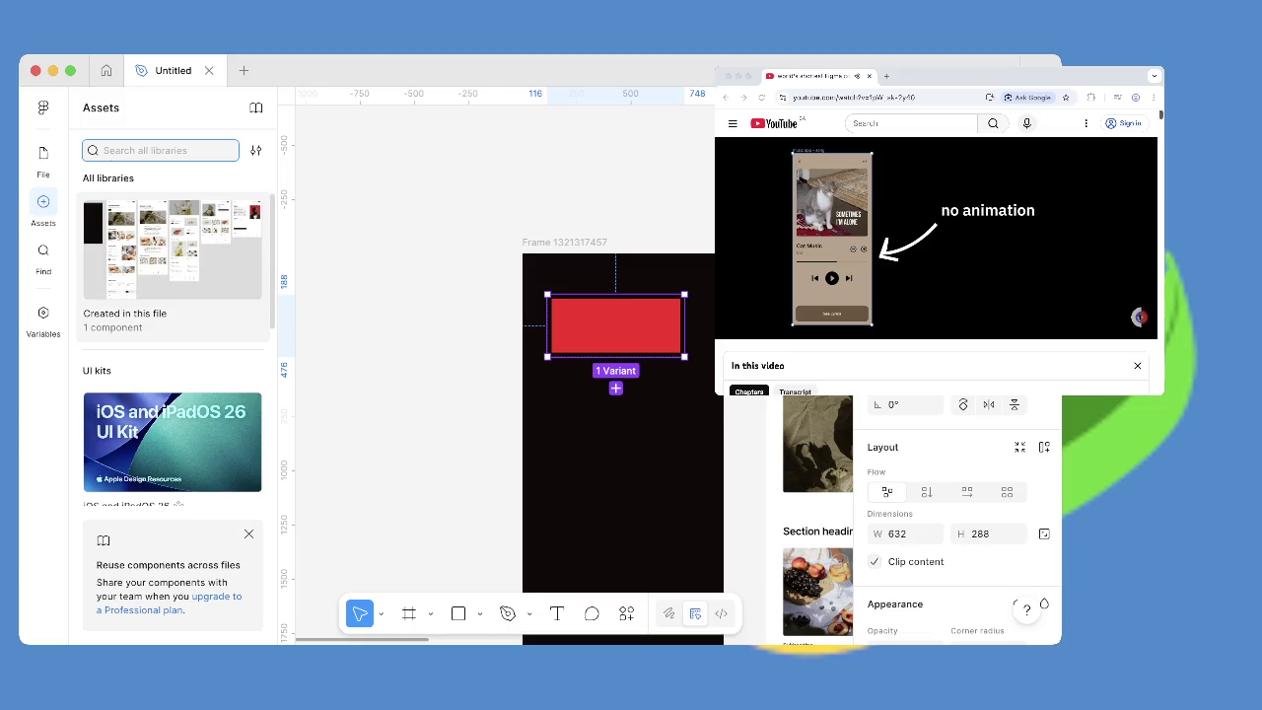
click(172, 251)
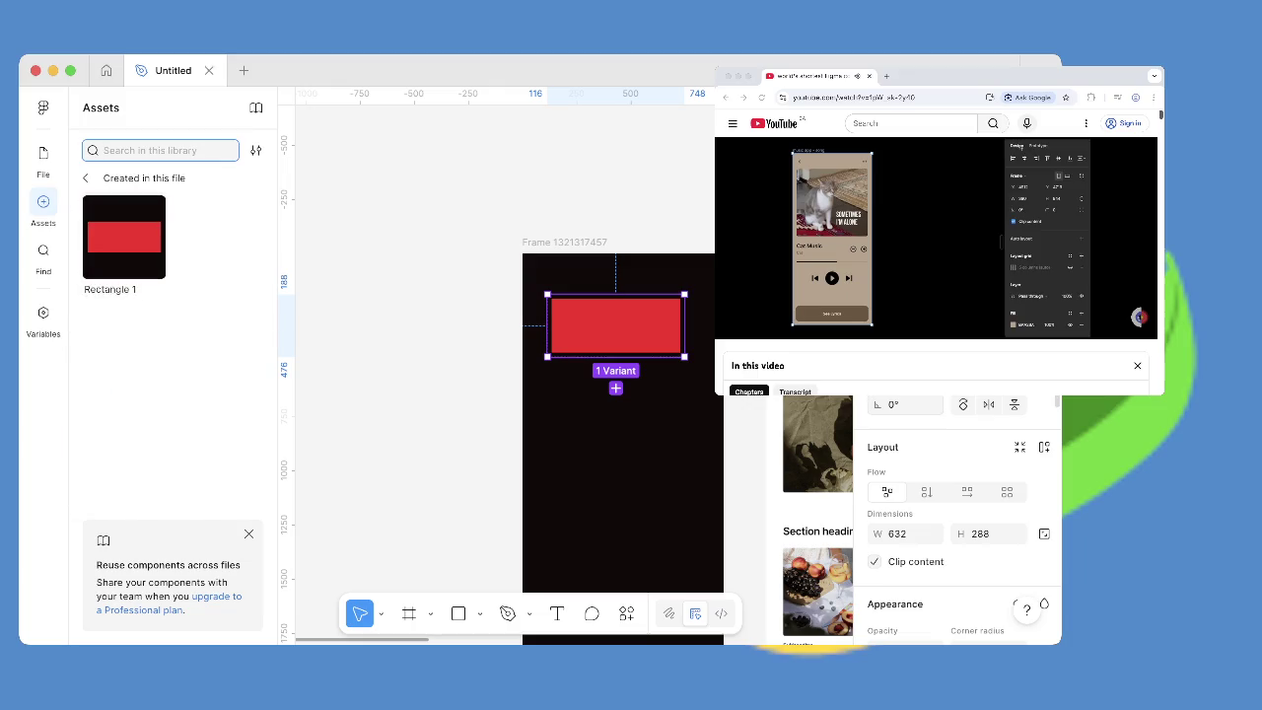
Add a second red 592×248 variant below the original in the component set.
click(985, 76)
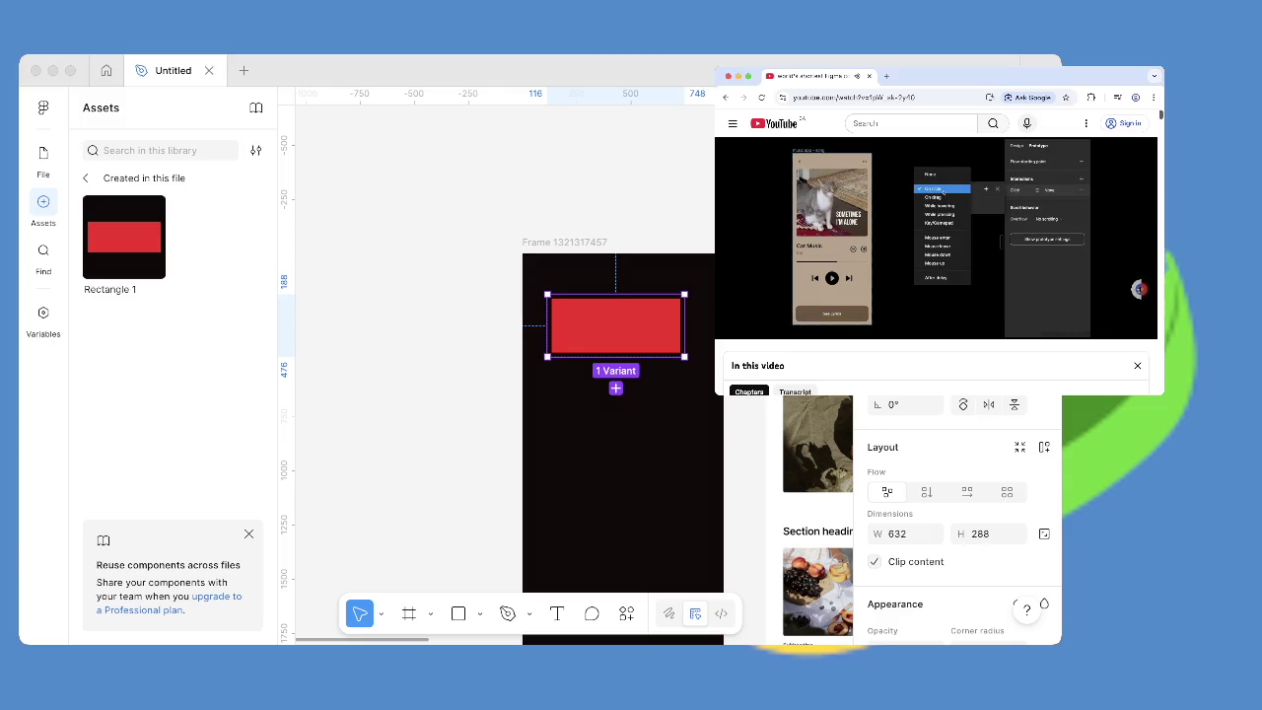
click(158, 150)
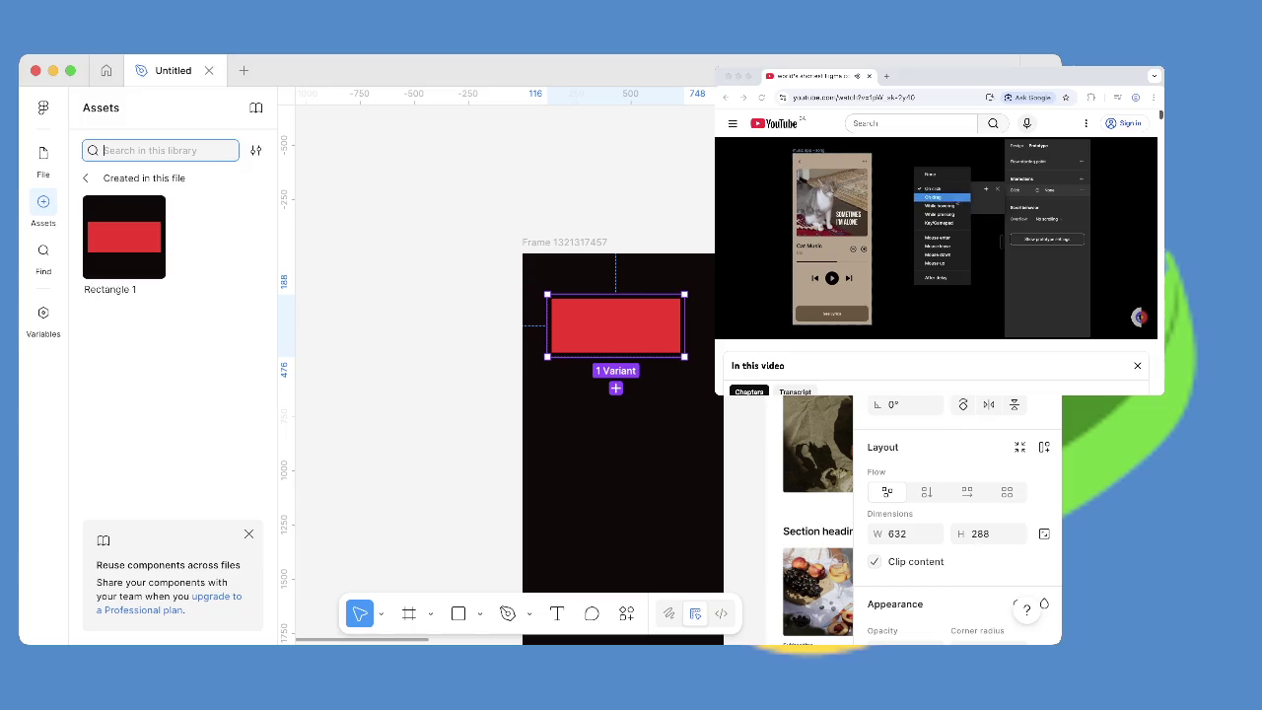
click(616, 388)
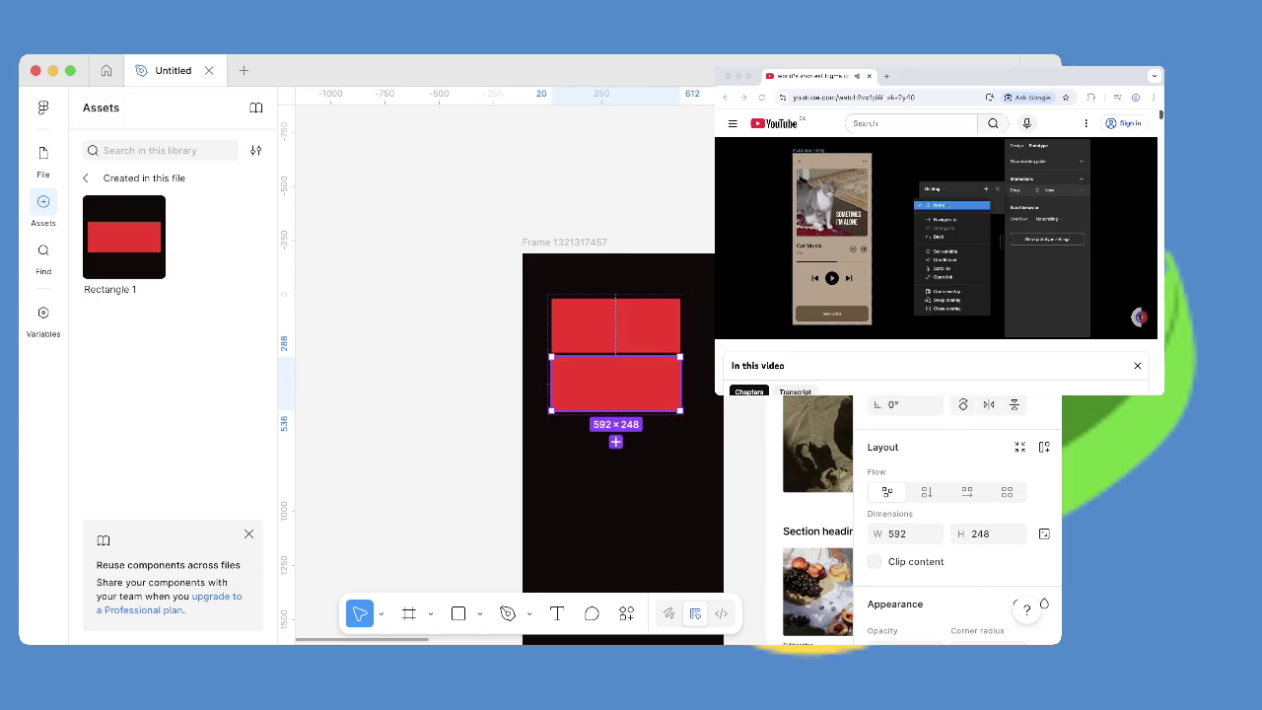
Stretch the new variant to 612×984 and enlarge the component set to fit it.
drag(680, 410, 684, 569)
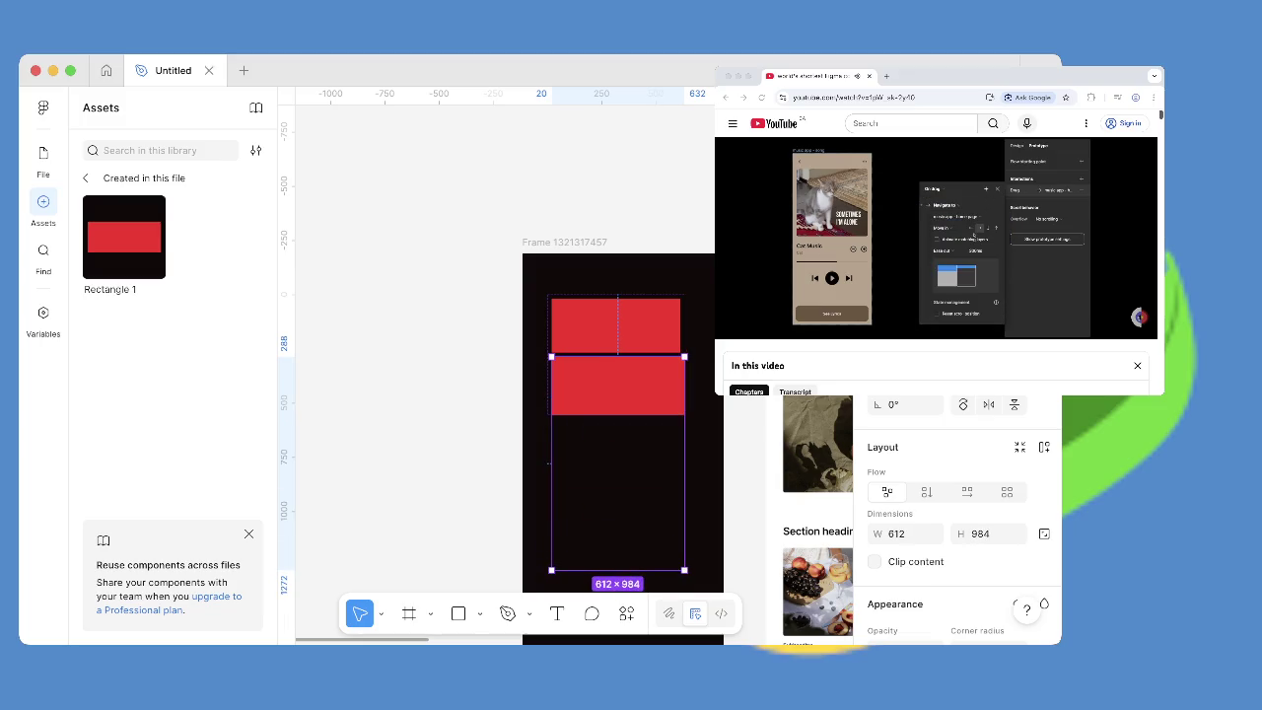
key(Escape)
click(615, 326)
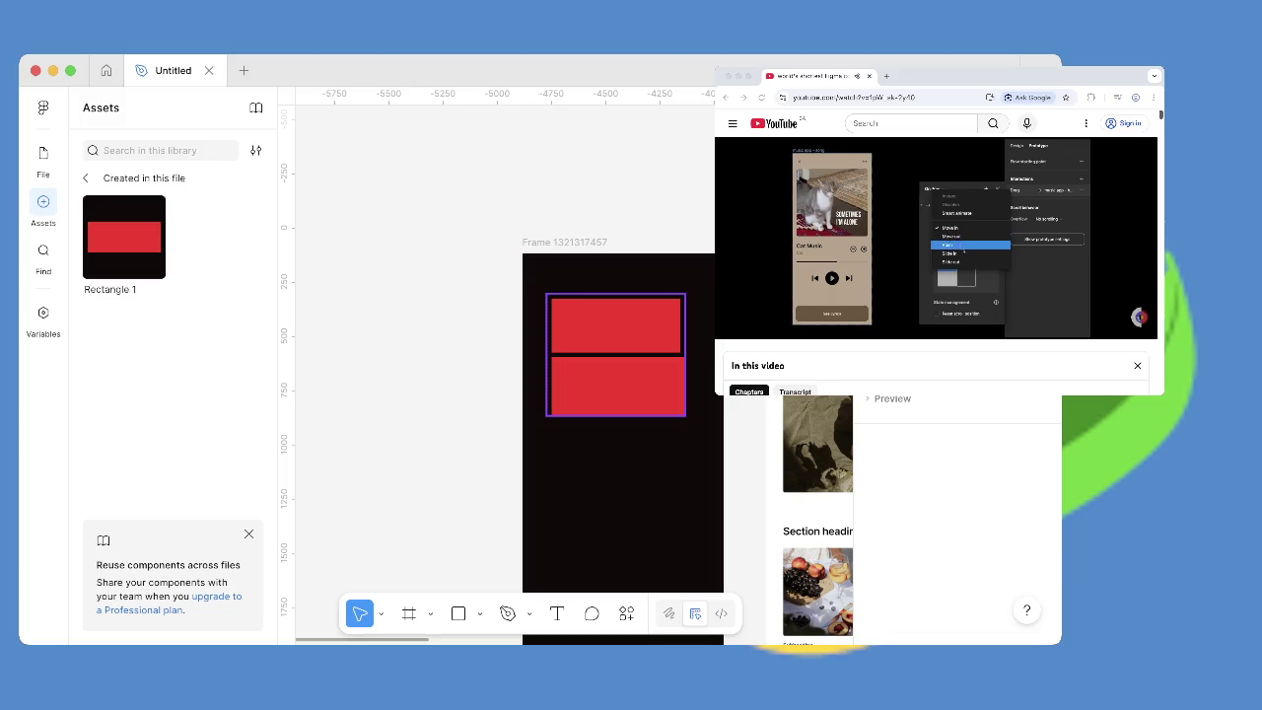
drag(684, 415, 684, 581)
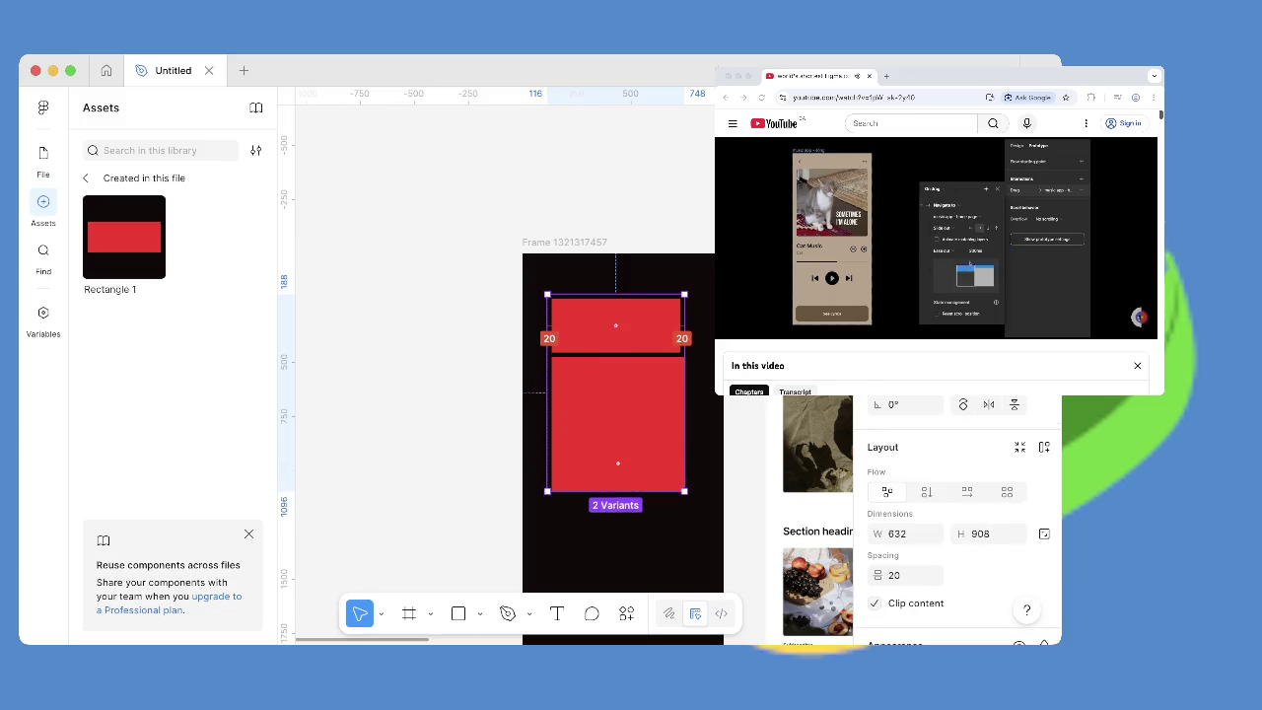
drag(556, 580, 540, 569)
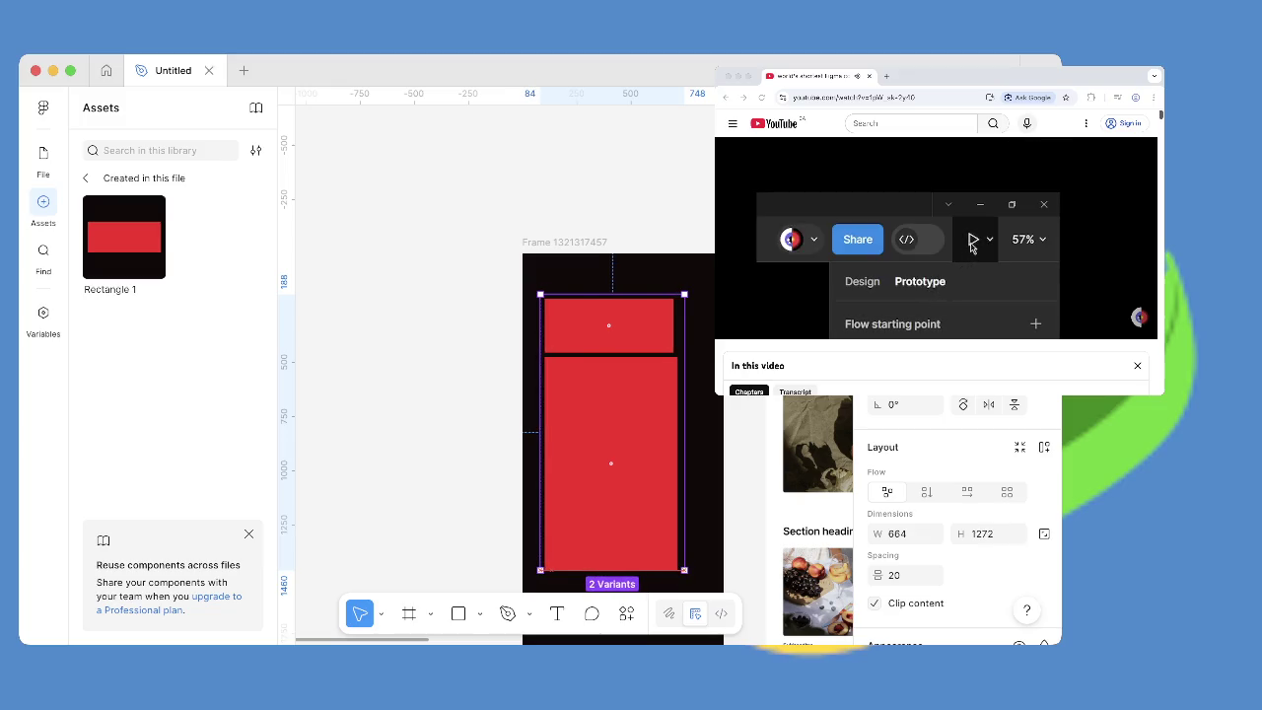
key(Escape)
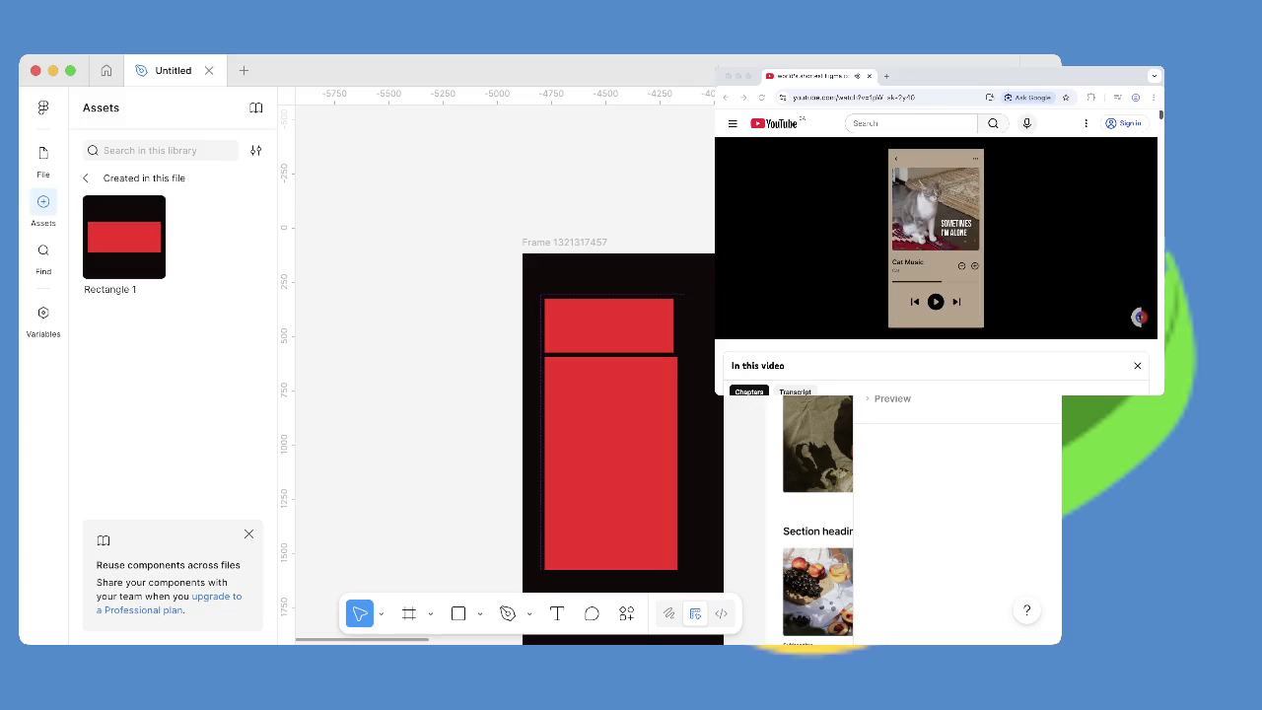
Check the tutorial, then add the white HI text above both variants in the set.
click(986, 76)
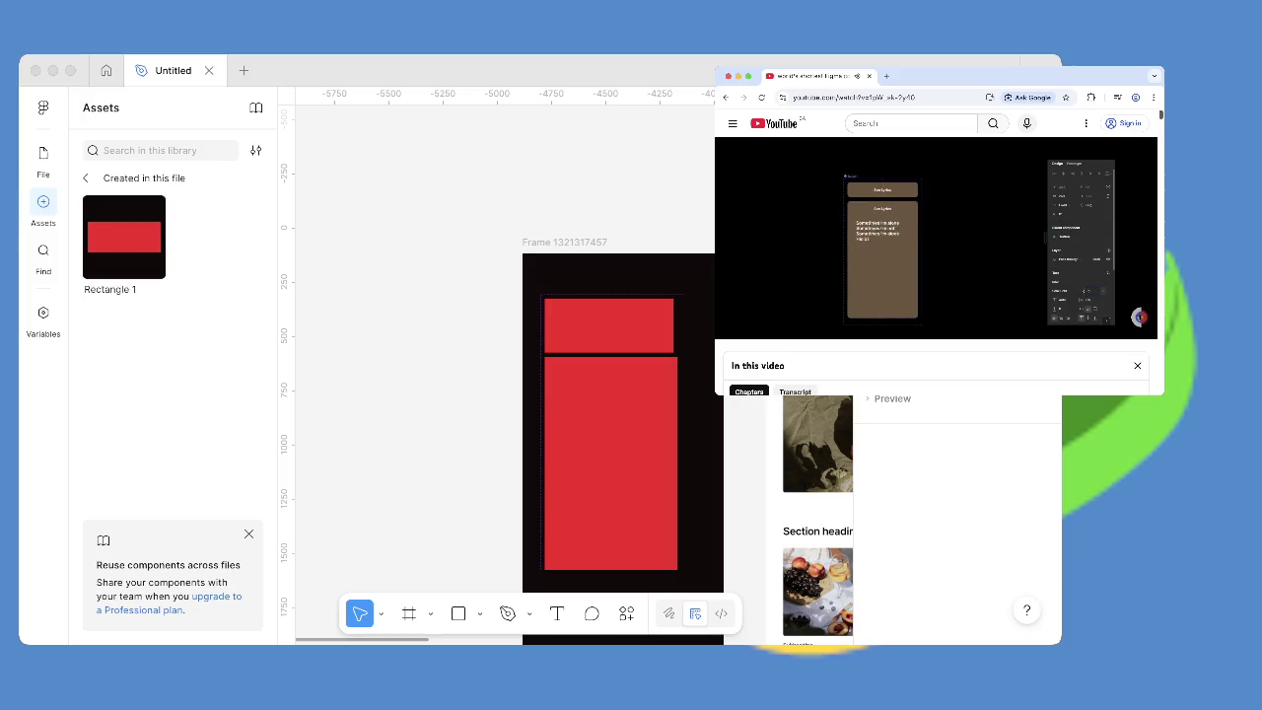
key(super+Tab)
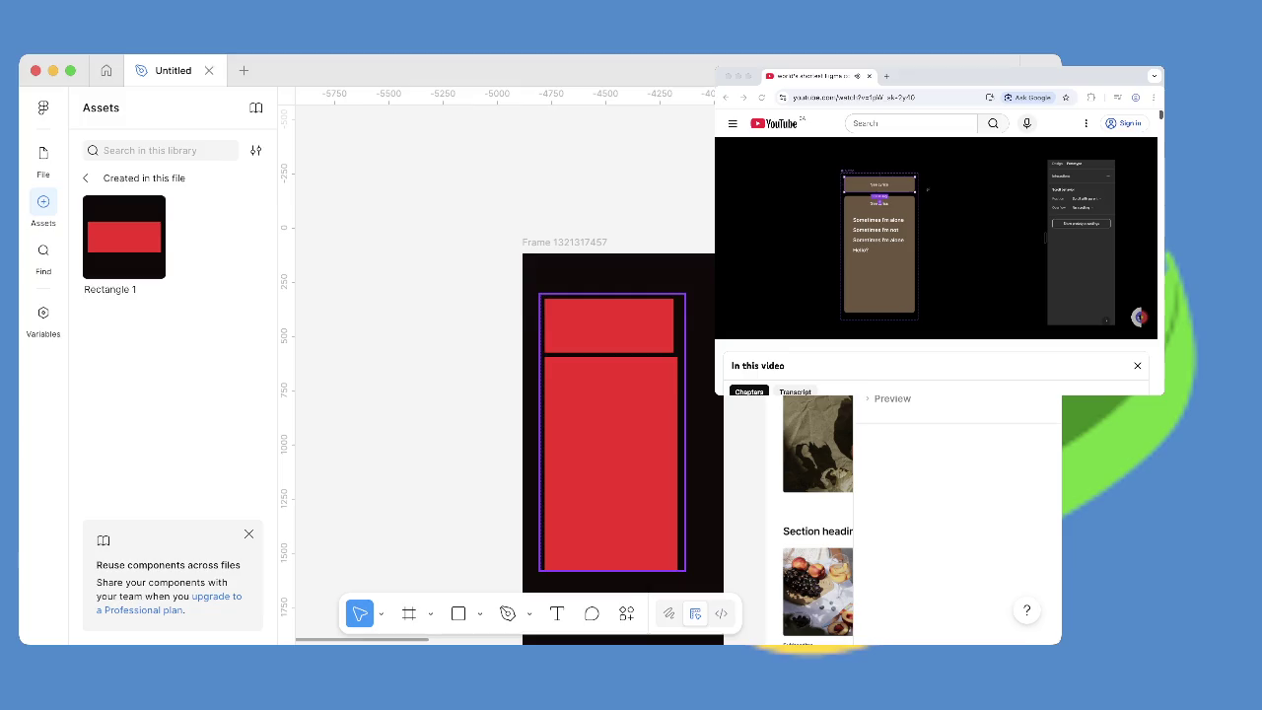
key(shift+a)
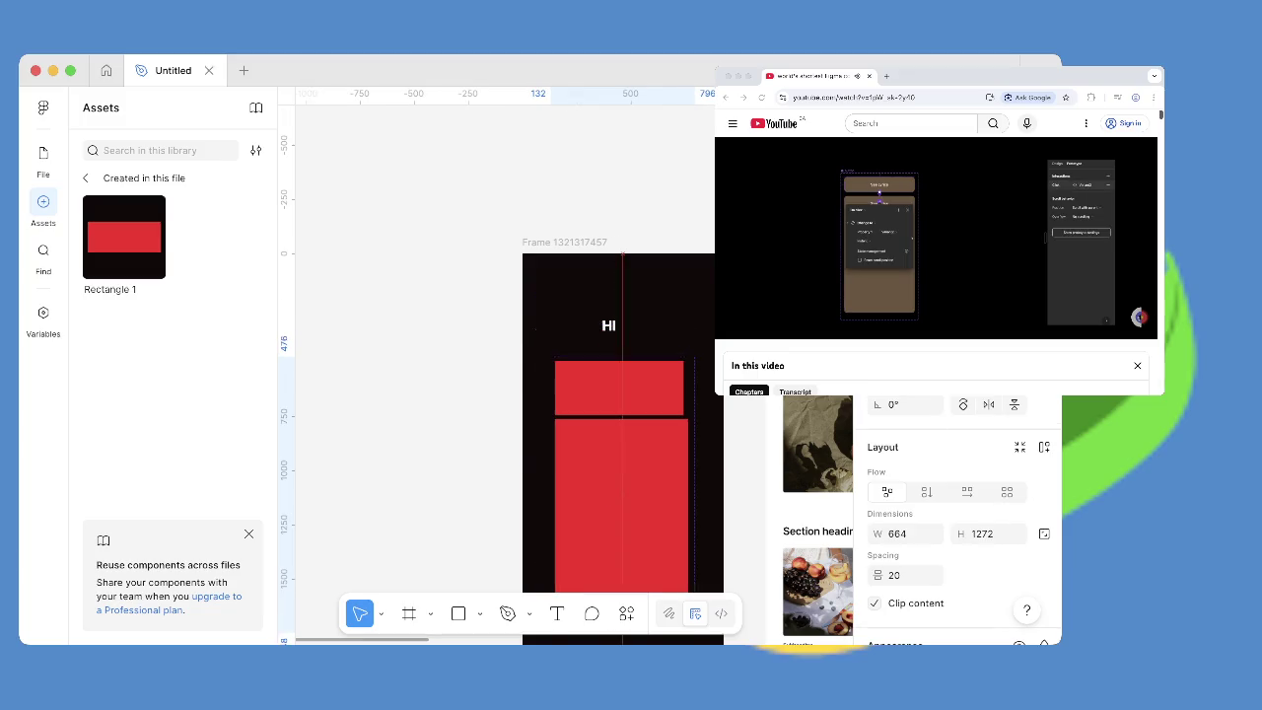
Move the HI text inside the top red variant.
click(608, 325)
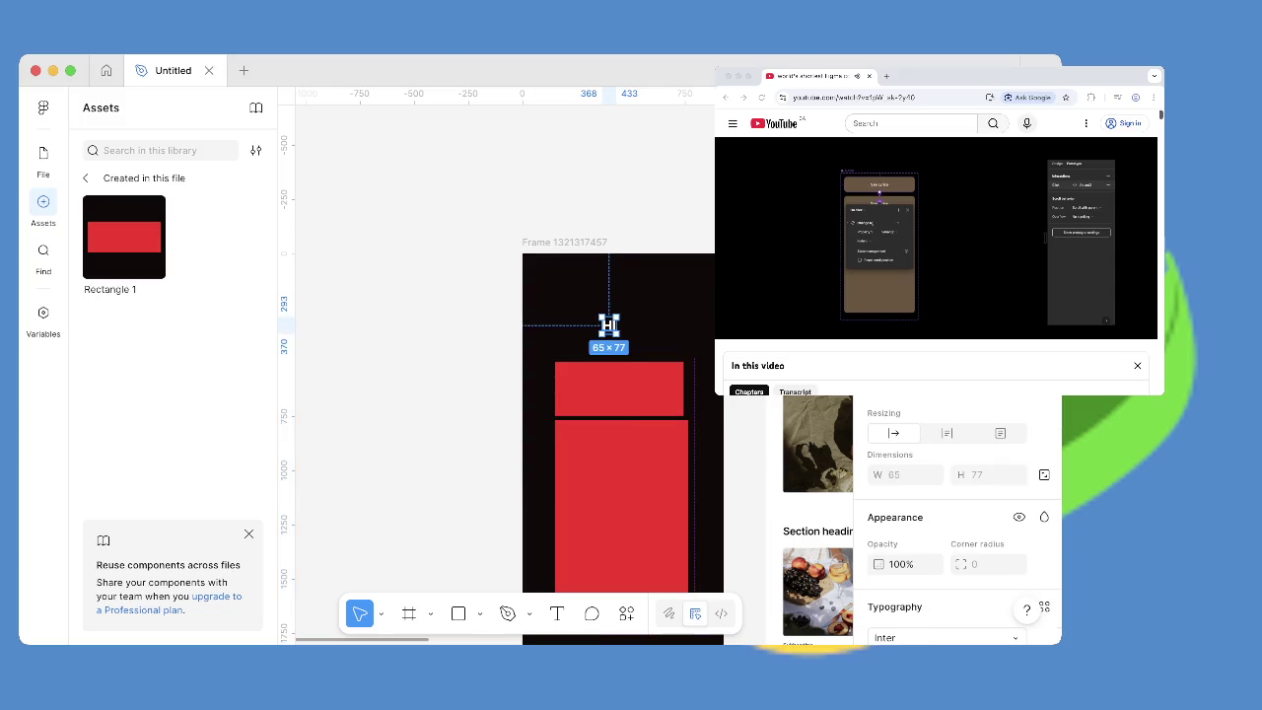
drag(609, 326, 612, 387)
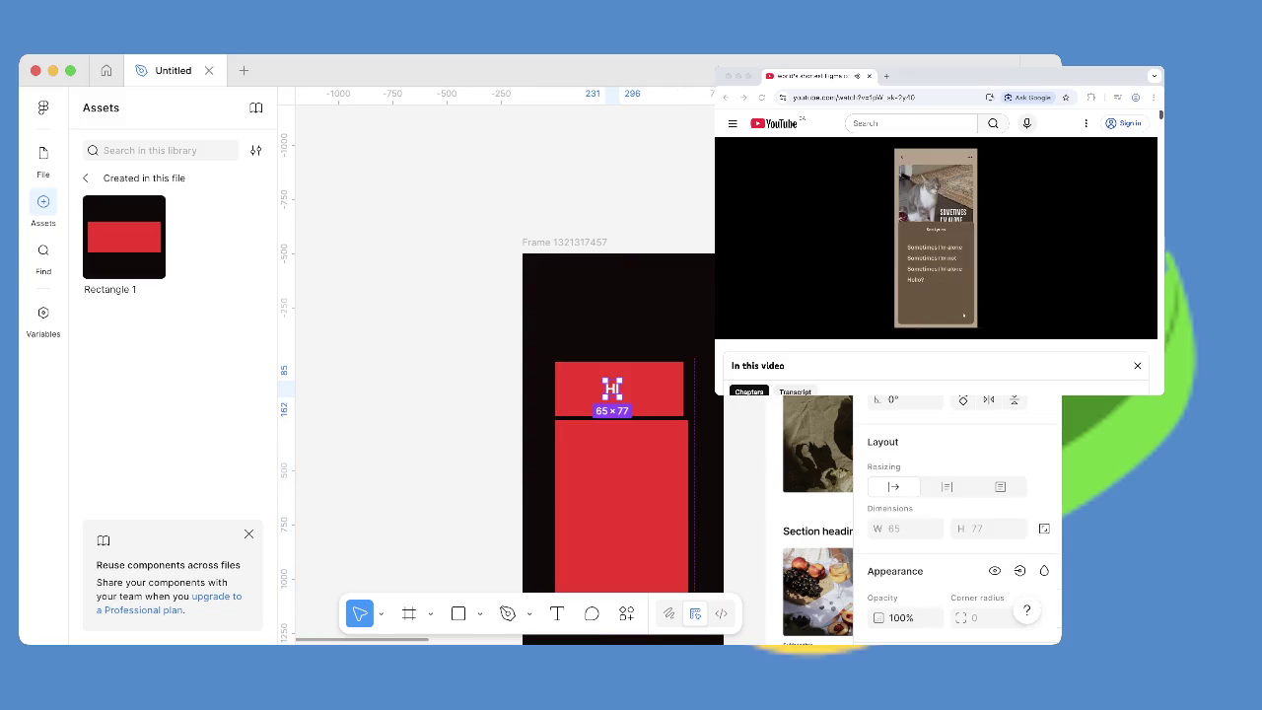
click(612, 387)
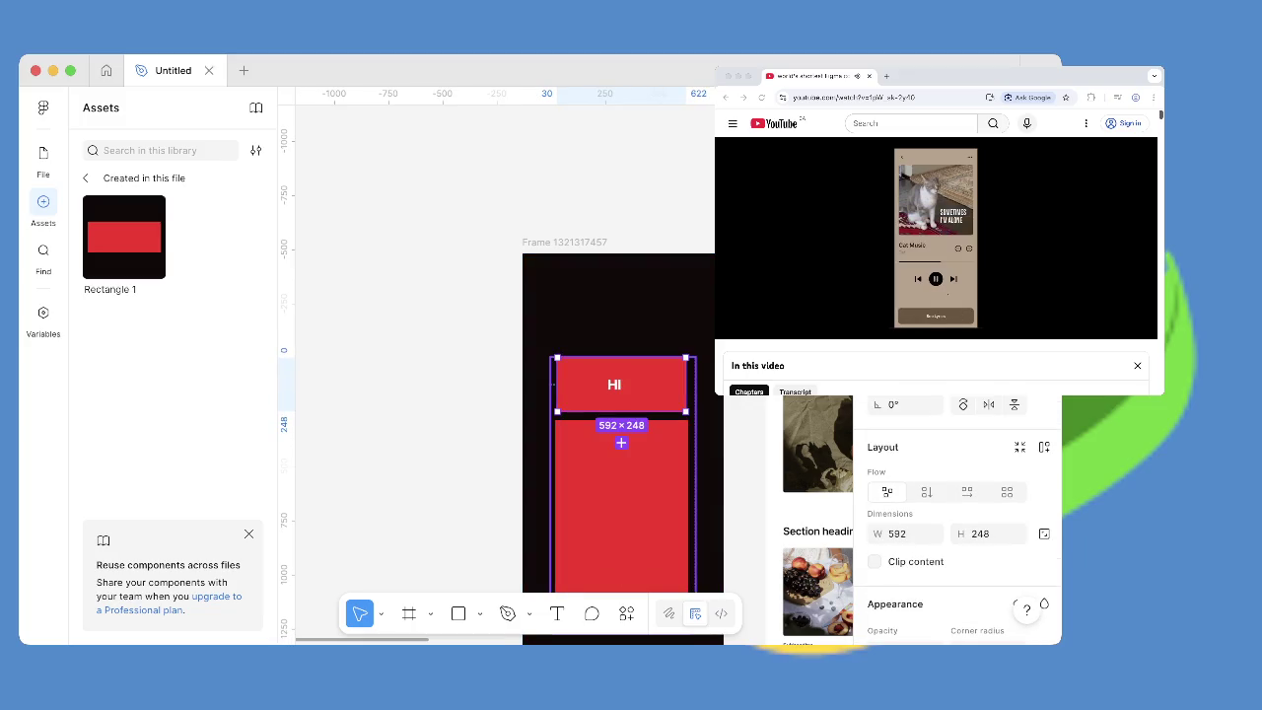
key(Escape)
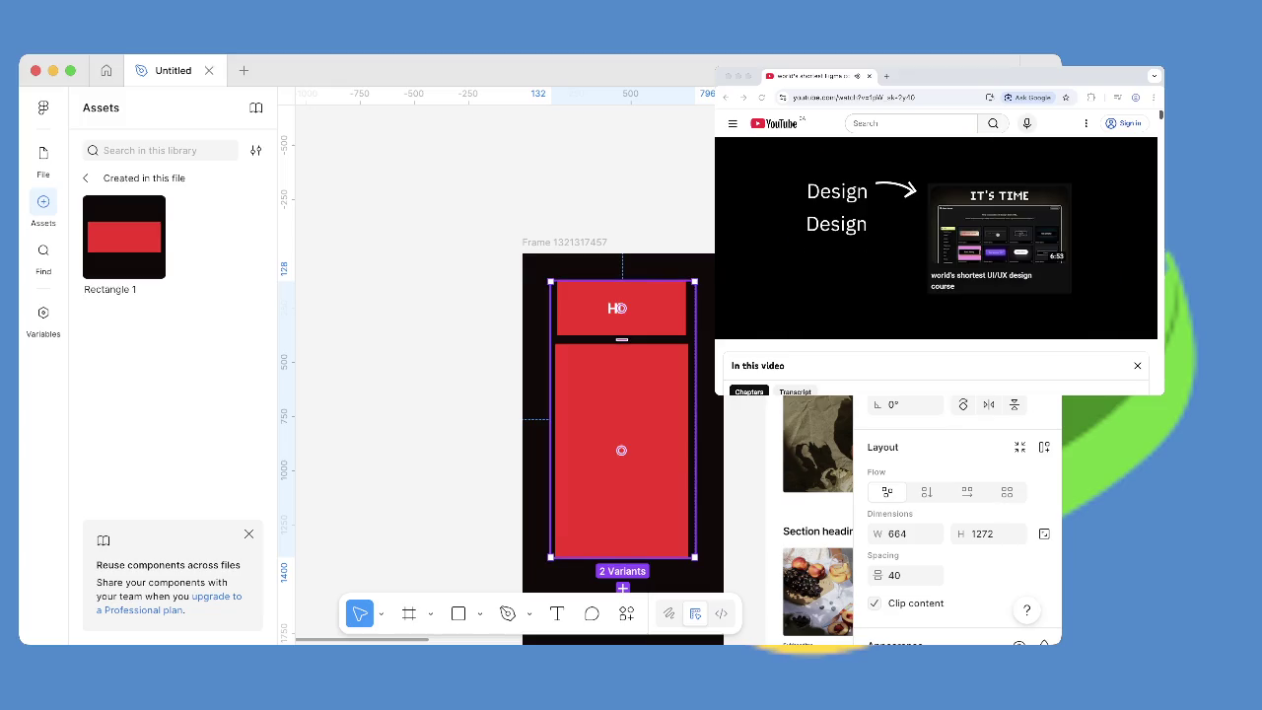
Add a 'Hello itsme' text layer inside the larger lower variant.
click(621, 307)
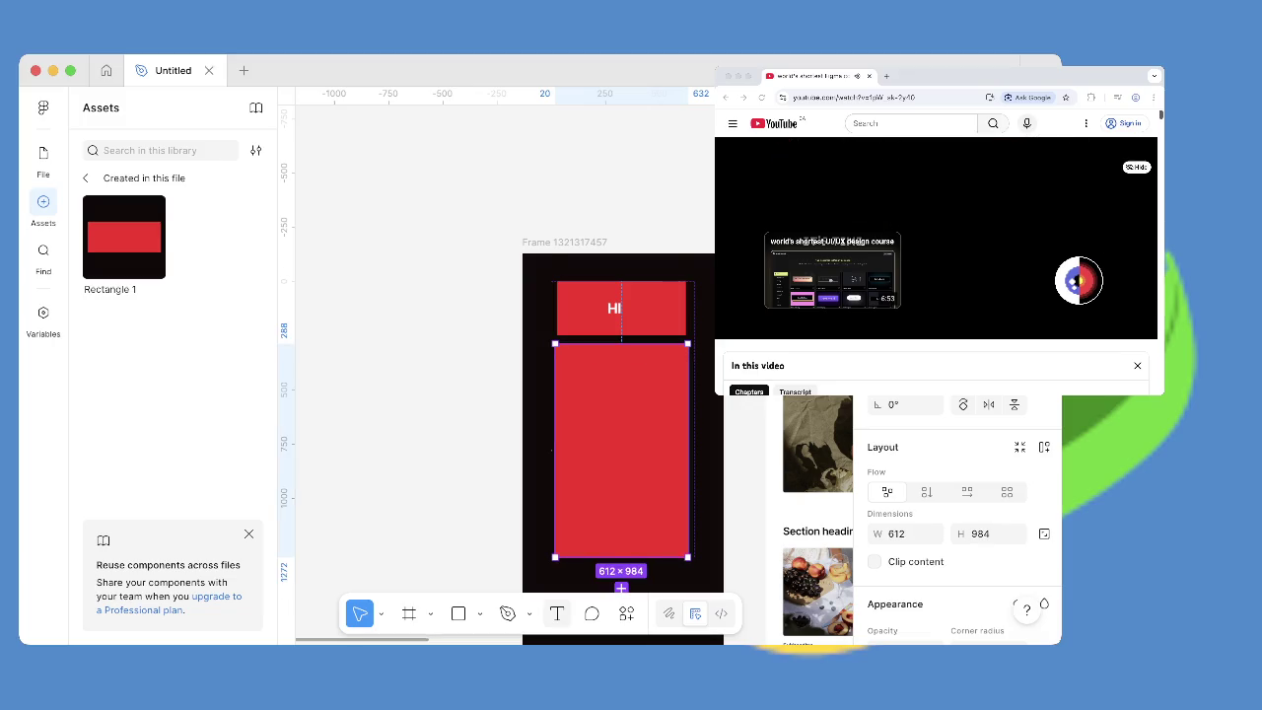
key(t)
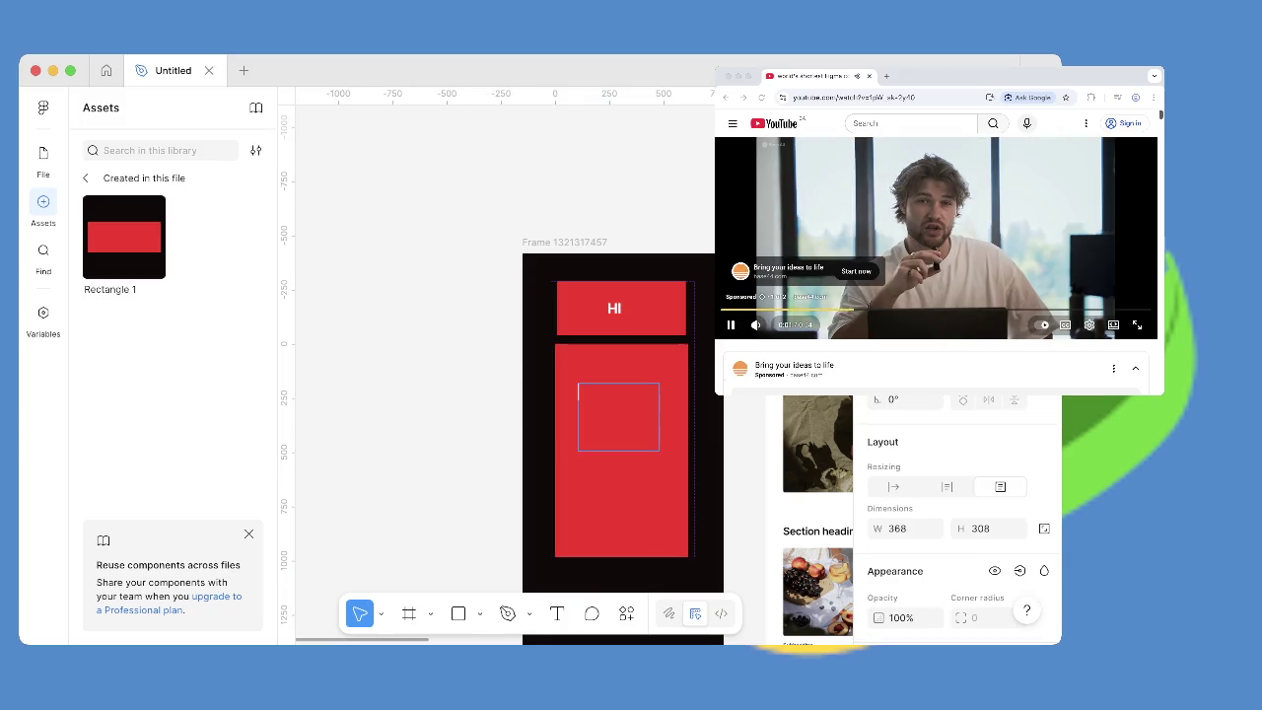
text(Hello itsme)
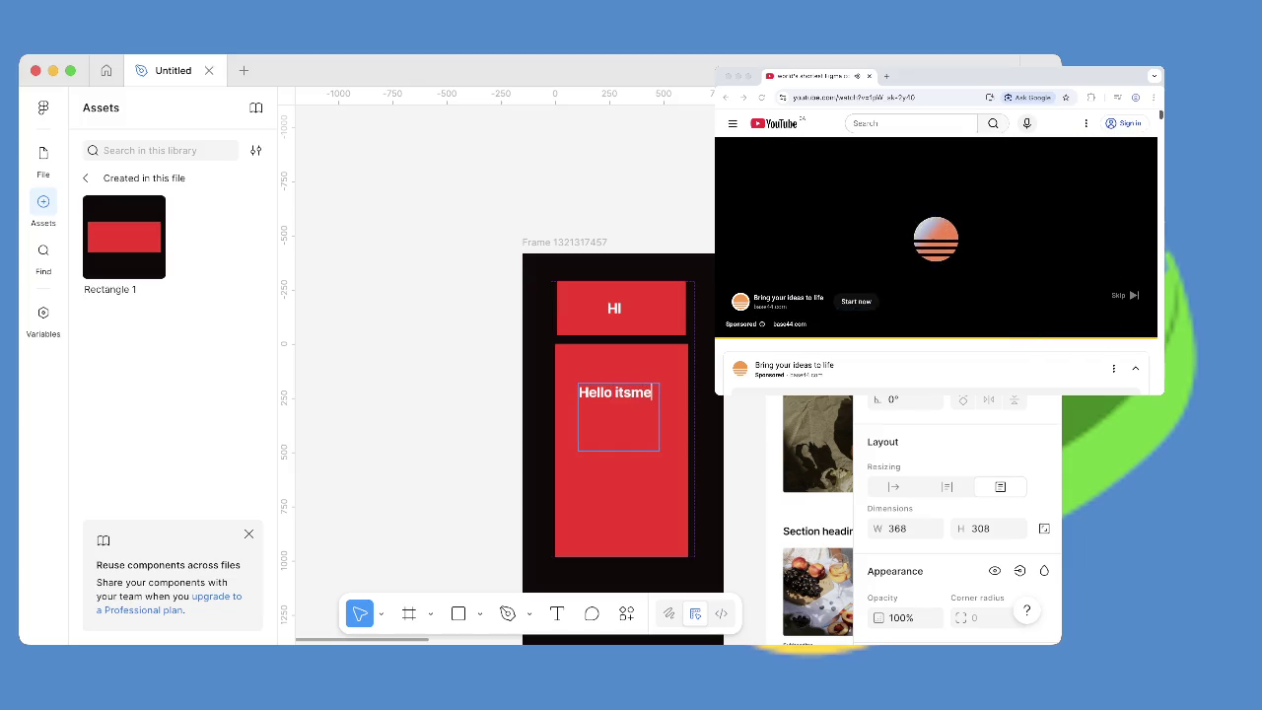
key(Escape)
key(shift+e)
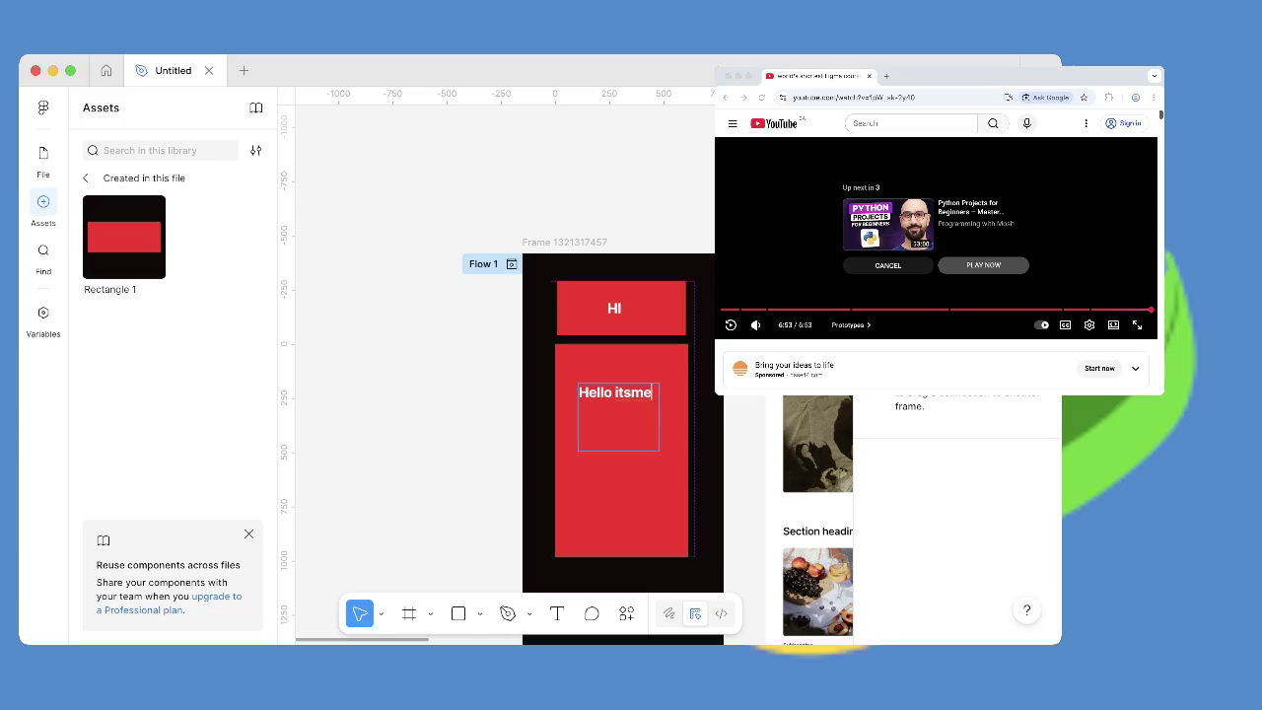
click(618, 414)
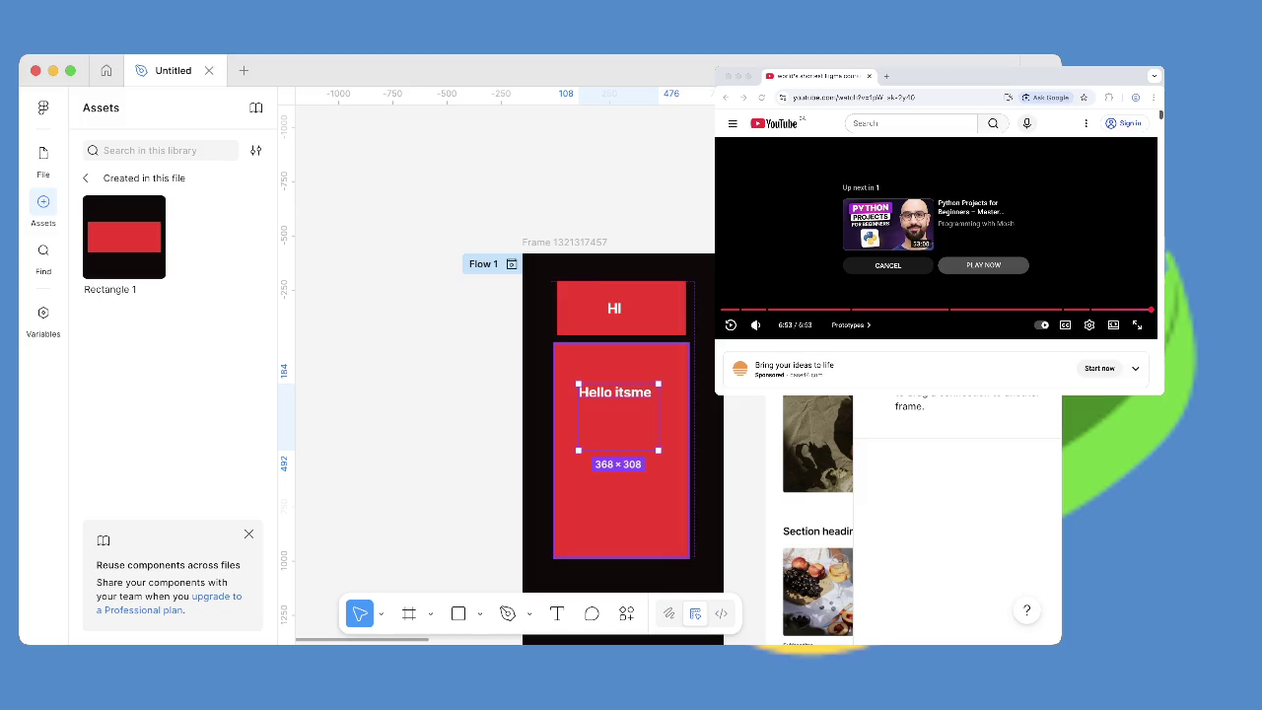
Link the HI variant to Variant2 with an On click, Change to interaction.
click(619, 320)
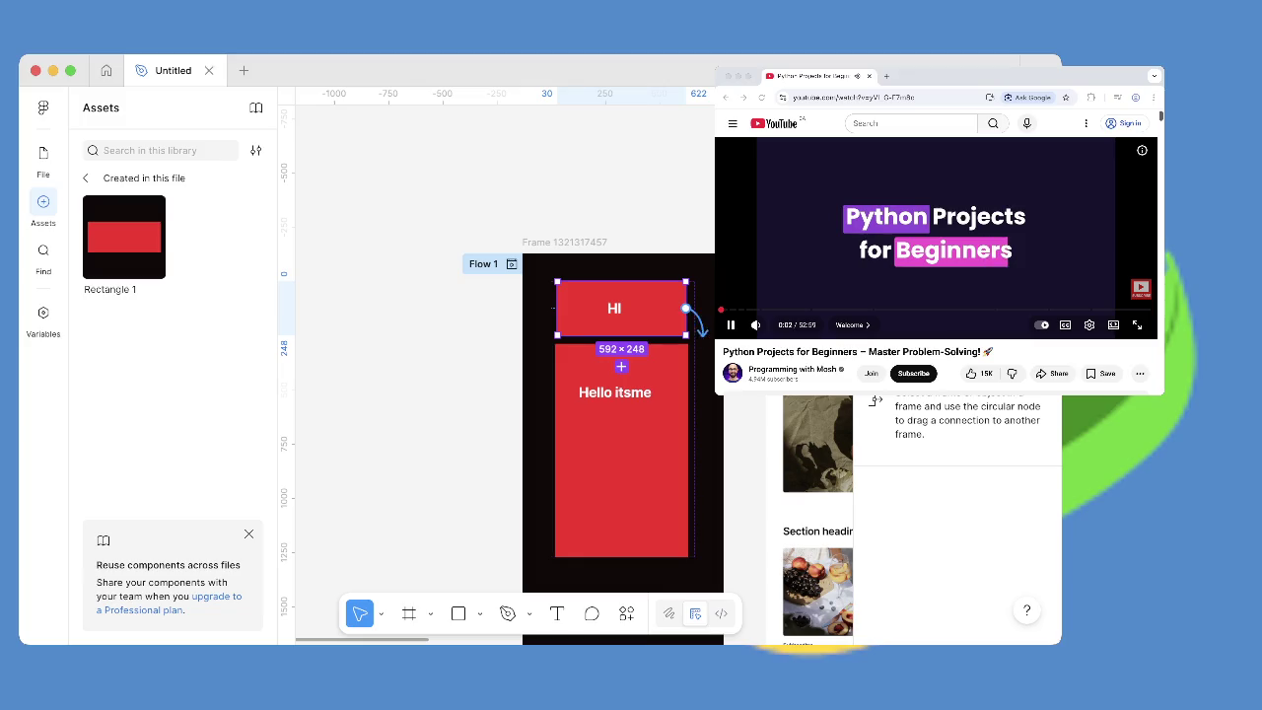
drag(685, 307, 622, 434)
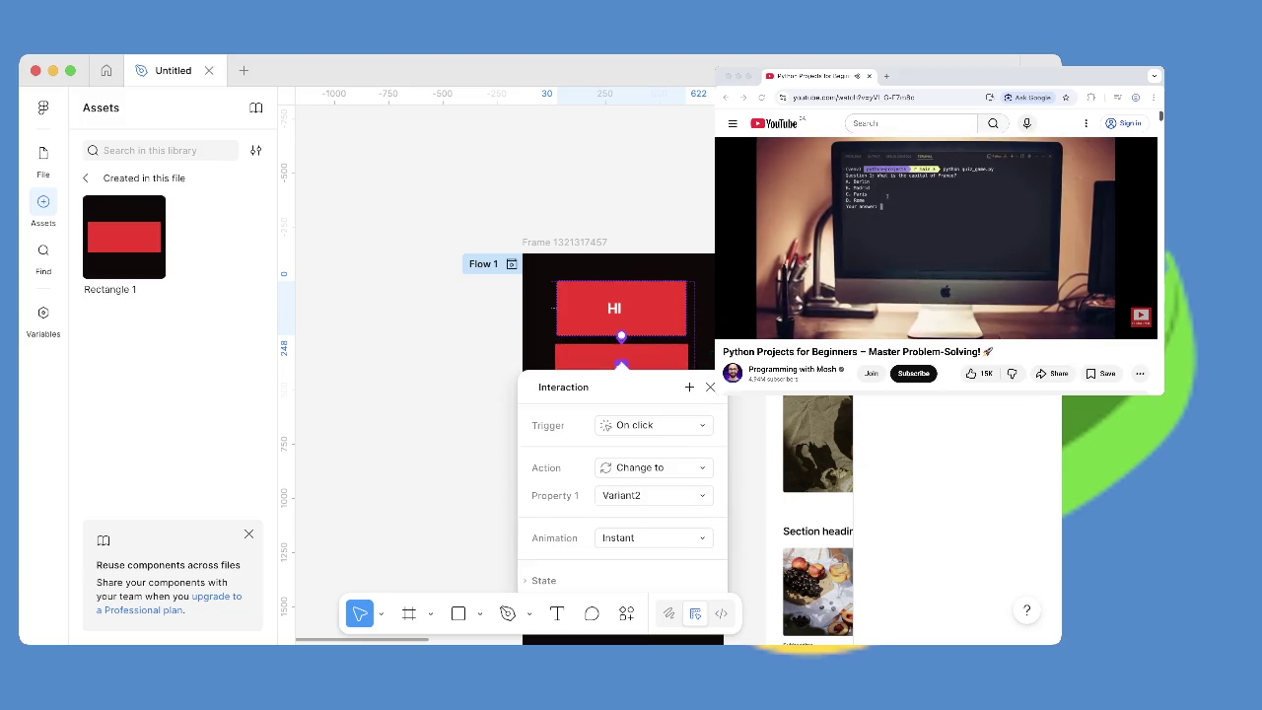
click(653, 425)
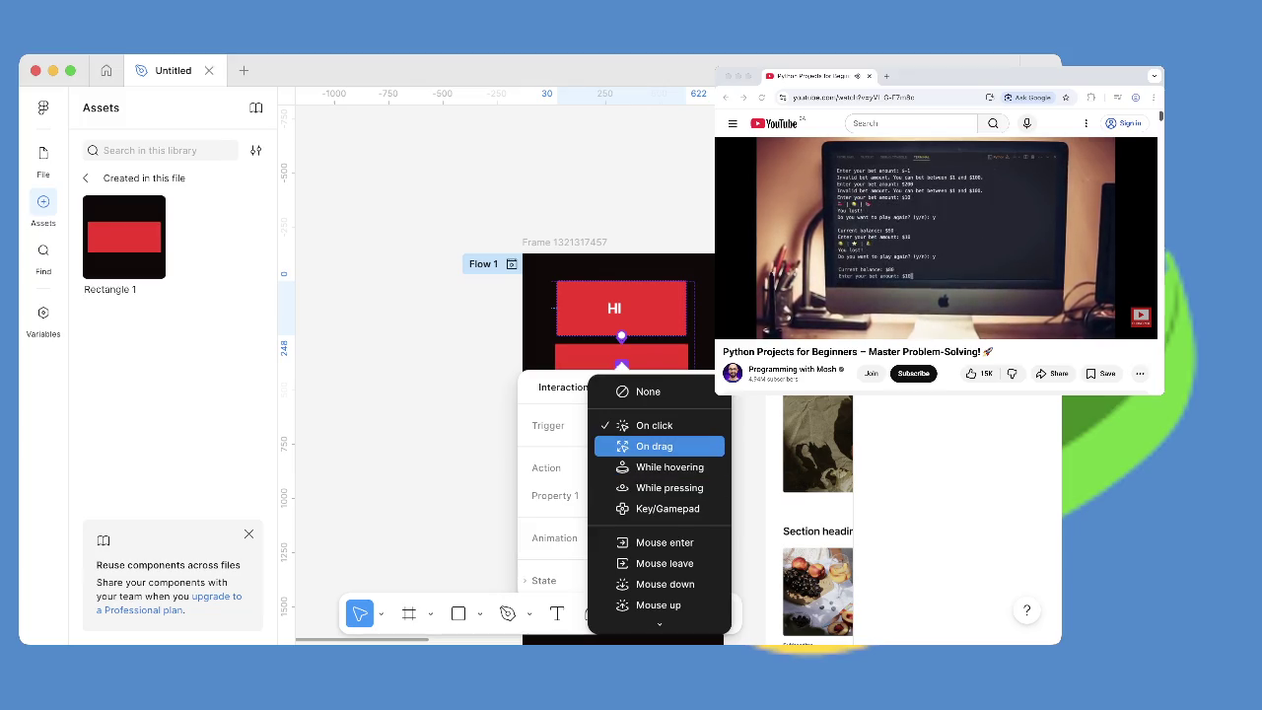
click(653, 425)
click(654, 467)
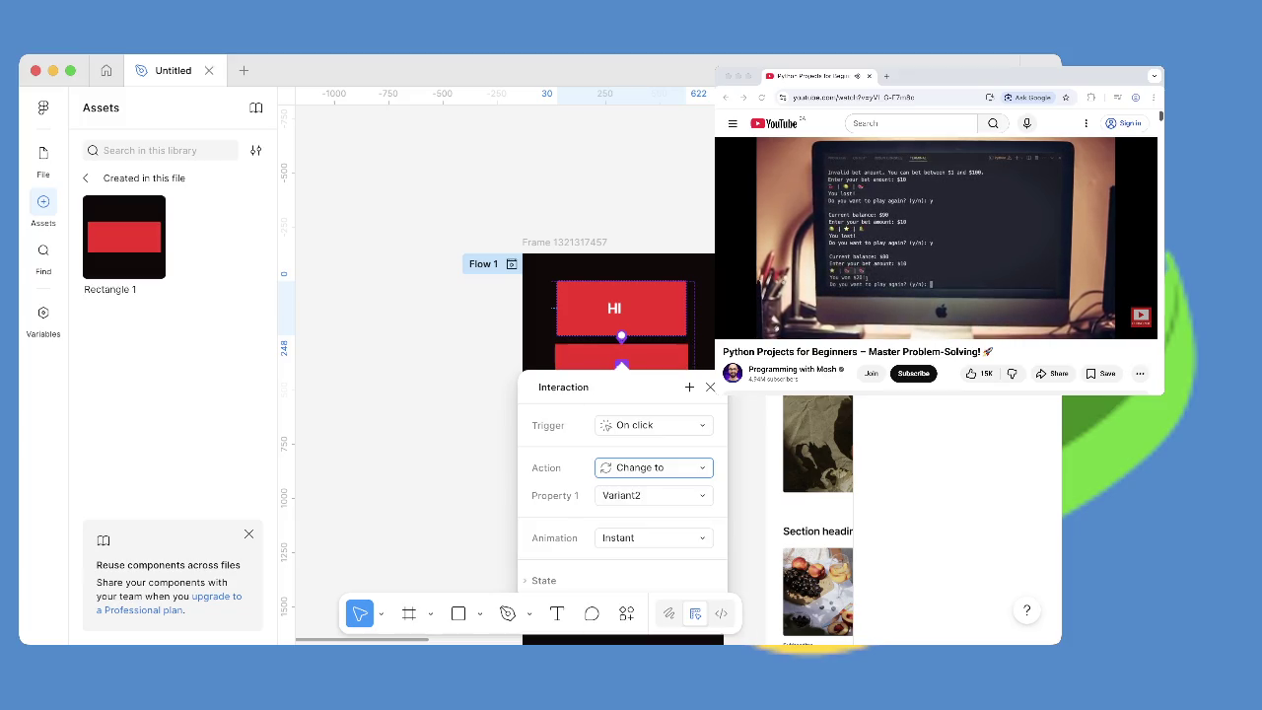
key(Escape)
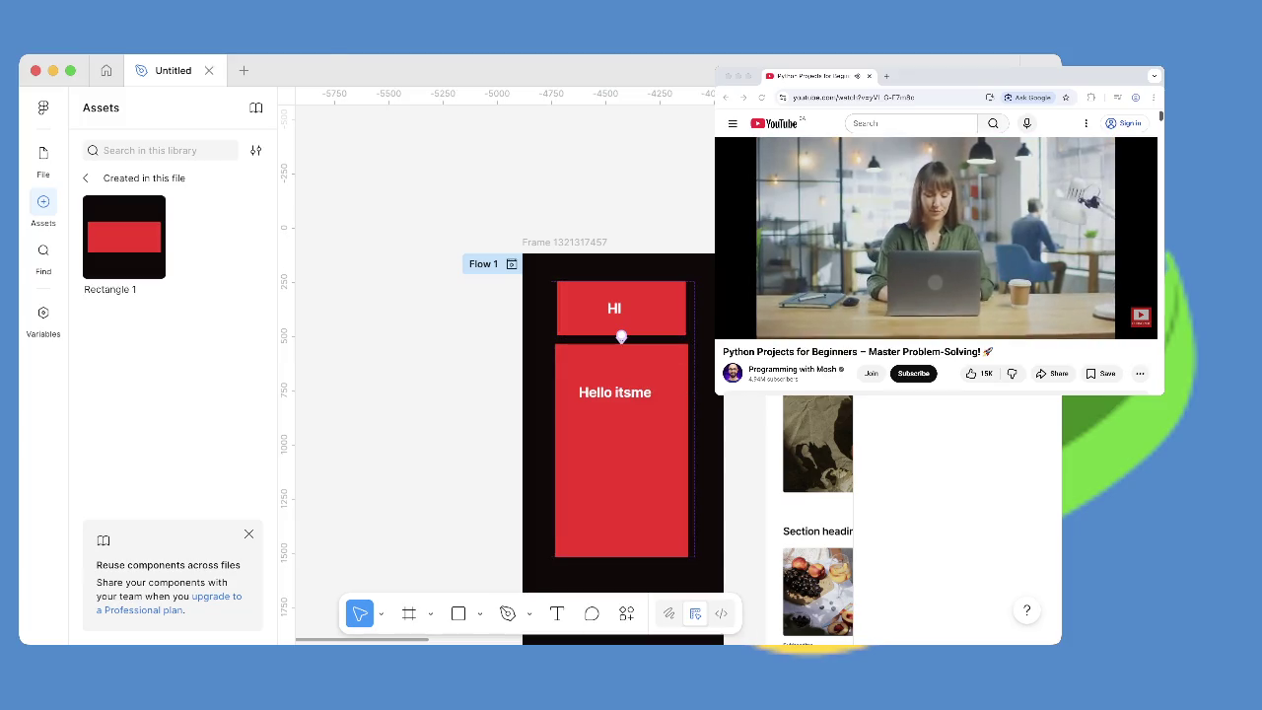
click(511, 263)
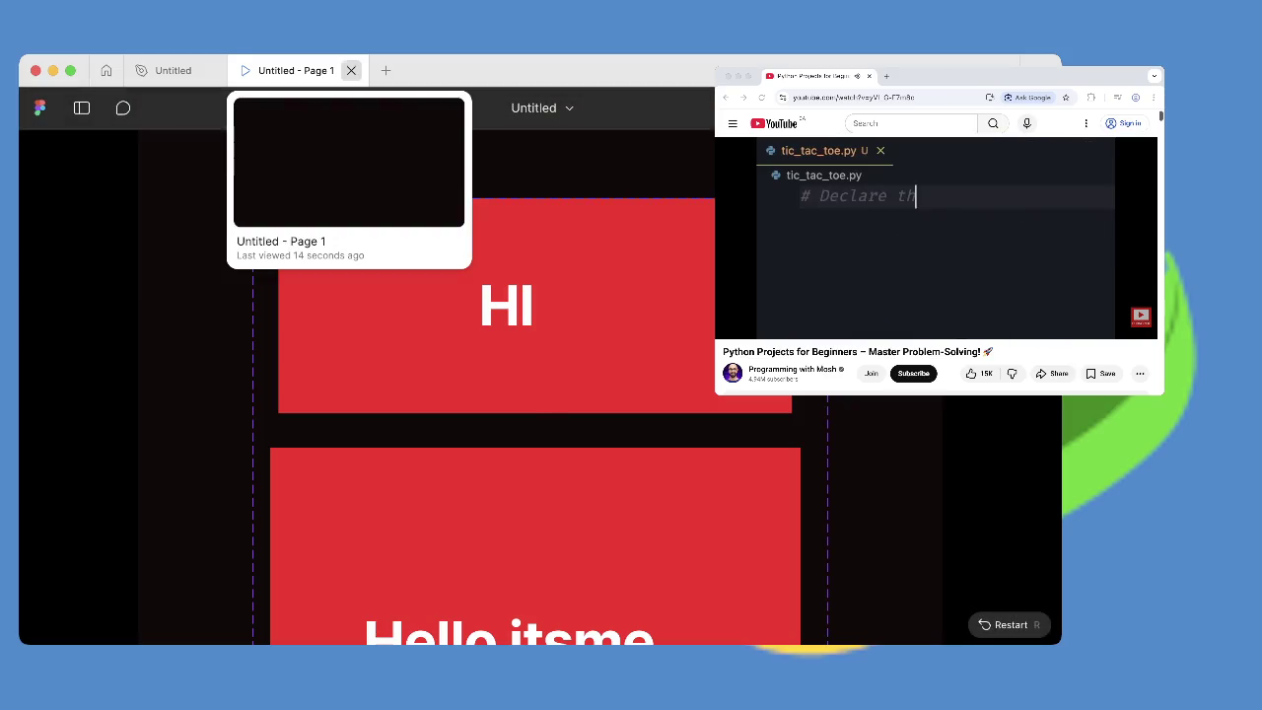
click(351, 70)
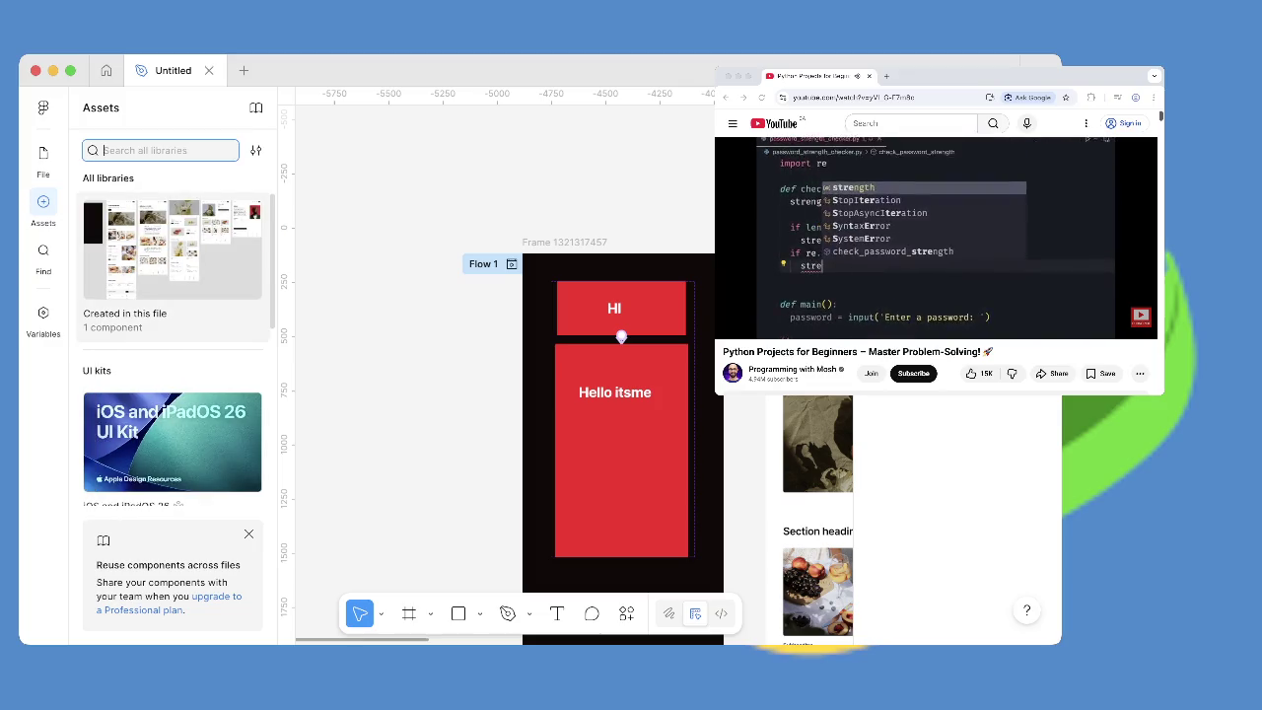
Zoom out, then draw and delete a stray rectangle left of the component frame.
scroll(591, 350, down, 3)
scroll(578, 355, down, 3)
scroll(578, 355, up, 3)
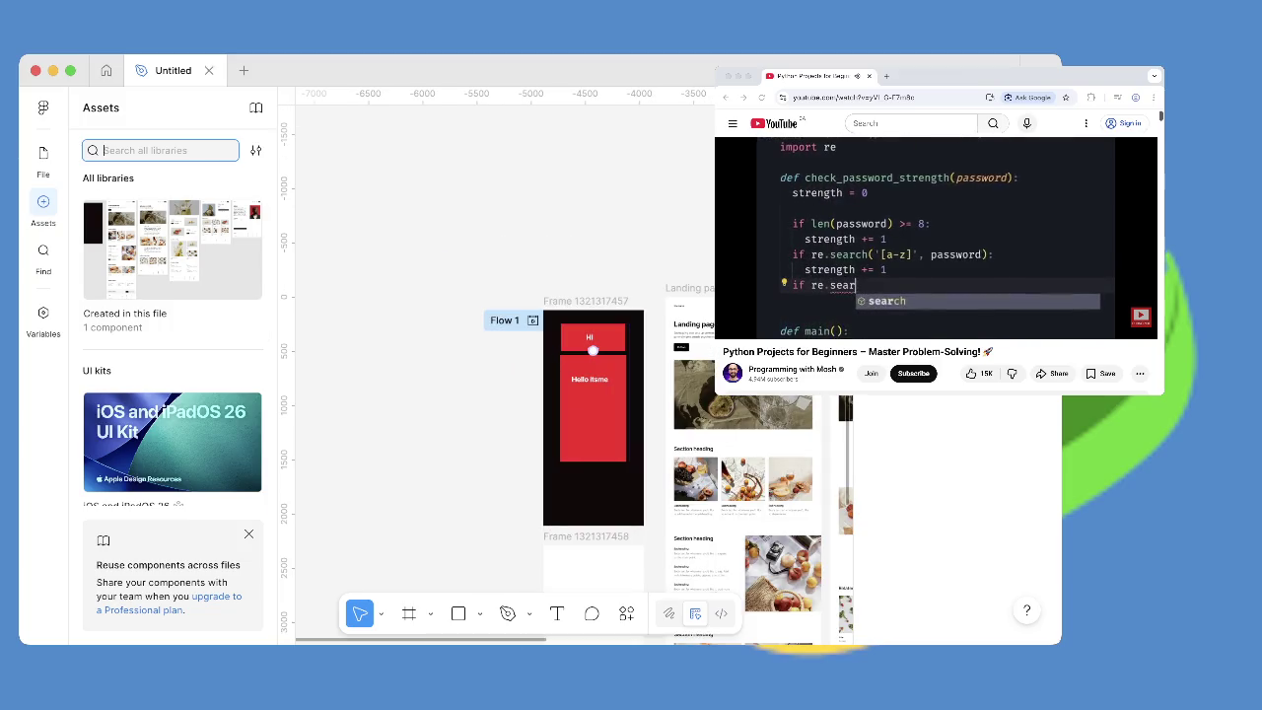
key(r)
mouse_move(355, 310)
mouse_down()
mouse_move(522, 550)
mouse_move(502, 531)
mouse_up()
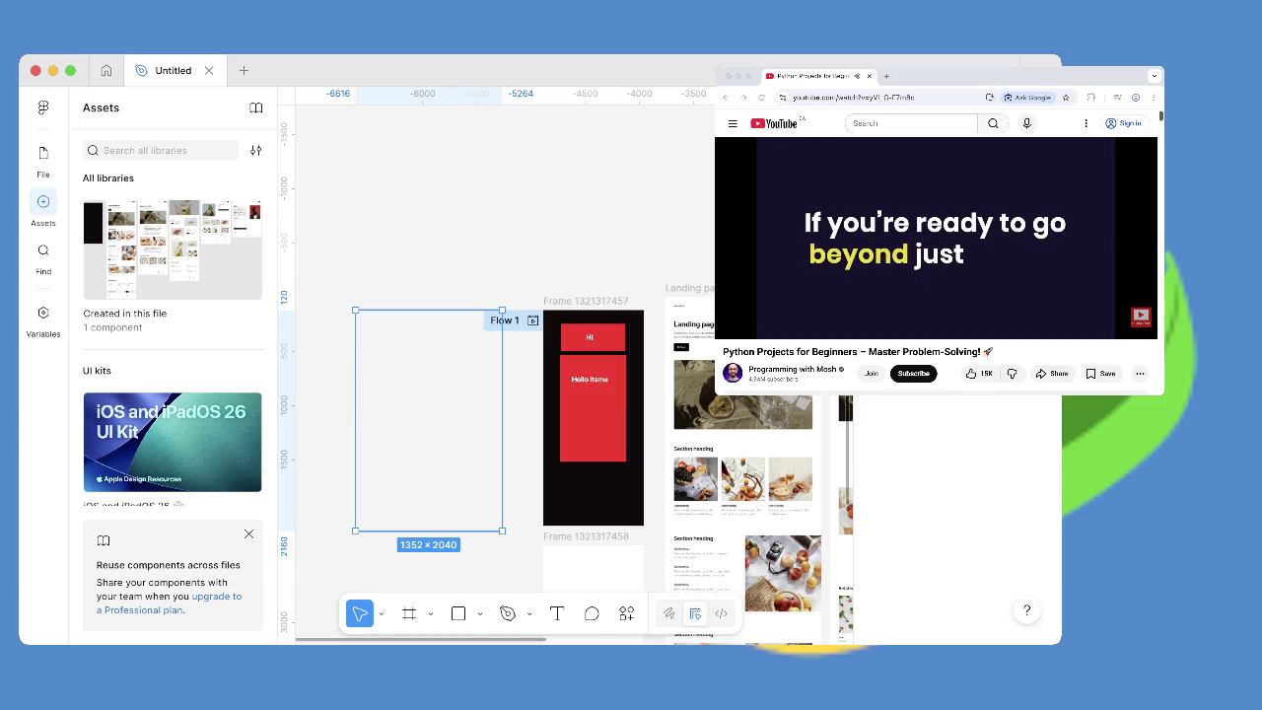
key(Delete)
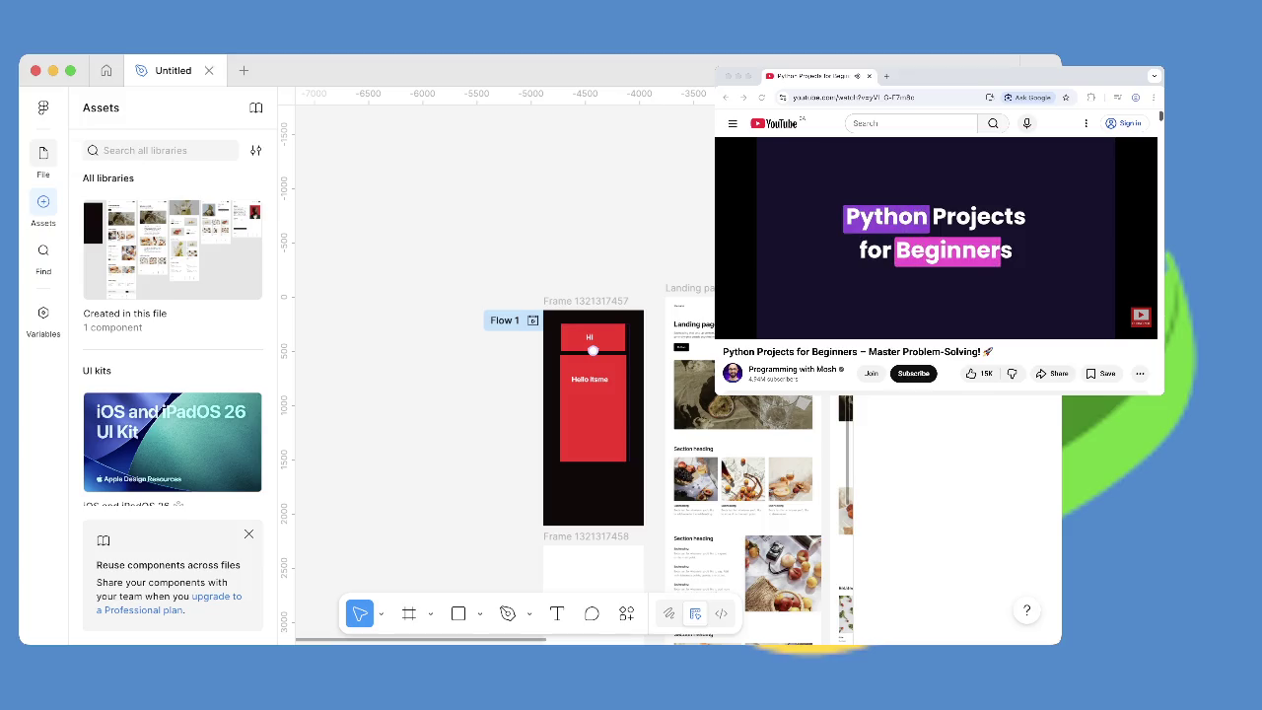
click(44, 153)
click(148, 317)
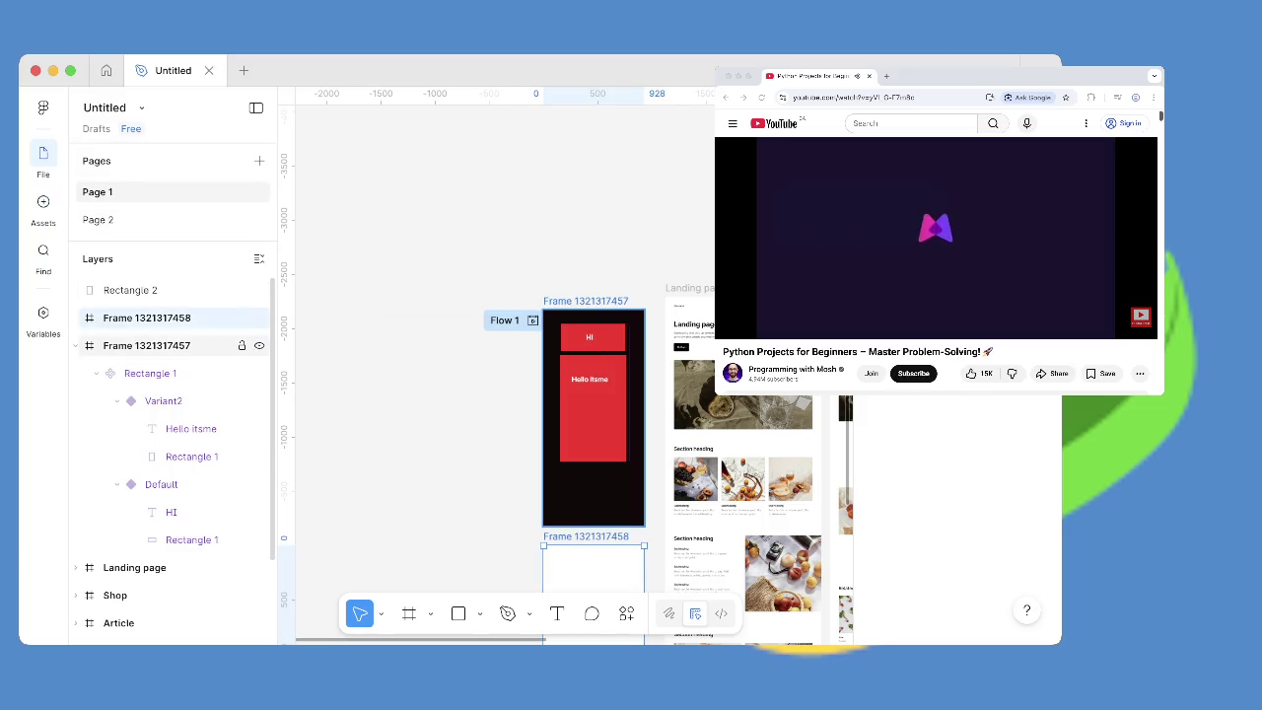
scroll(562, 365, down, 5)
scroll(561, 365, up, 2)
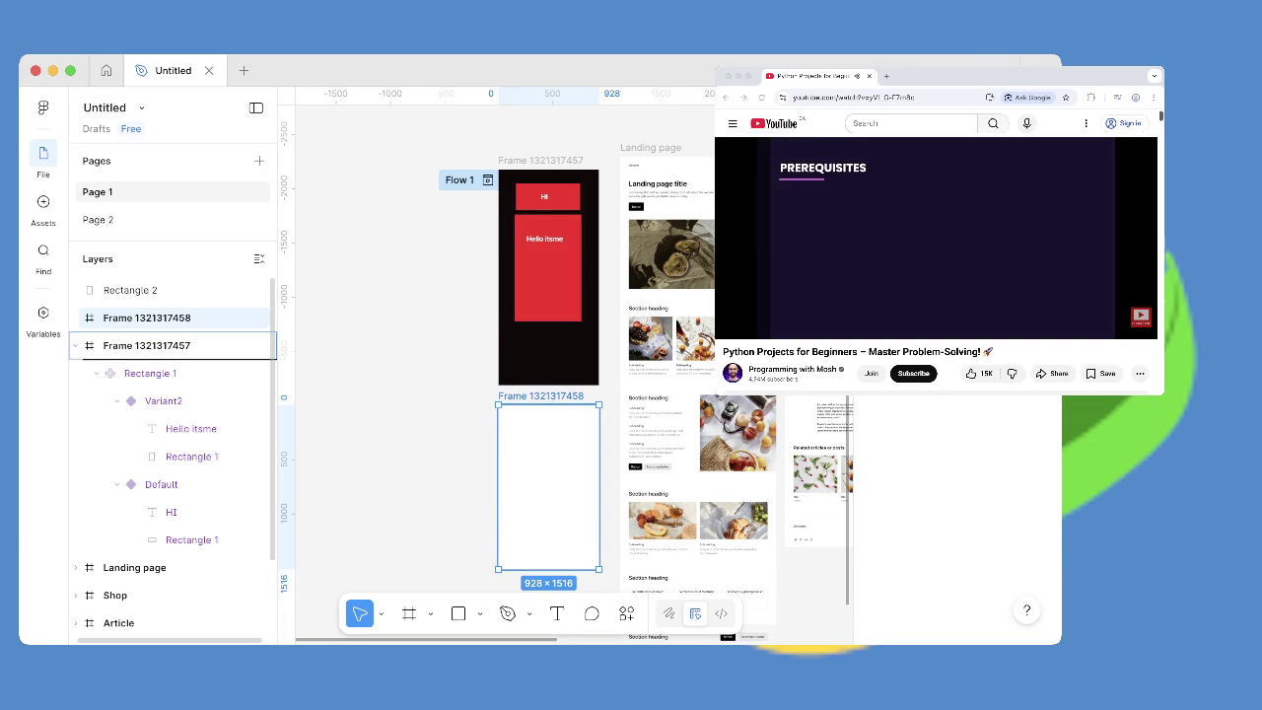
drag(548, 404, 548, 209)
click(548, 209)
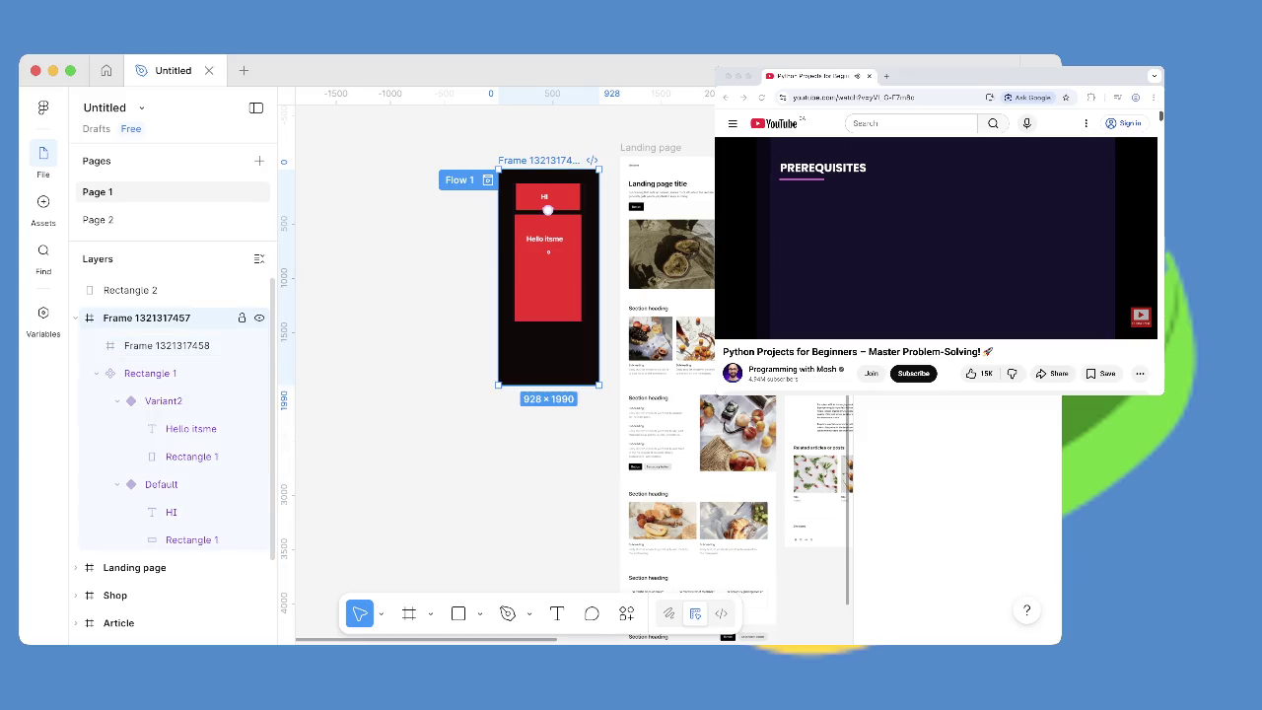
key(Escape)
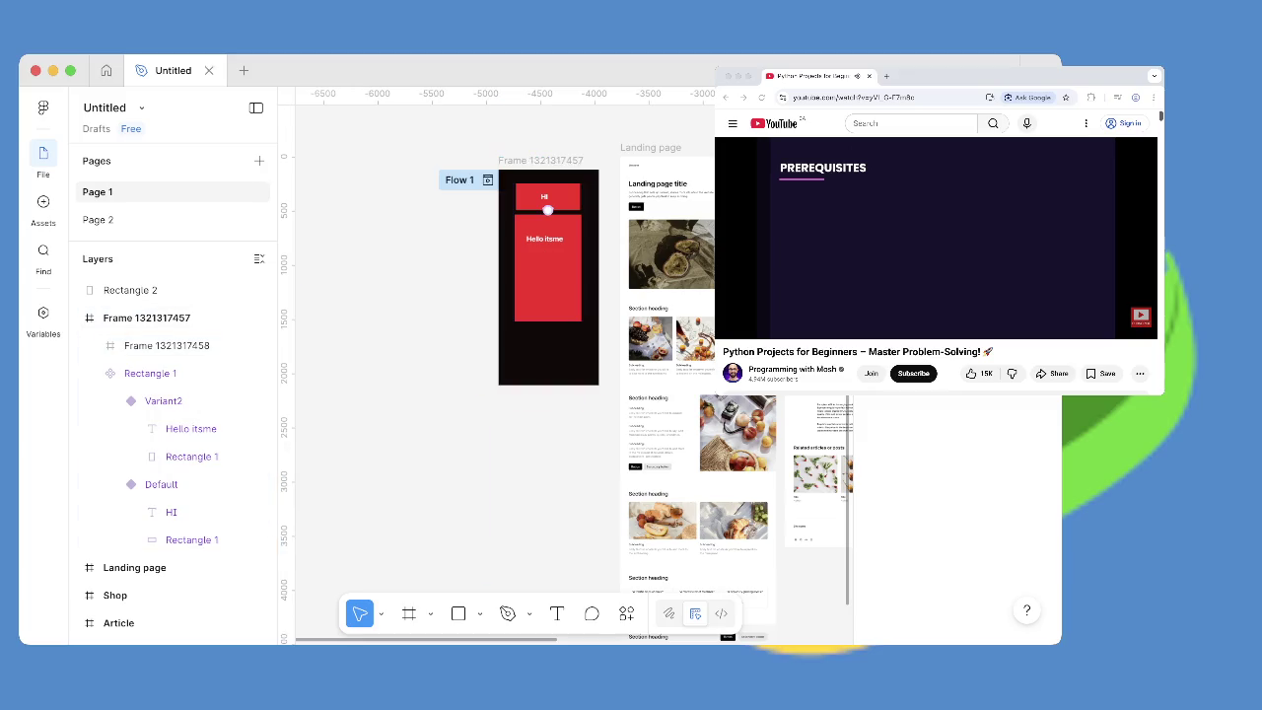
drag(548, 209, 548, 405)
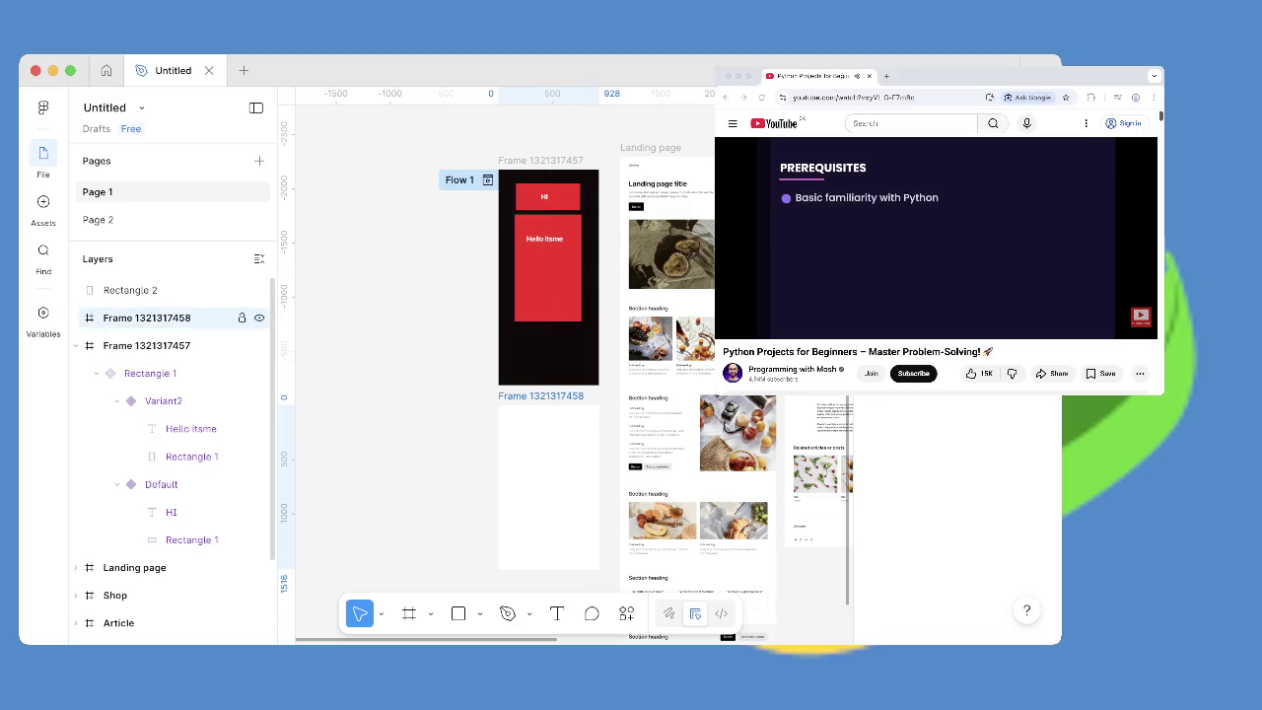
click(158, 318)
right_click(544, 419)
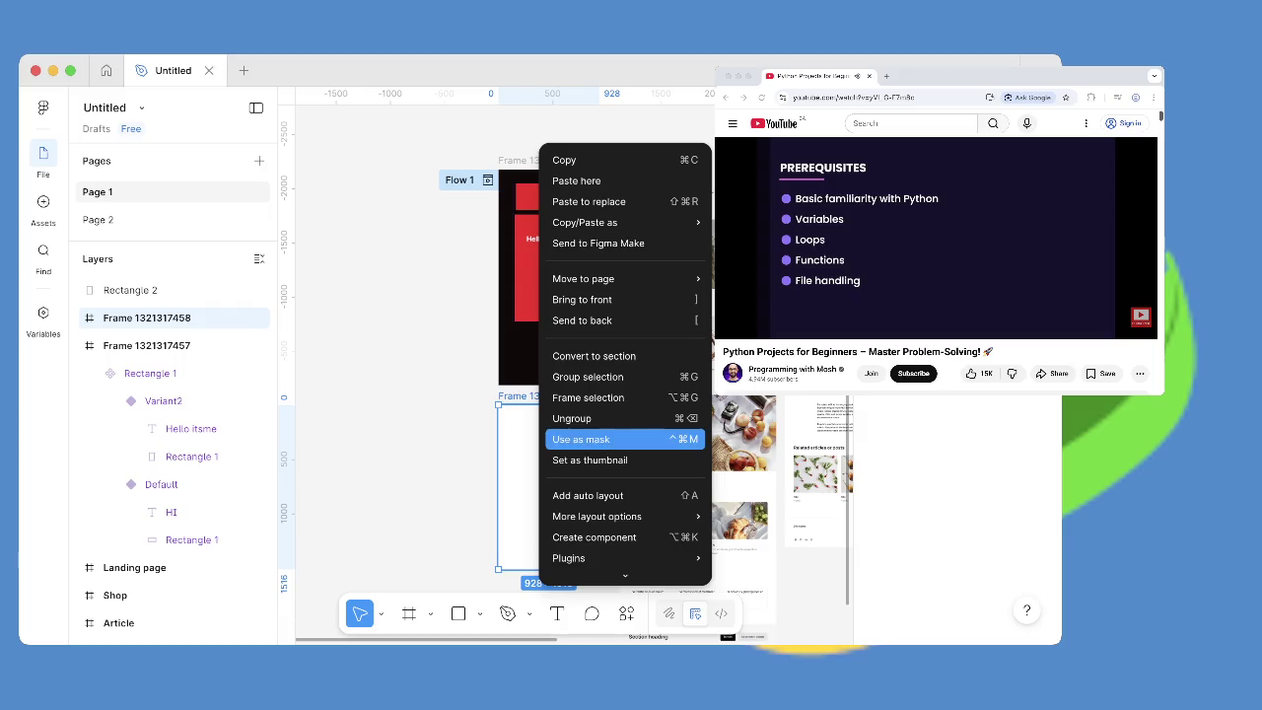
key(Escape)
click(547, 210)
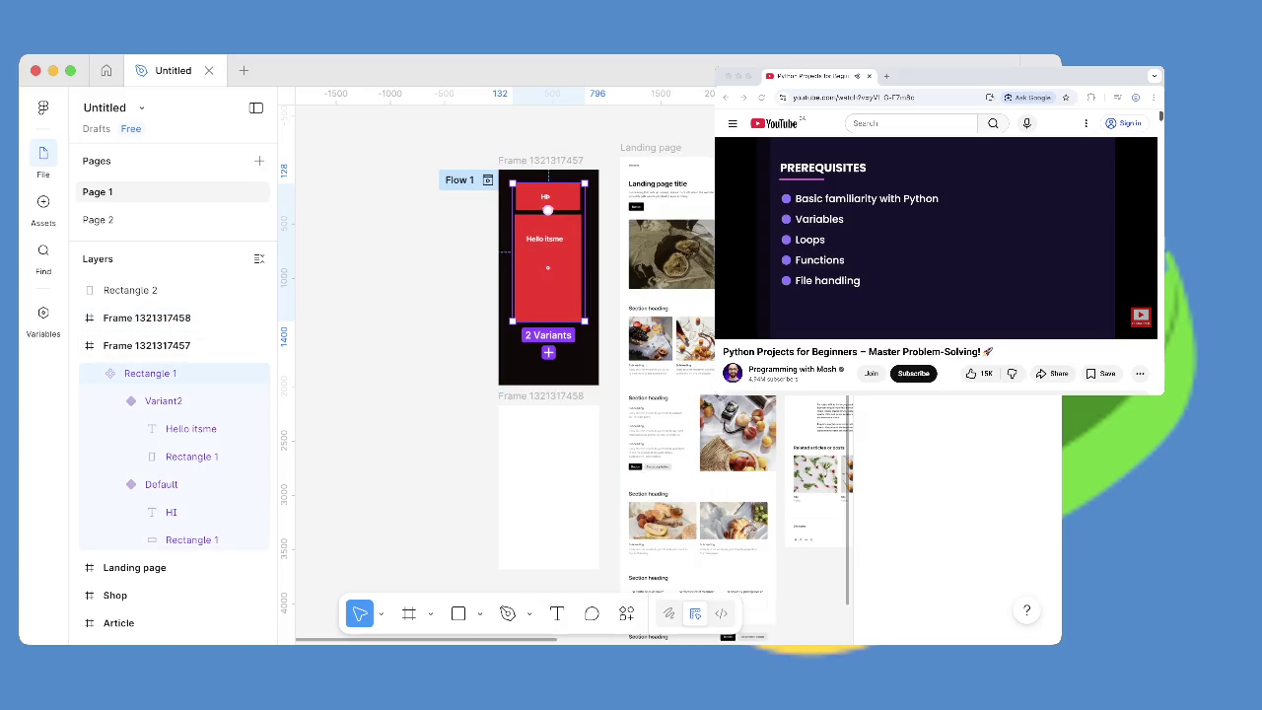
key(alt+2)
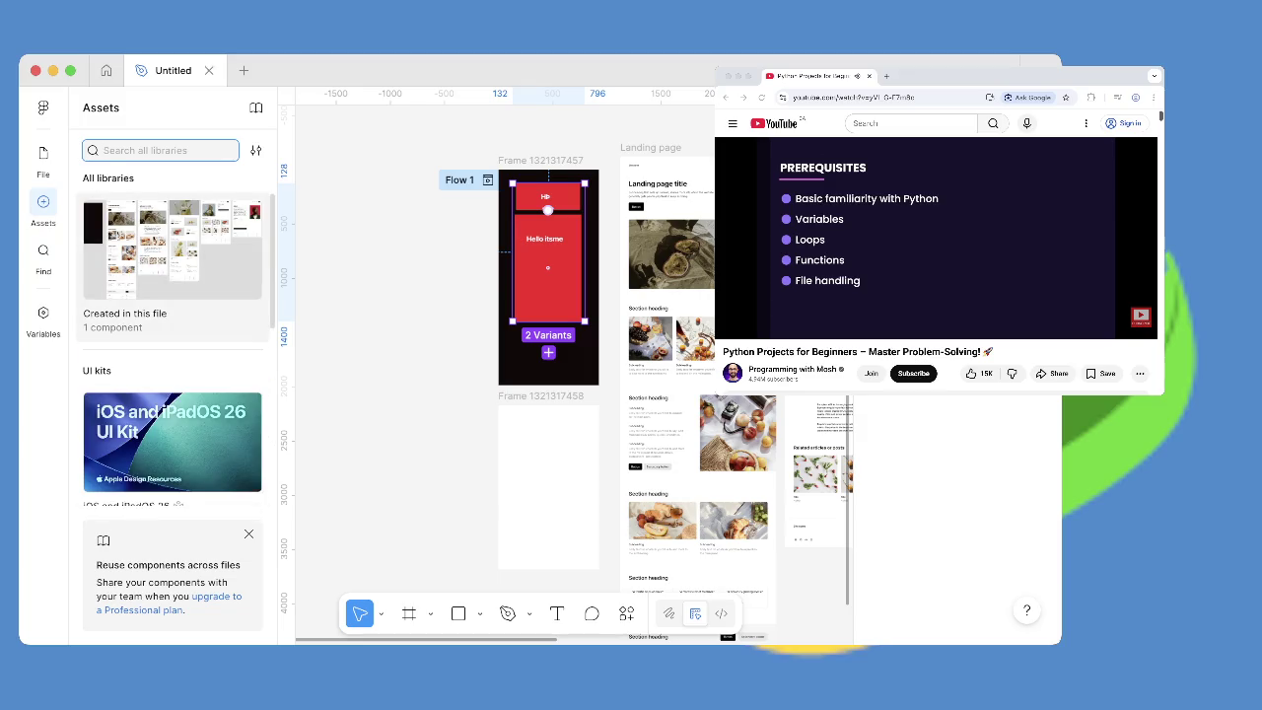
click(172, 246)
drag(123, 236, 548, 476)
click(547, 267)
key(shift+space)
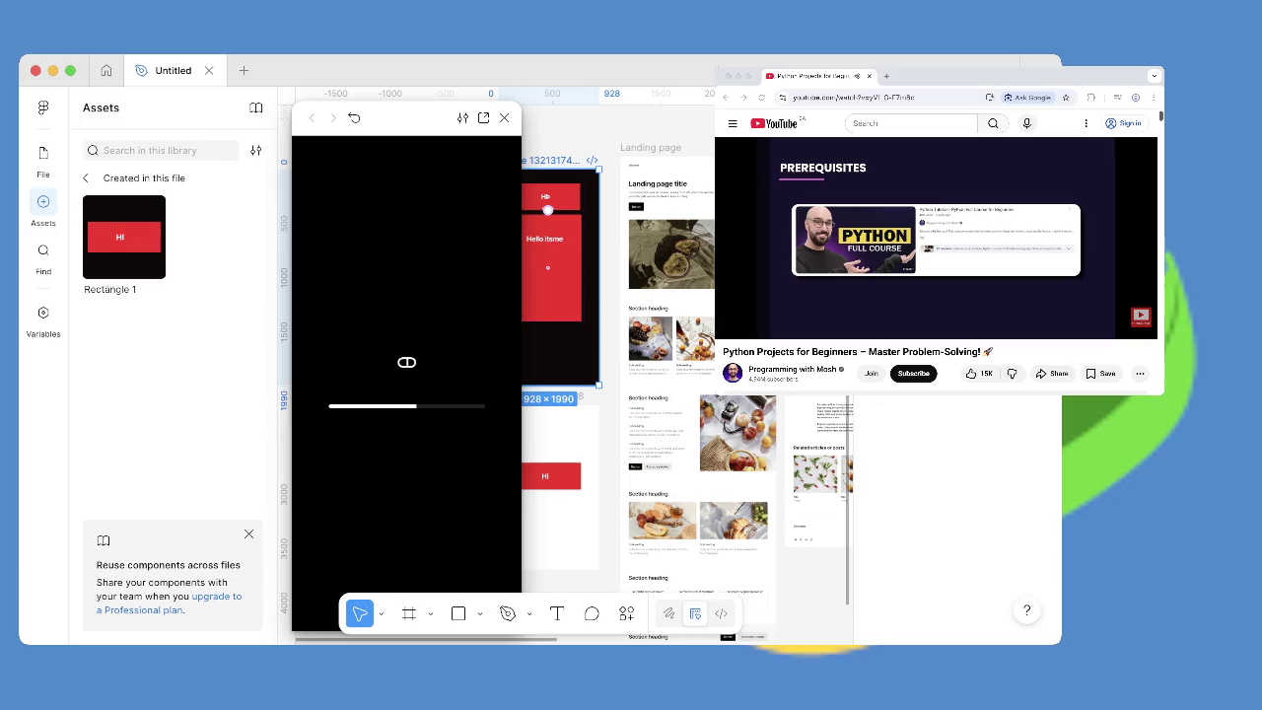
click(937, 237)
key(super+Tab)
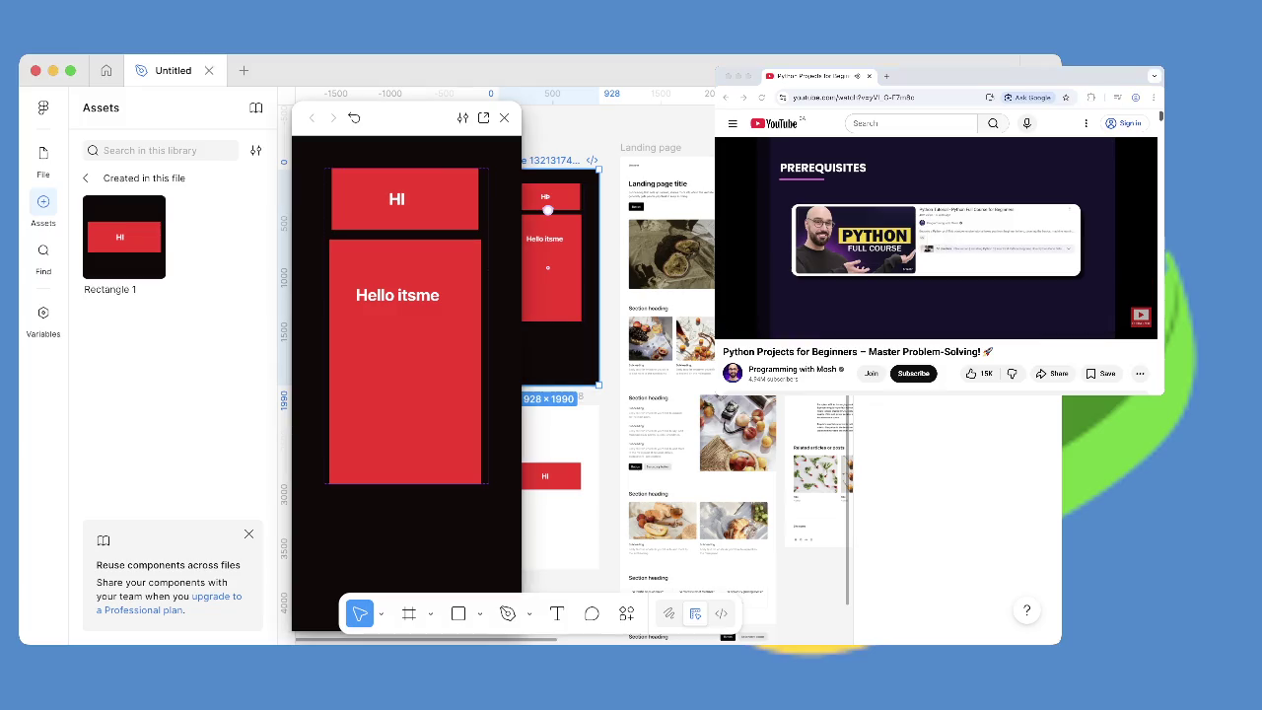
key(Escape)
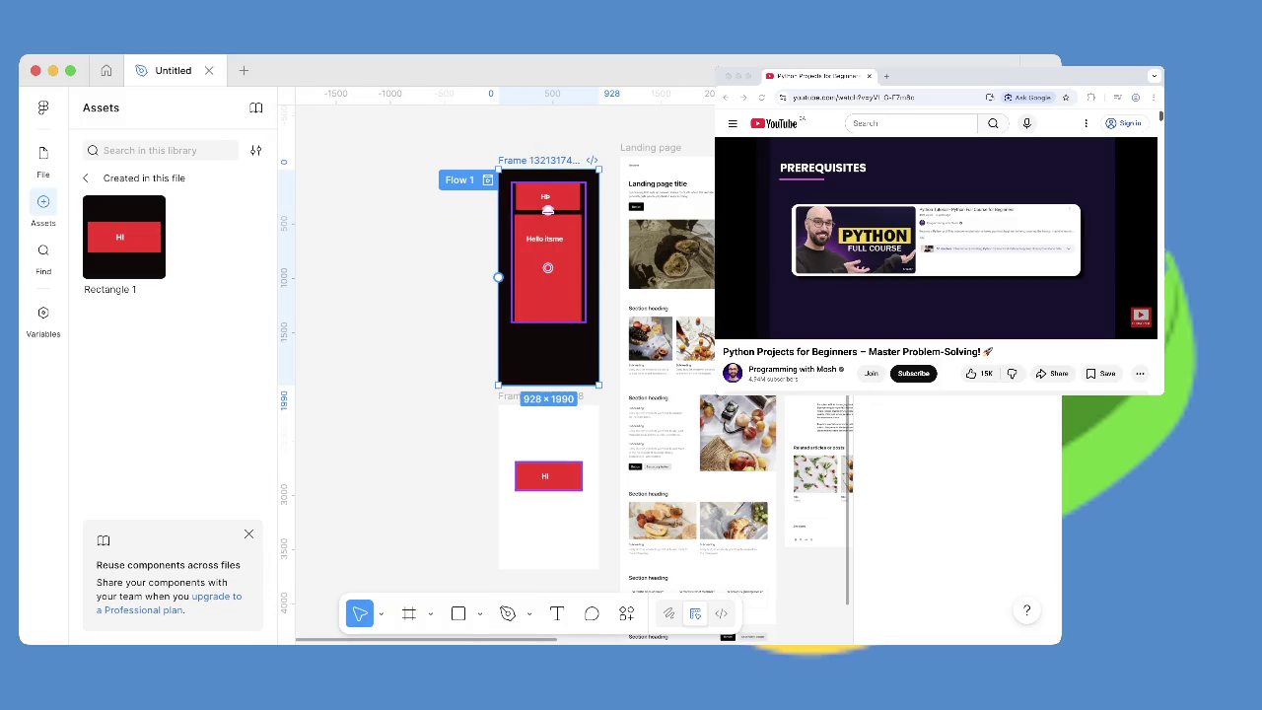
drag(549, 210, 548, 188)
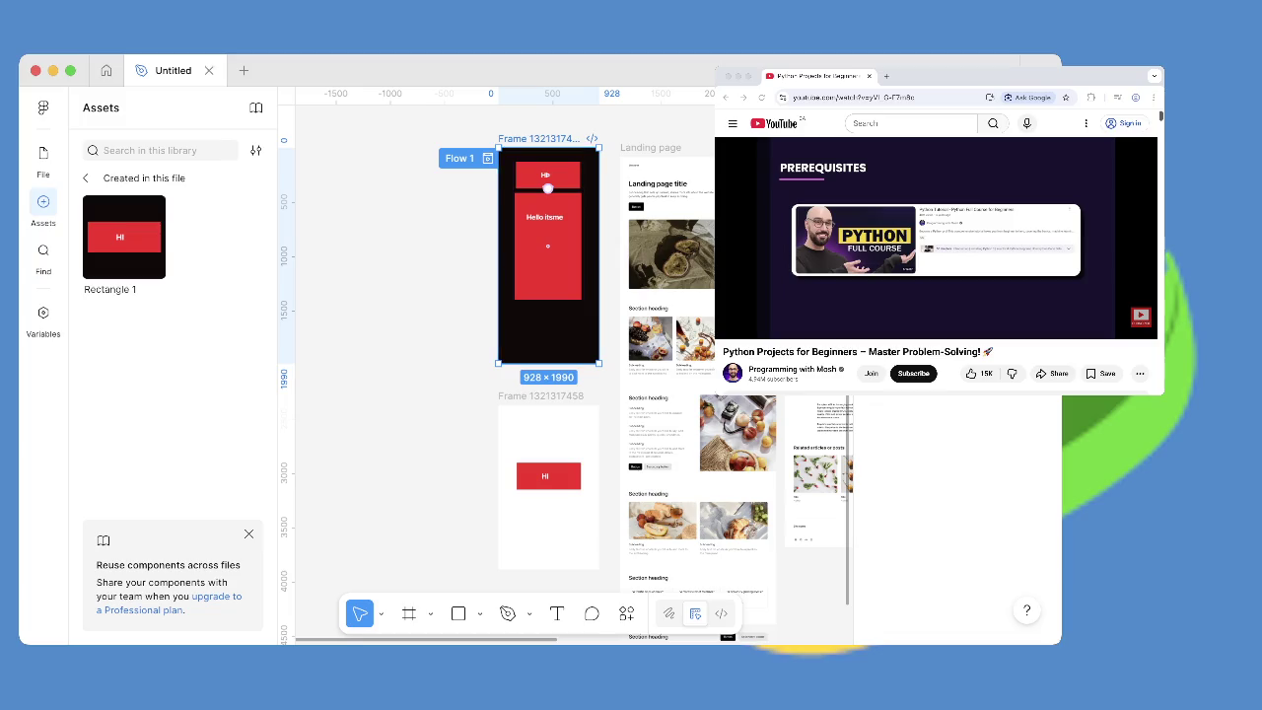
drag(456, 211, 453, 456)
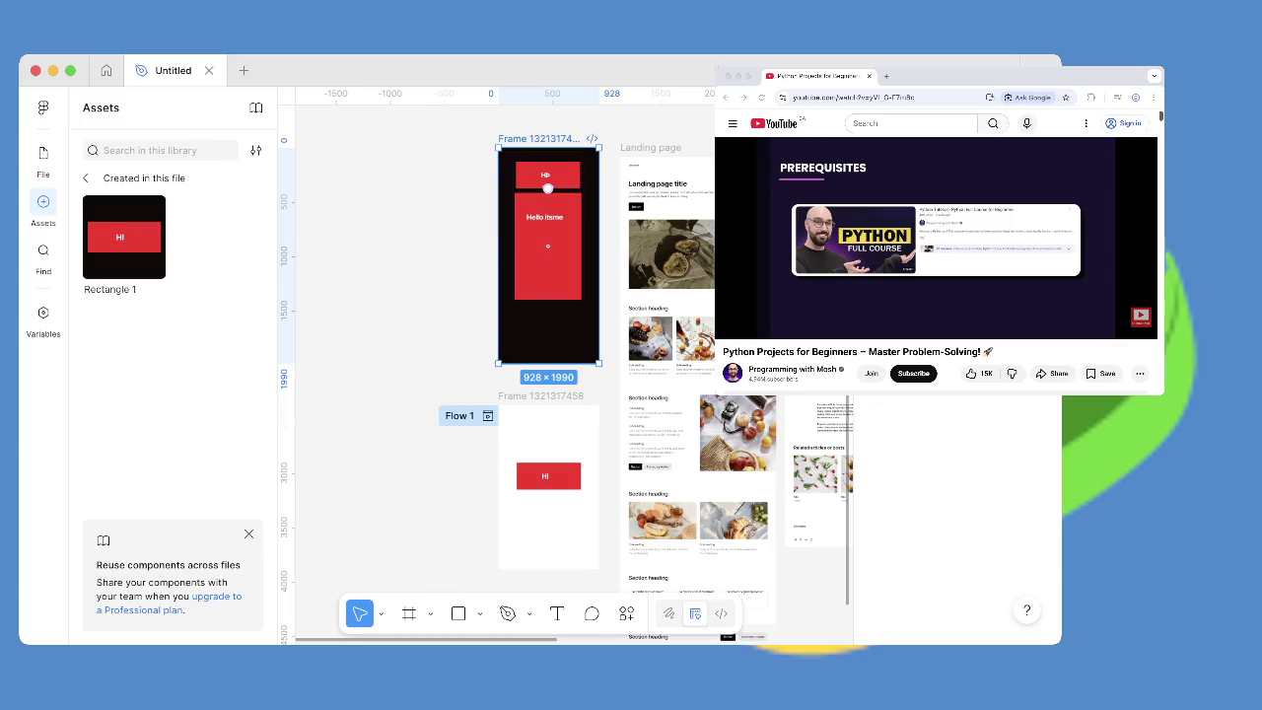
key(super+alt+Return)
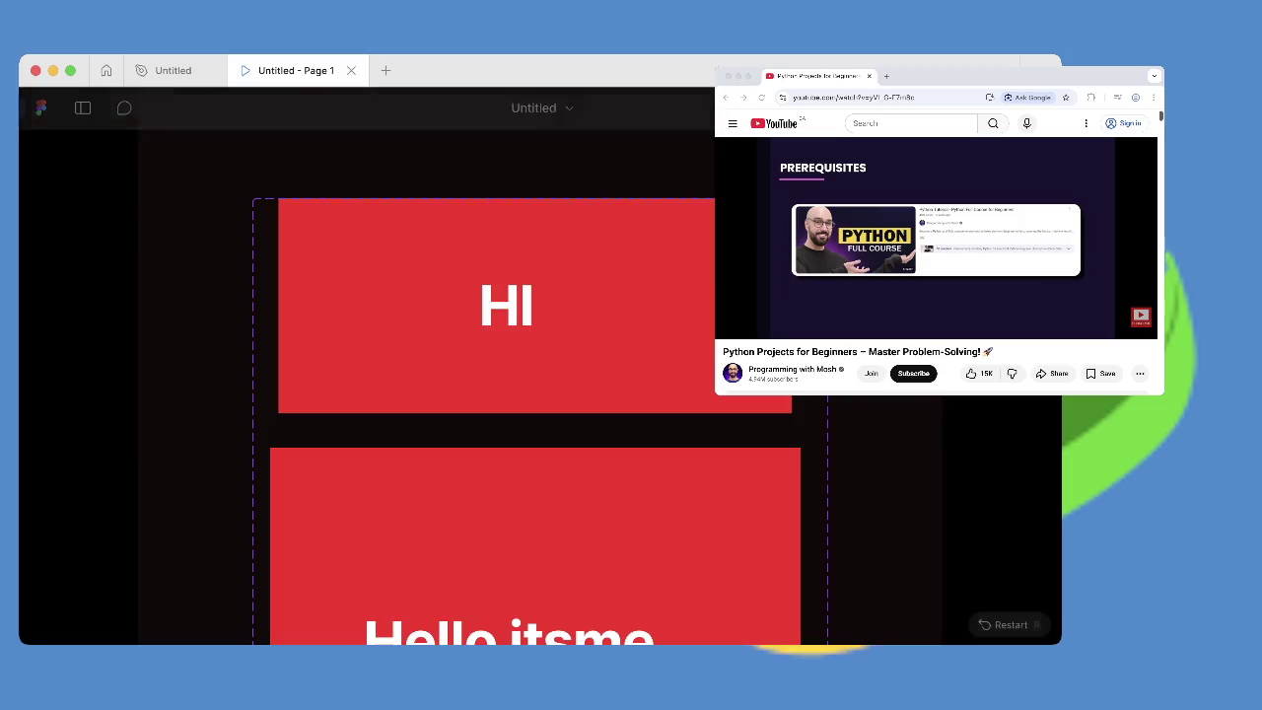
scroll(540, 364, down, 5)
scroll(540, 364, up, 5)
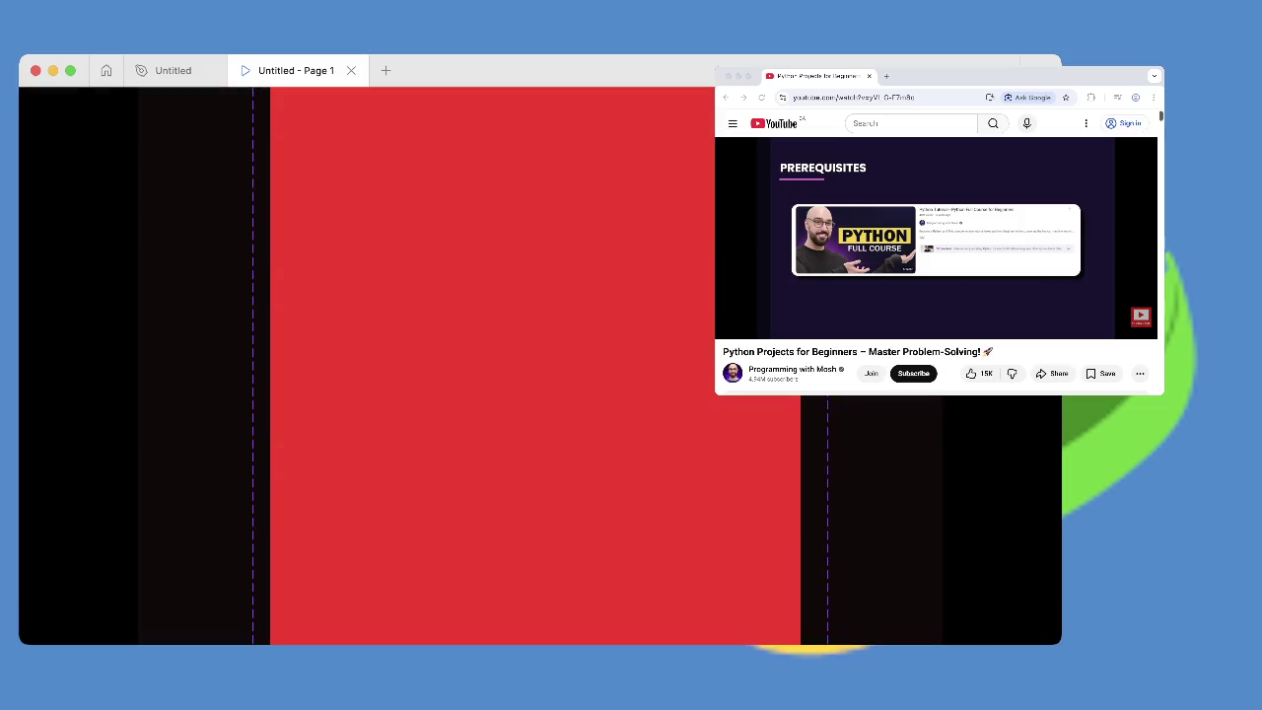
scroll(540, 365, up, 3)
scroll(540, 365, up, 3)
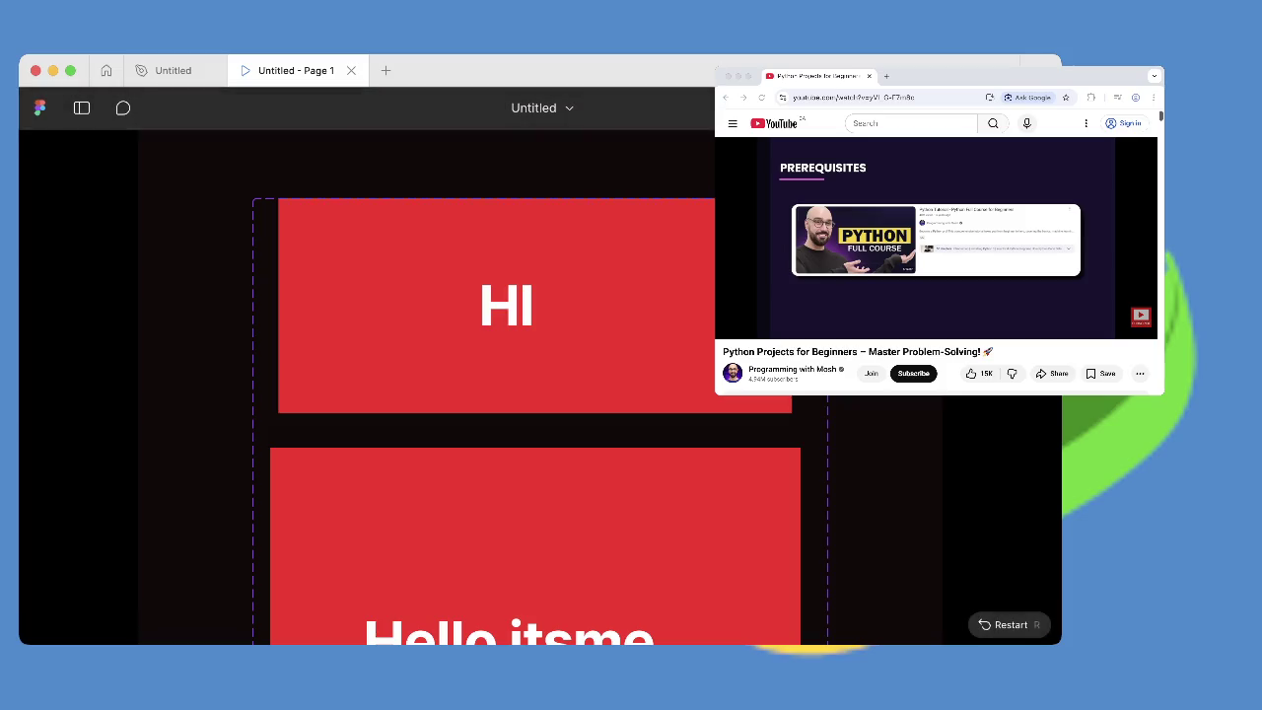
click(351, 70)
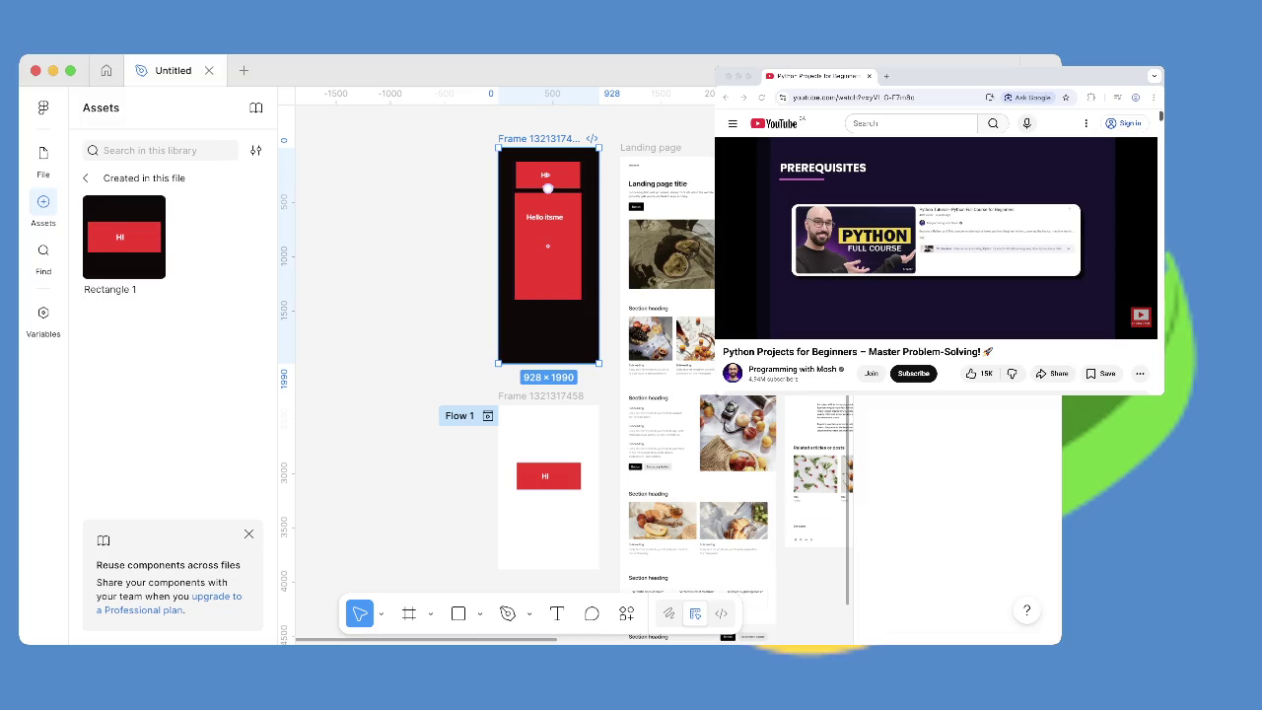
key(Escape)
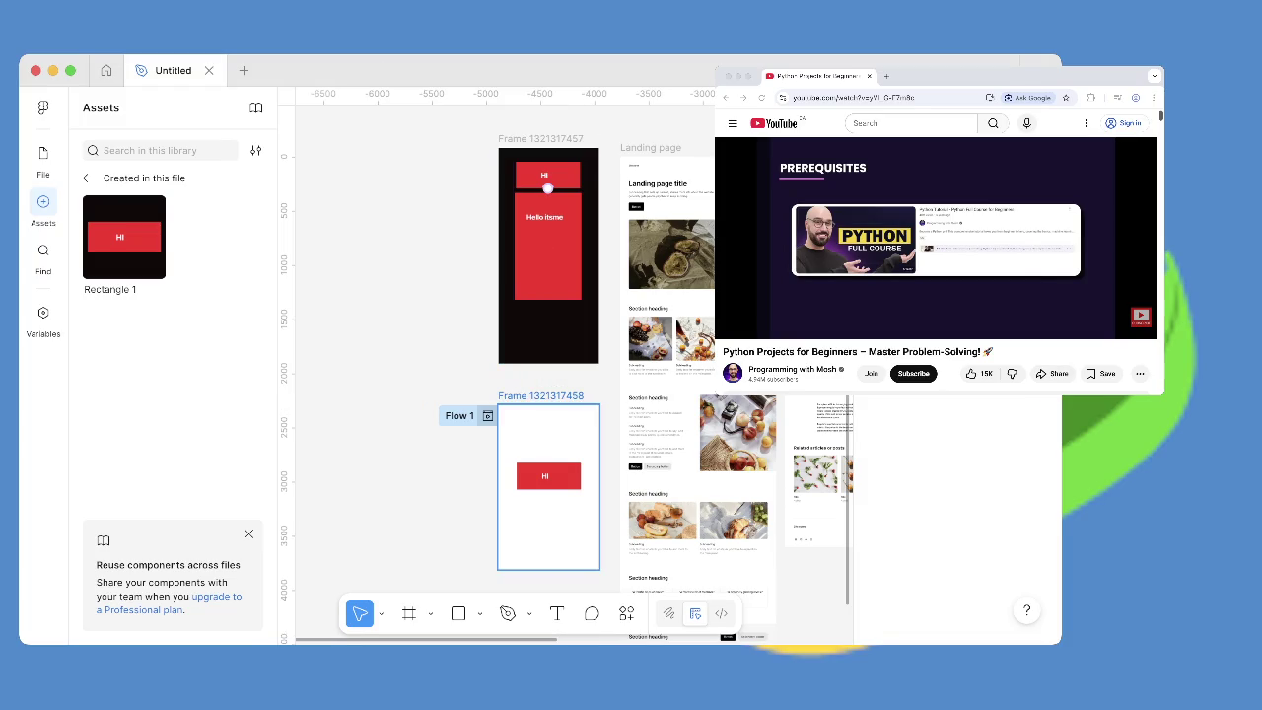
drag(548, 188, 548, 219)
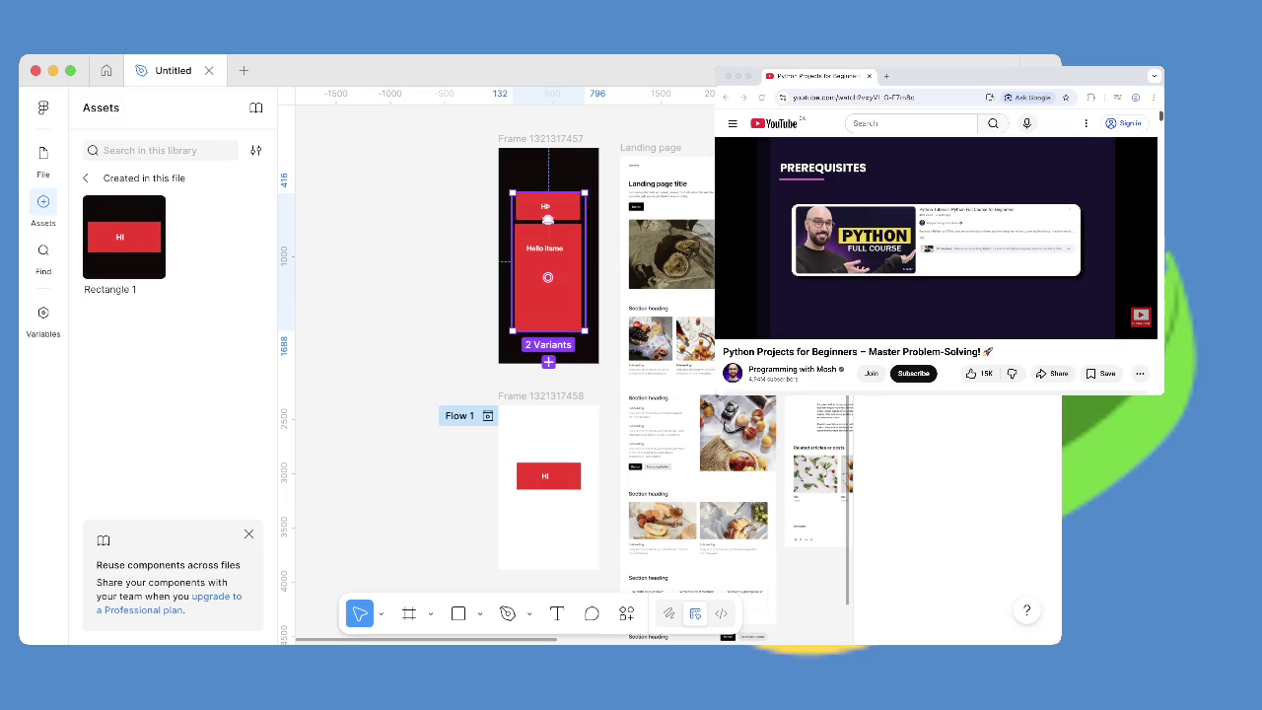
click(1084, 316)
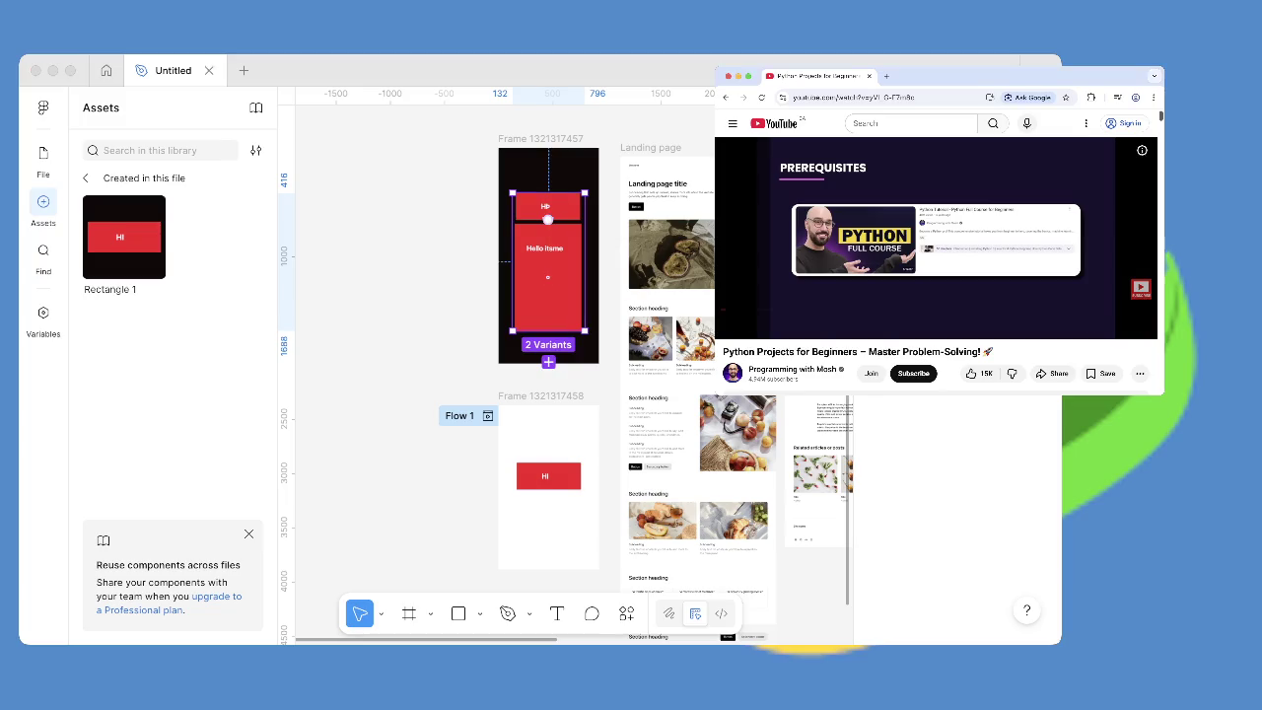
Play the world's shortest Figma course video from about 5:54 in the Prototypes chapter.
click(1140, 288)
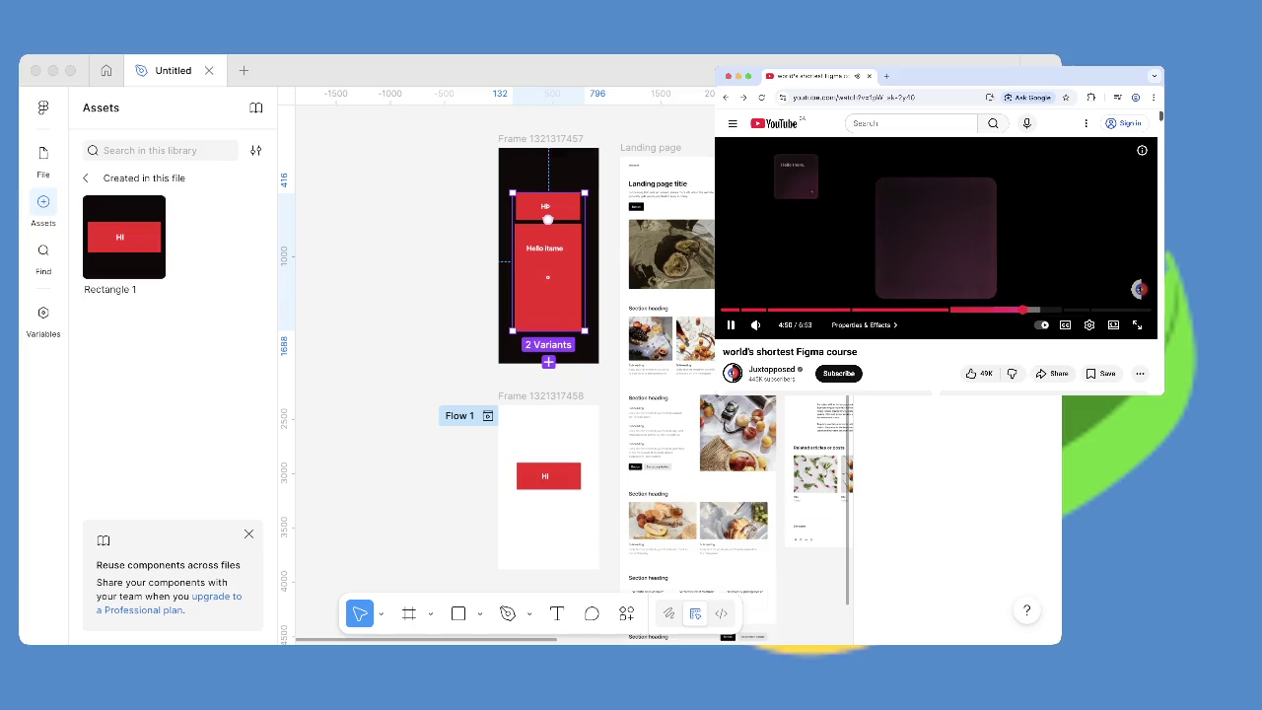
drag(1023, 309, 1070, 310)
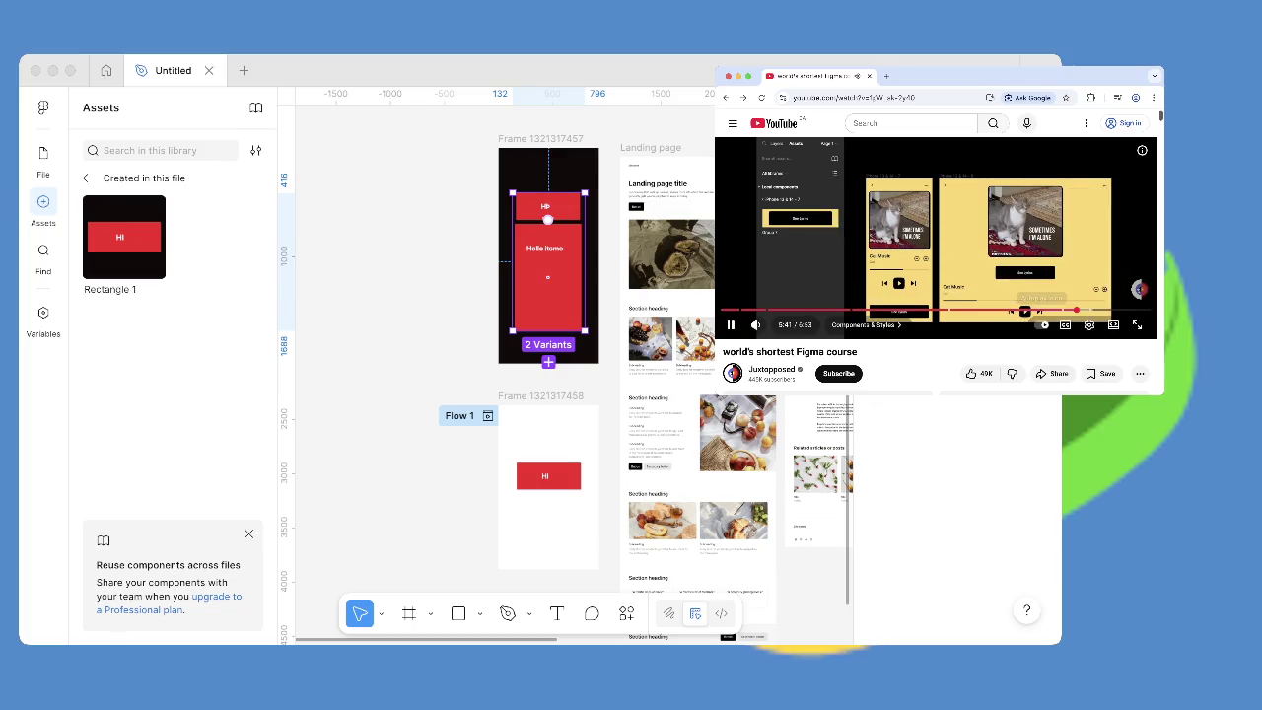
mouse_move(1074, 309)
click(1070, 309)
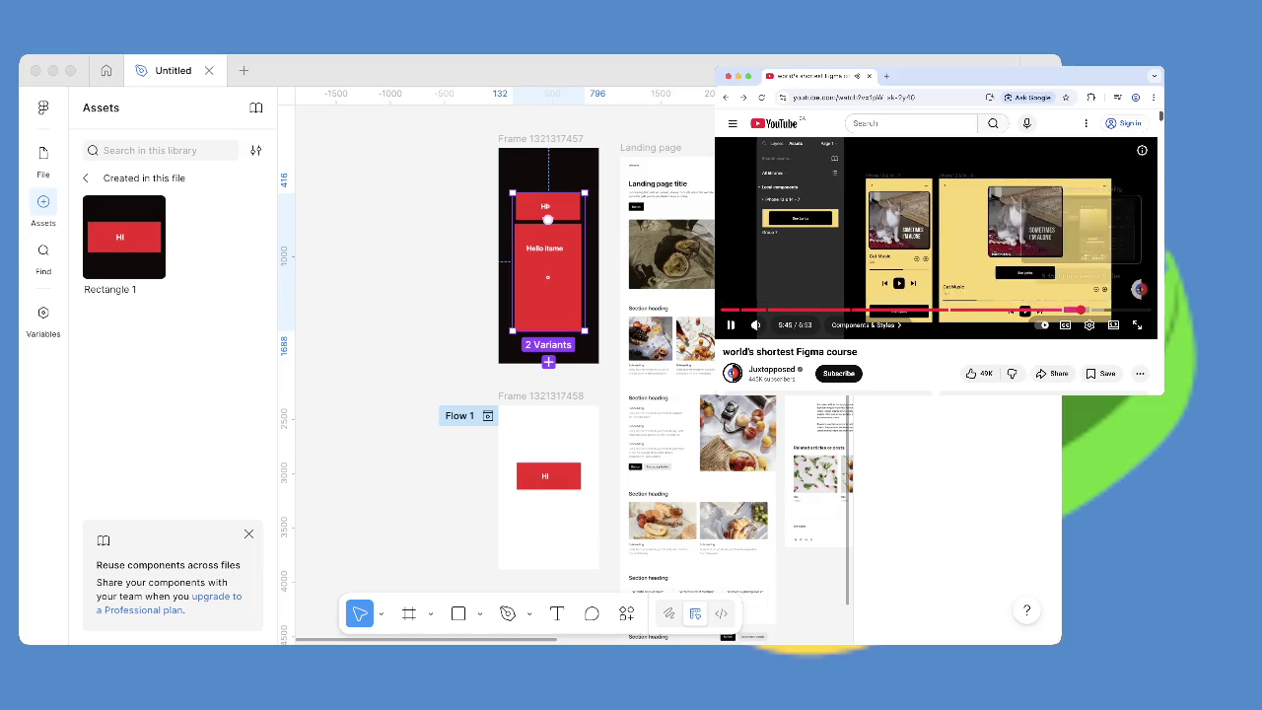
click(1079, 309)
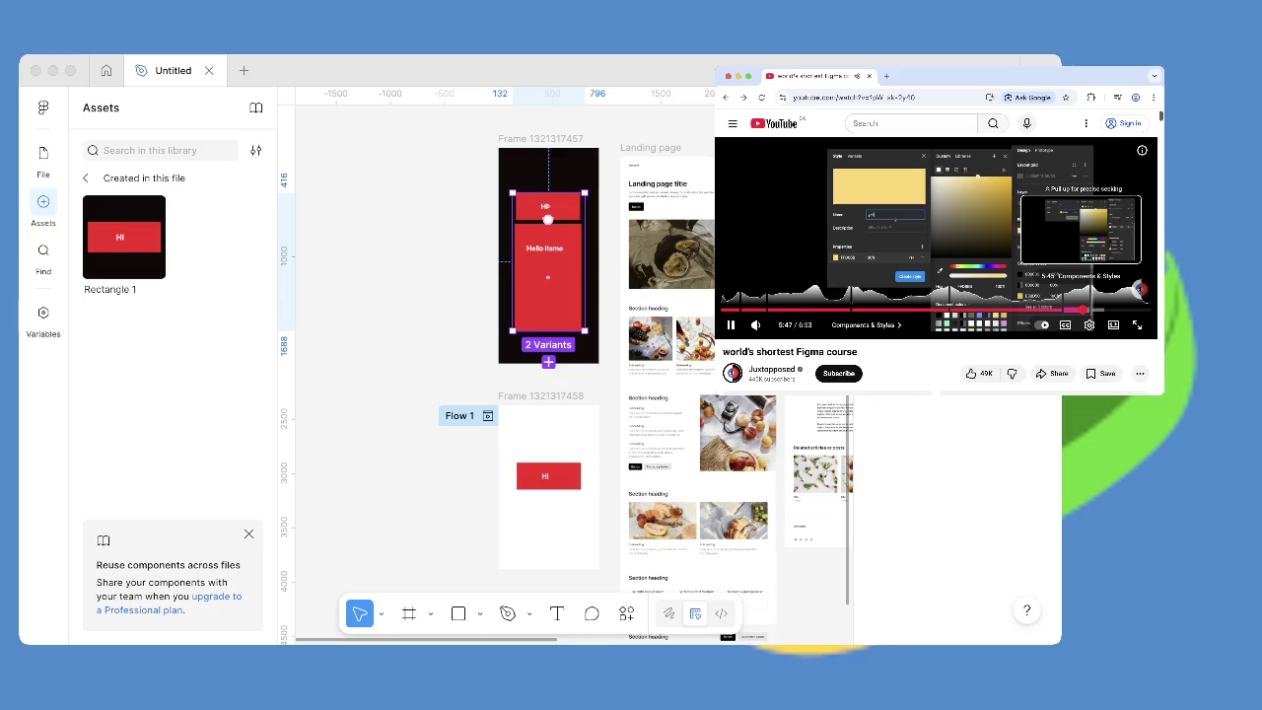
drag(1083, 309, 1094, 309)
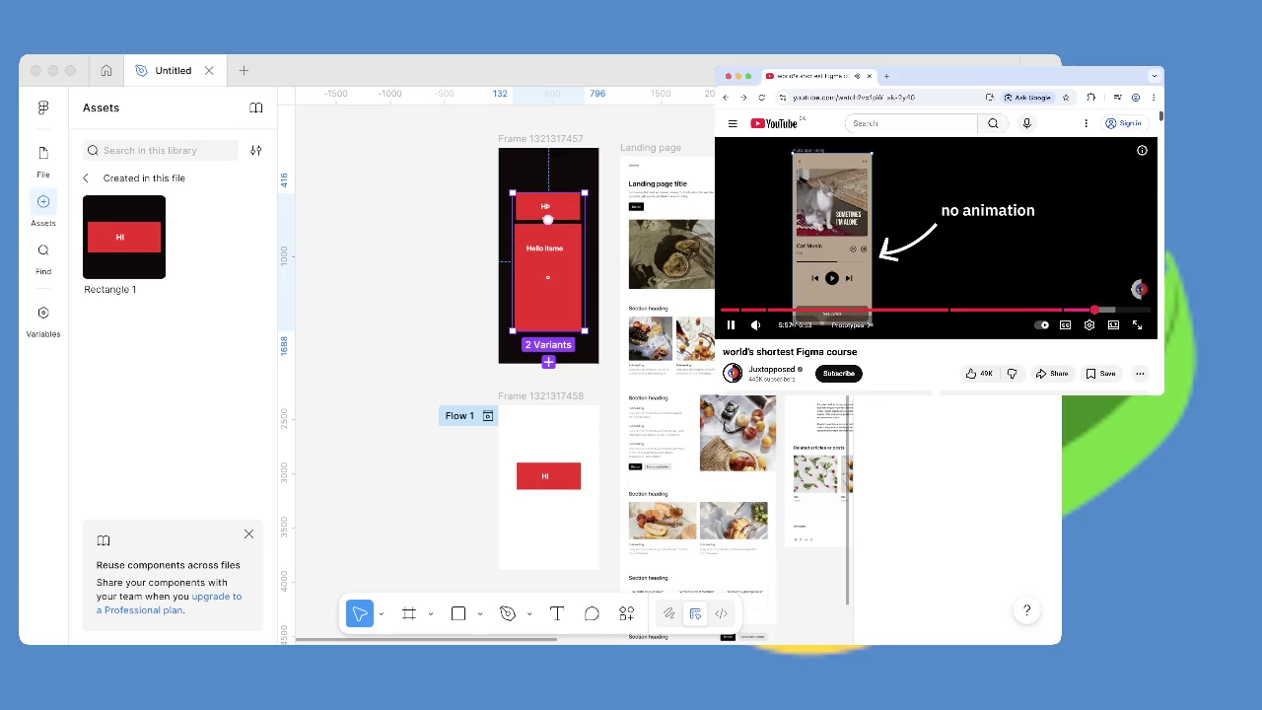
key(Left)
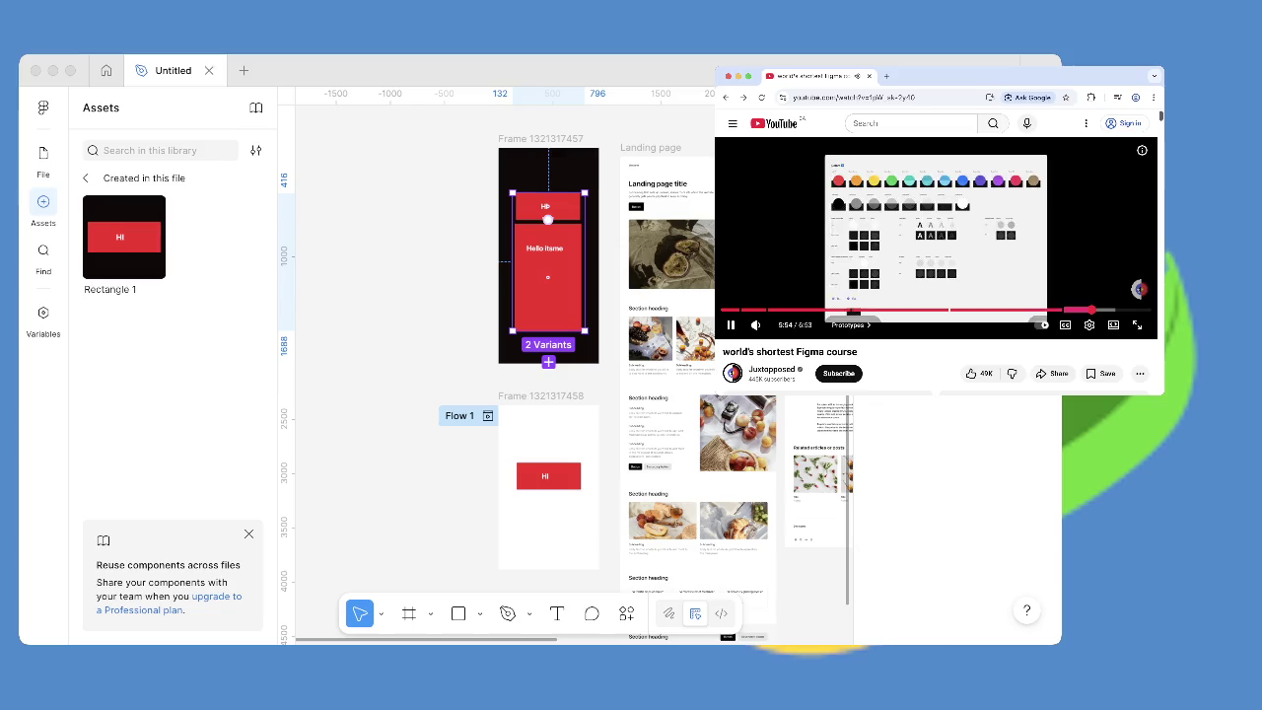
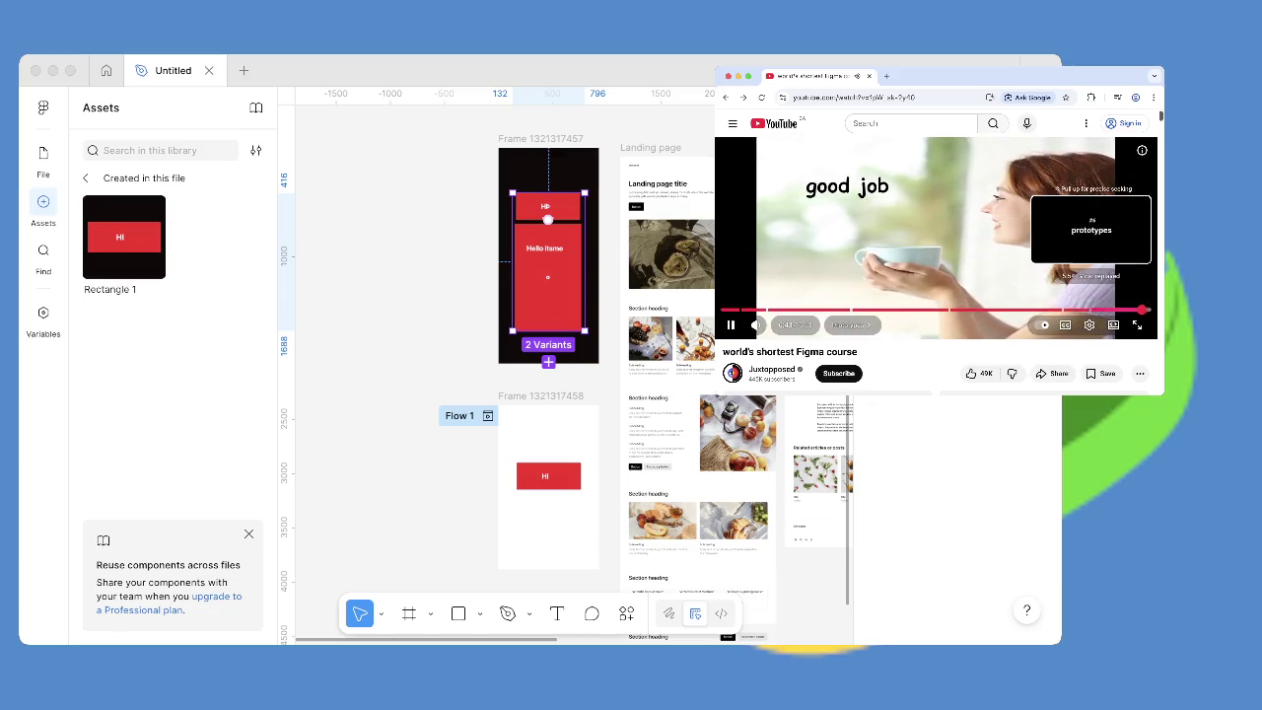
Rewind and pause the course video, then search YouTube for 'figma buttons'.
click(1100, 310)
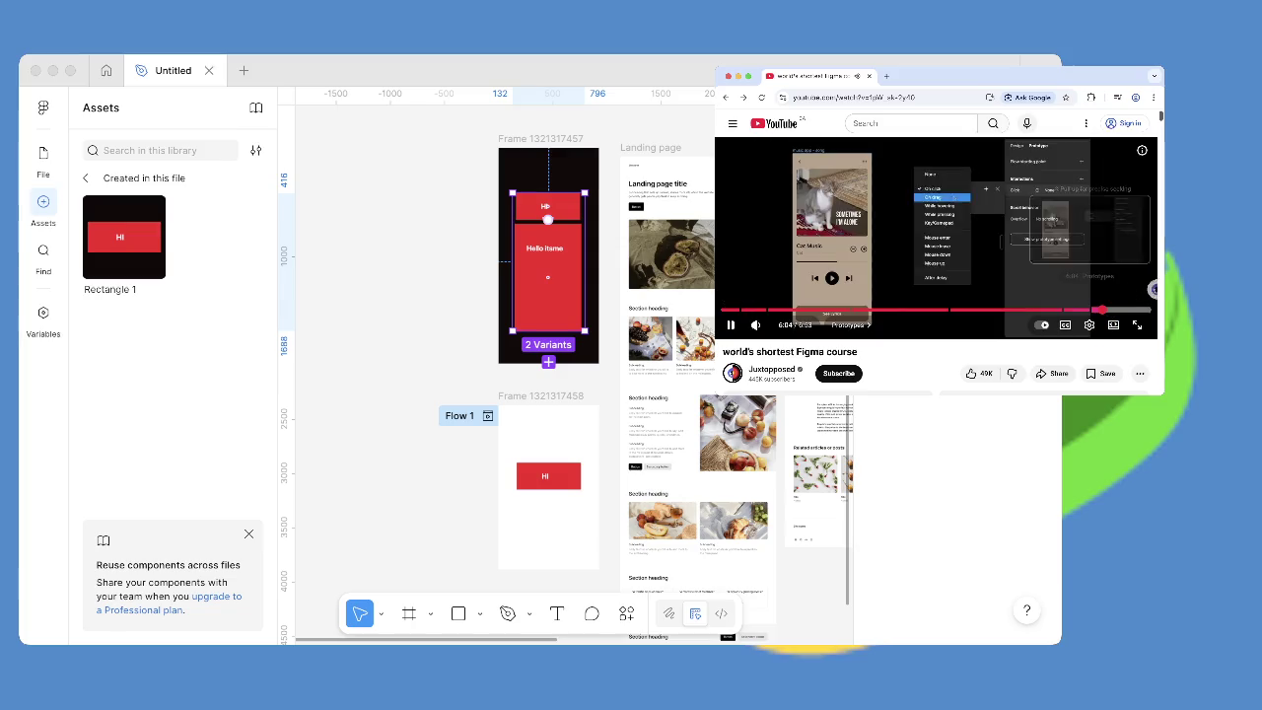
key(space)
key(slash)
text(figma)
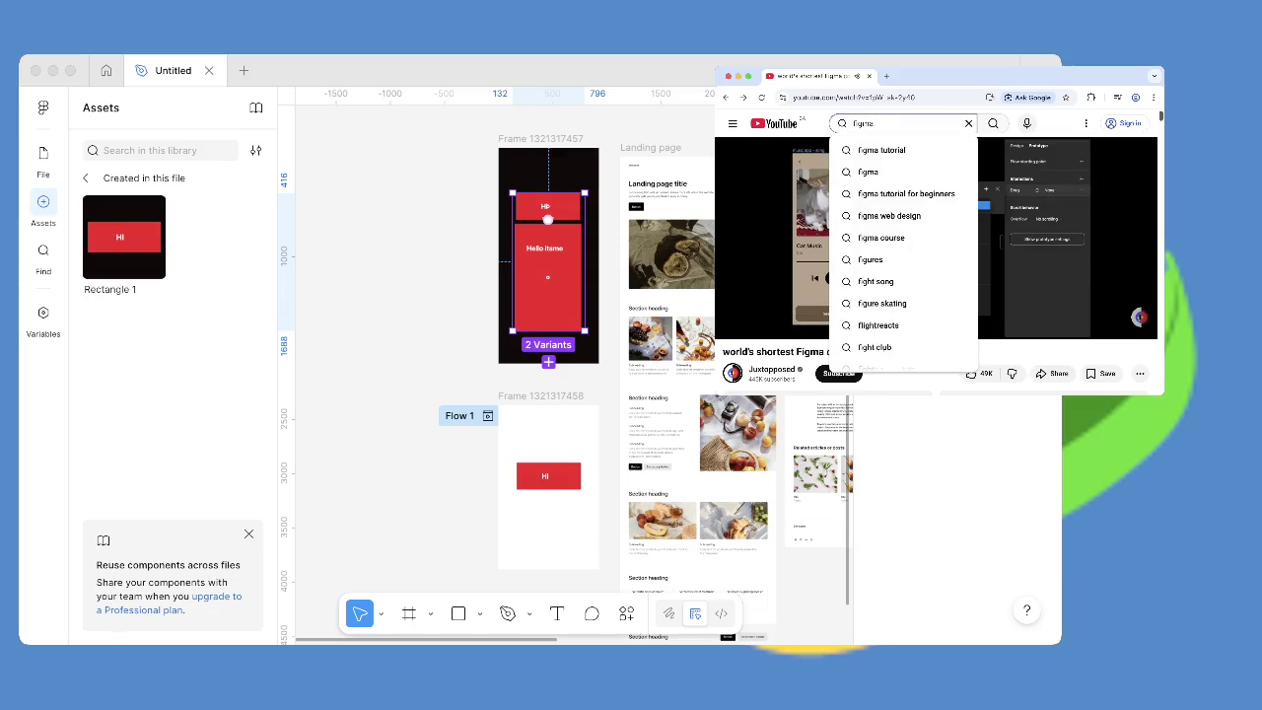
text( buttons)
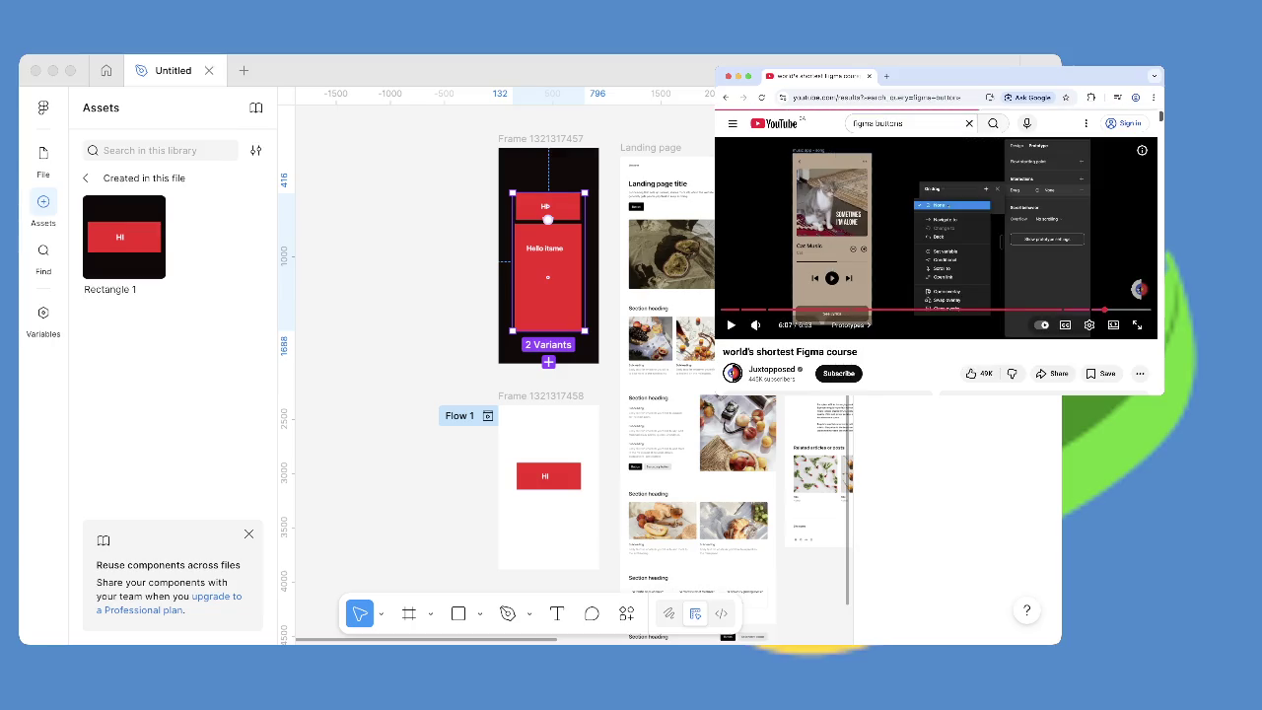
key(alt+Left)
Browse the figma buttons results, then return to the Figma course video.
scroll(855, 296, down, 2)
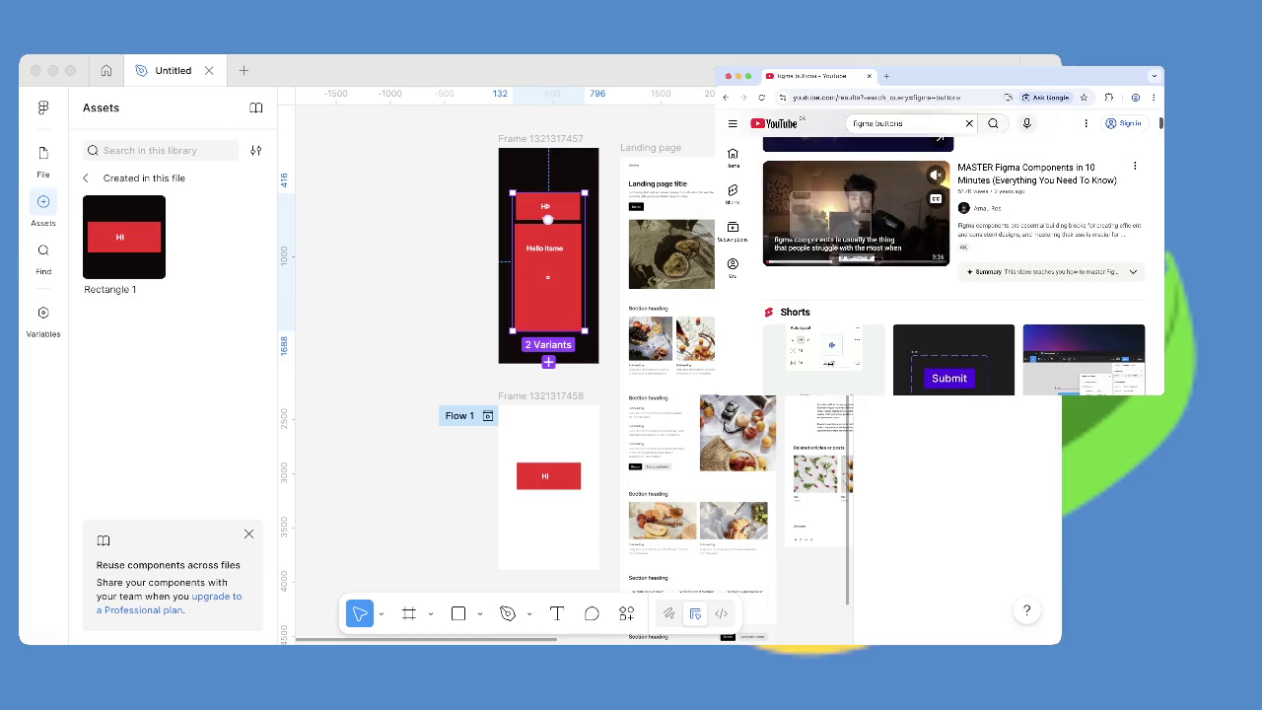
scroll(952, 256, down, 3)
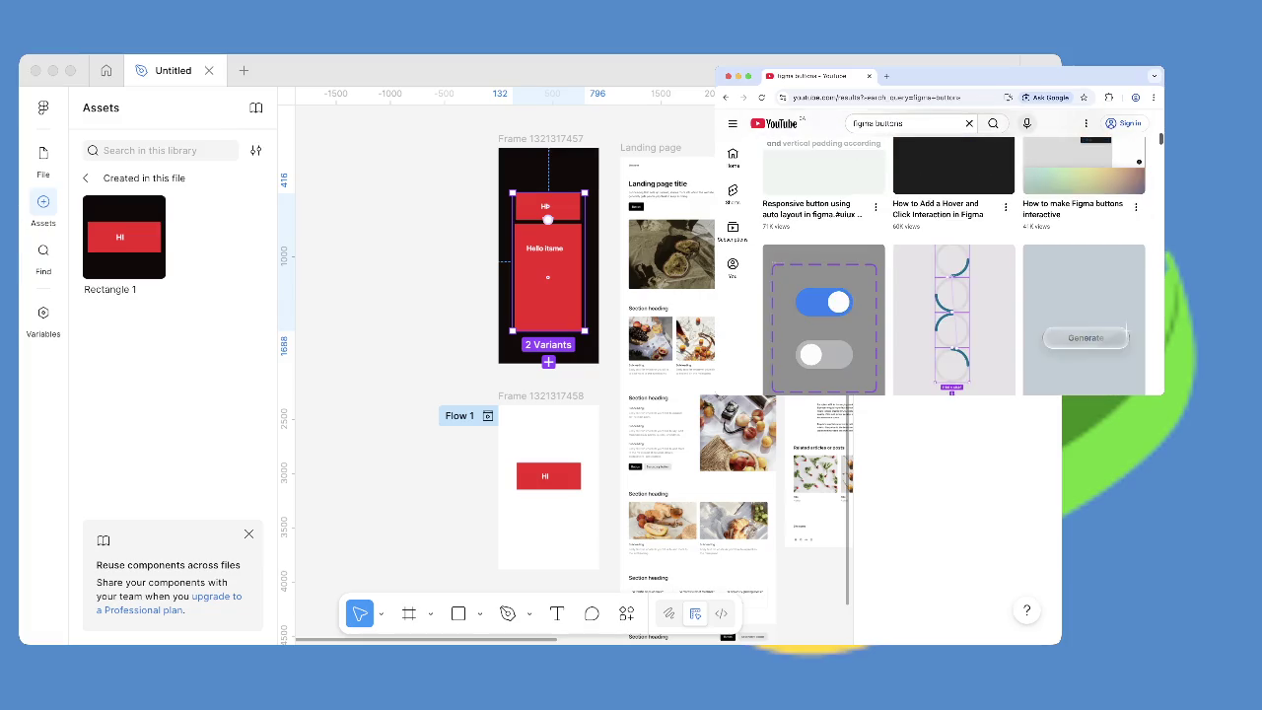
scroll(909, 234, down, 2)
scroll(909, 234, down, 1)
scroll(909, 233, down, 2)
scroll(911, 235, down, 2)
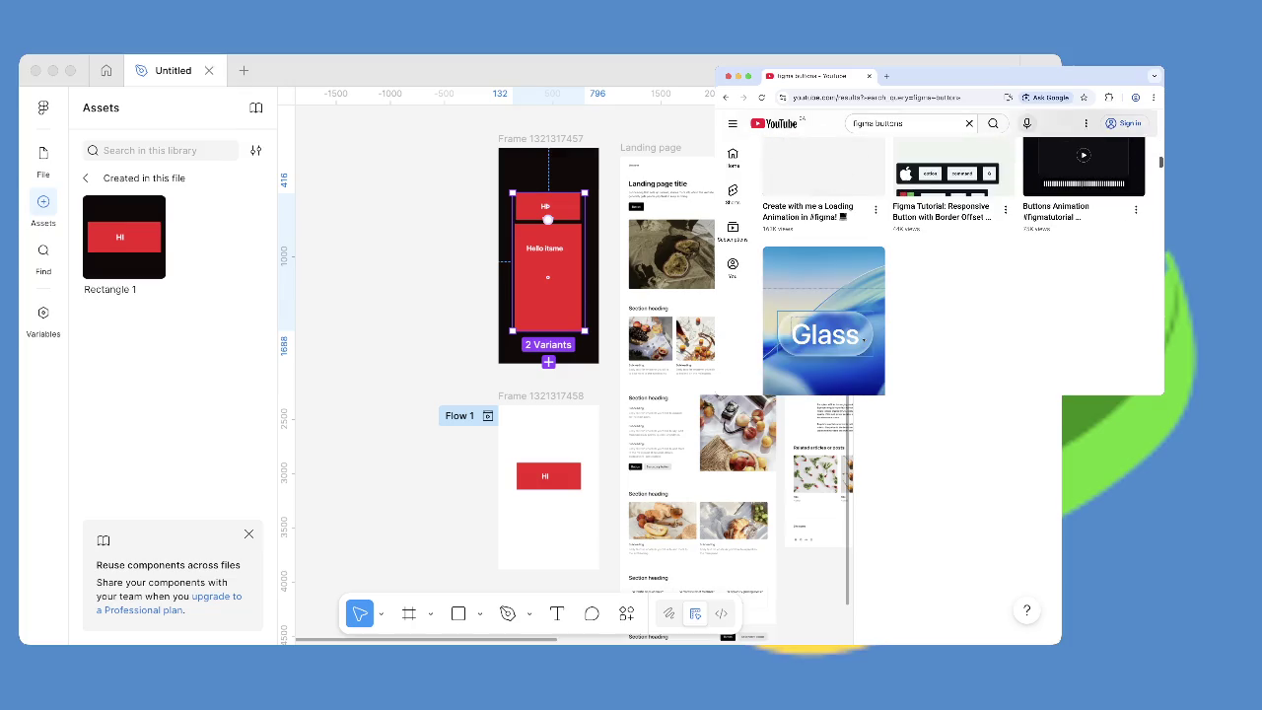
scroll(864, 338, down, 3)
click(864, 338)
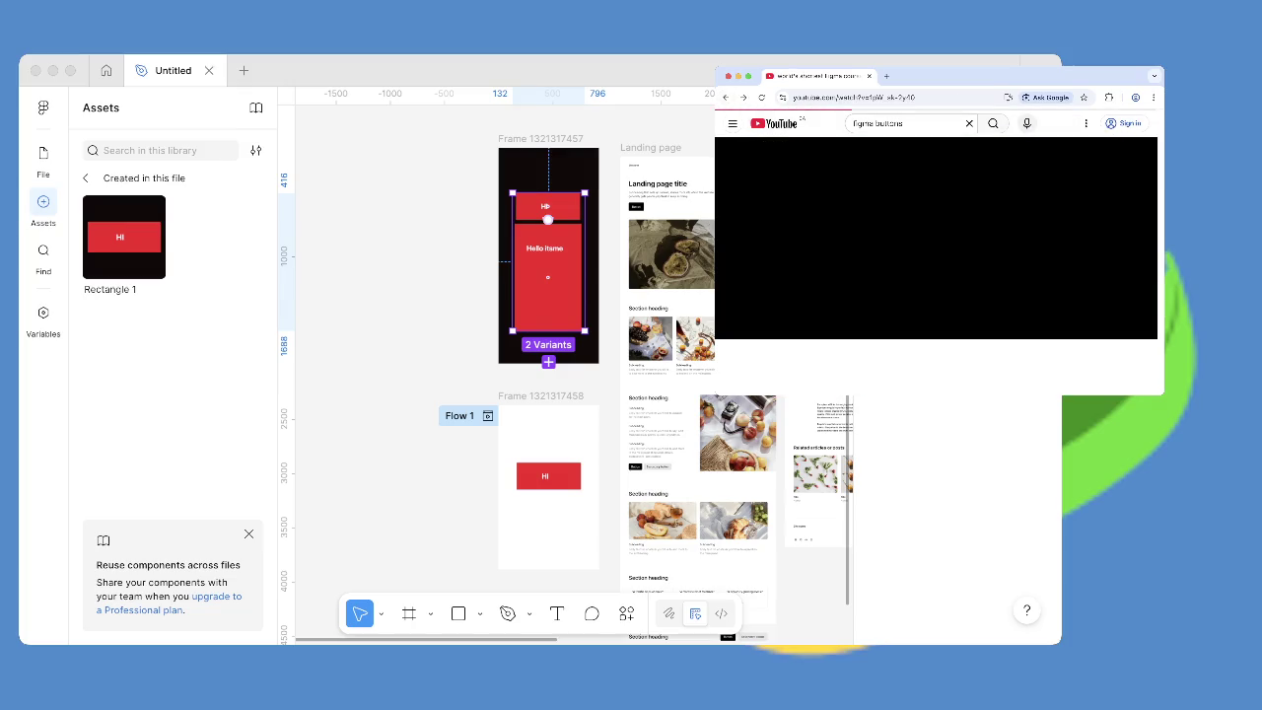
Select the HI button in Figma and skip the YouTube ad.
key(super+Tab)
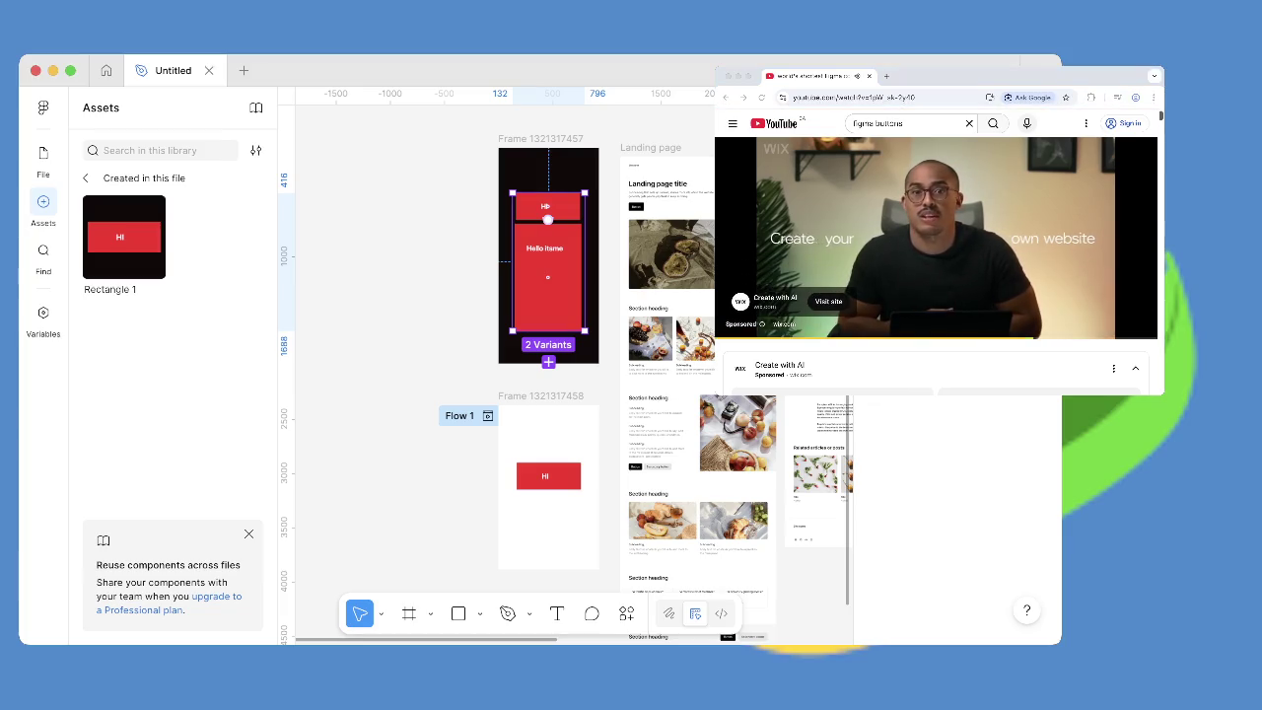
click(548, 476)
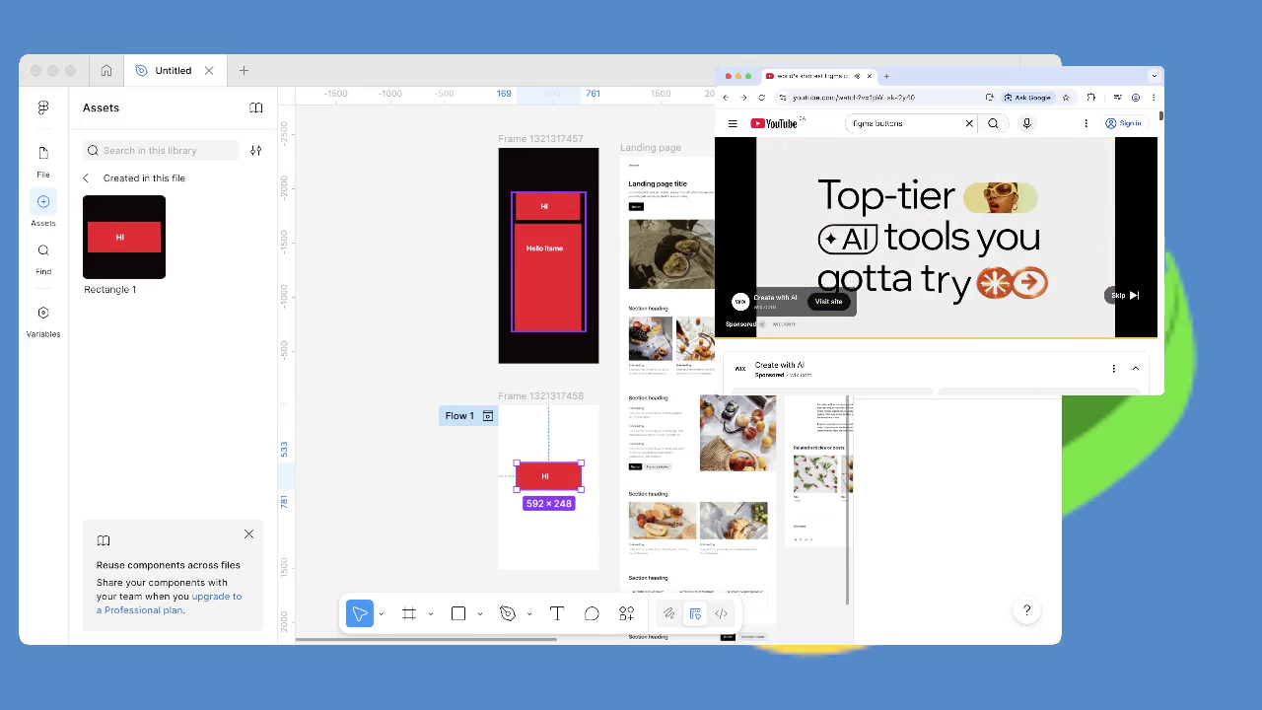
key(super+Tab)
click(1124, 295)
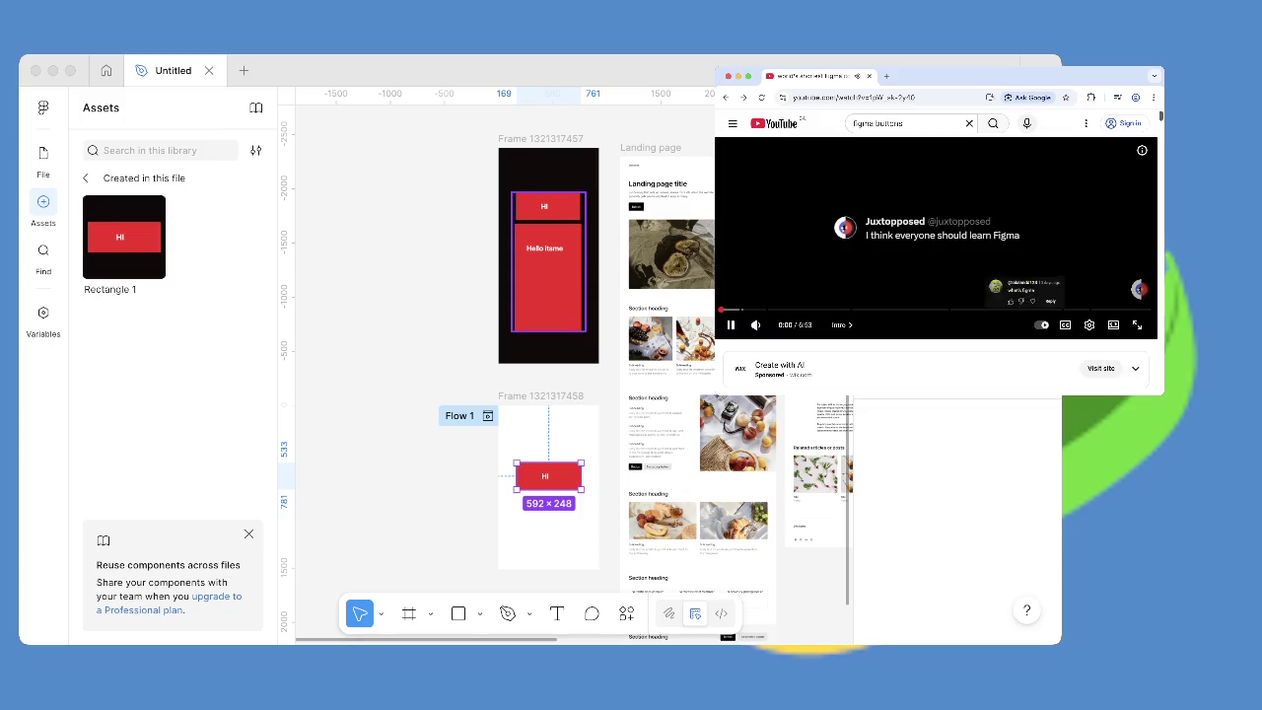
click(670, 345)
Delete the landing-page template frames and zoom to the two remaining button frames.
scroll(567, 373, right, 3)
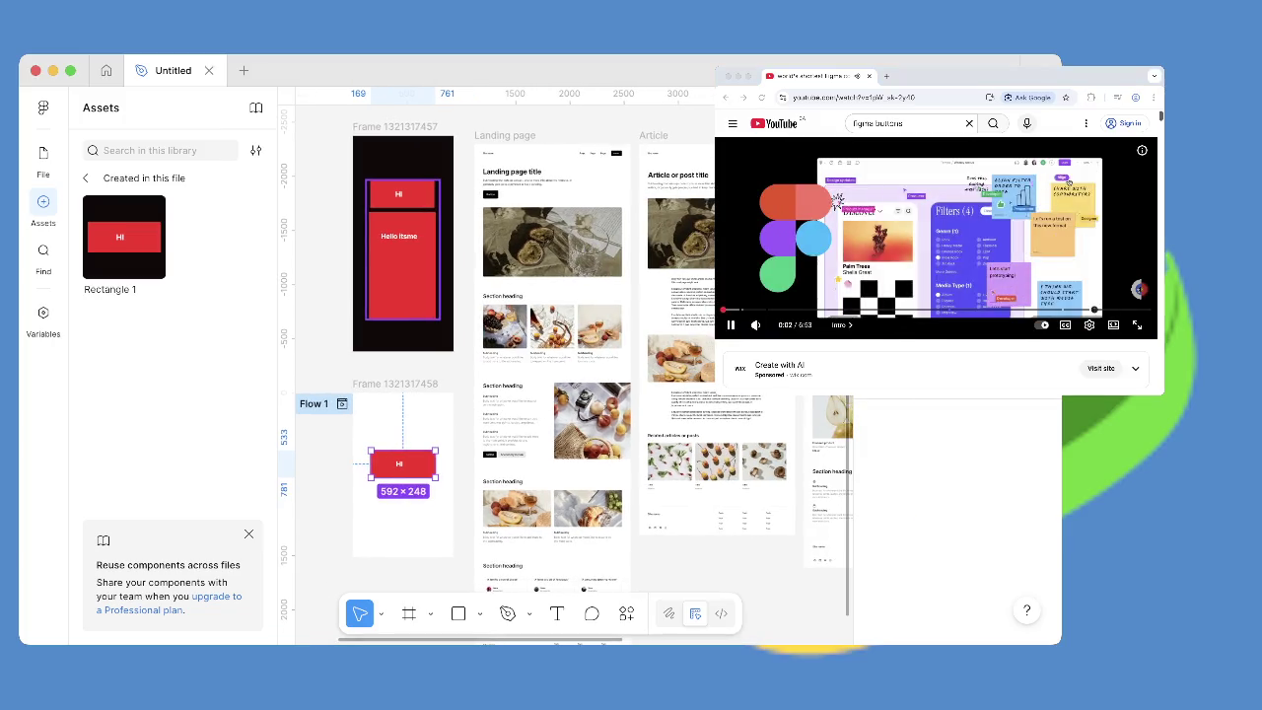
scroll(568, 372, down, 5)
scroll(567, 373, down, 3)
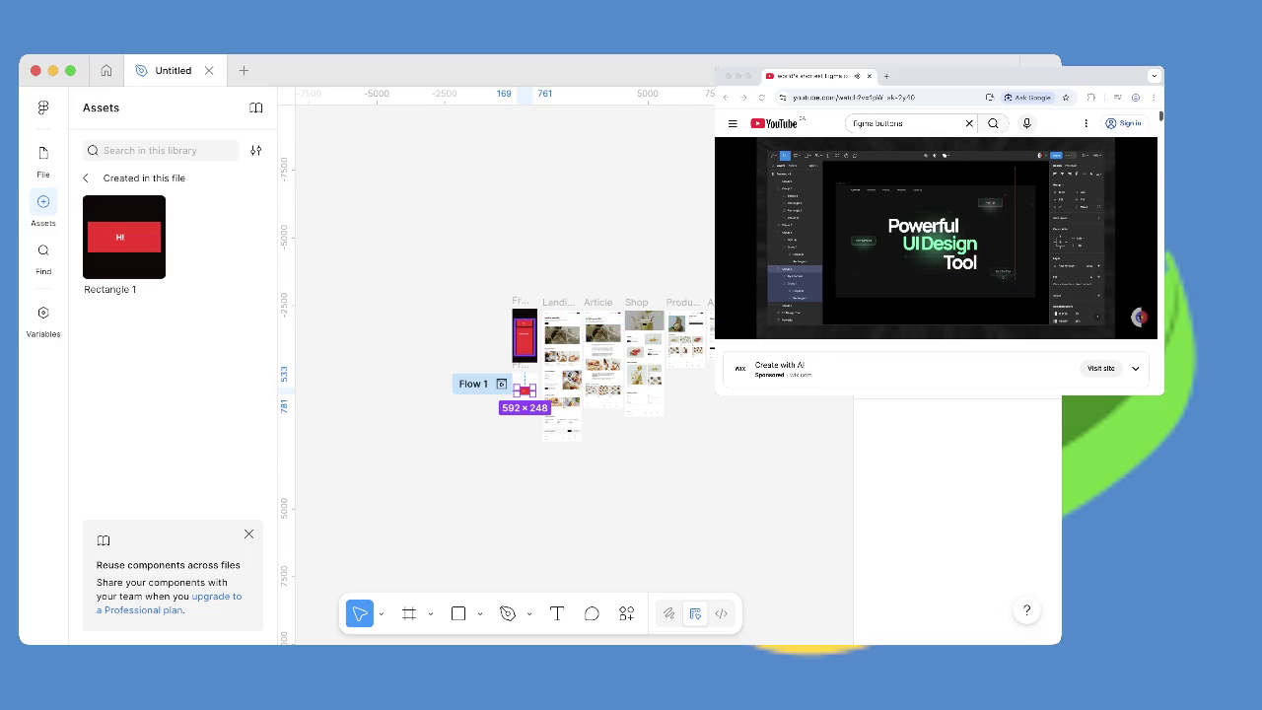
drag(555, 281, 736, 410)
key(Delete)
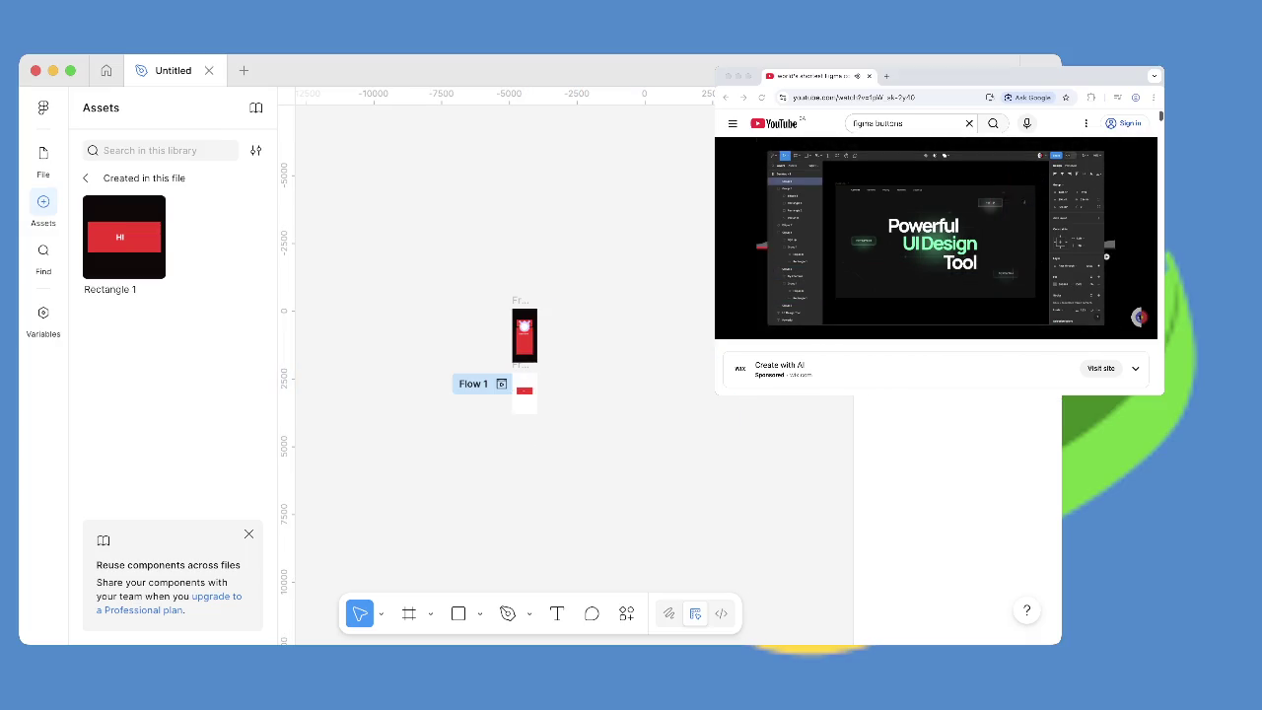
key(shift+1)
scroll(567, 374, left, 4)
scroll(567, 375, up, 1)
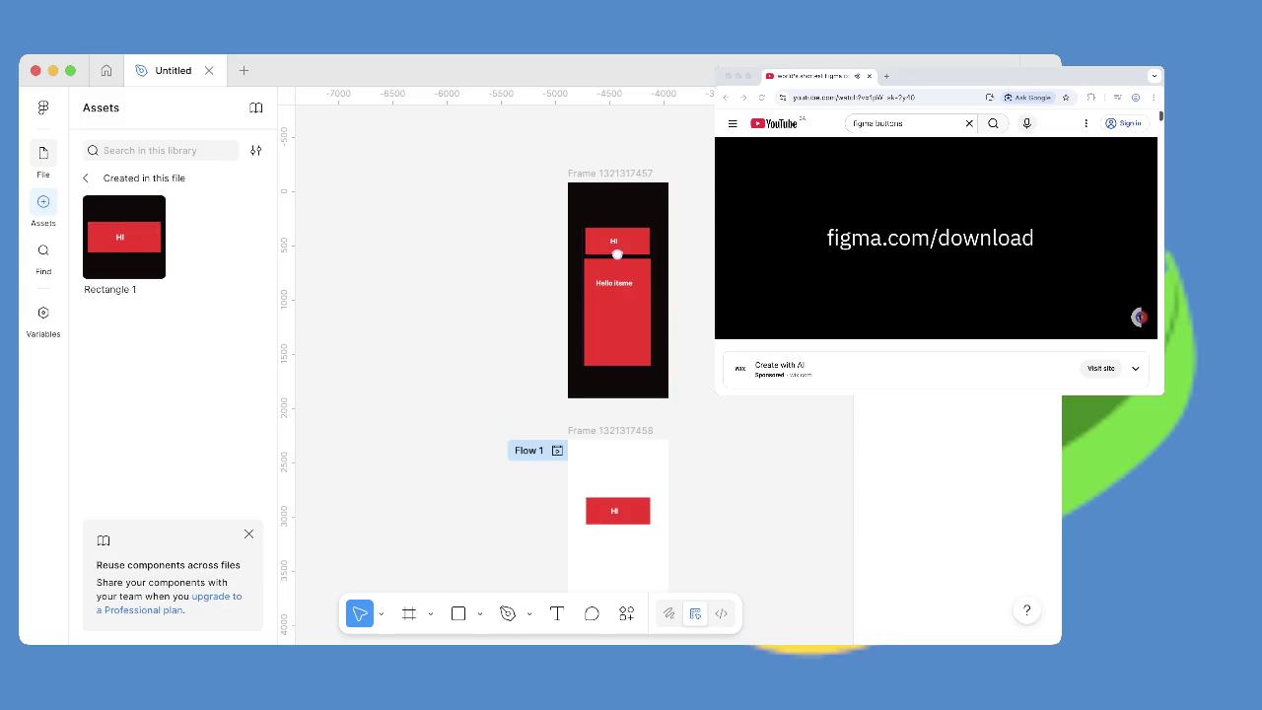
click(42, 157)
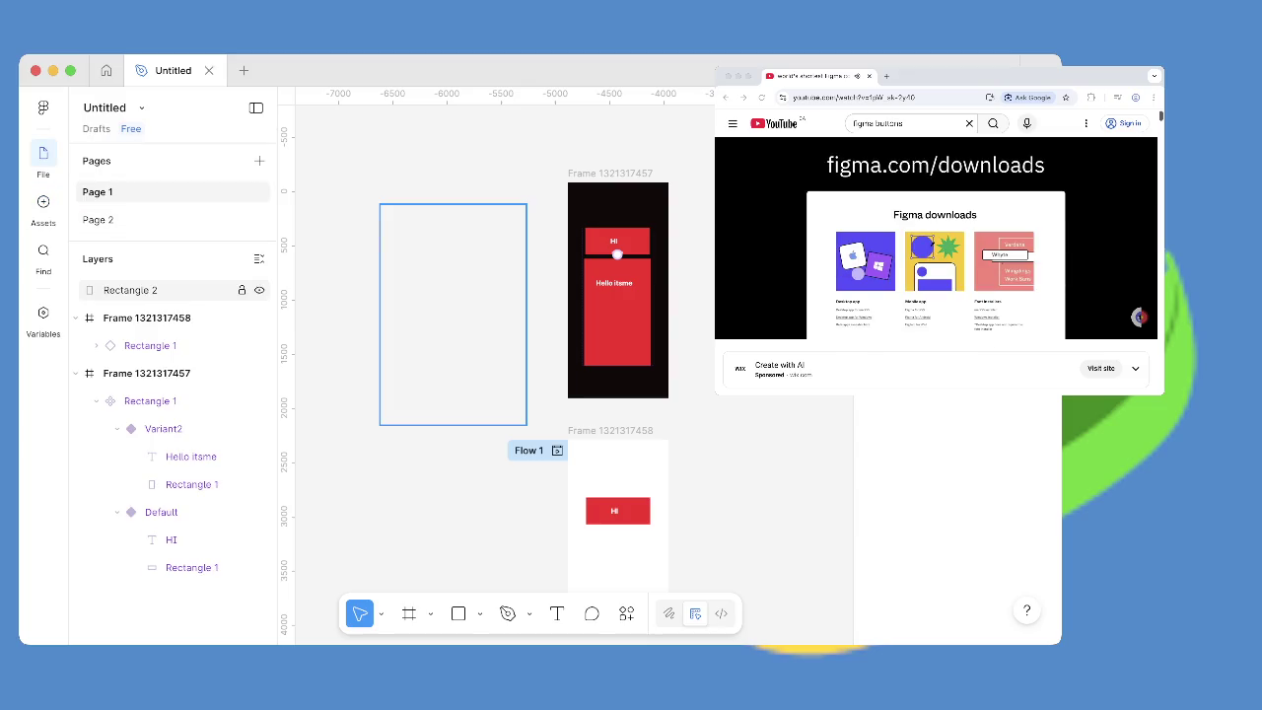
click(130, 290)
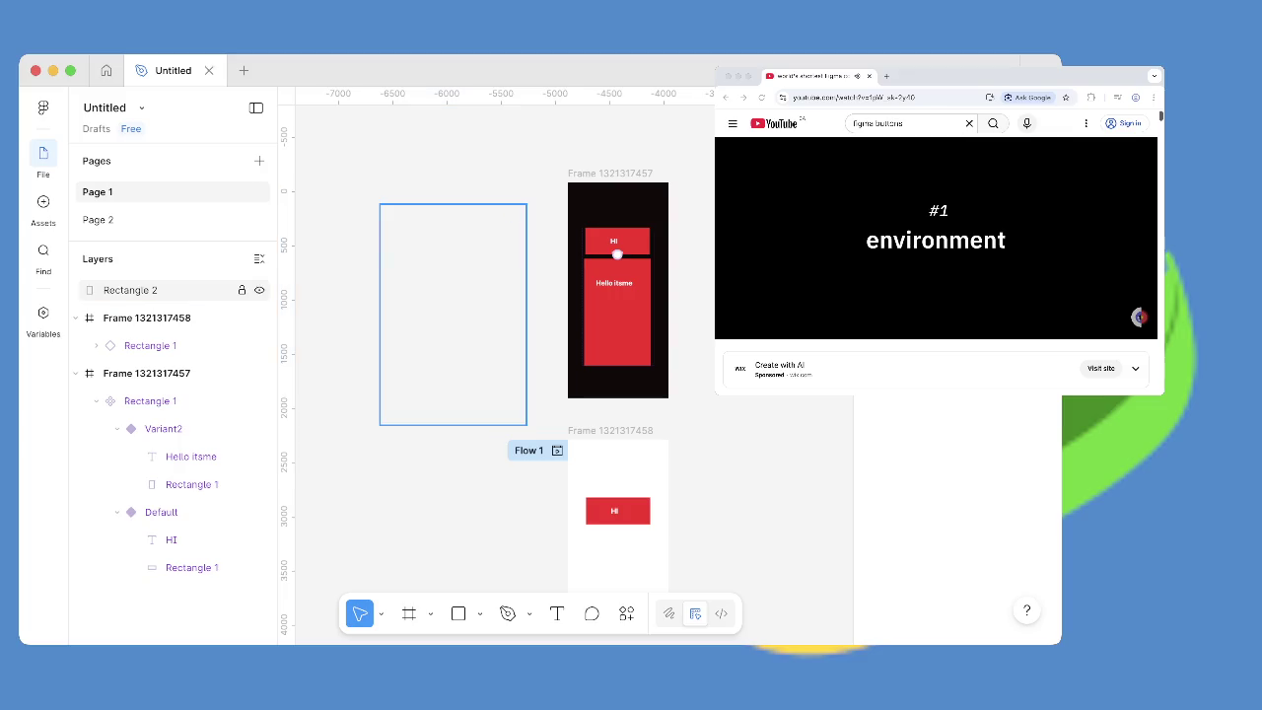
key(Delete)
click(146, 290)
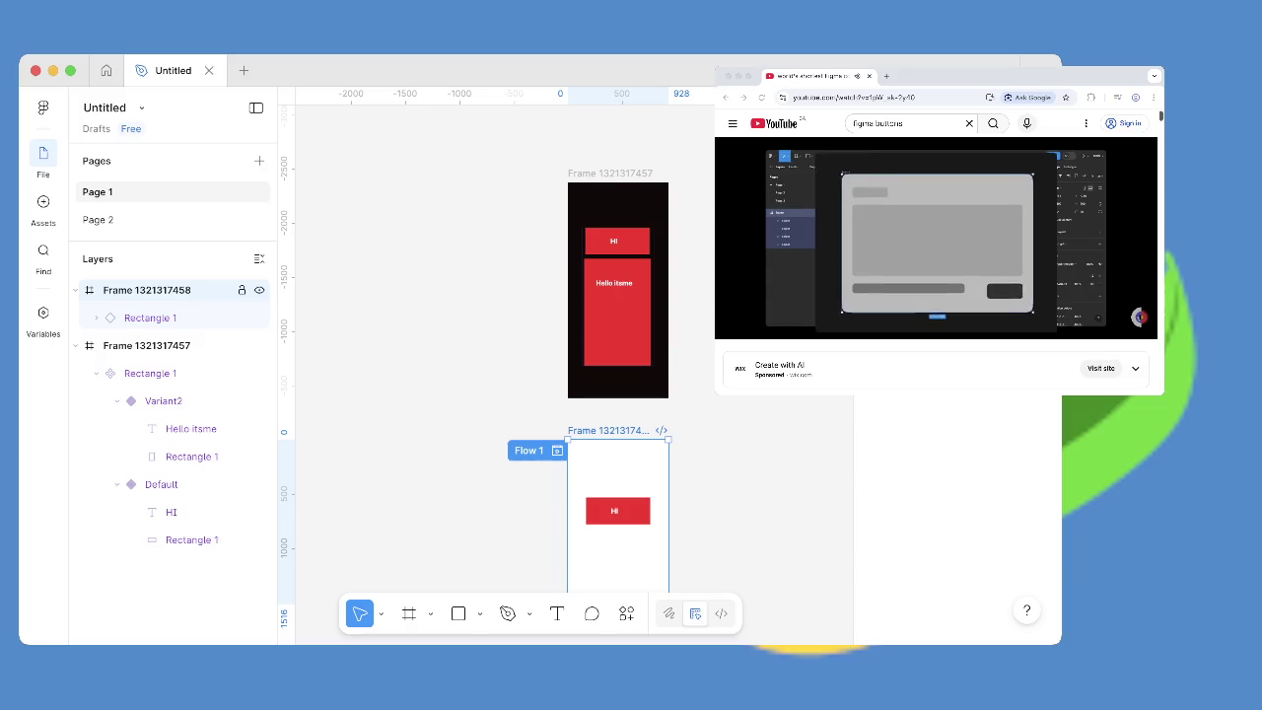
drag(618, 439, 461, 233)
Resize the white frame to 972×1936 and nudge it into its final position.
drag(511, 296, 542, 296)
drag(474, 233, 473, 183)
mouse_move(537, 286)
mouse_down()
mouse_move(515, 286)
mouse_move(480, 322)
mouse_up()
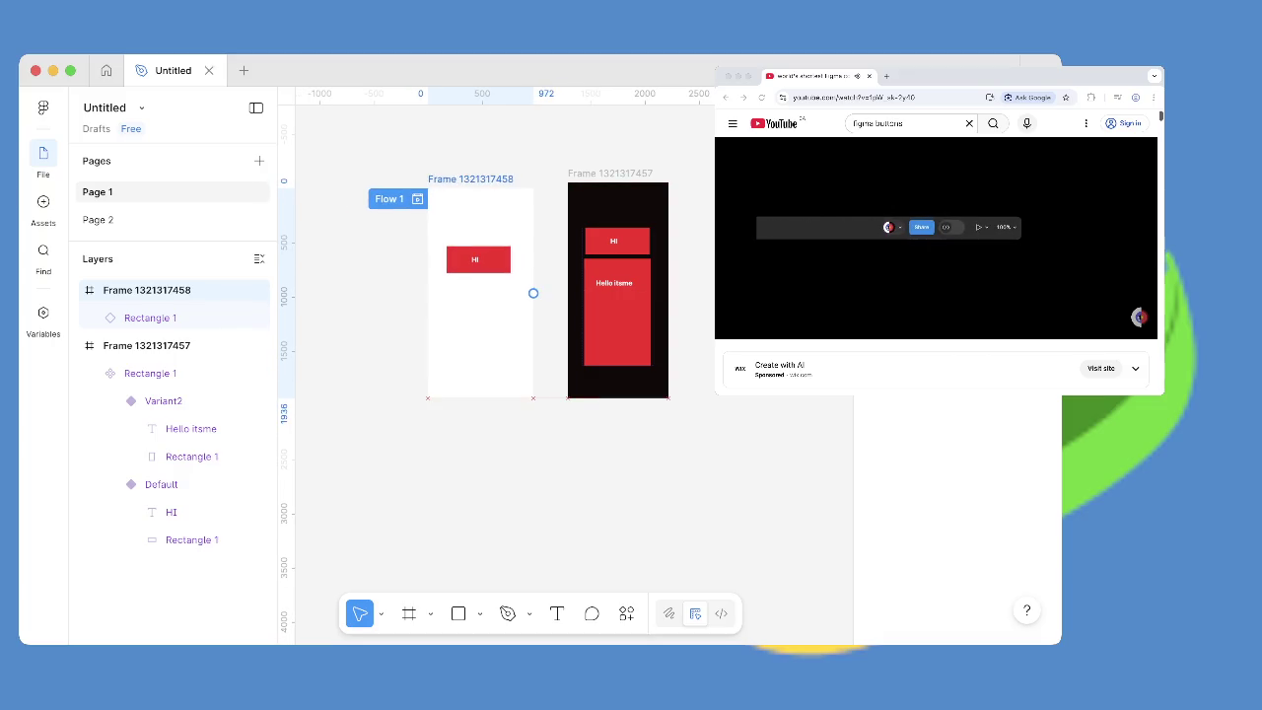
drag(482, 188, 485, 198)
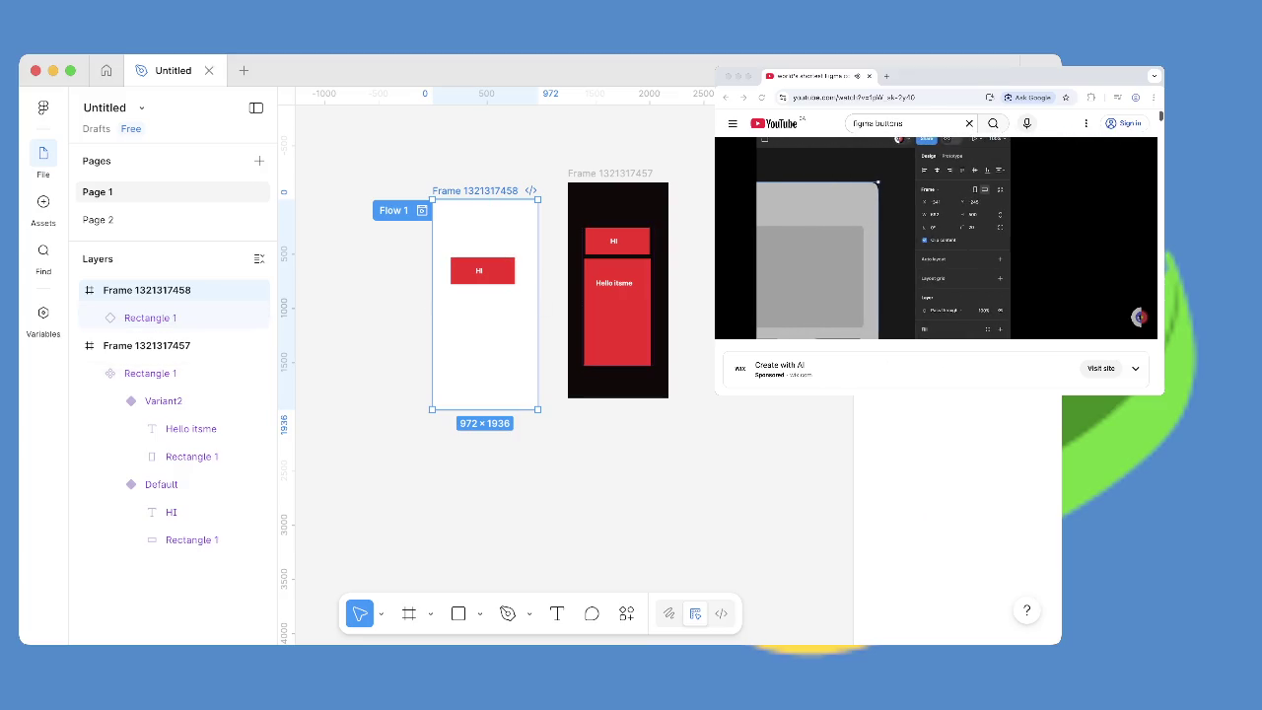
click(150, 317)
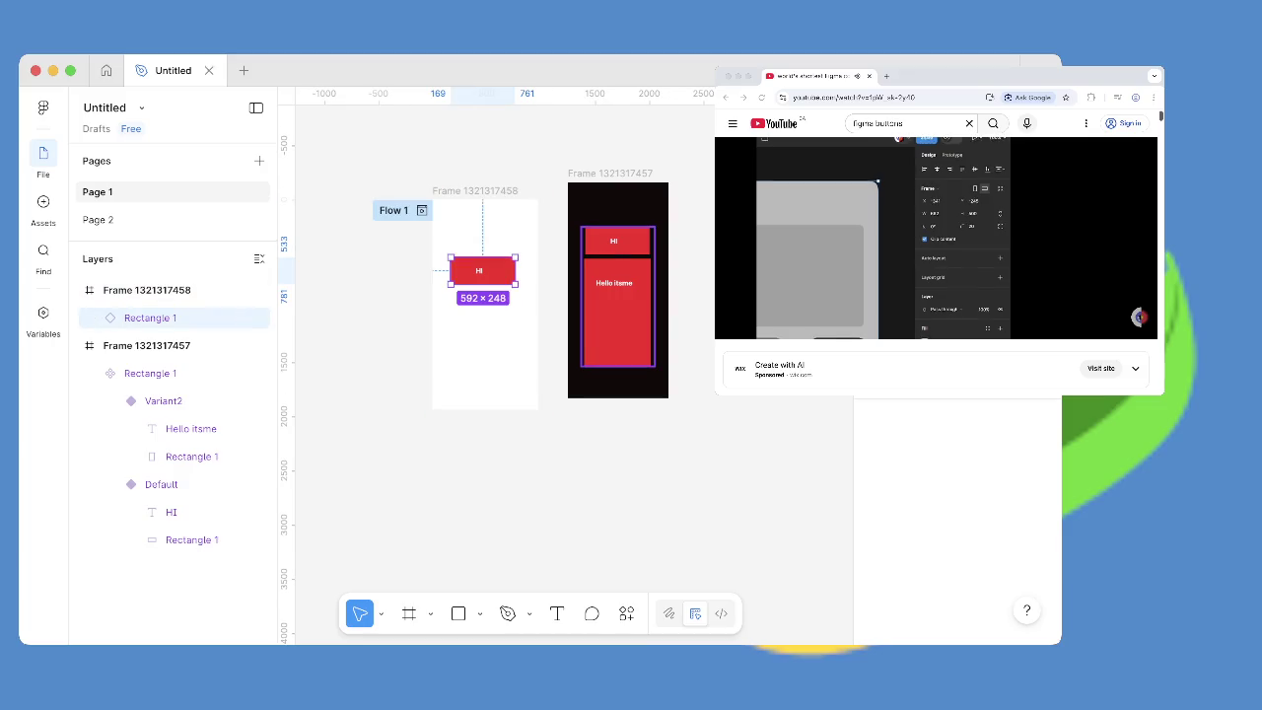
mouse_move(482, 284)
mouse_down()
mouse_move(453, 311)
mouse_move(452, 381)
mouse_up()
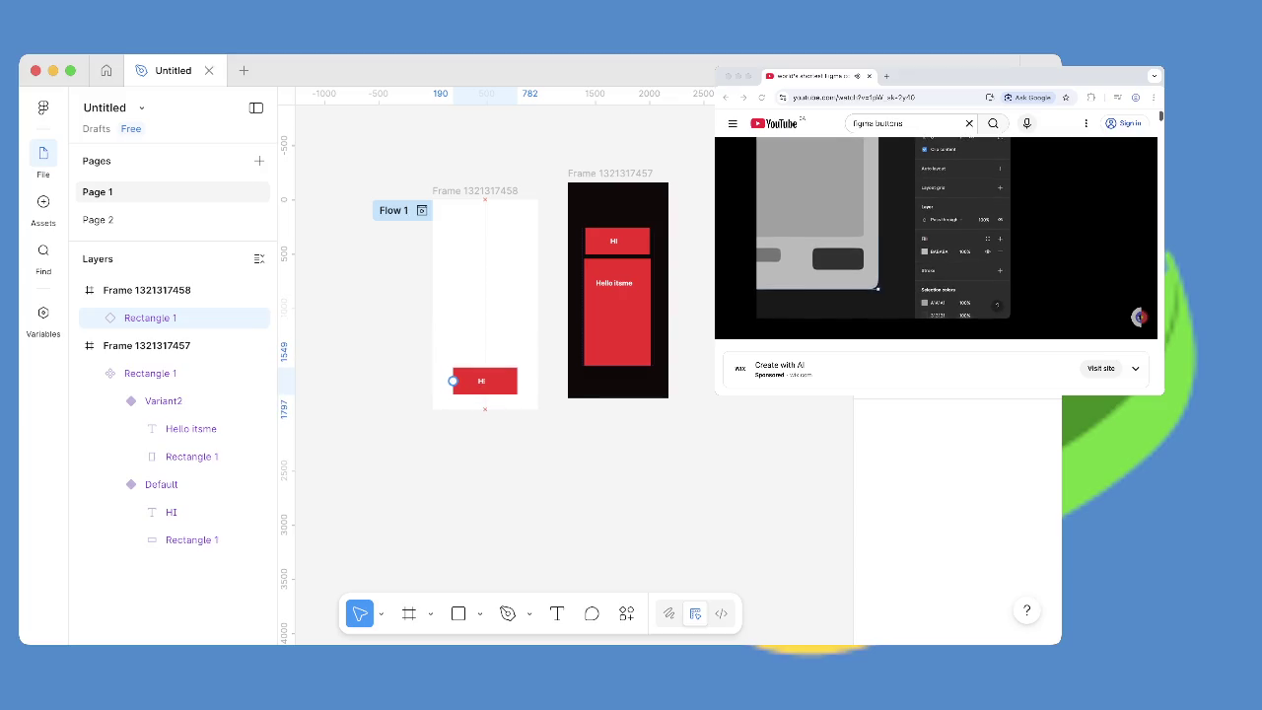
key(Escape)
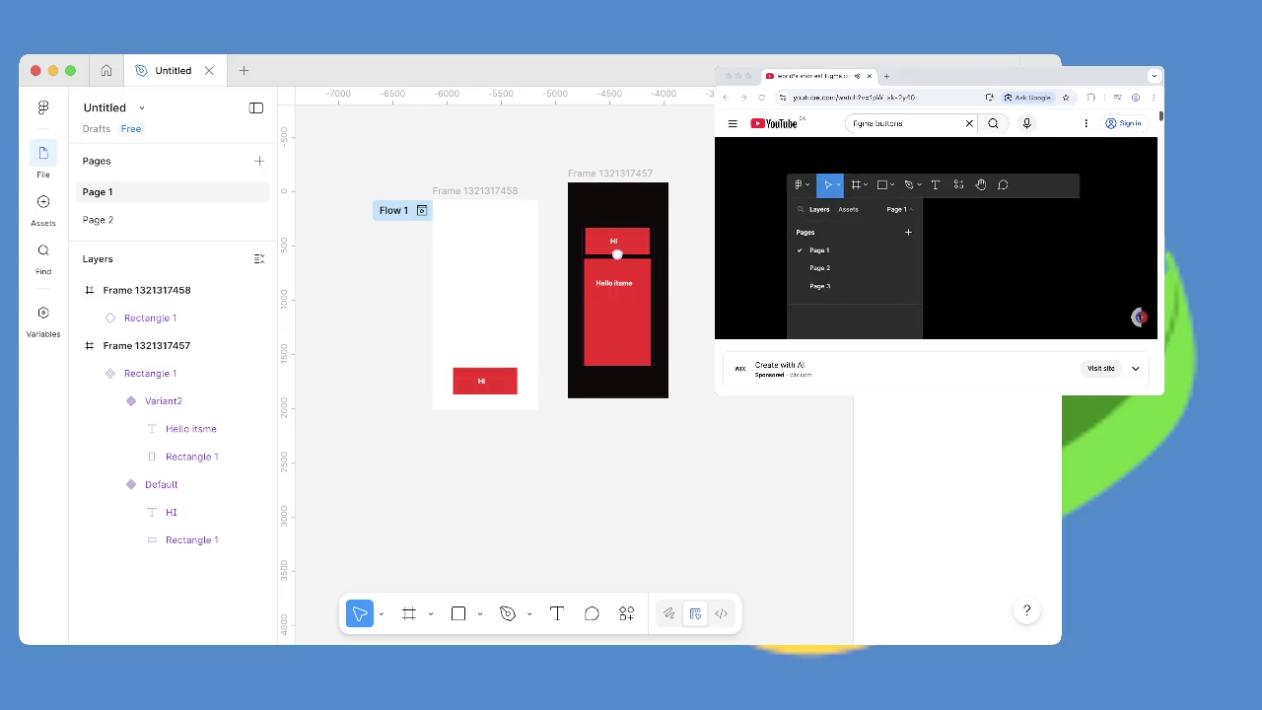
click(1089, 309)
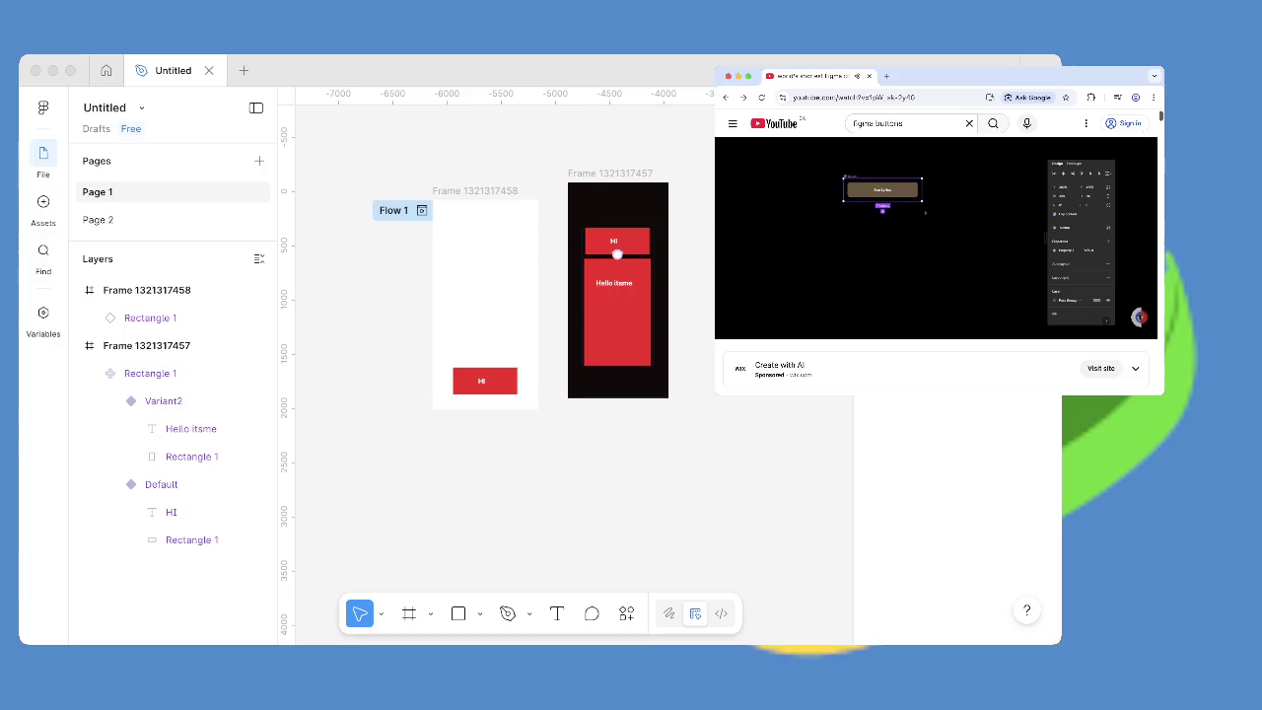
Pause and review the tutorial, briefly checking the HI button in Figma.
click(1045, 238)
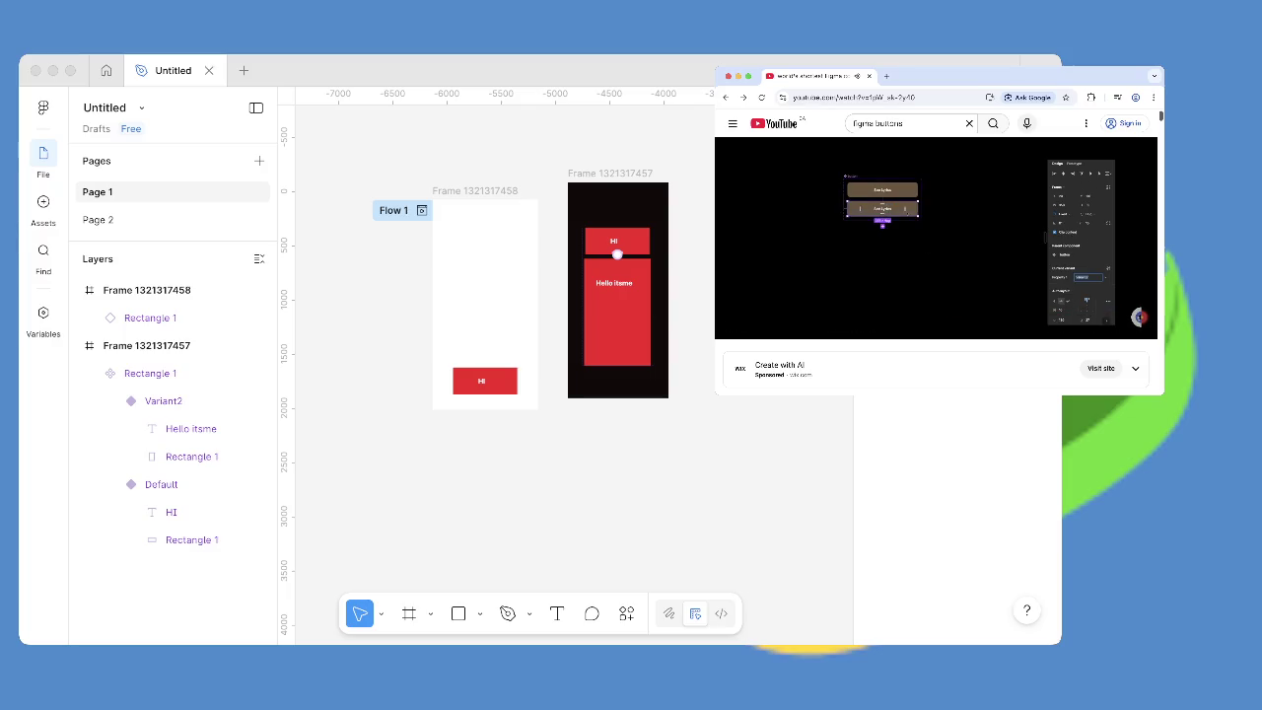
click(710, 414)
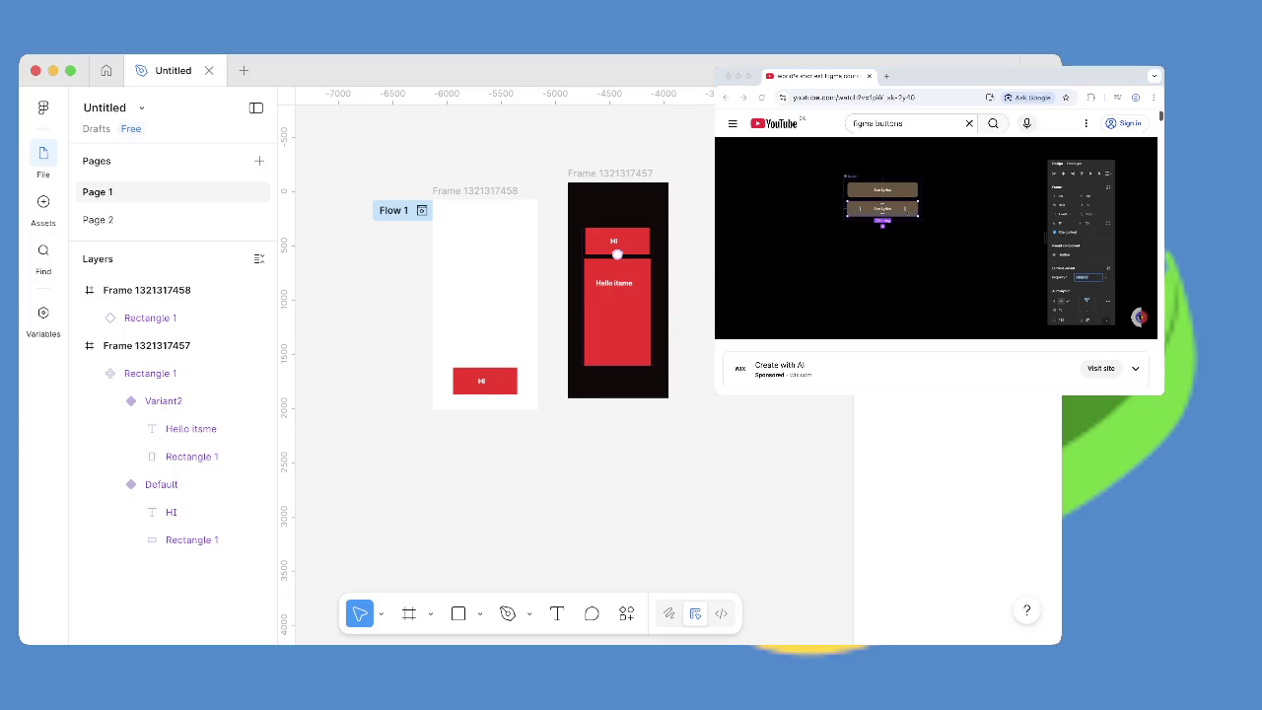
click(1139, 317)
key(space)
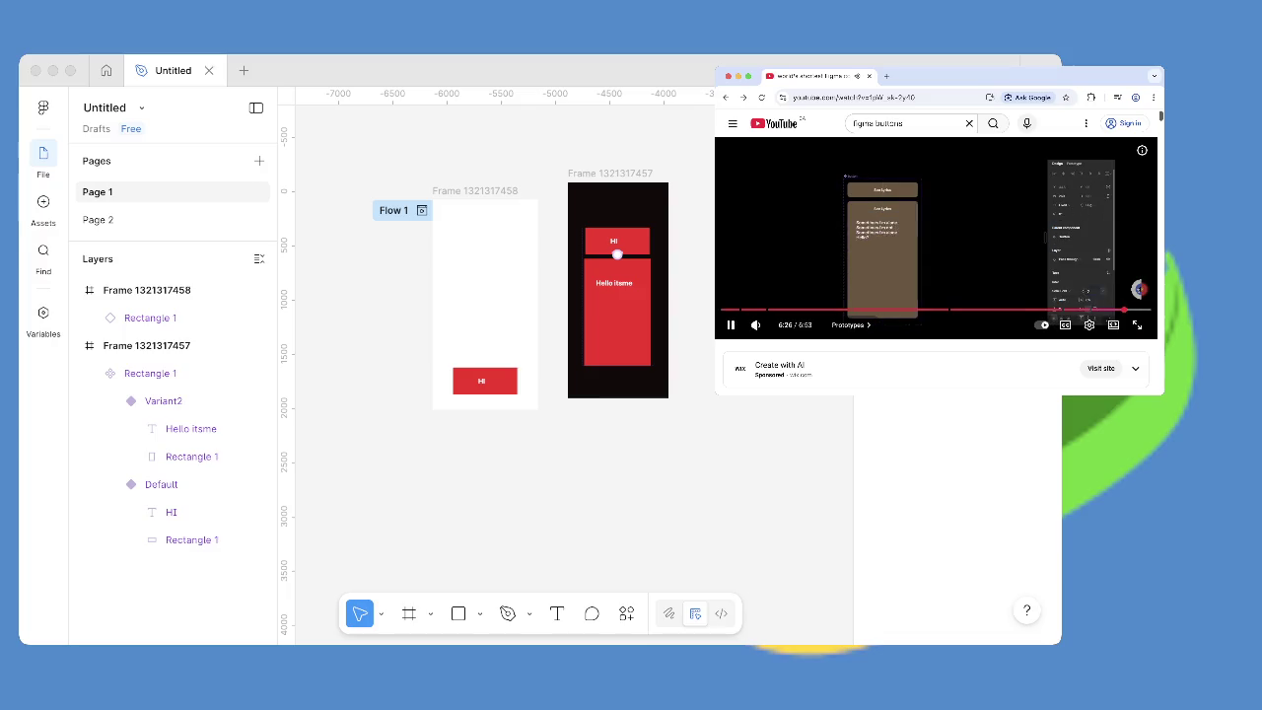
key(space)
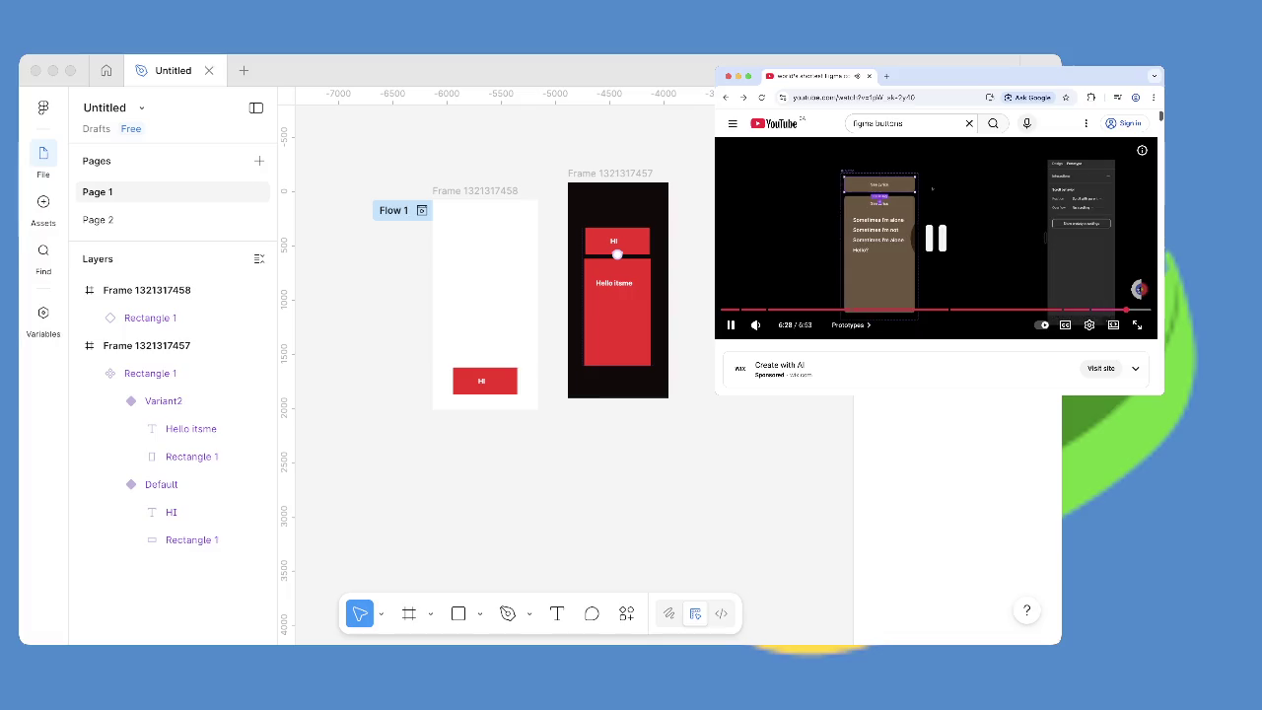
Delete the Default HI variant from the Rectangle 1 component set.
click(618, 255)
click(617, 254)
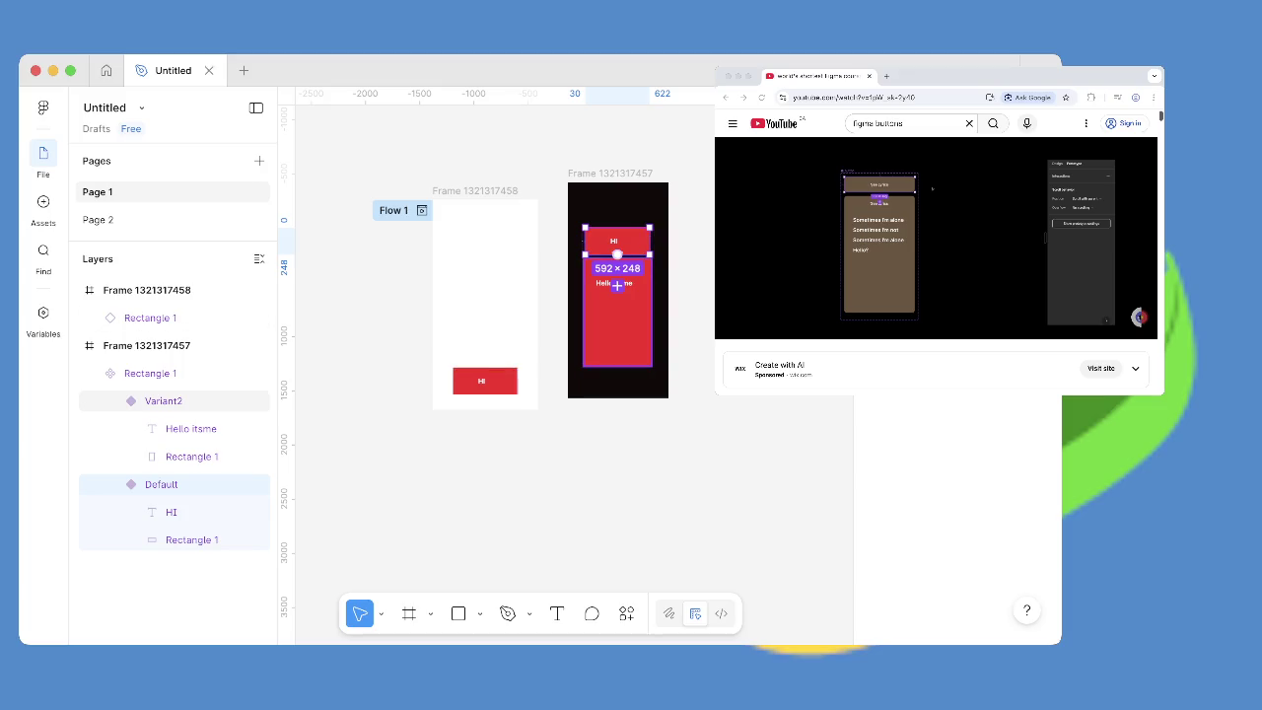
key(Escape)
click(617, 254)
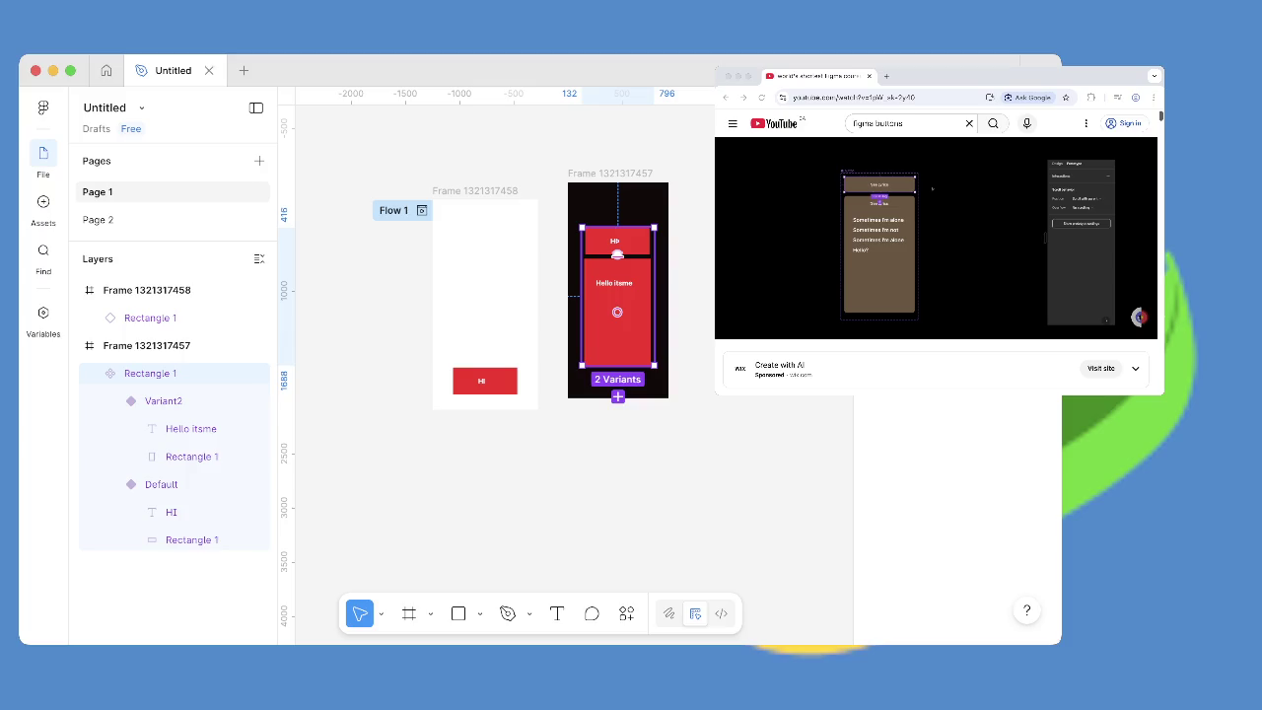
click(617, 251)
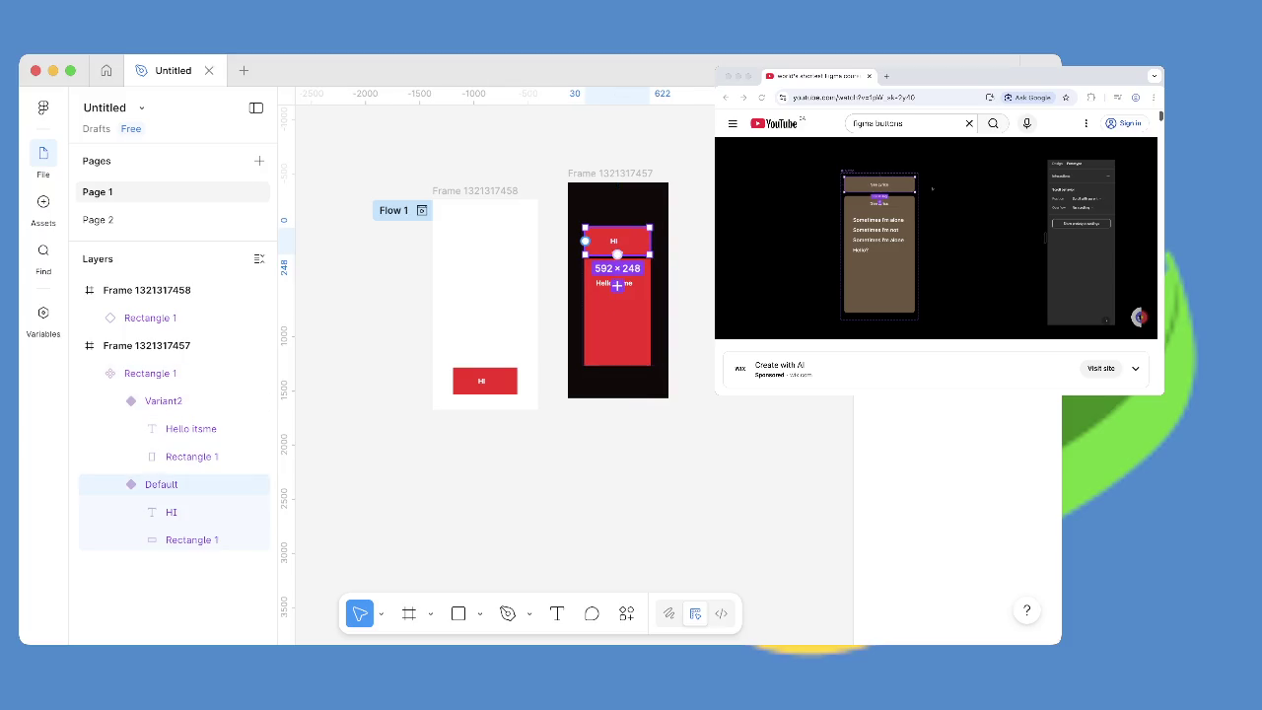
key(Escape)
click(488, 381)
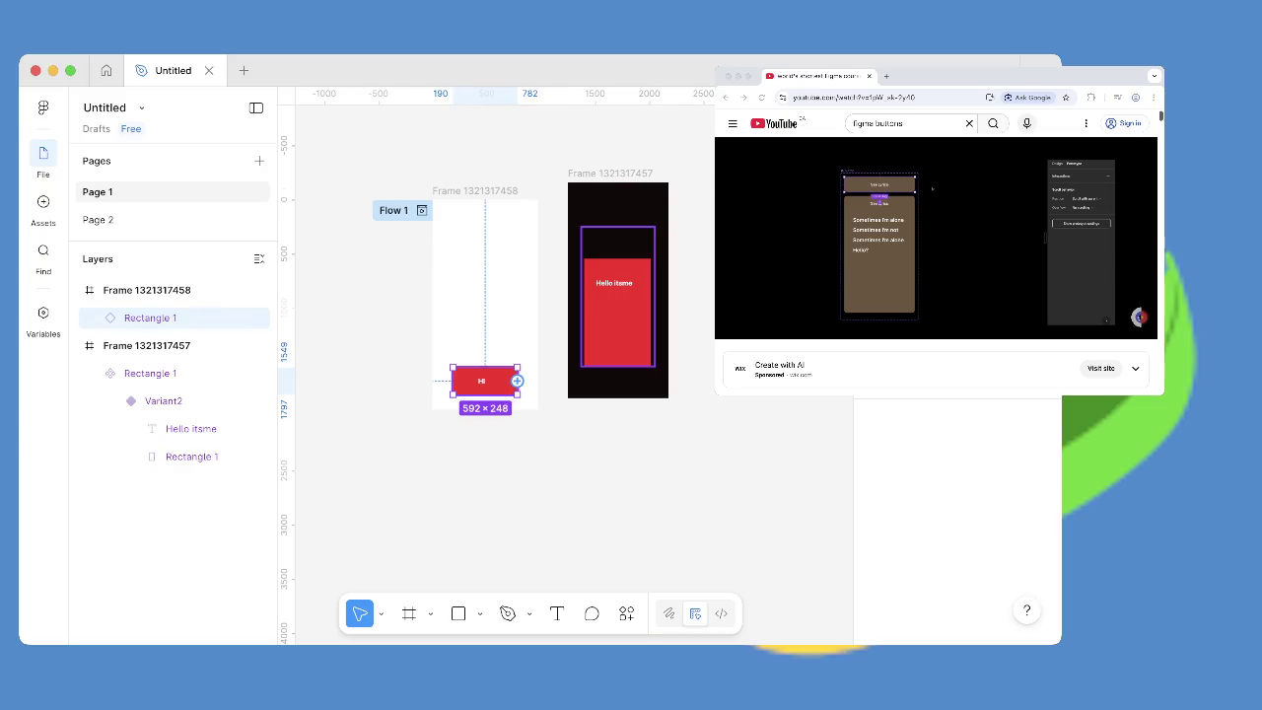
drag(517, 380, 566, 291)
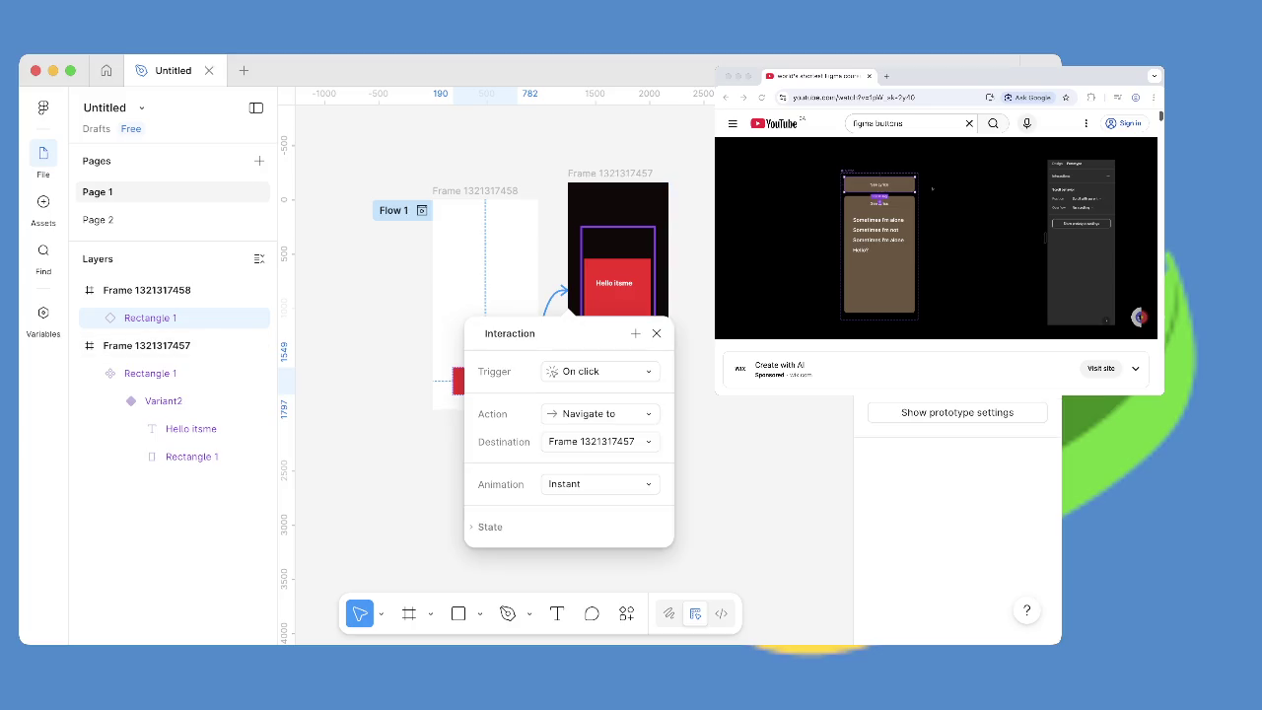
key(Escape)
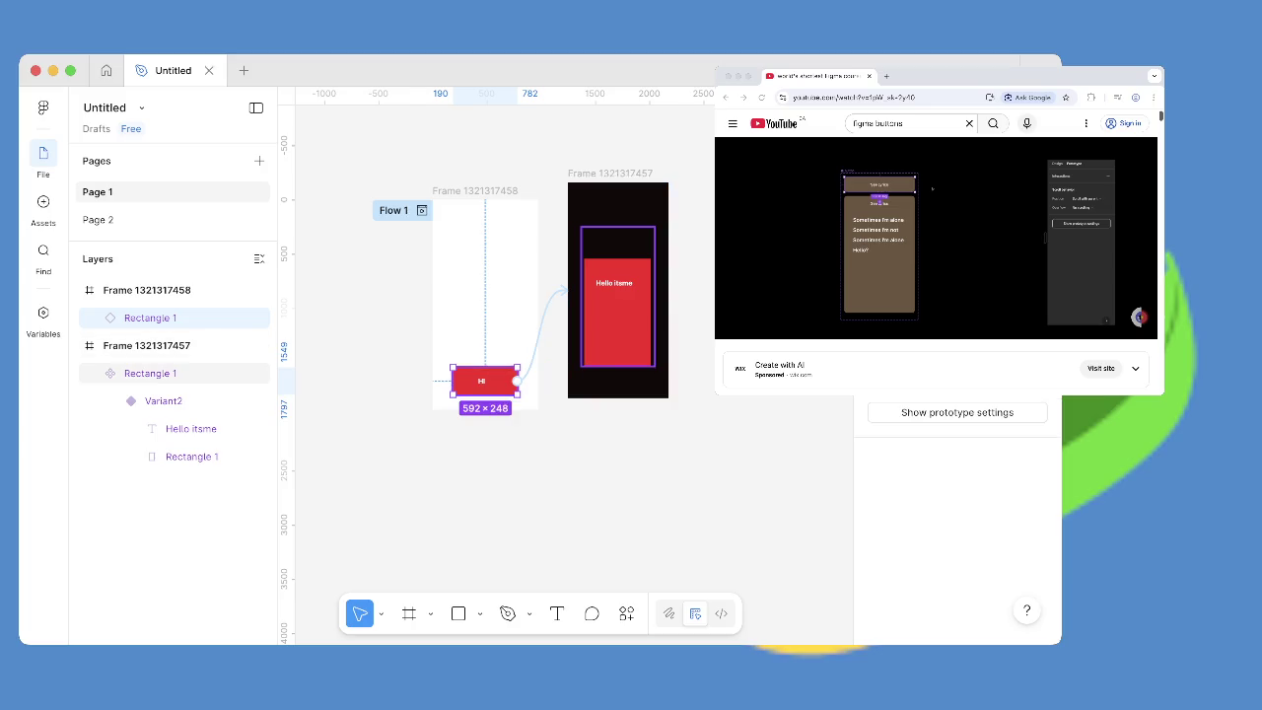
drag(613, 336, 514, 394)
key(ctrl+z)
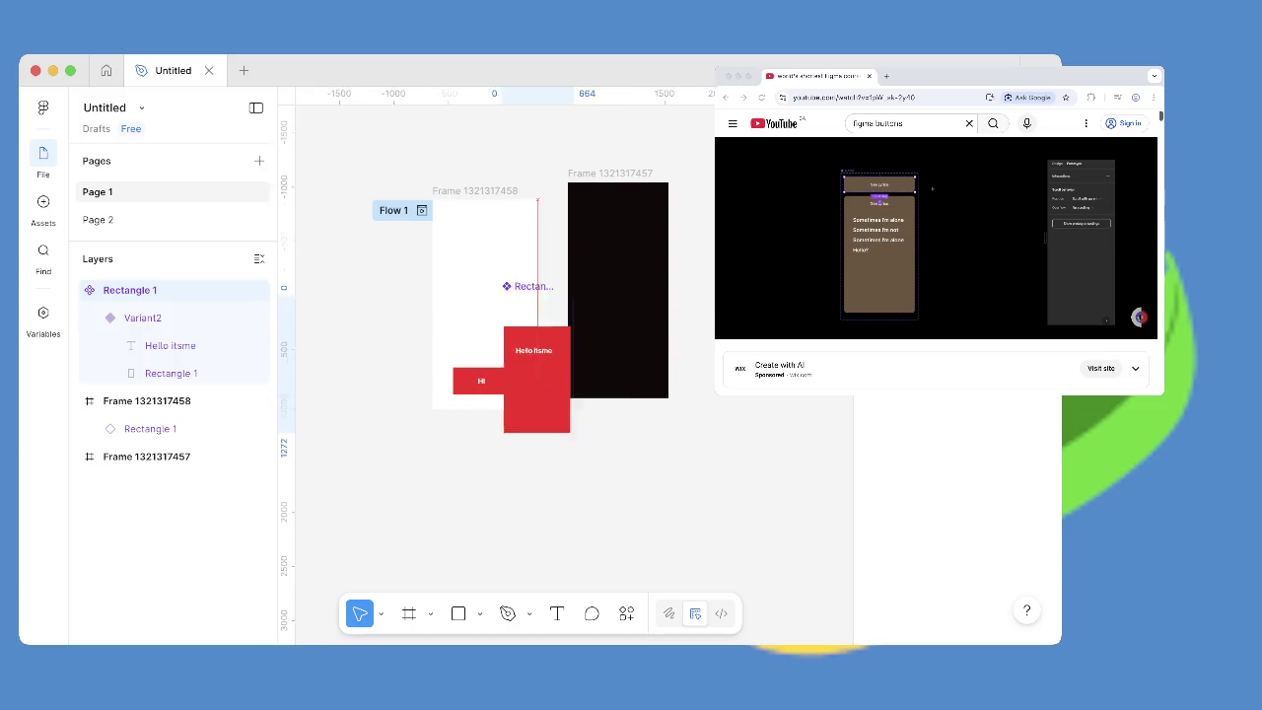
Remove the old component set and move the HI button higher in its frame.
key(ctrl+z)
key(ctrl+z)
key(ctrl+z)
drag(483, 381, 483, 339)
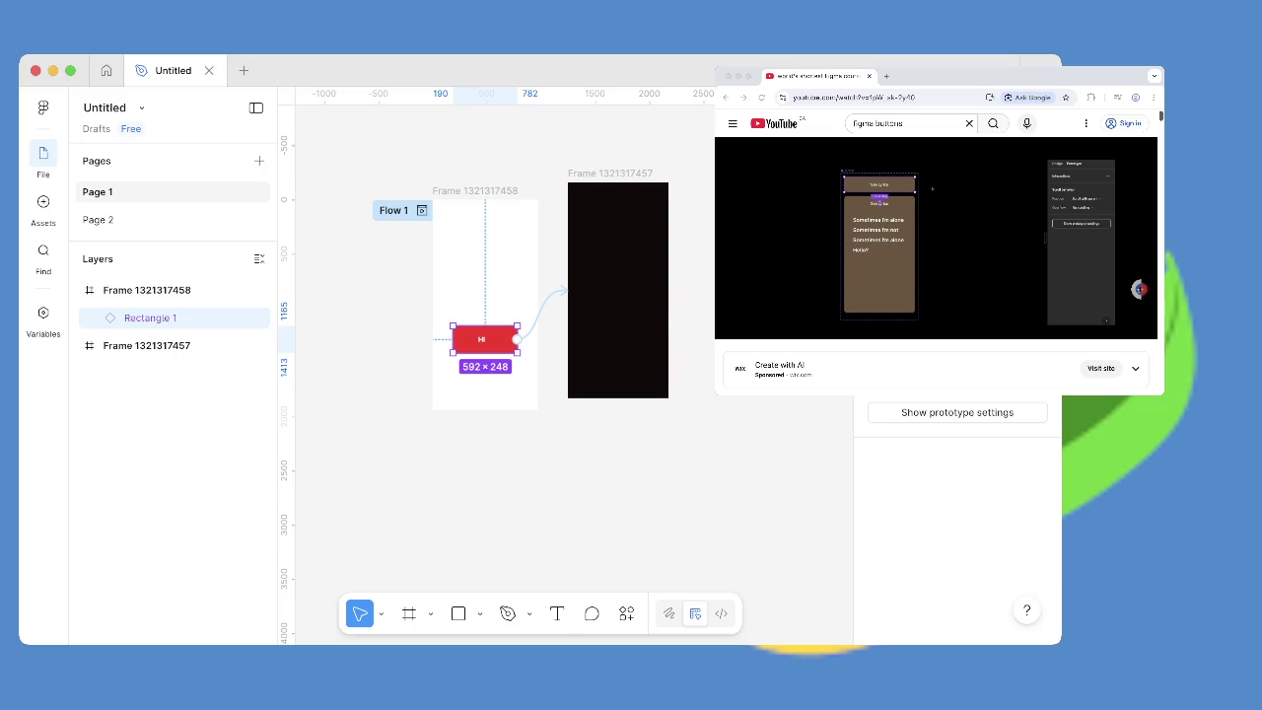
click(935, 236)
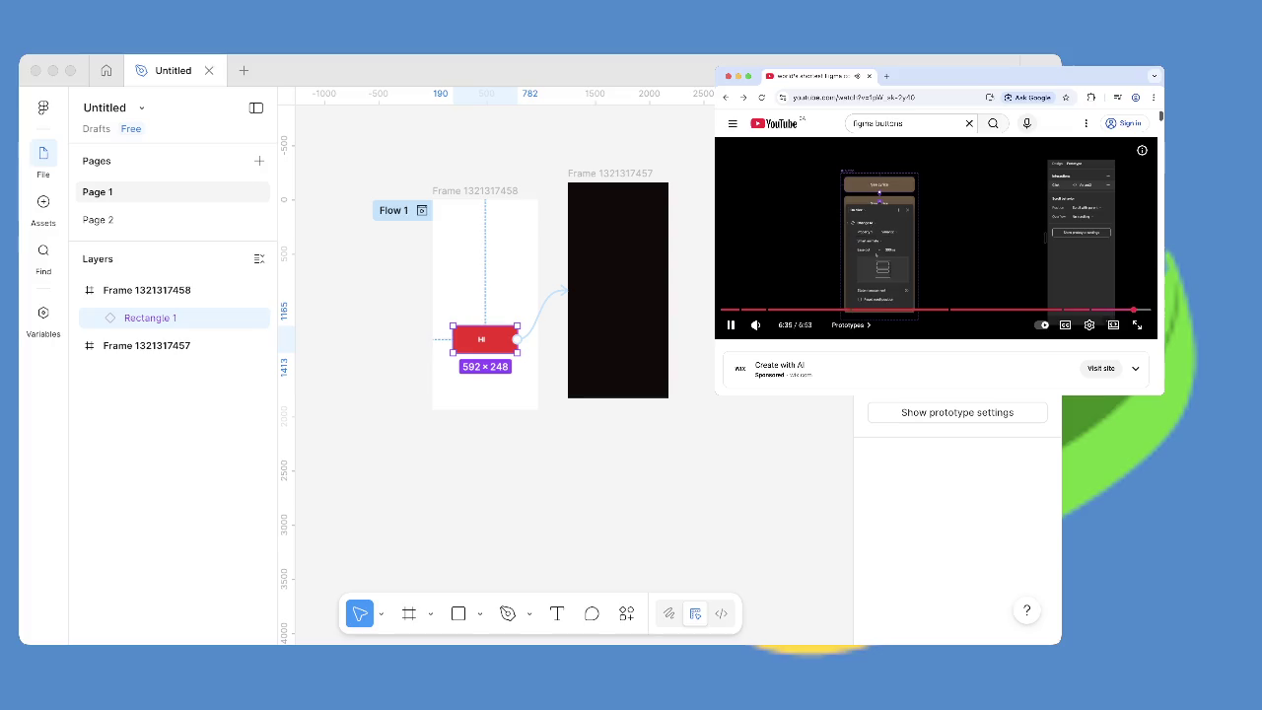
Pause the tutorial and move the HI button back to the frame's bottom.
key(space)
click(452, 339)
drag(485, 339, 485, 380)
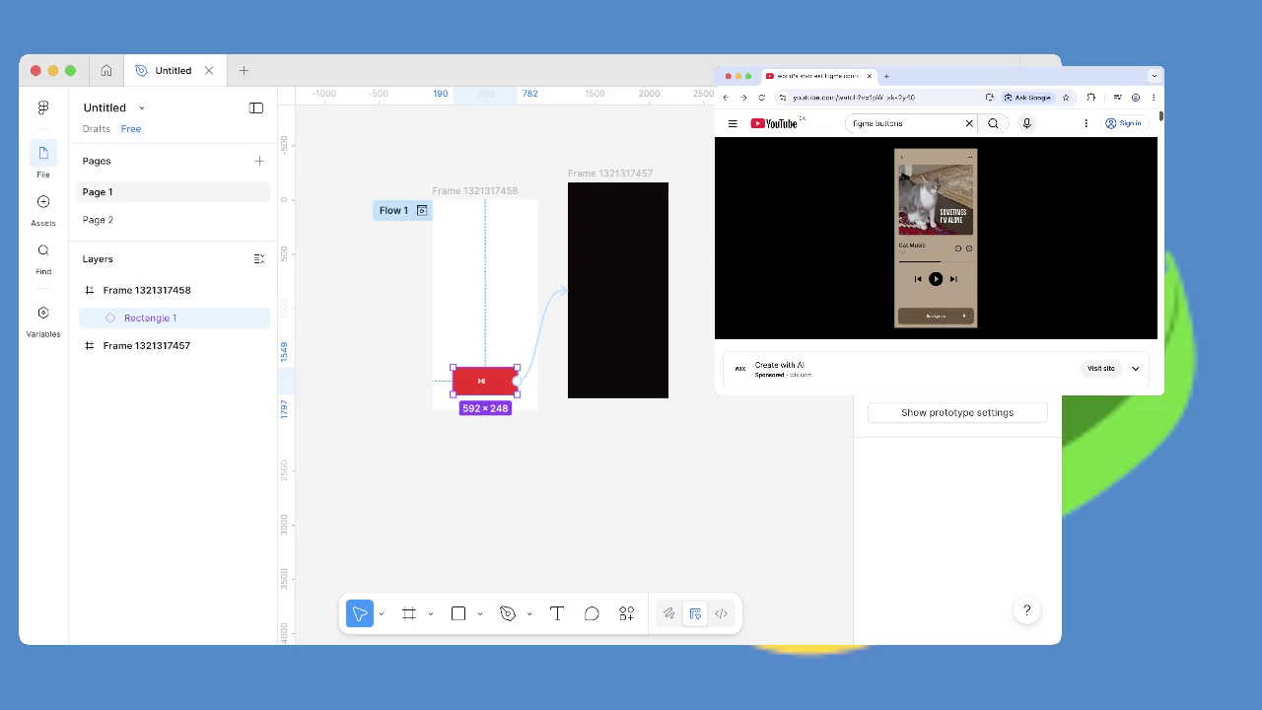
key(super+Tab)
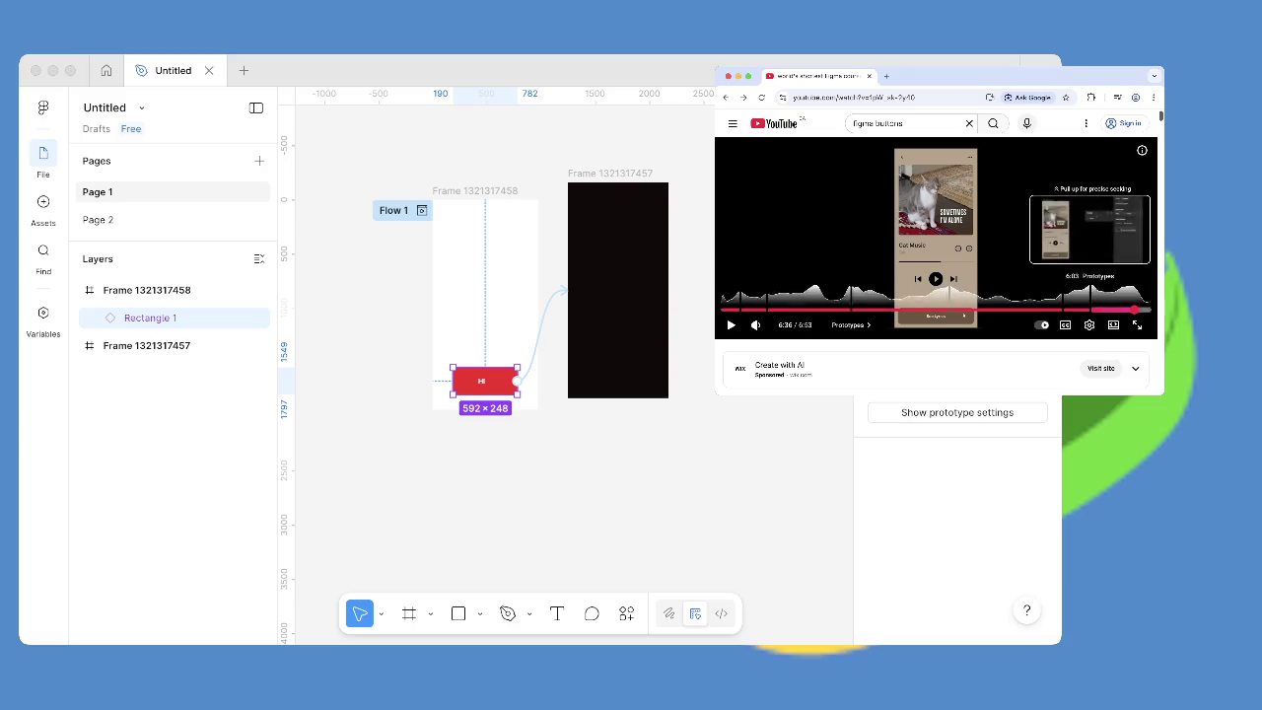
click(1101, 309)
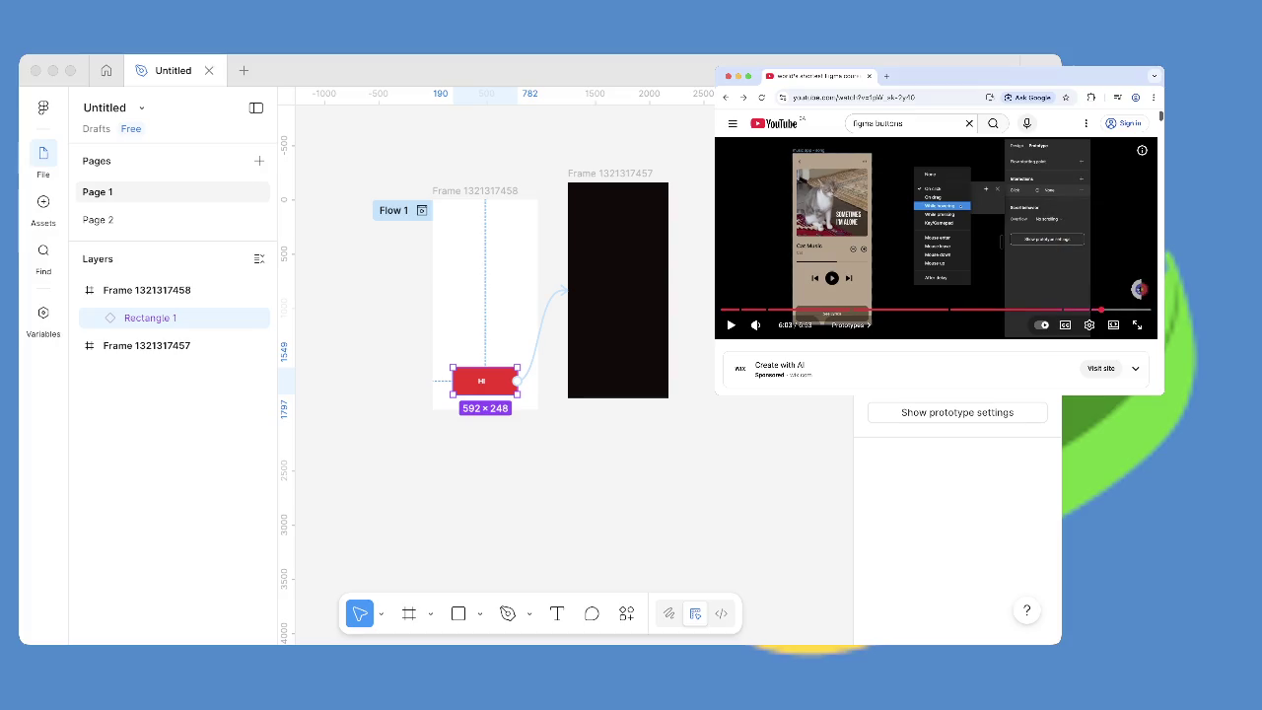
key(space)
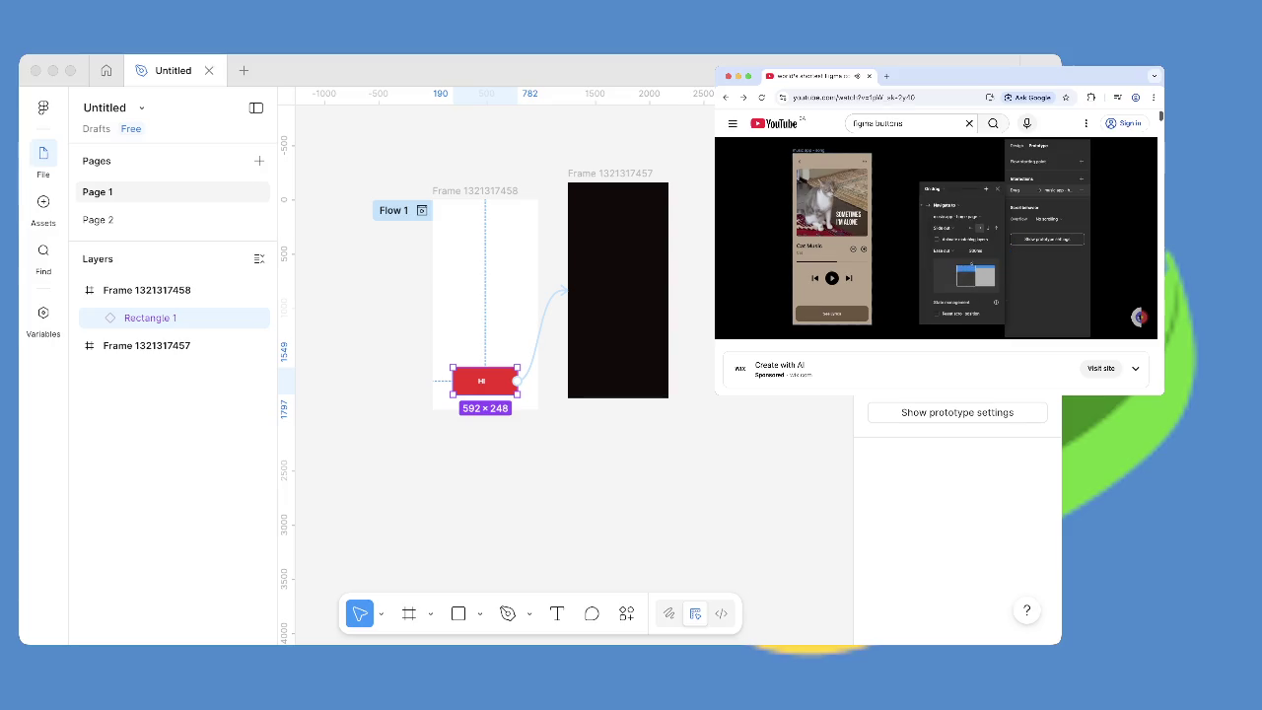
key(Right)
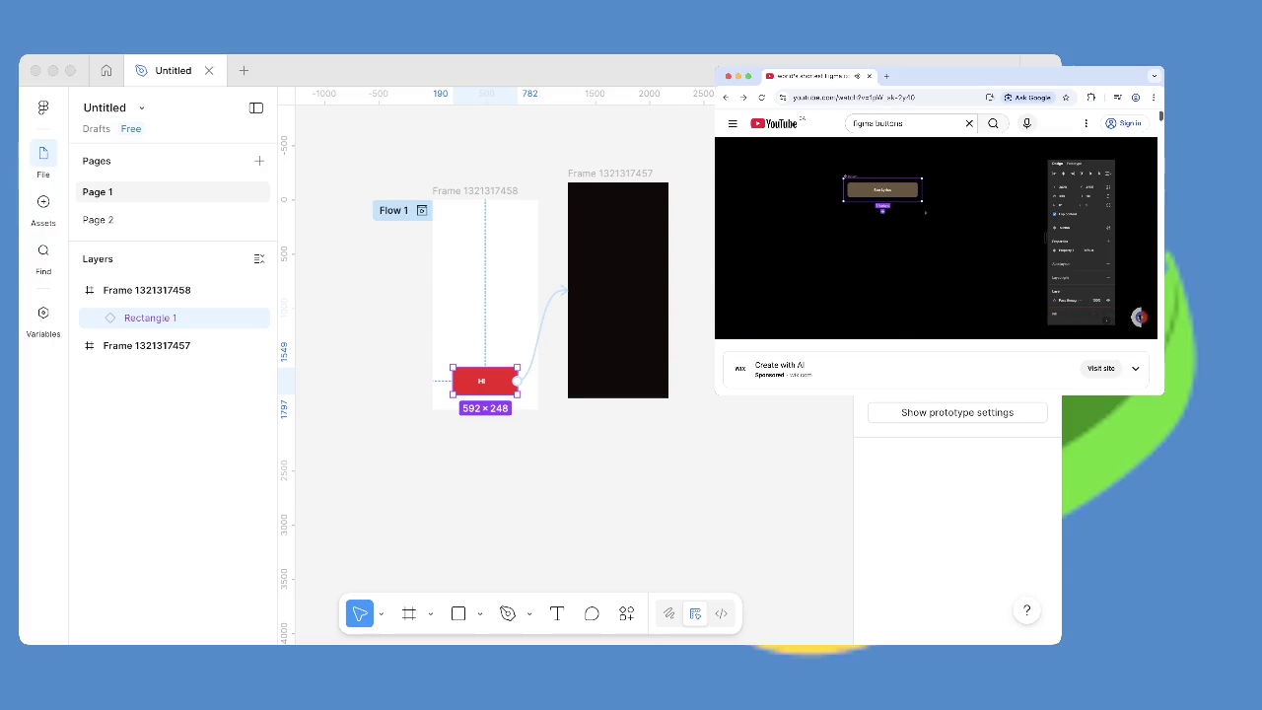
click(1139, 289)
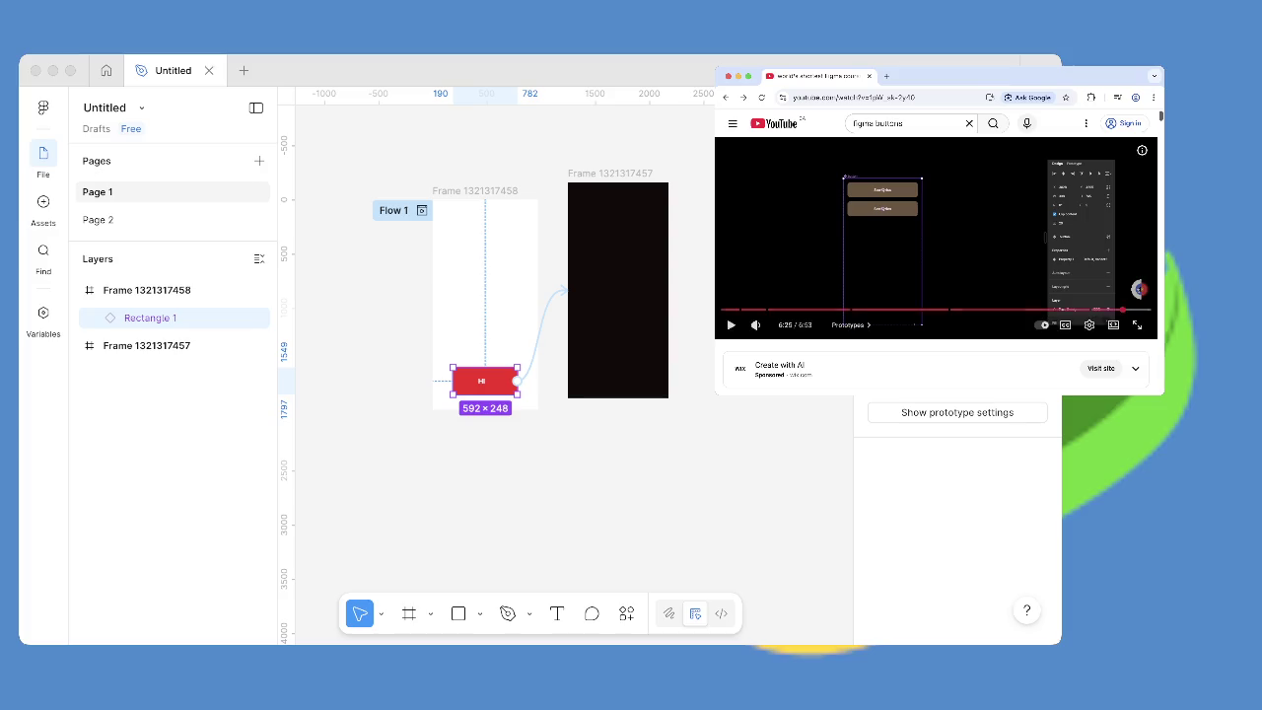
key(super+Tab)
drag(484, 381, 484, 240)
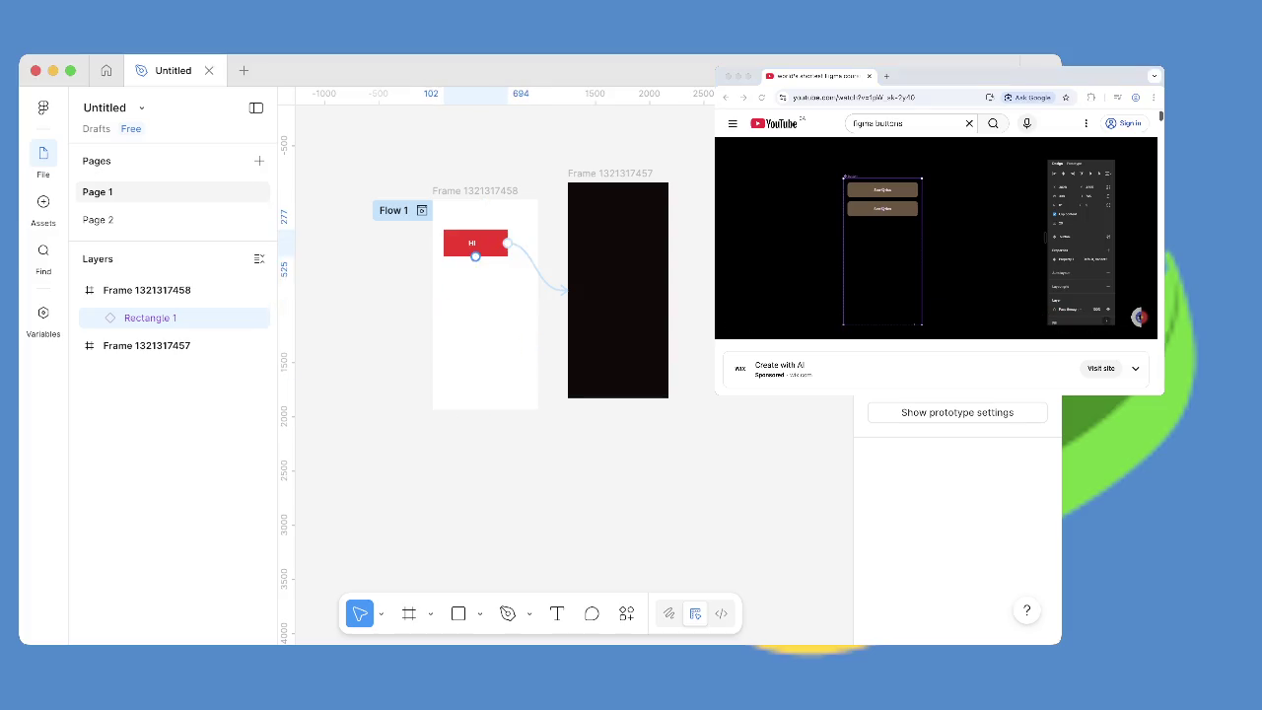
Show the HI button's design properties and make it a component set with a Default variant.
click(484, 227)
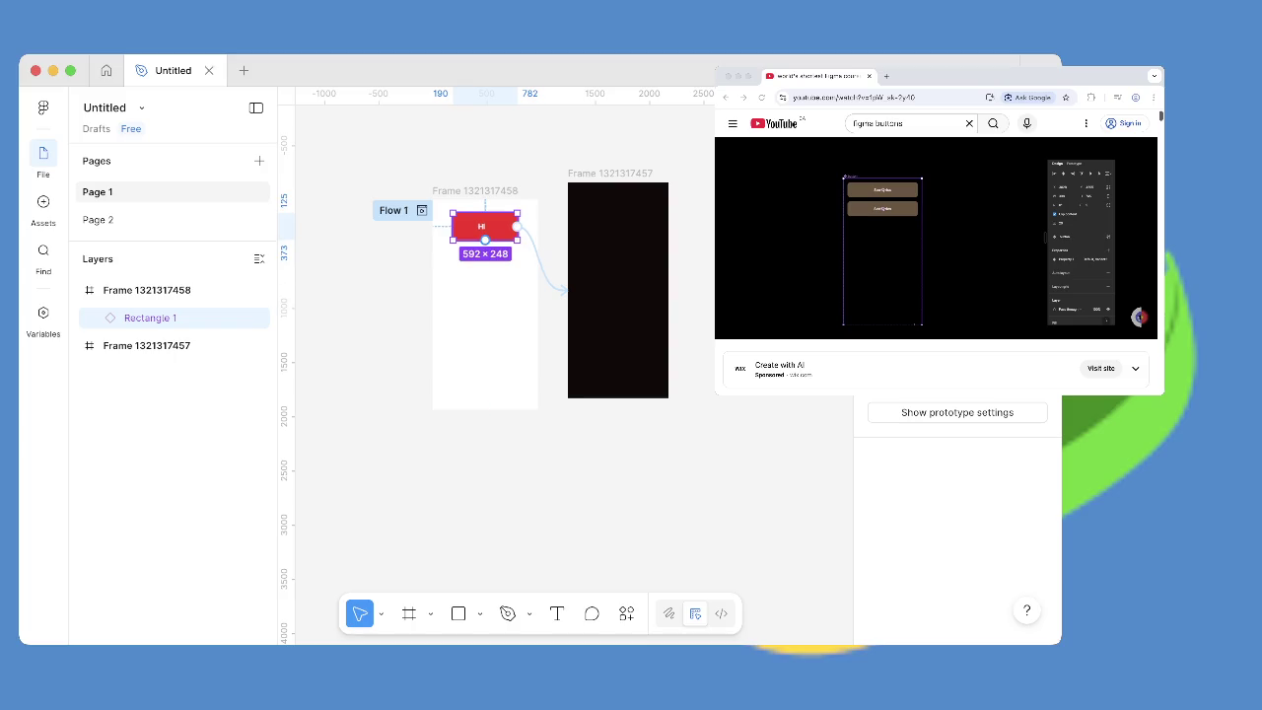
mouse_move(484, 240)
key(shift+e)
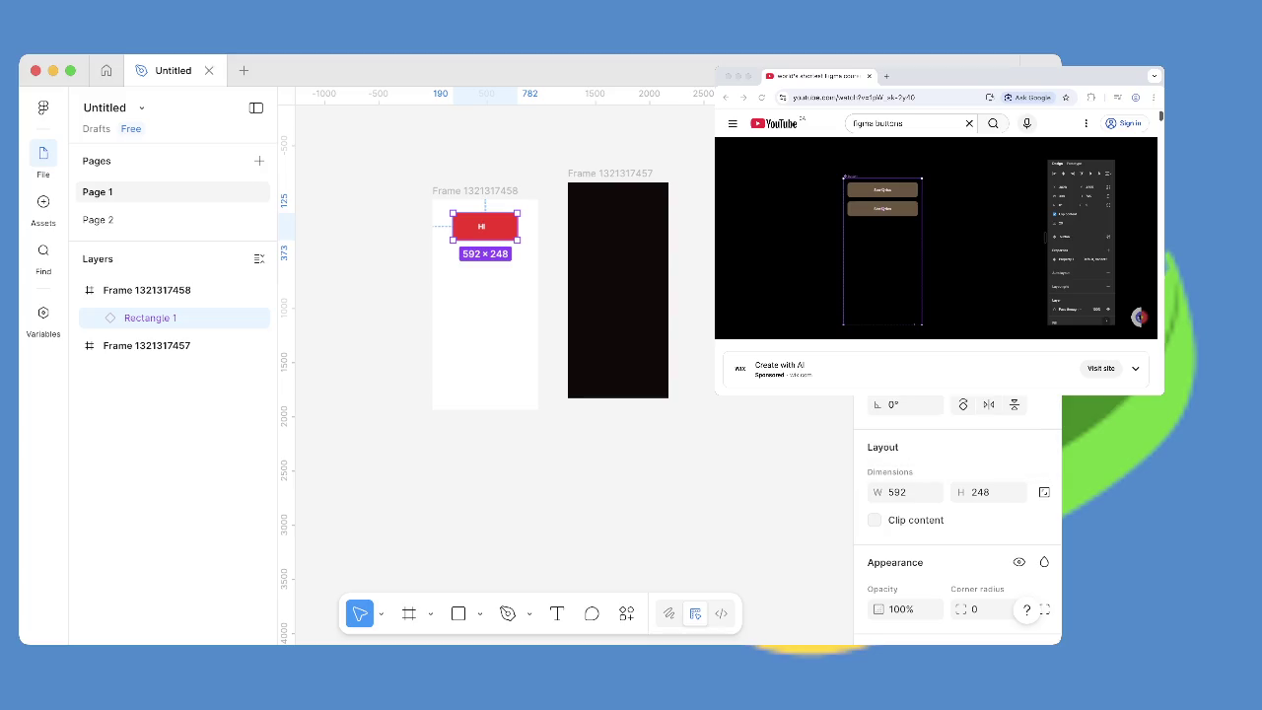
click(440, 219)
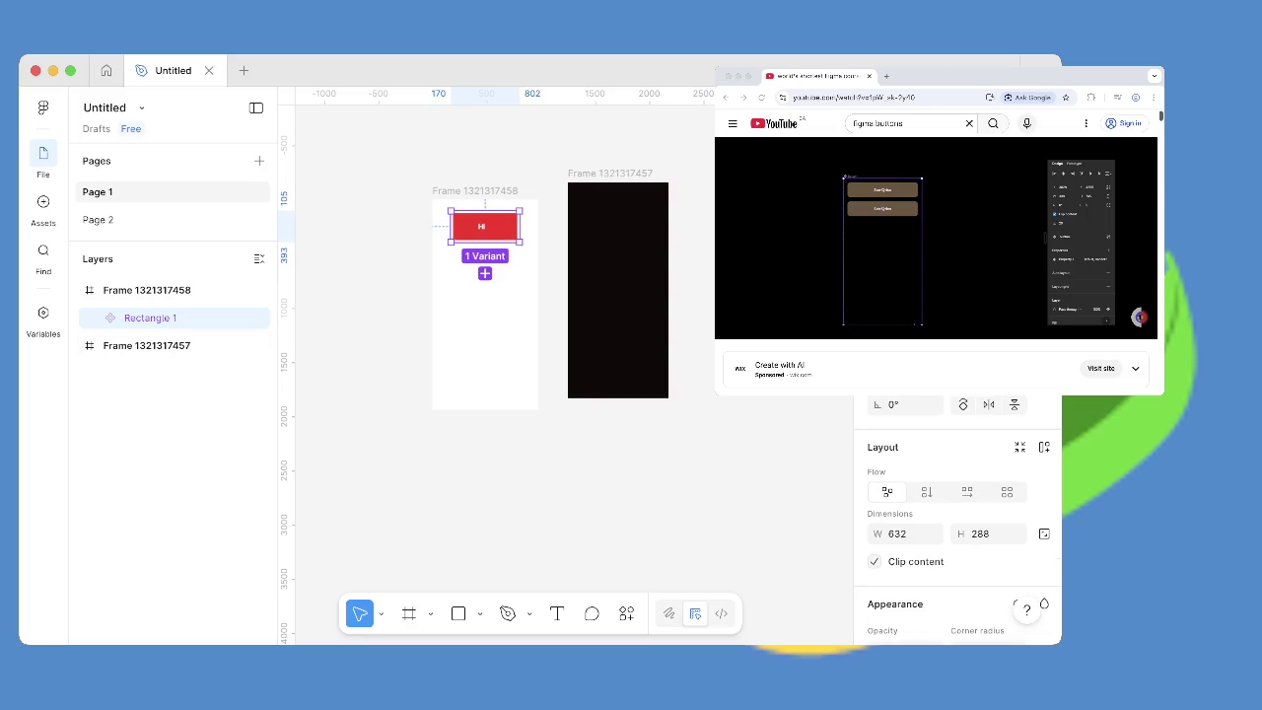
click(484, 273)
Stretch the new Variant2 much taller below the Default variant.
drag(484, 268, 484, 382)
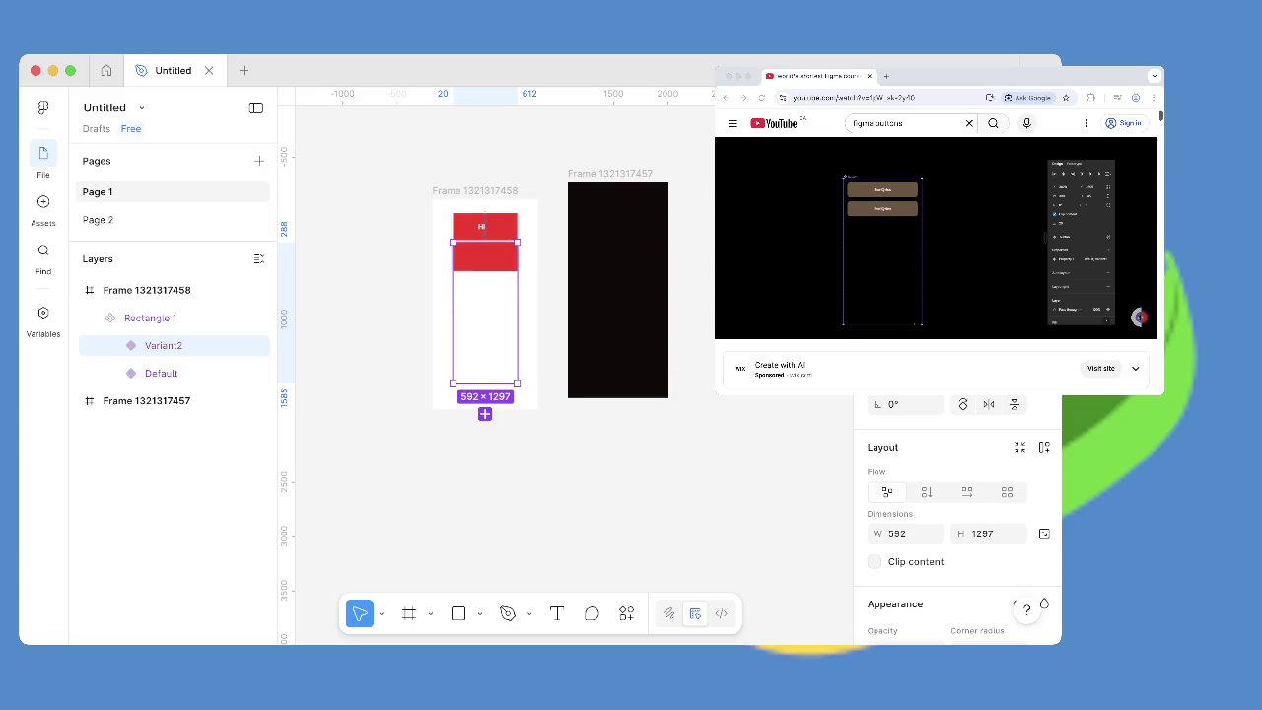
scroll(565, 366, up, 5)
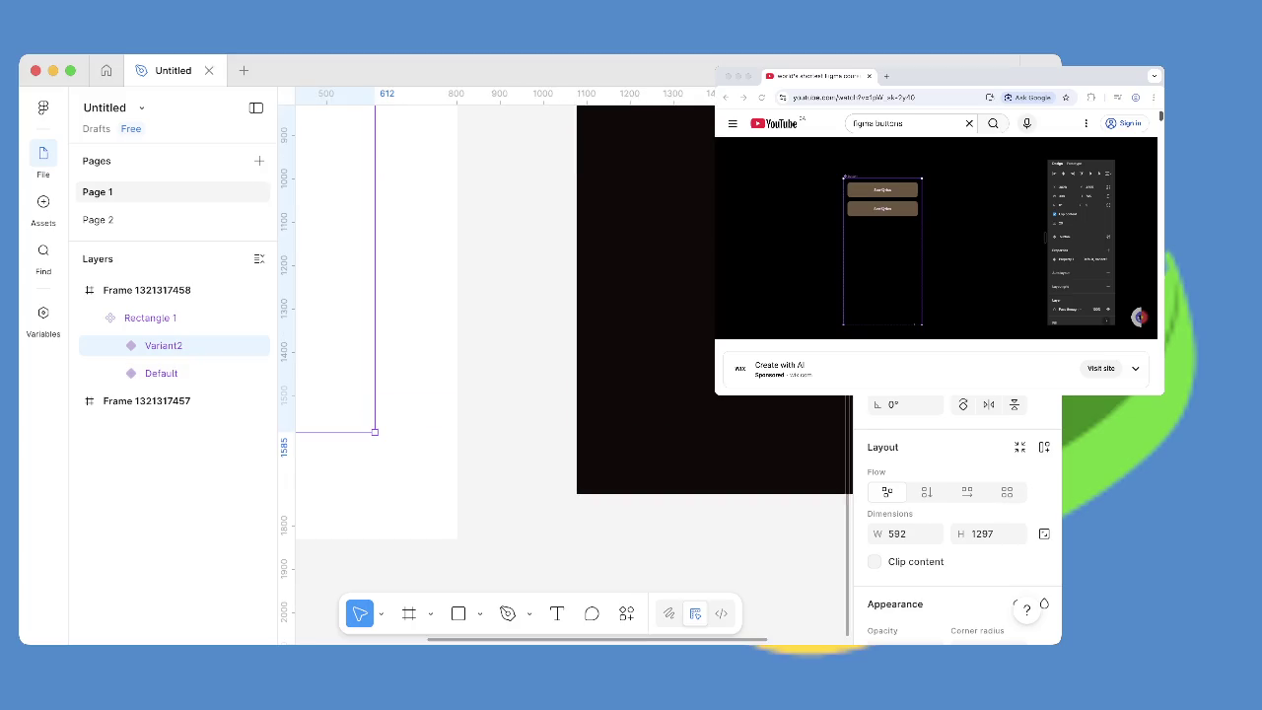
scroll(565, 366, down, 3)
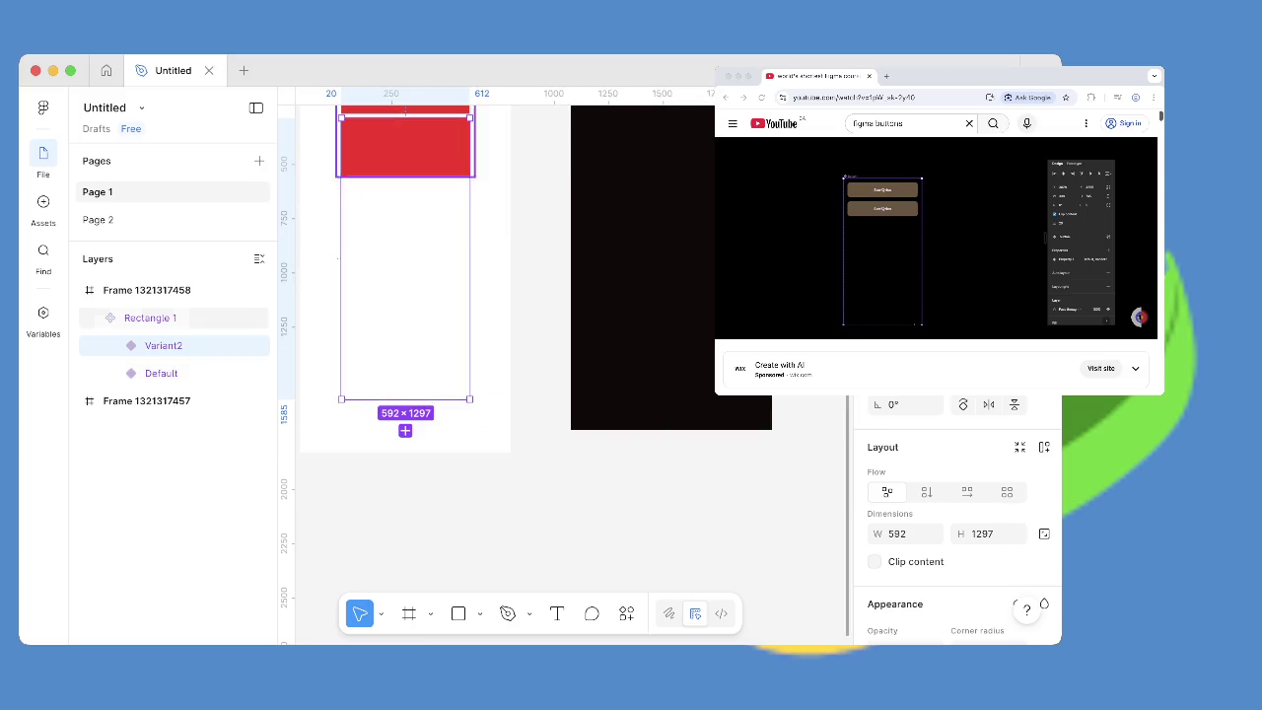
Enlarge the Rectangle 1 component set to 632×1625 to fit the tall variant.
key(ctrl+z)
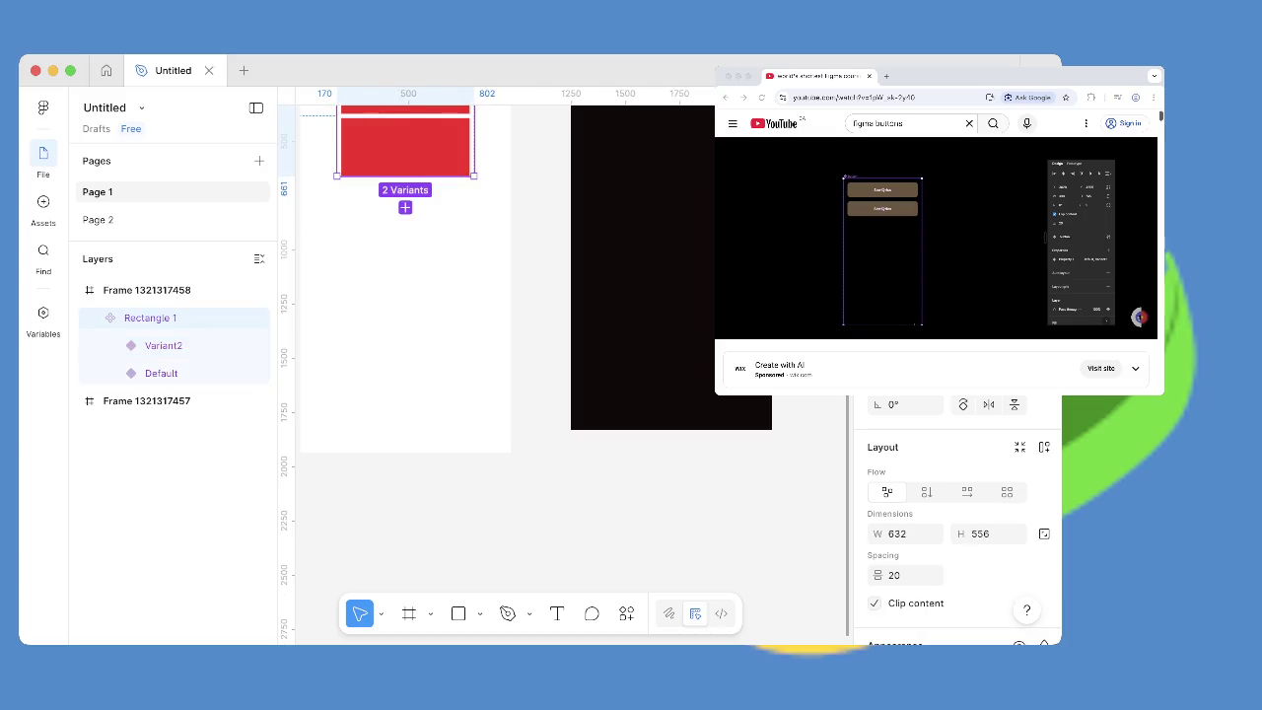
drag(404, 175, 404, 407)
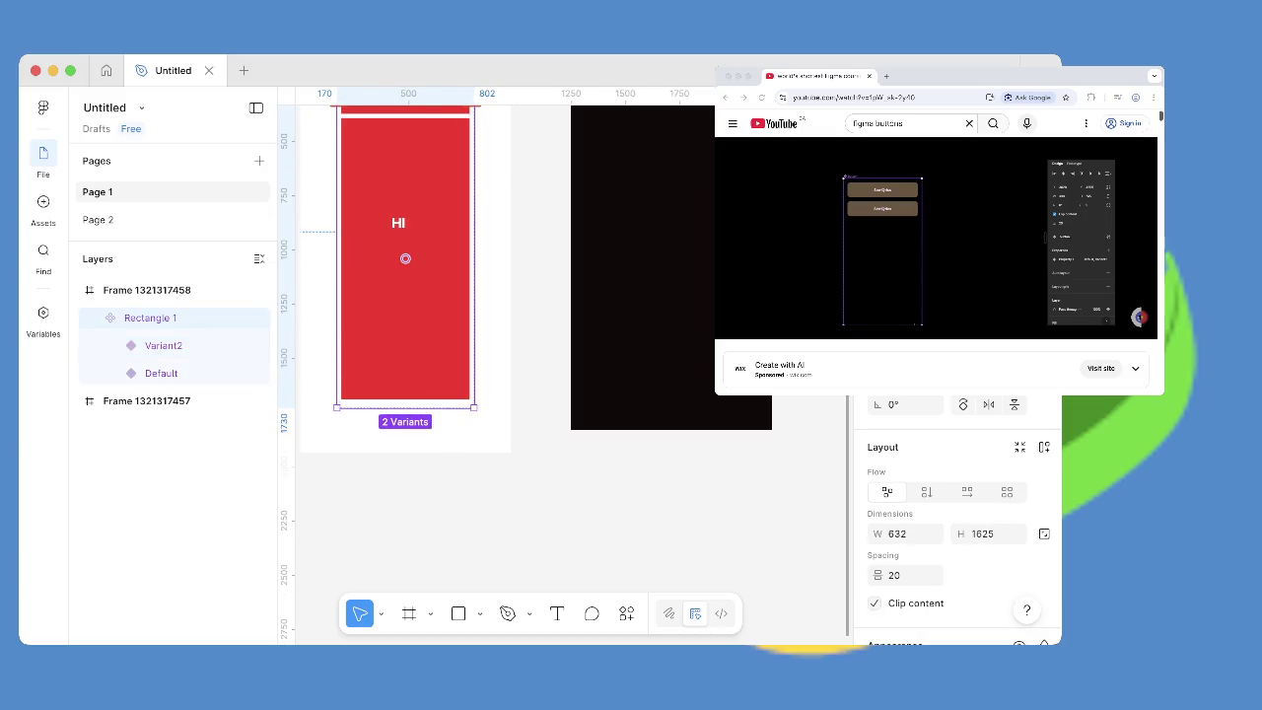
scroll(414, 246, up, 3)
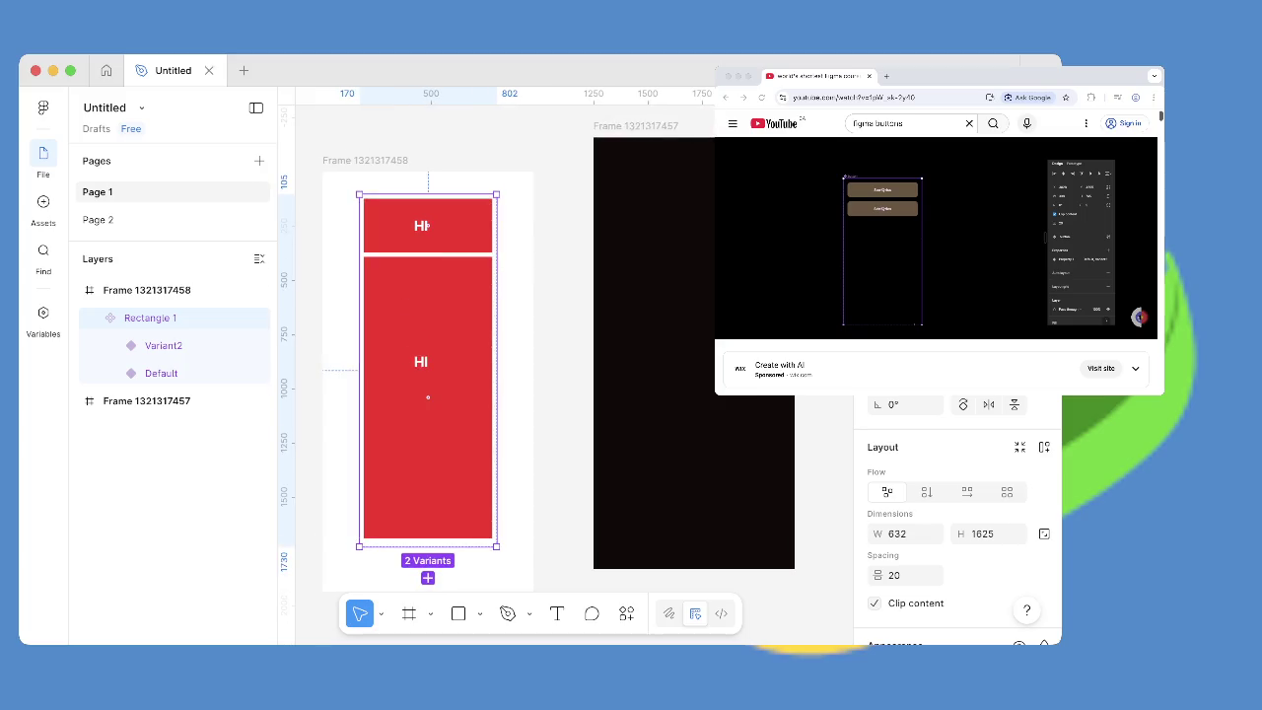
click(557, 613)
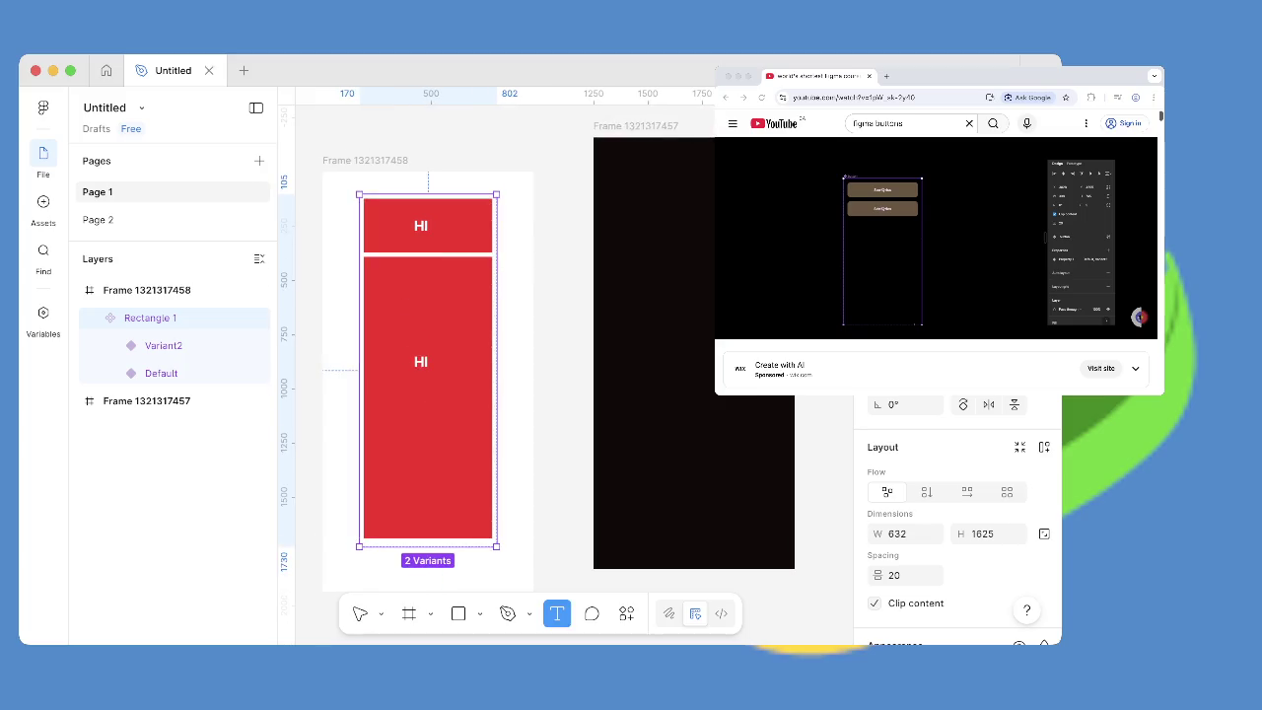
Add a 'BOOP' text box inside the tall Variant2 and preview the prototype.
drag(396, 408, 461, 450)
text(BOOP)
key(super+alt+Return)
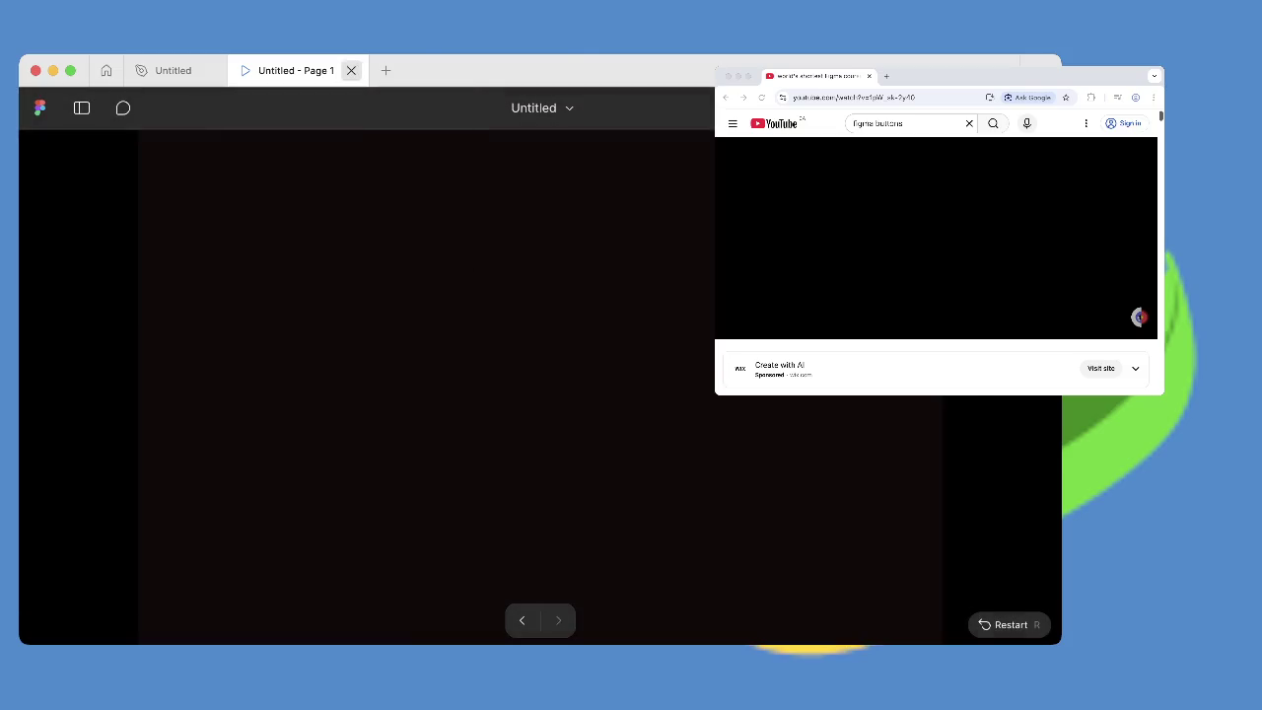
Rewire the Default variant's prototype connection, select Variant2's Rectangle 1, and preview the prototype.
click(351, 70)
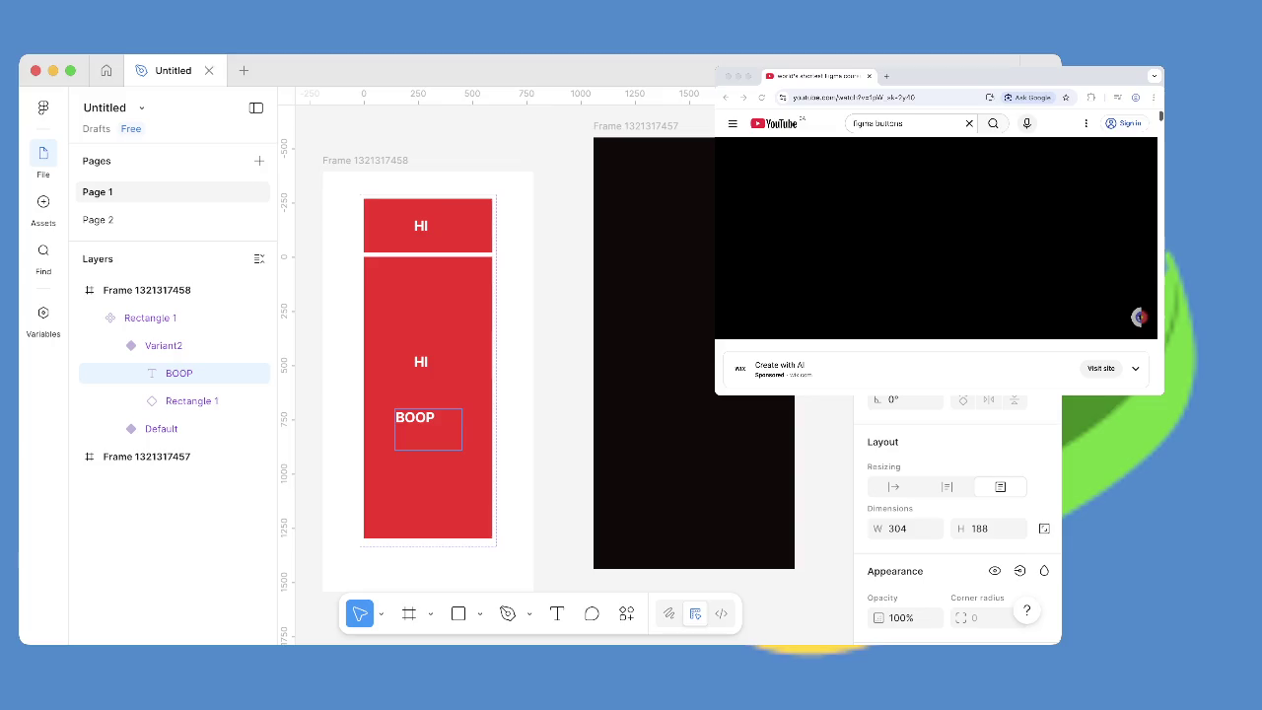
click(161, 428)
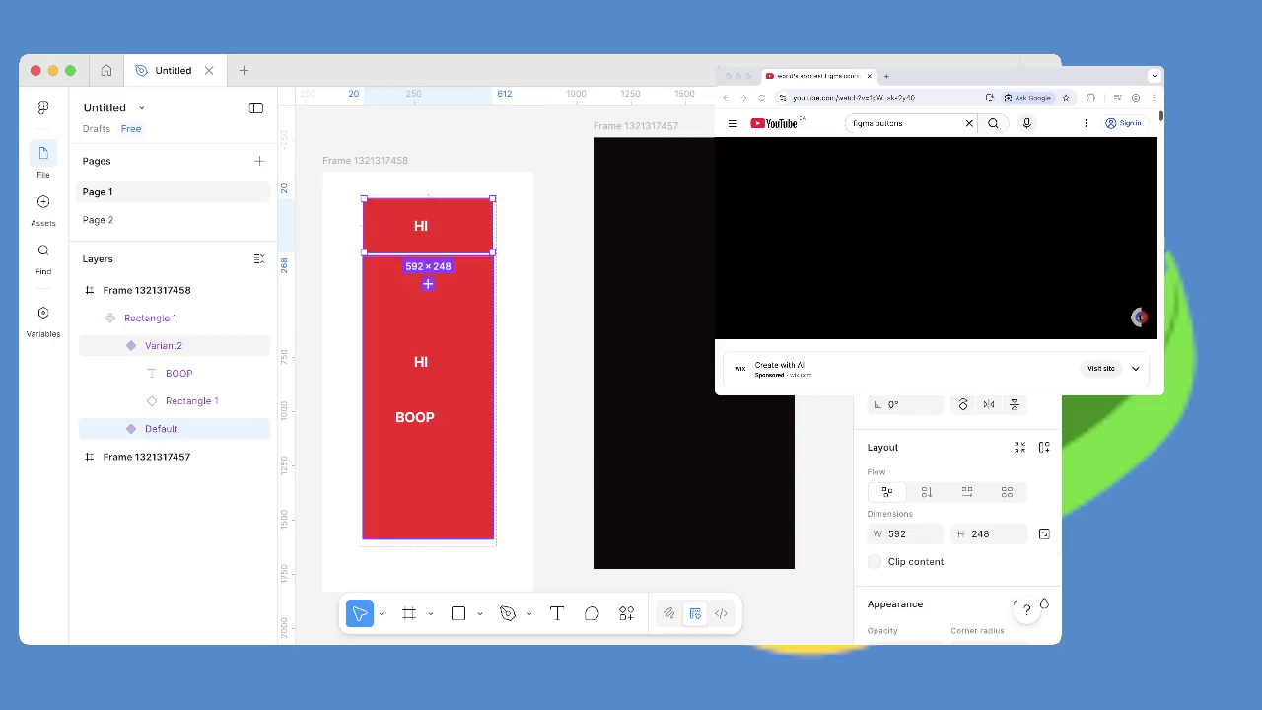
key(shift+e)
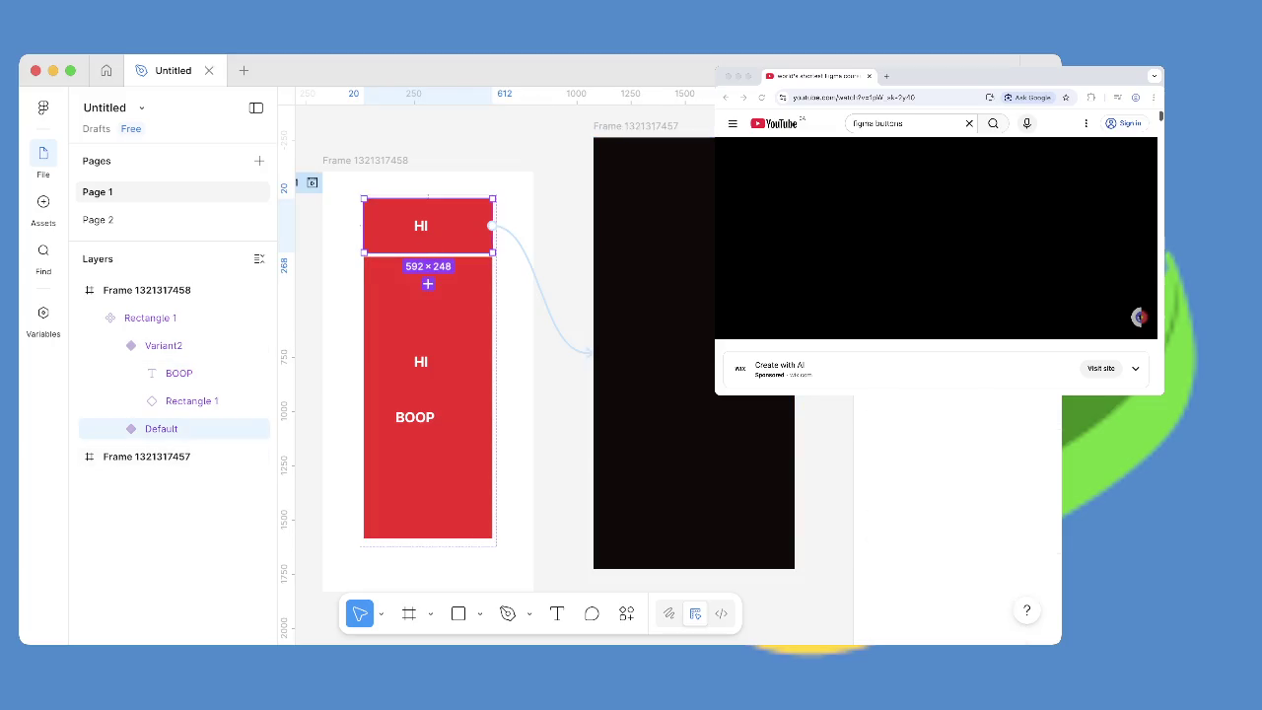
mouse_move(592, 350)
mouse_down()
mouse_move(550, 330)
mouse_move(434, 375)
mouse_up()
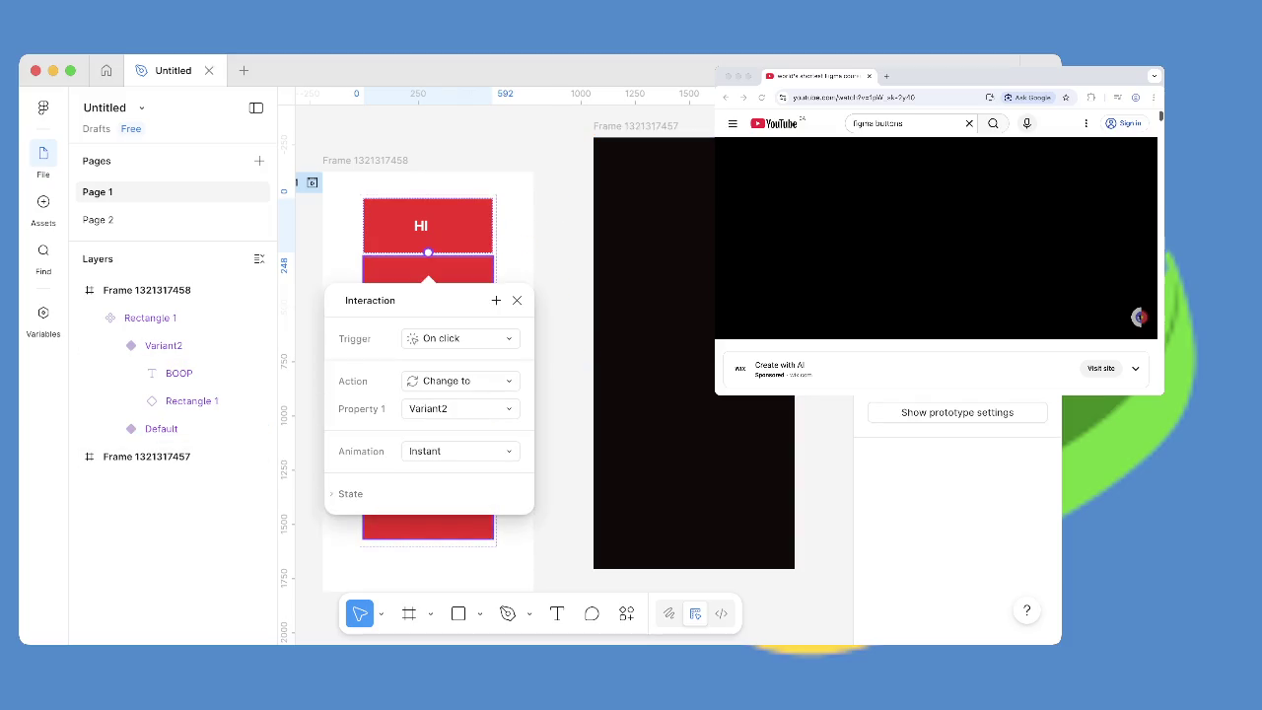
key(Escape)
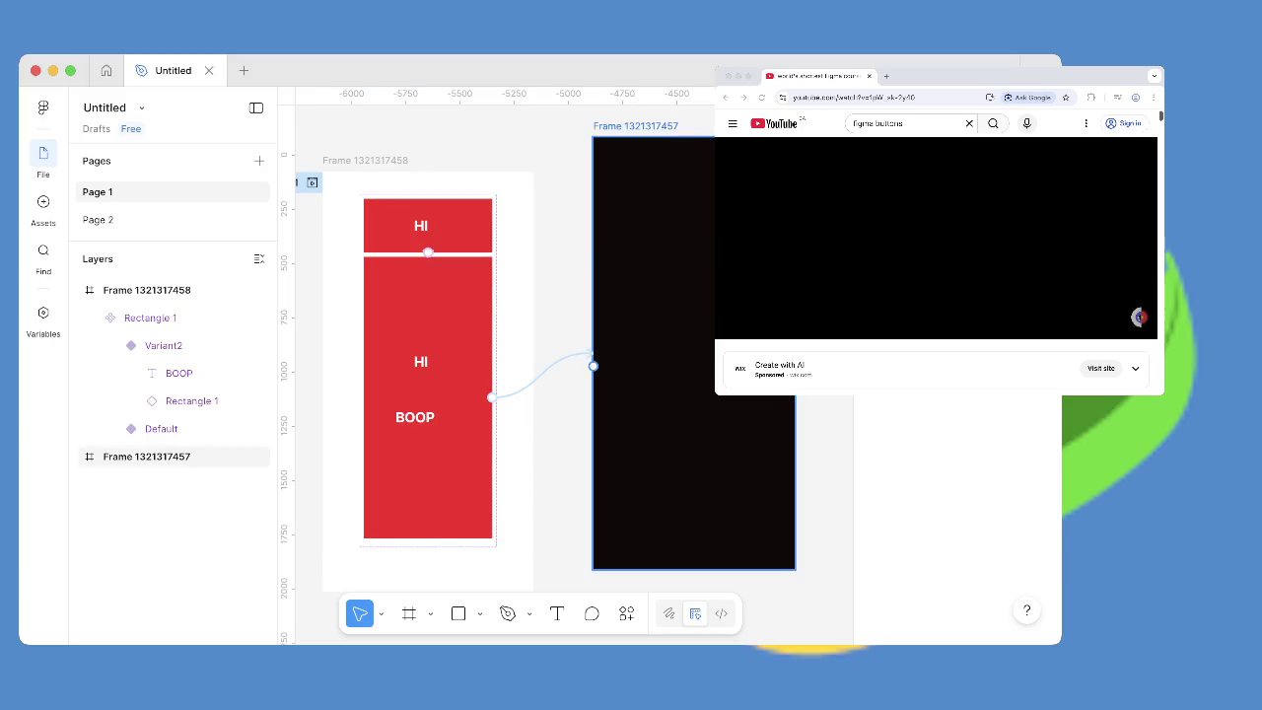
click(490, 396)
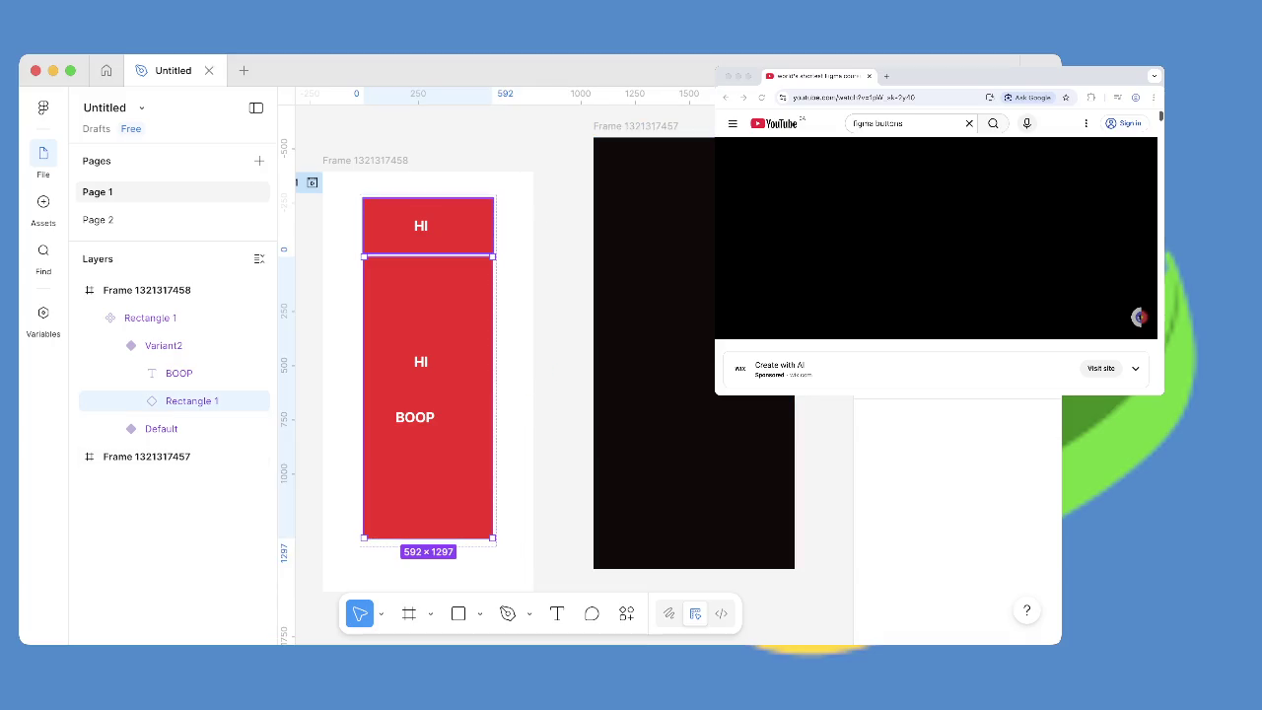
key(super+alt+Return)
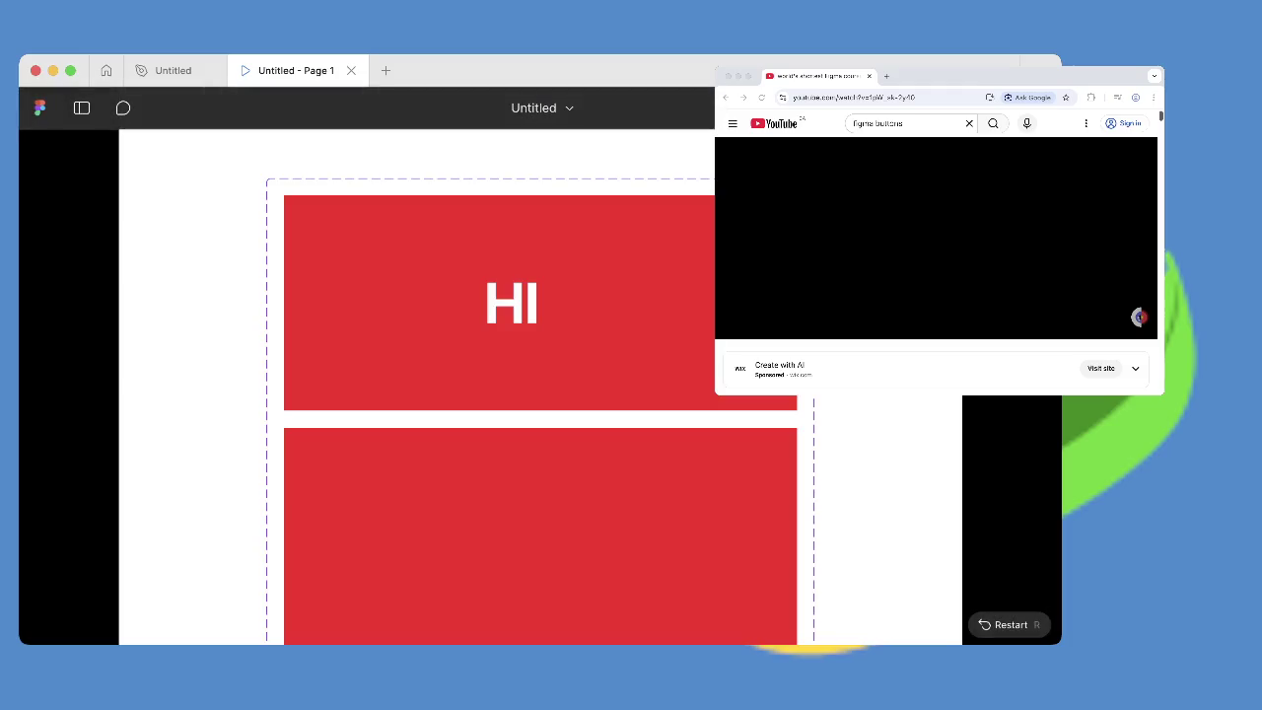
Scroll the preview, then close the 'Untitled - Page 1' presentation tab to return to the editor.
scroll(541, 365, down, 3)
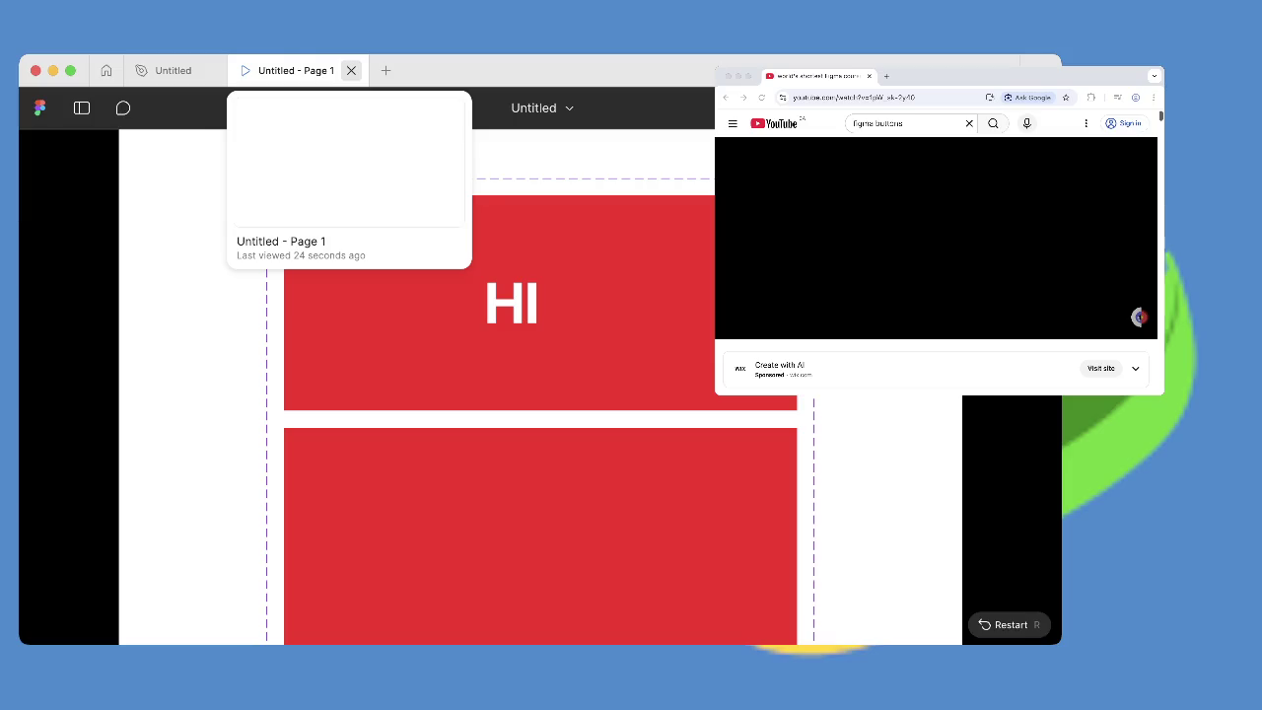
click(351, 70)
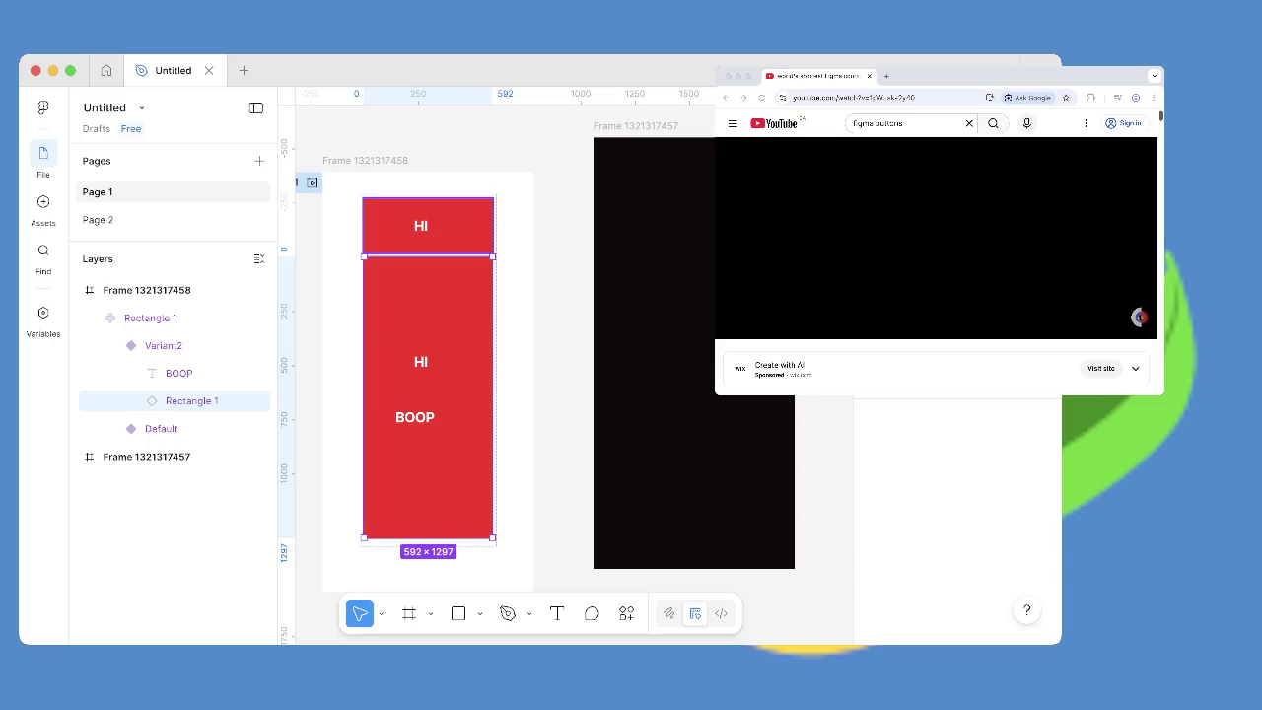
click(935, 237)
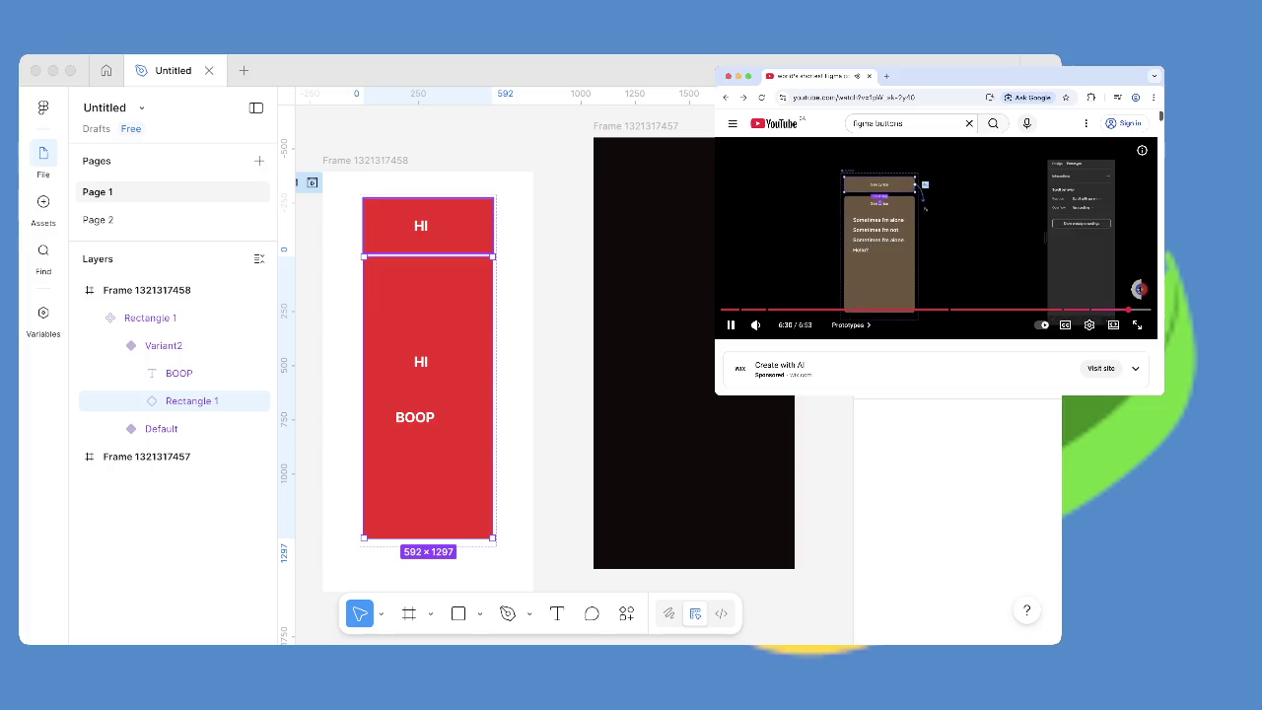
key(space)
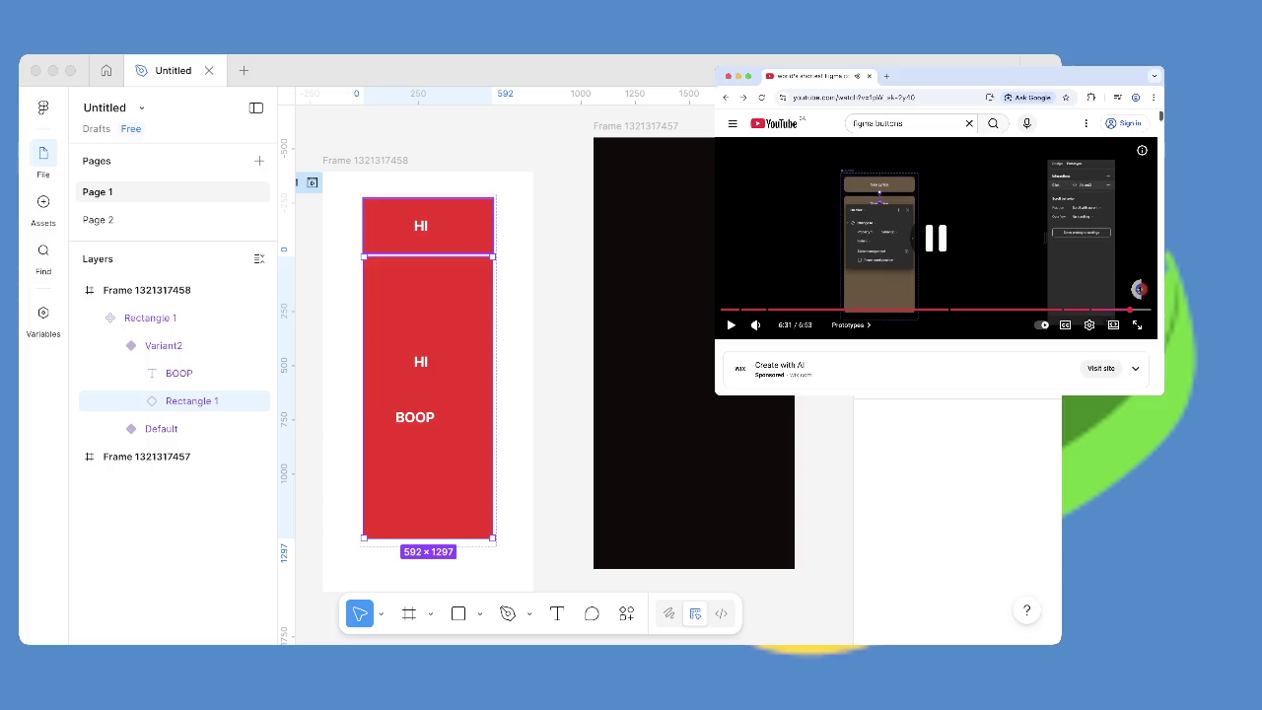
key(space)
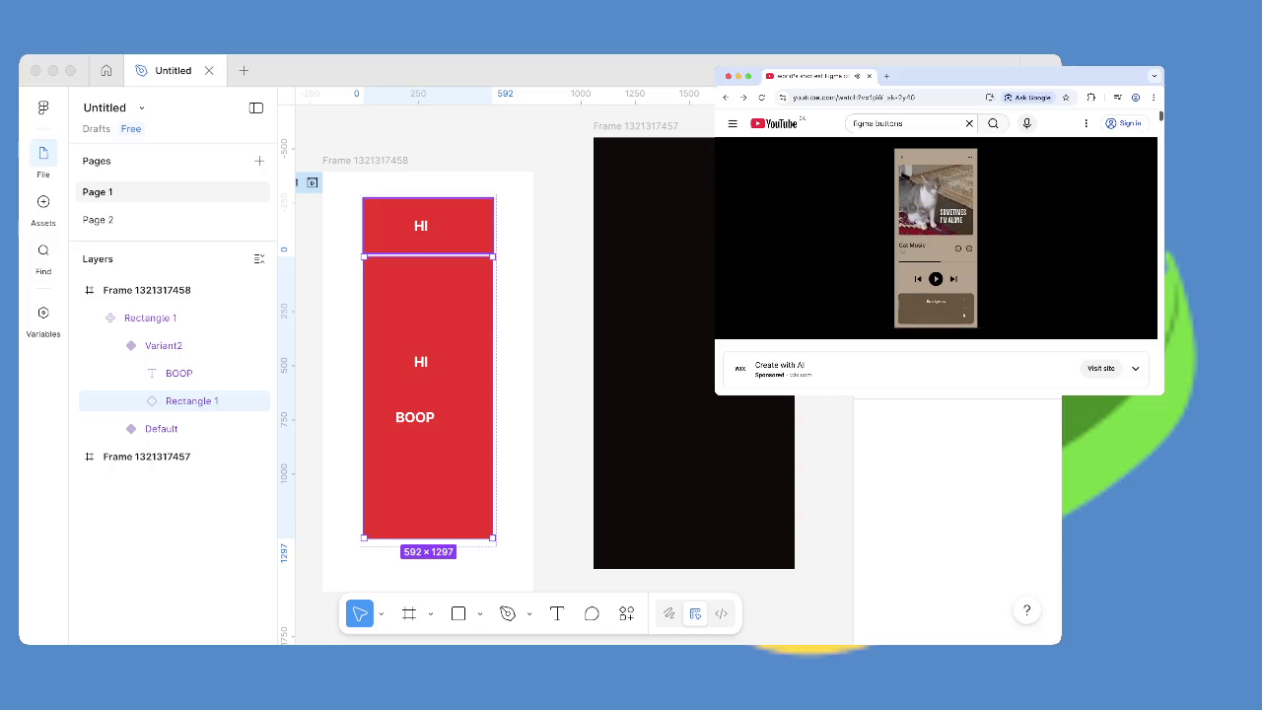
key(Left)
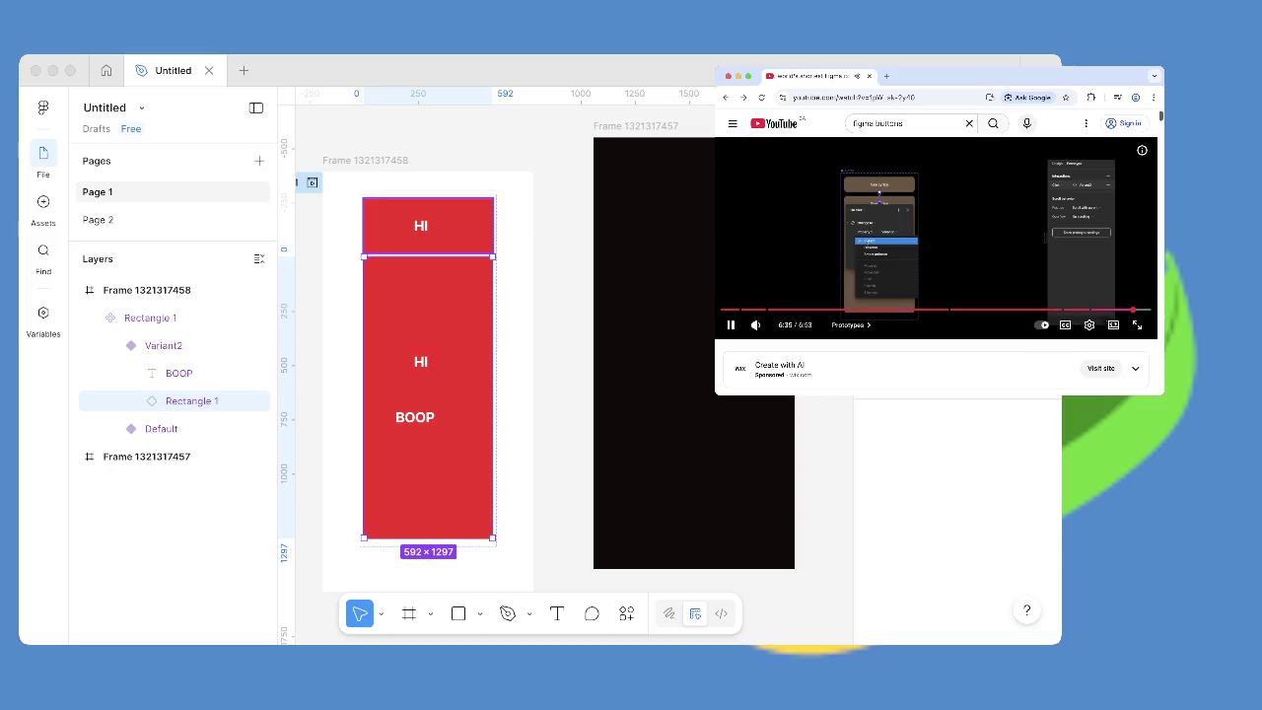
key(space)
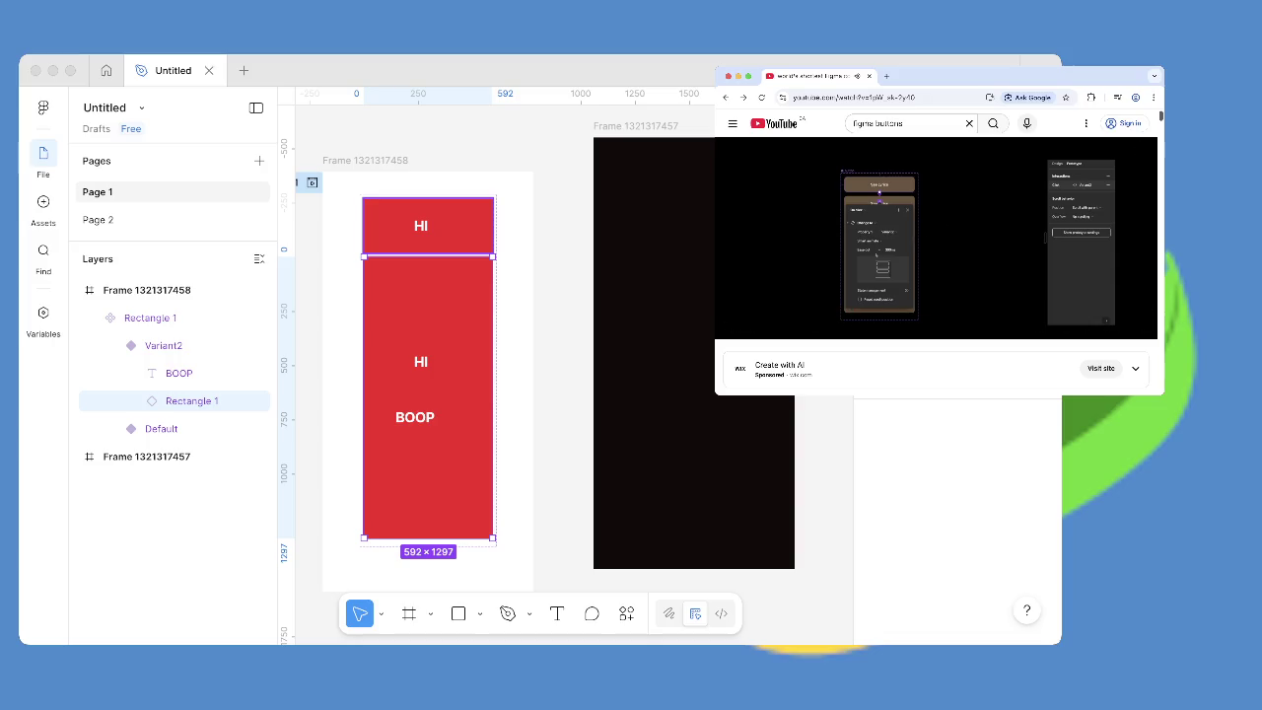
click(428, 256)
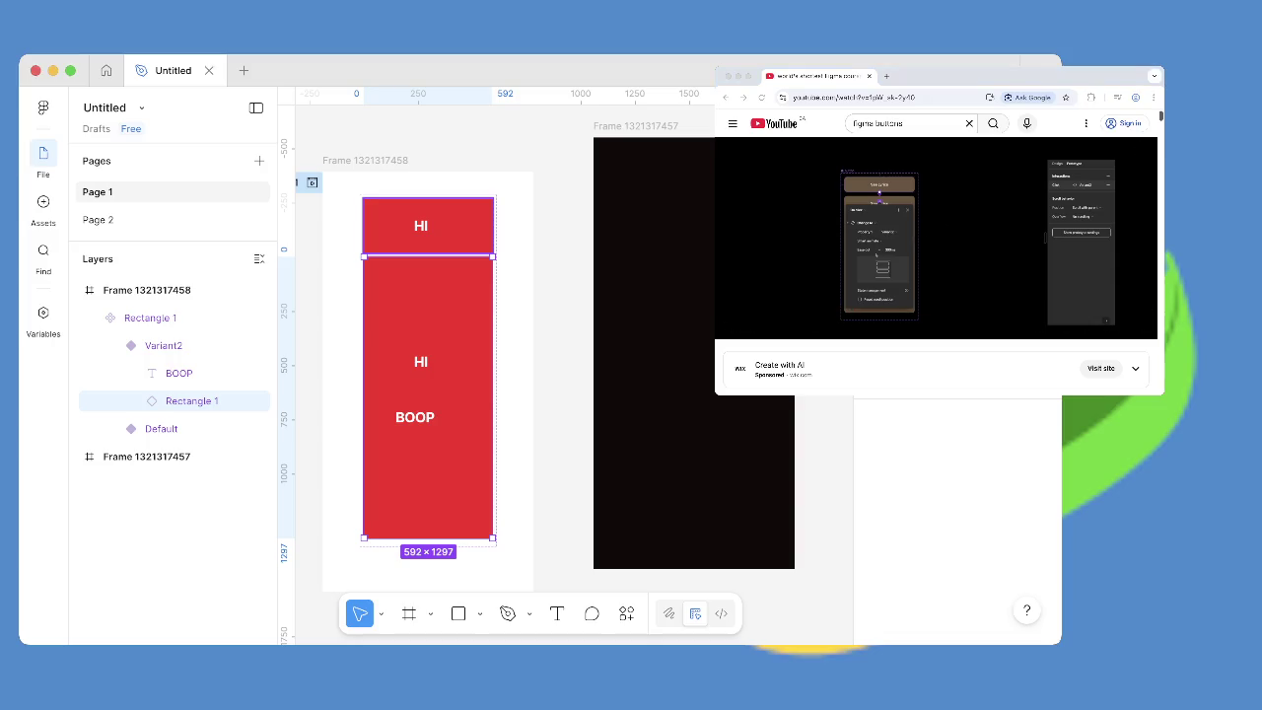
right_click(433, 256)
mouse_move(528, 279)
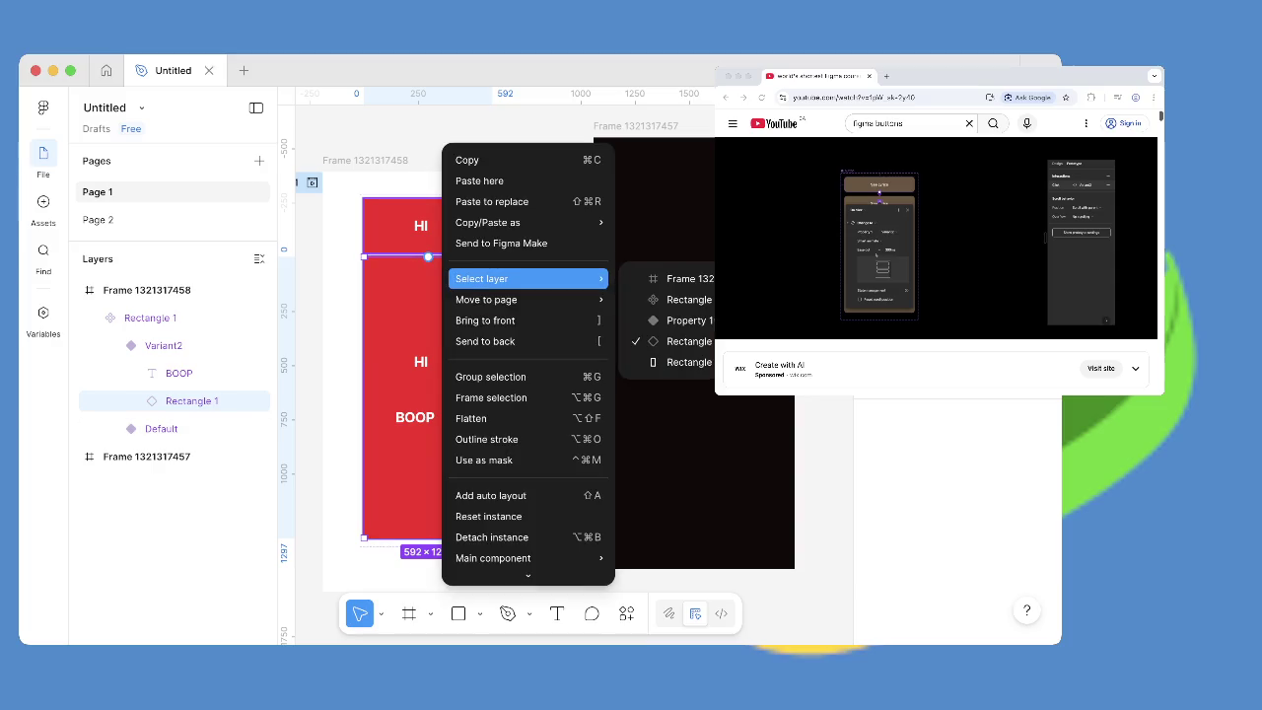
Give the Default HI variant an on-click change to Variant2 using Smart animate.
key(Escape)
click(160, 428)
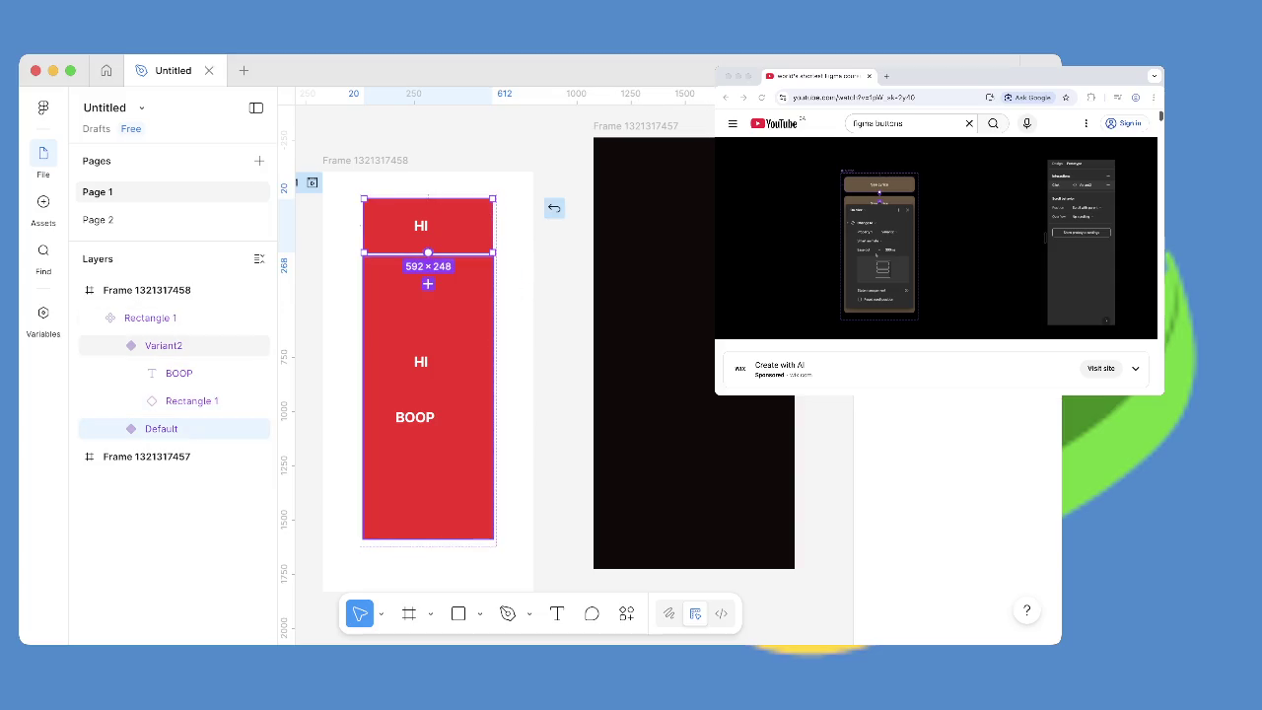
click(427, 284)
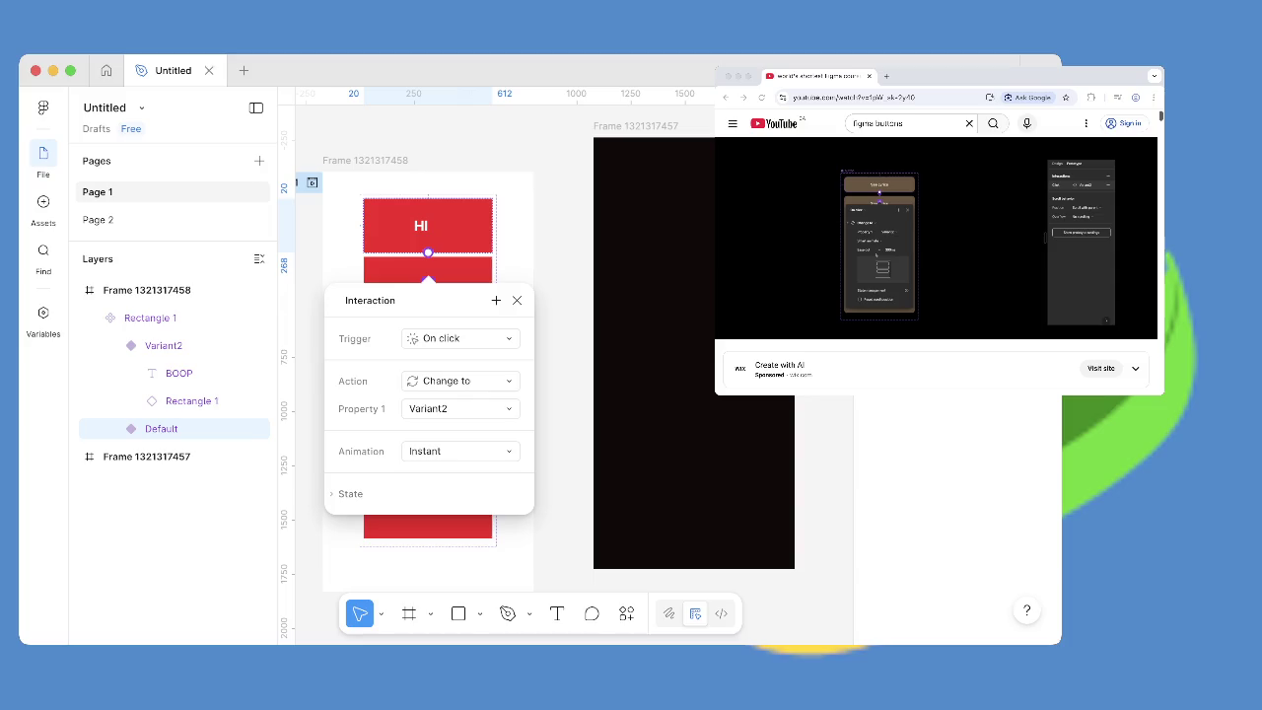
click(459, 451)
click(444, 490)
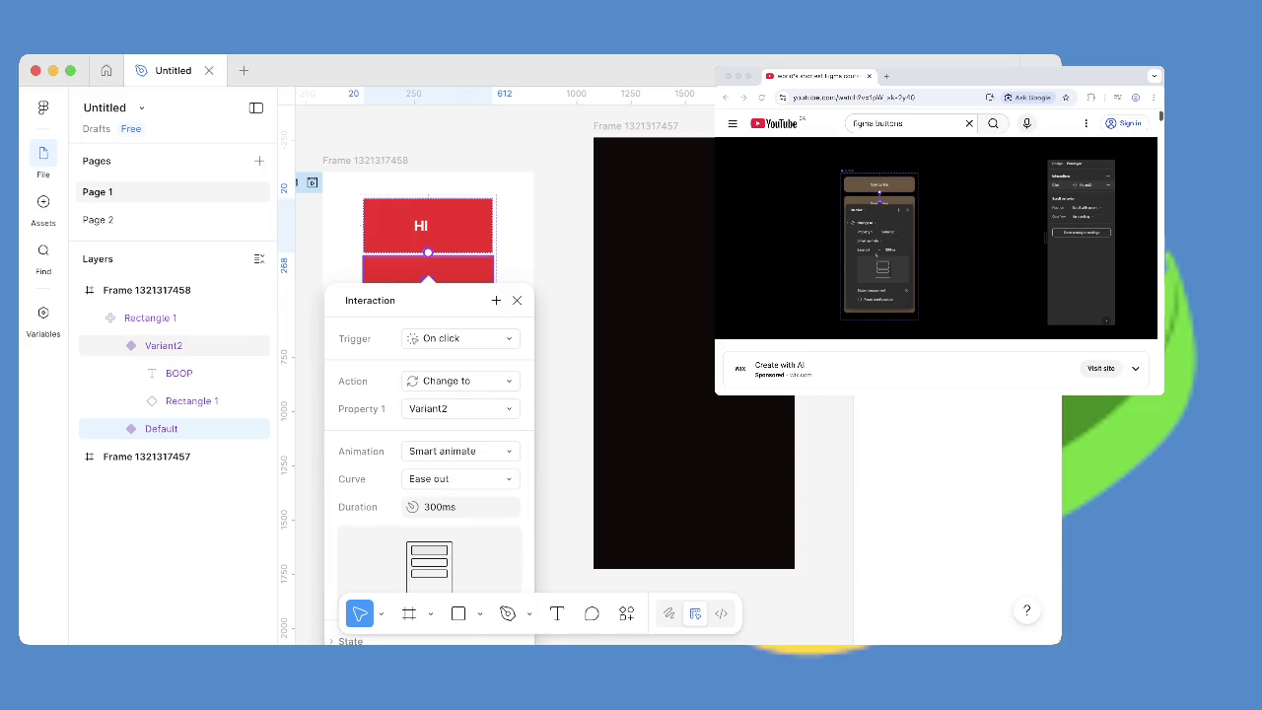
scroll(443, 374, down, 5)
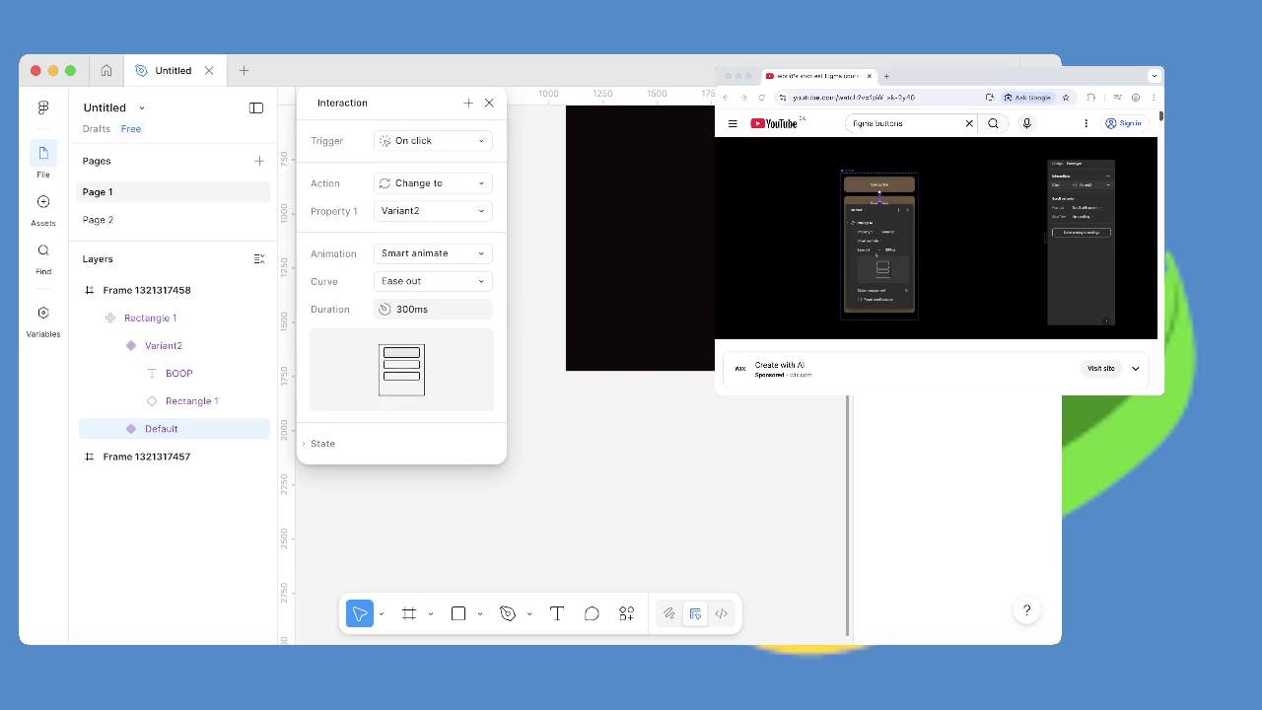
scroll(567, 365, up, 5)
scroll(567, 364, down, 4)
scroll(567, 364, up, 1)
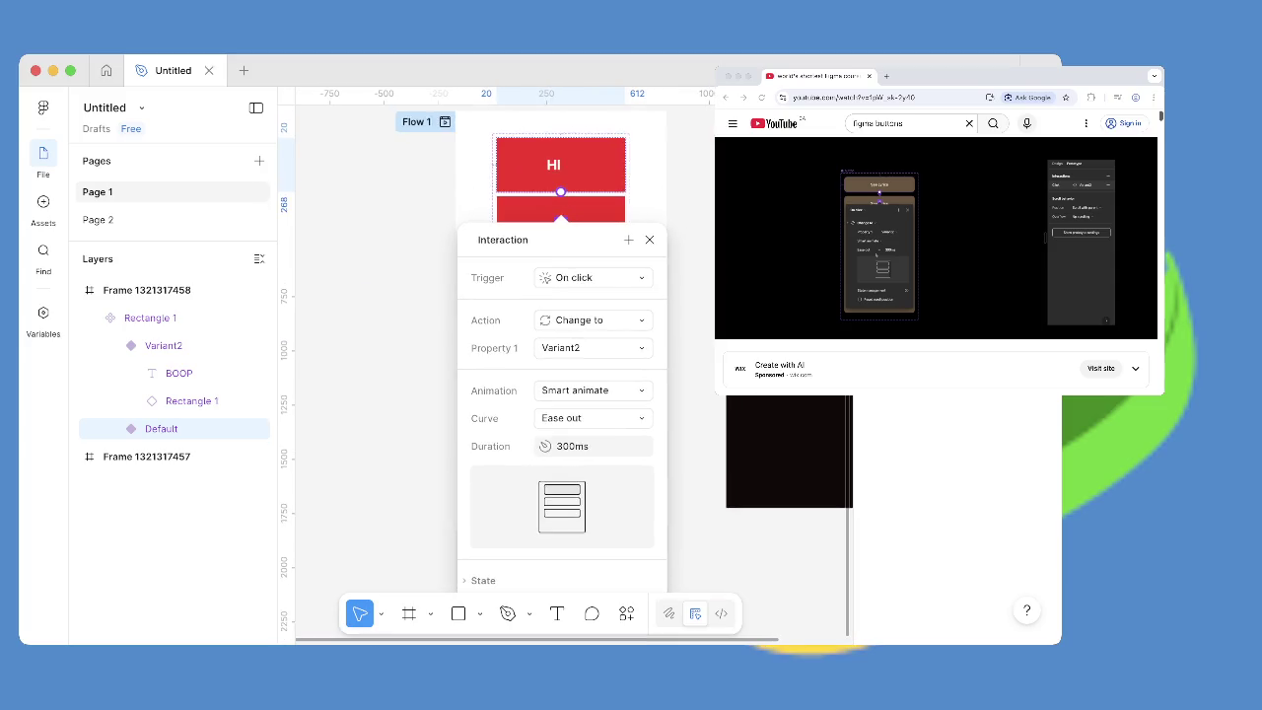
scroll(567, 365, up, 1)
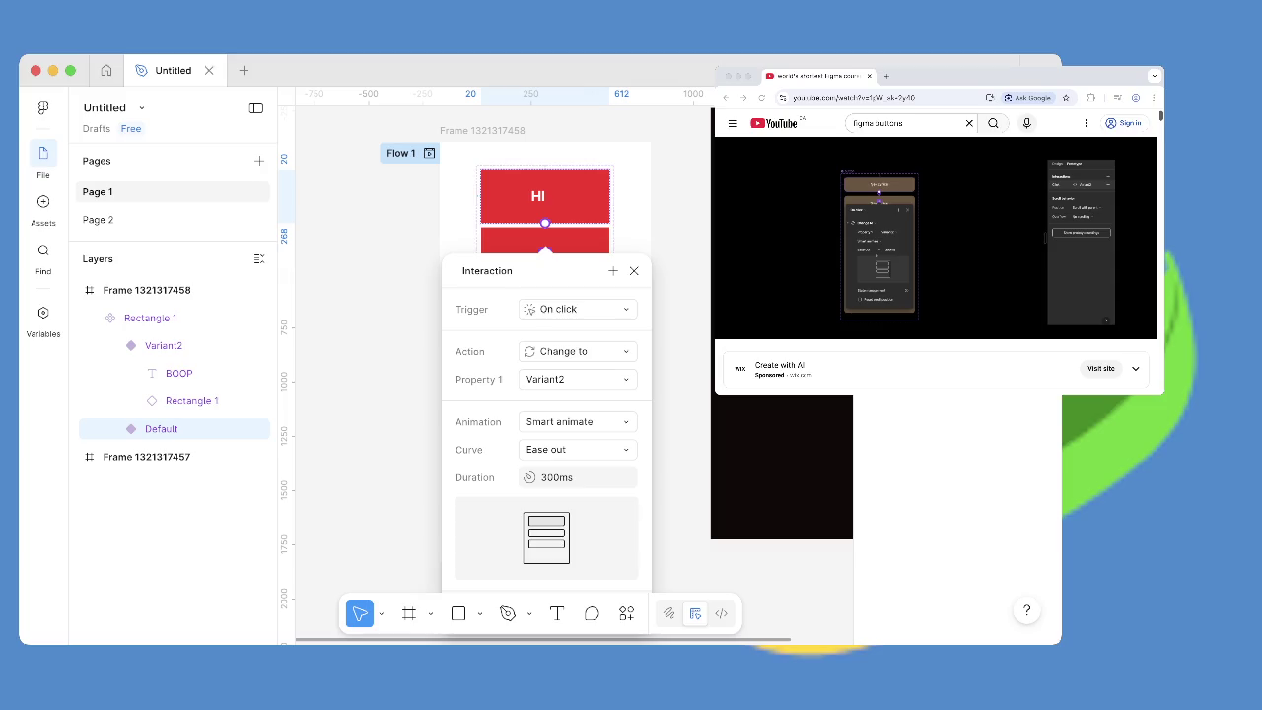
Preview the Smart animate transition, then return to the design file and close the interaction settings.
key(super+alt+Return)
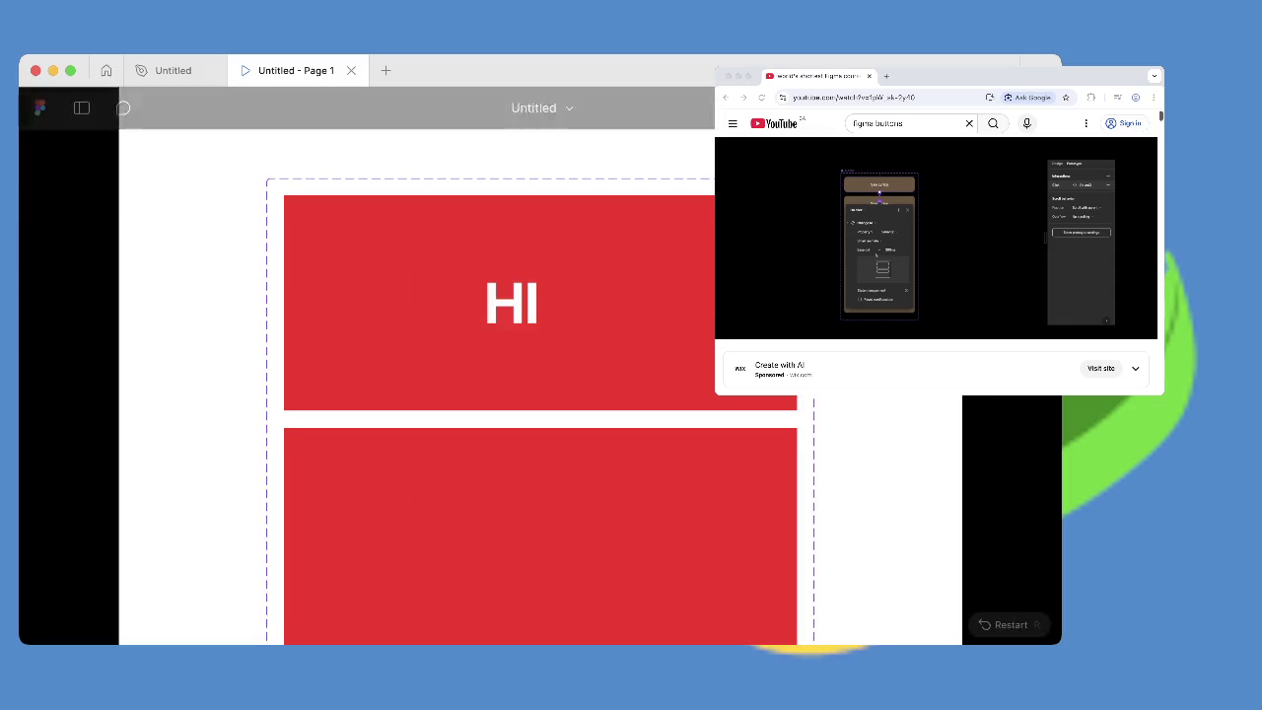
click(168, 70)
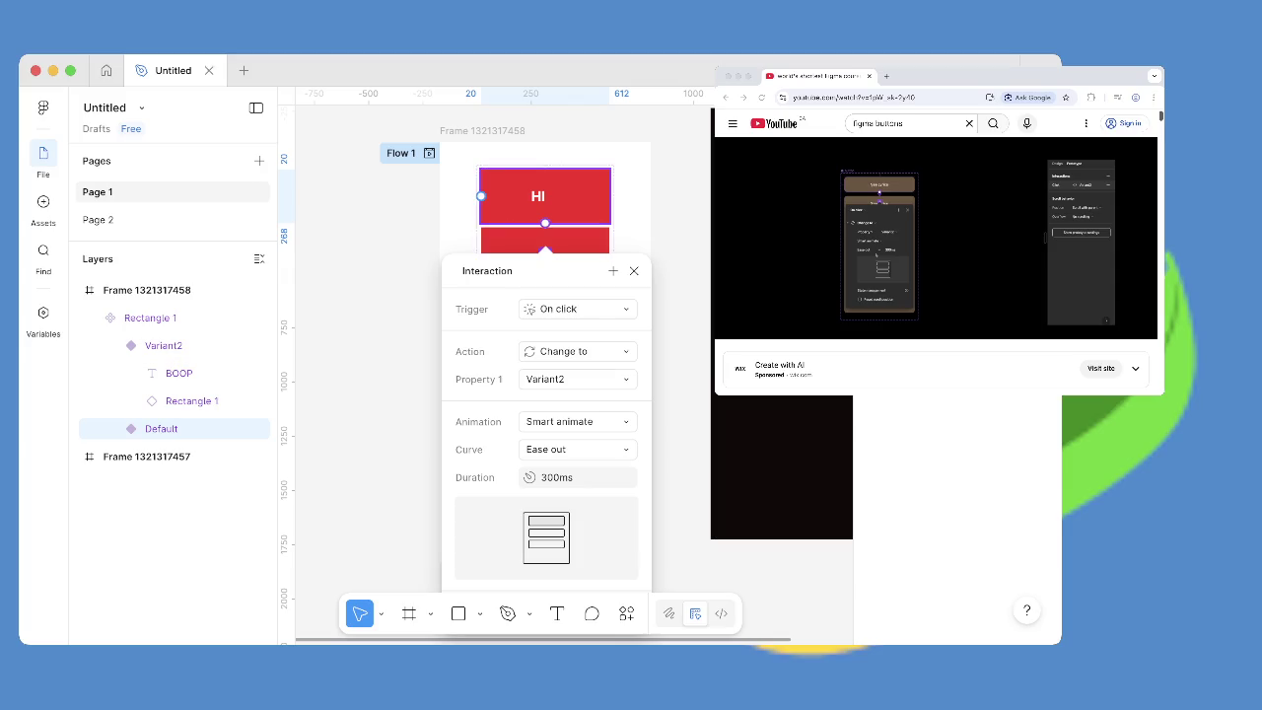
click(537, 197)
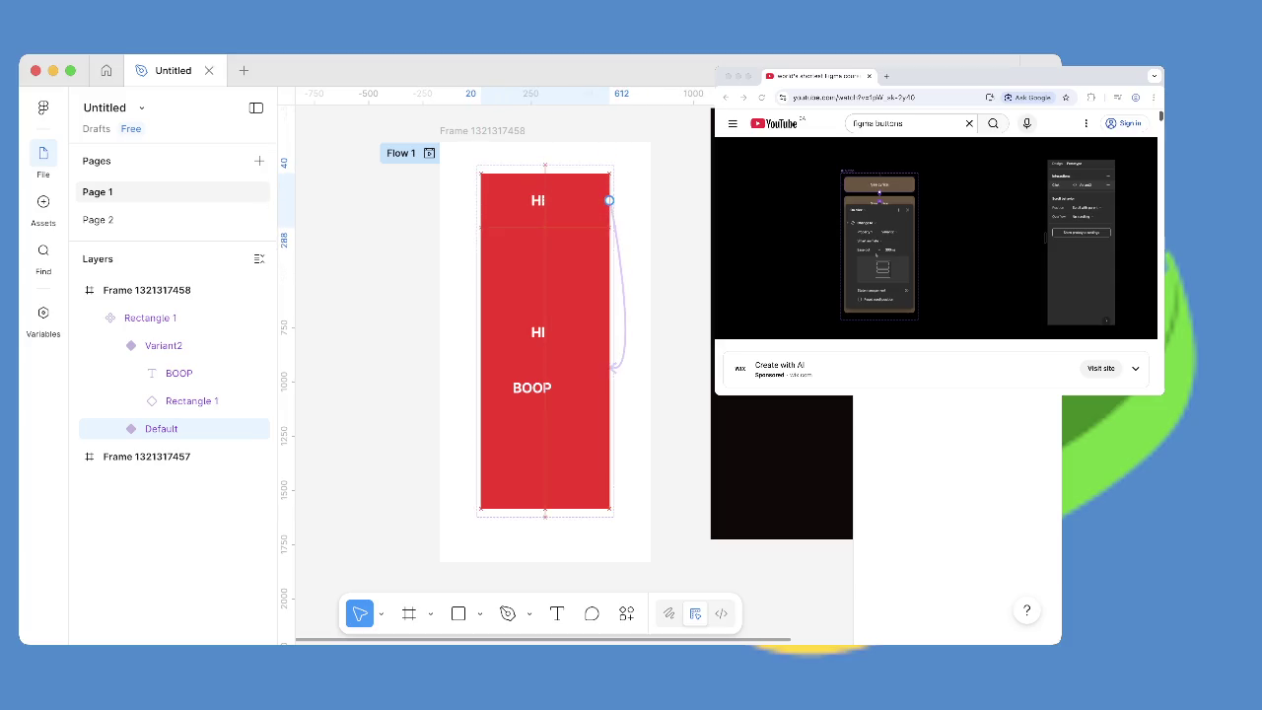
Relink the HI variant to Variant2 with an On drag trigger and close the interaction settings.
drag(540, 219, 545, 219)
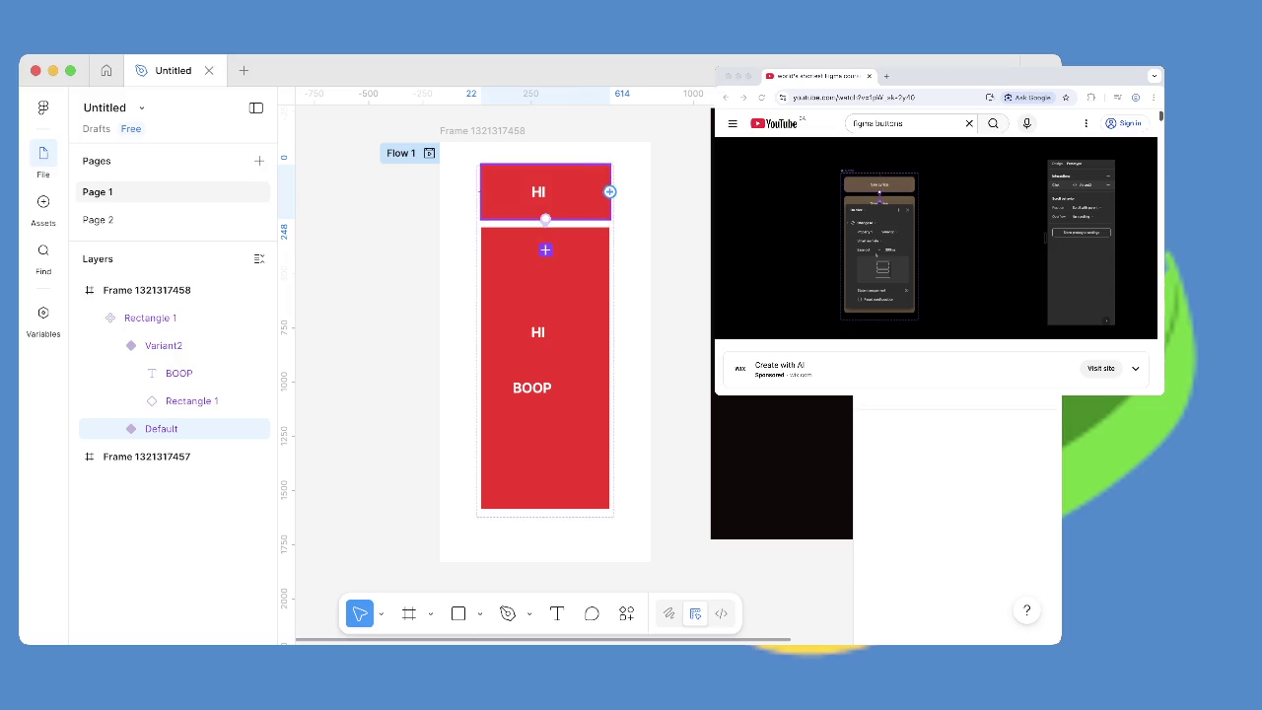
drag(610, 194, 603, 341)
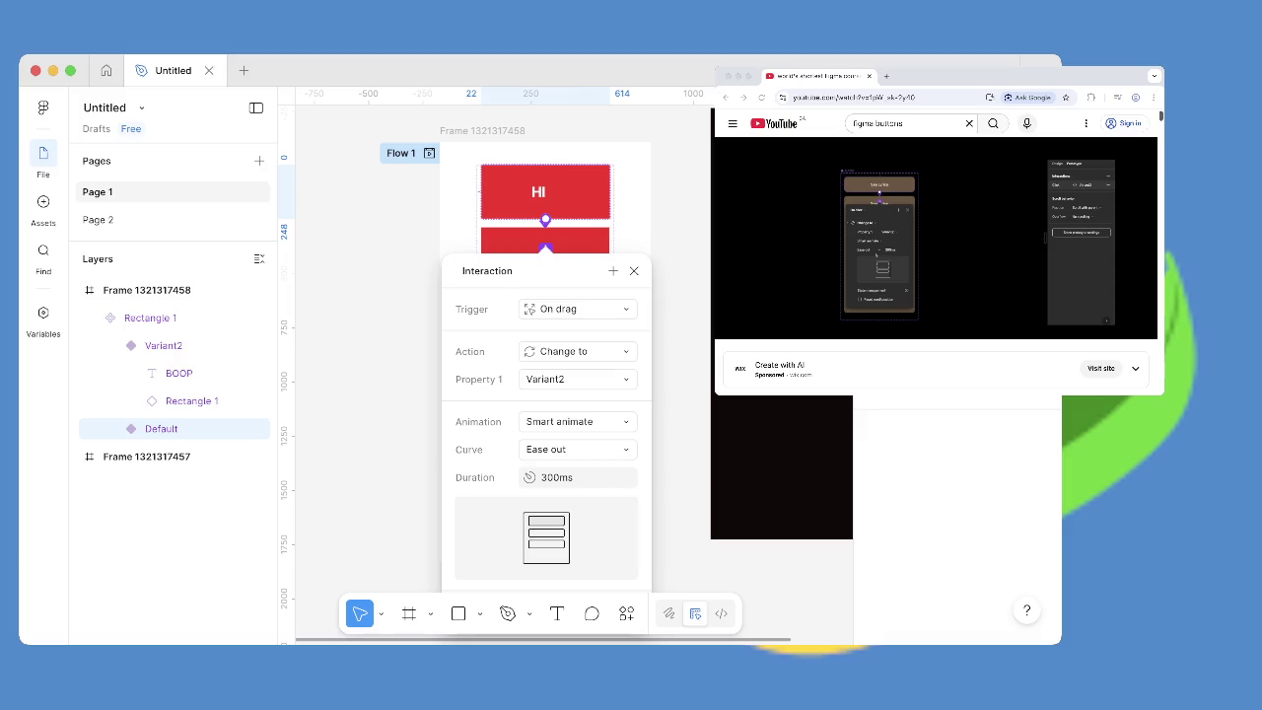
click(577, 308)
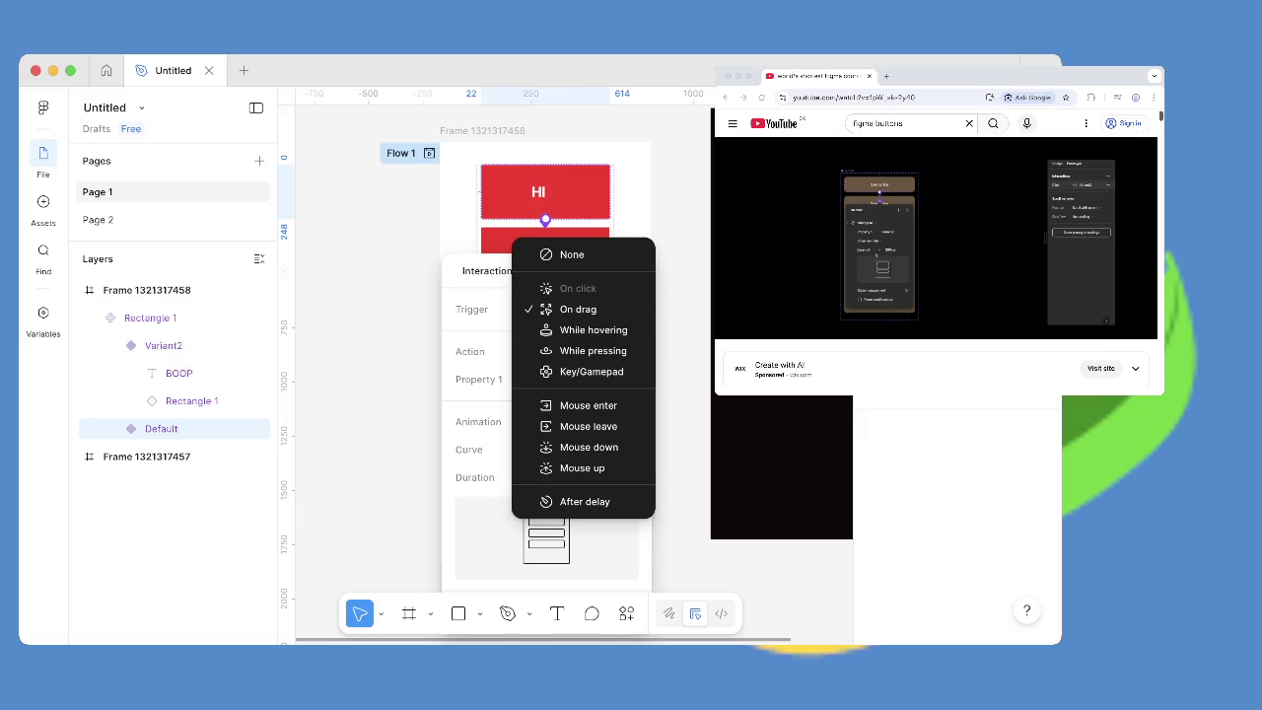
click(578, 309)
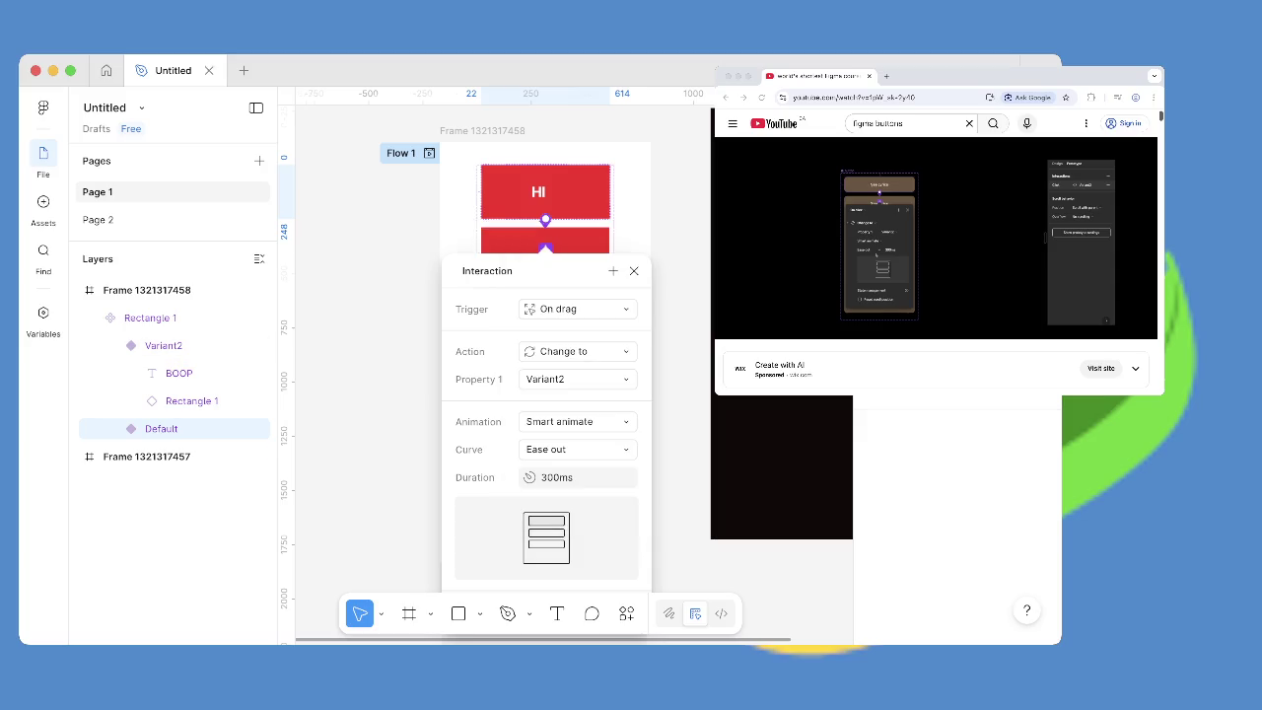
key(Escape)
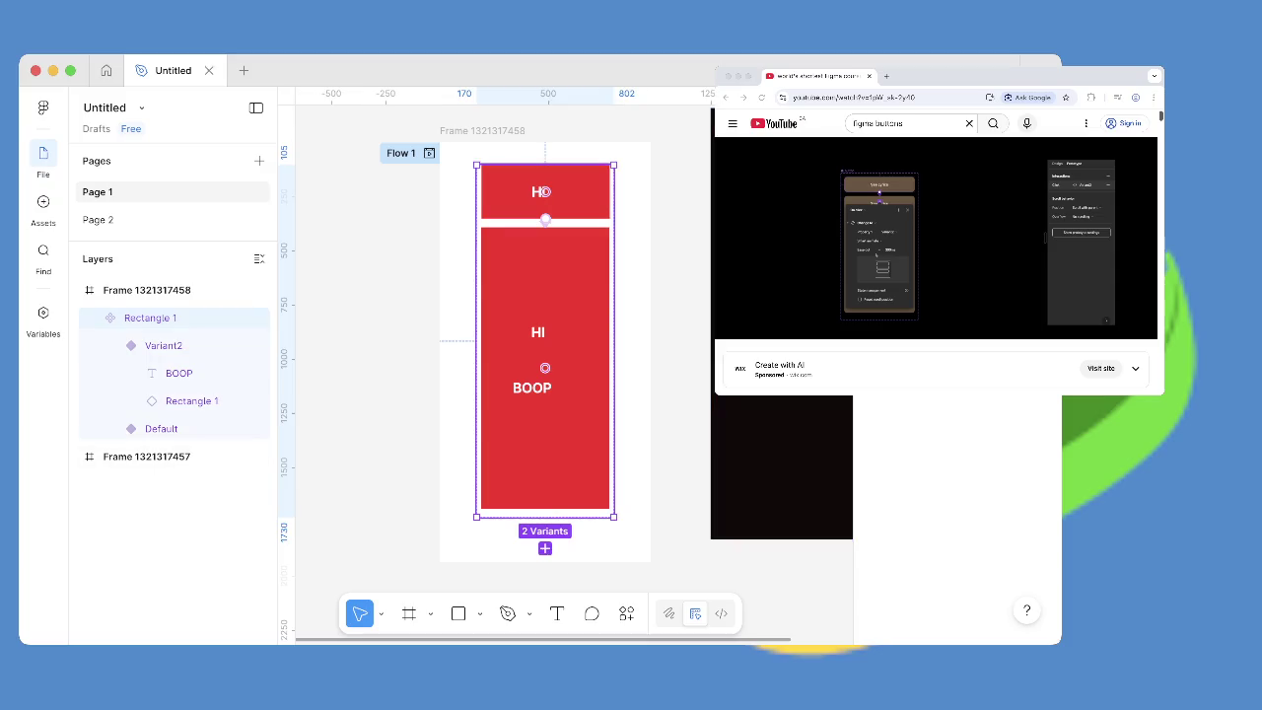
click(936, 246)
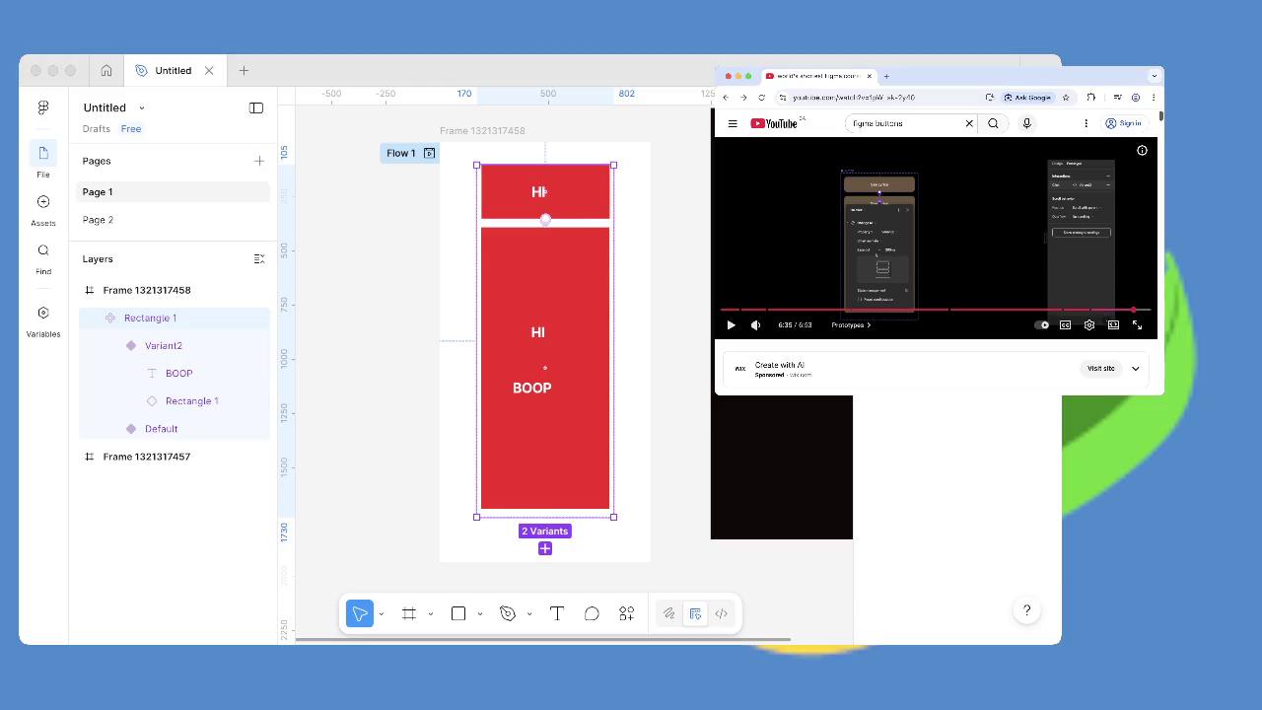
Rewind the tutorial, skip to about 6:20 to watch the lyrics demo, then return to Figma.
key(Left)
key(Left)
key(Left)
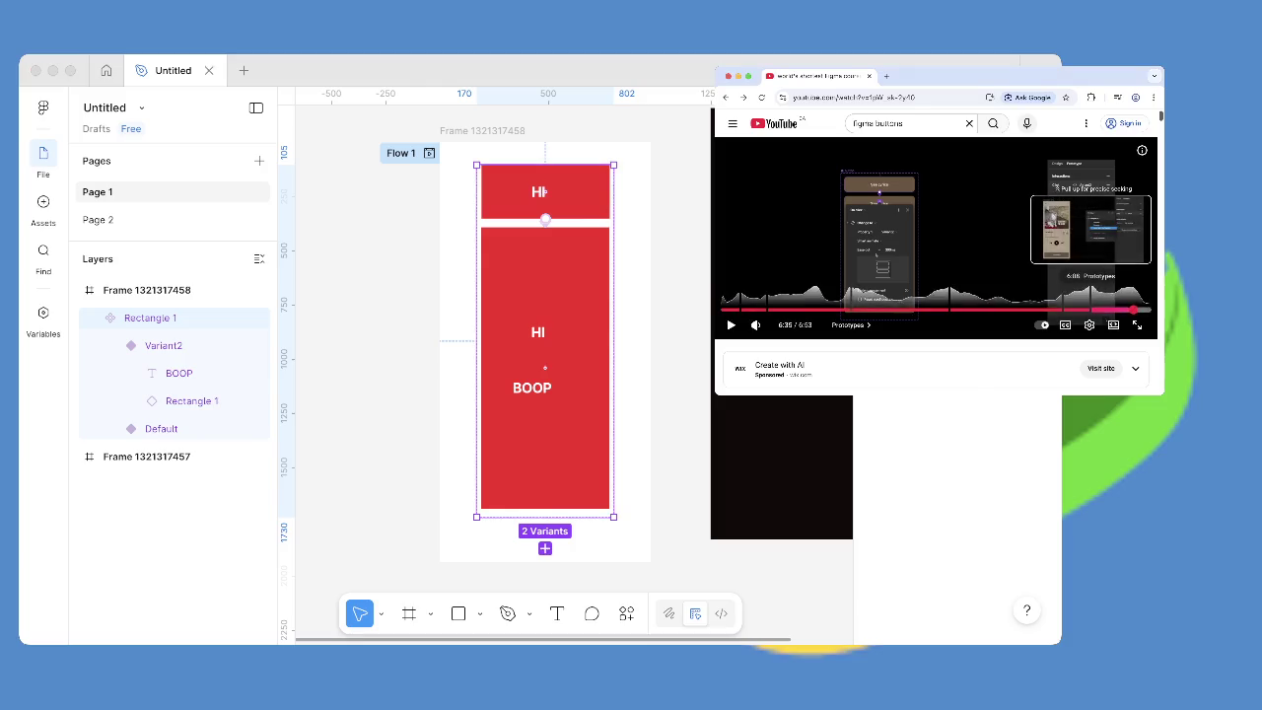
key(Left)
key(Left)
key(Left)
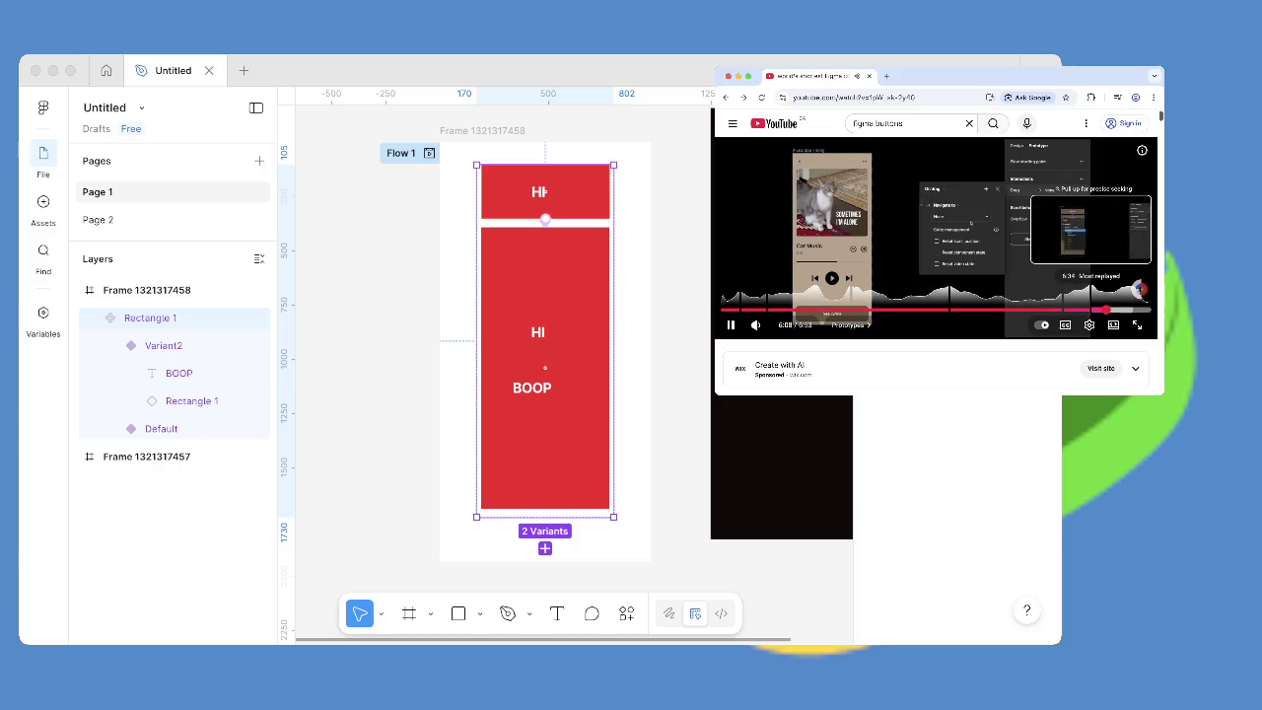
drag(1105, 309, 1138, 316)
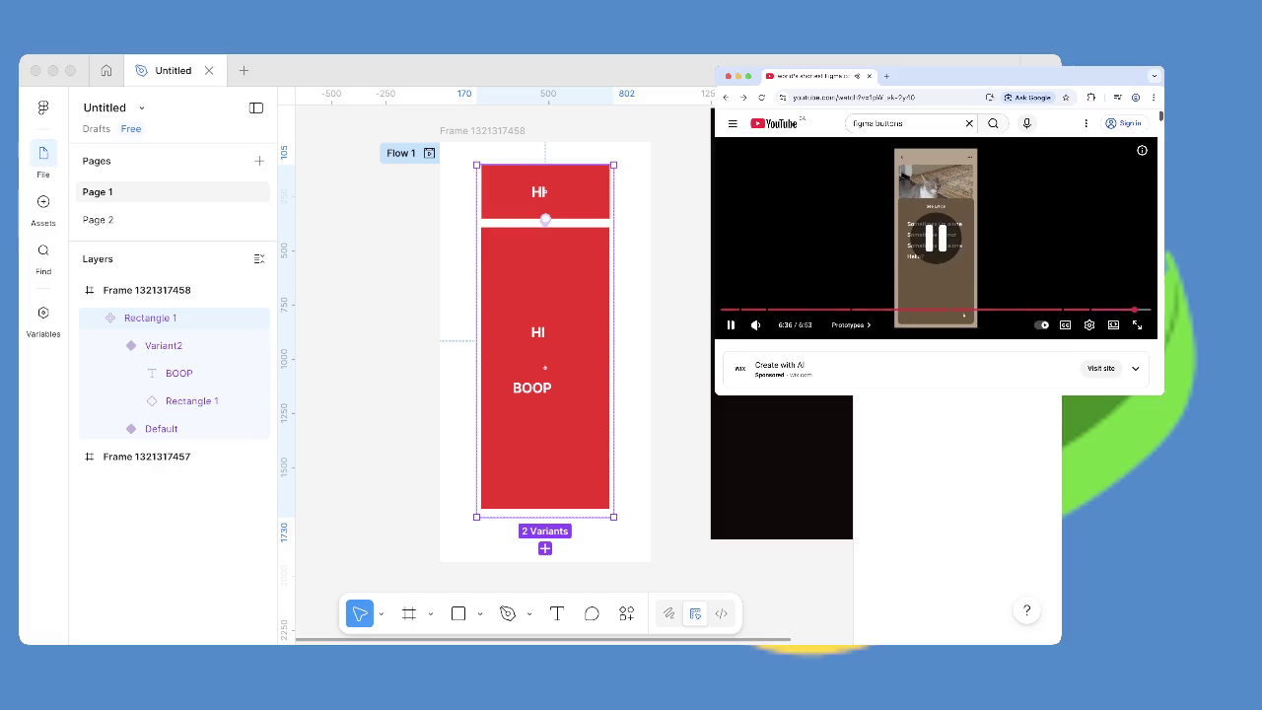
click(148, 456)
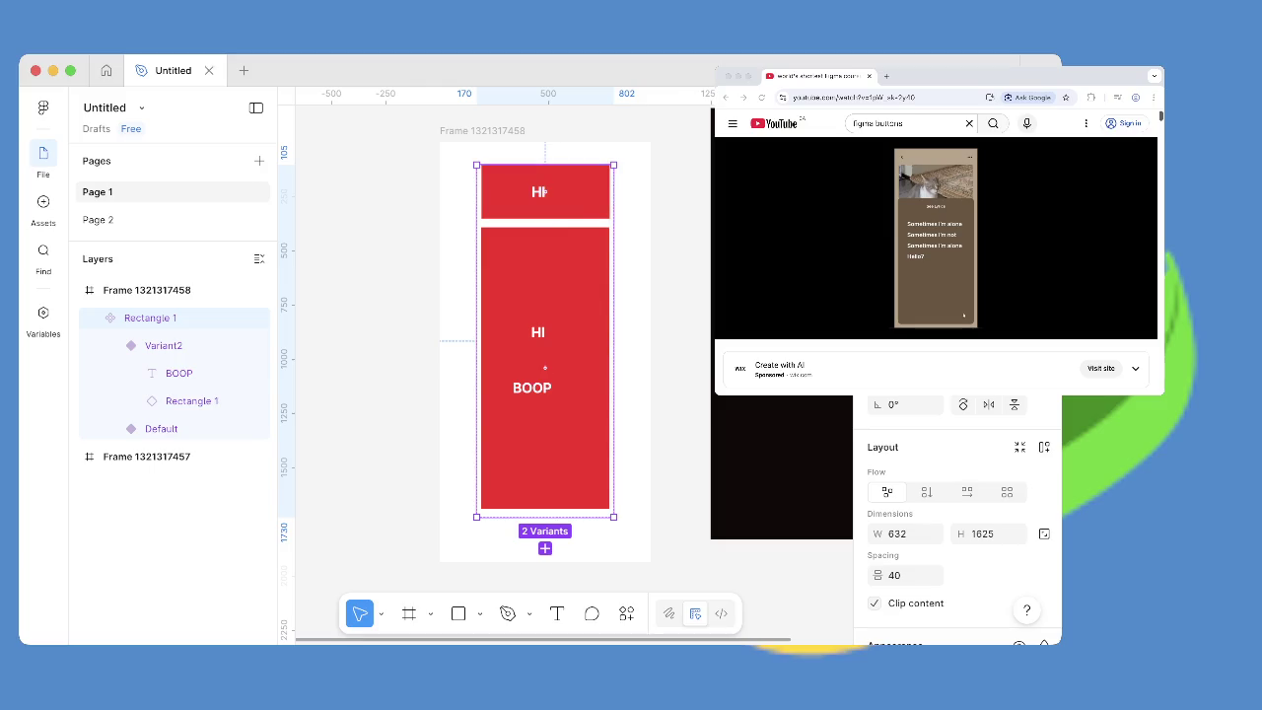
Delete the old component set and skim the tutorial ahead to about 3:30.
key(Delete)
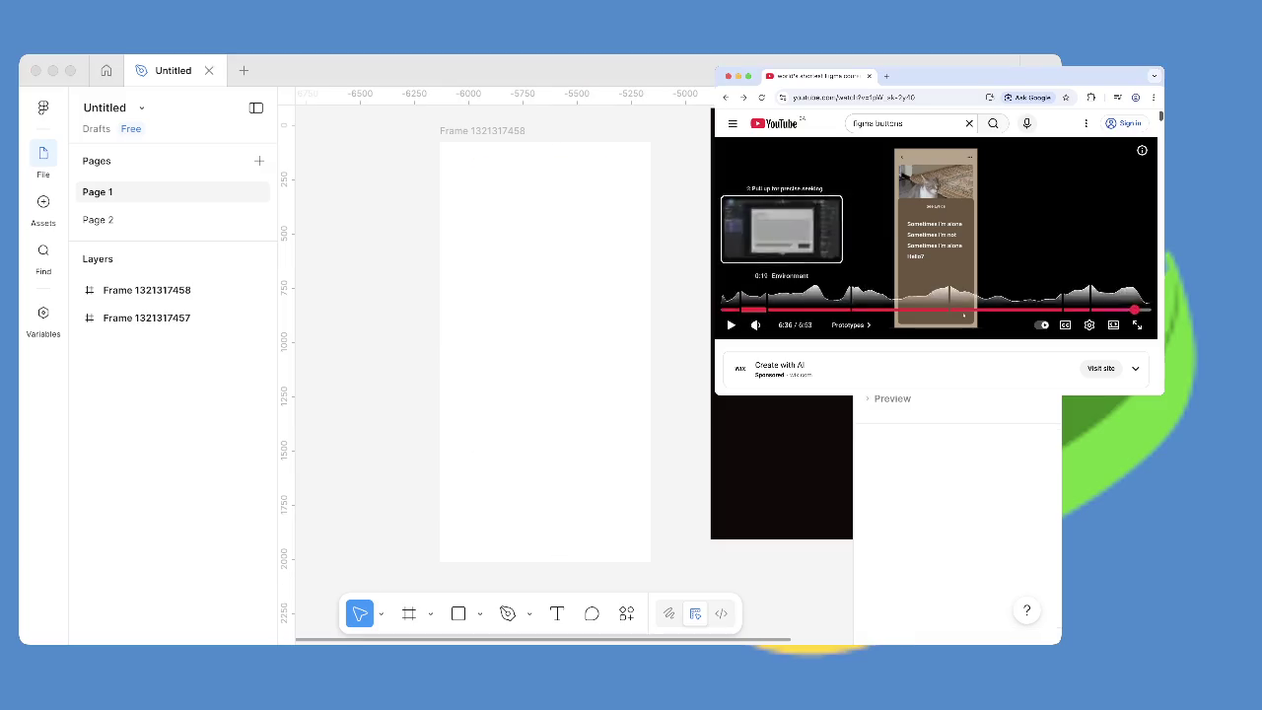
click(739, 310)
click(969, 250)
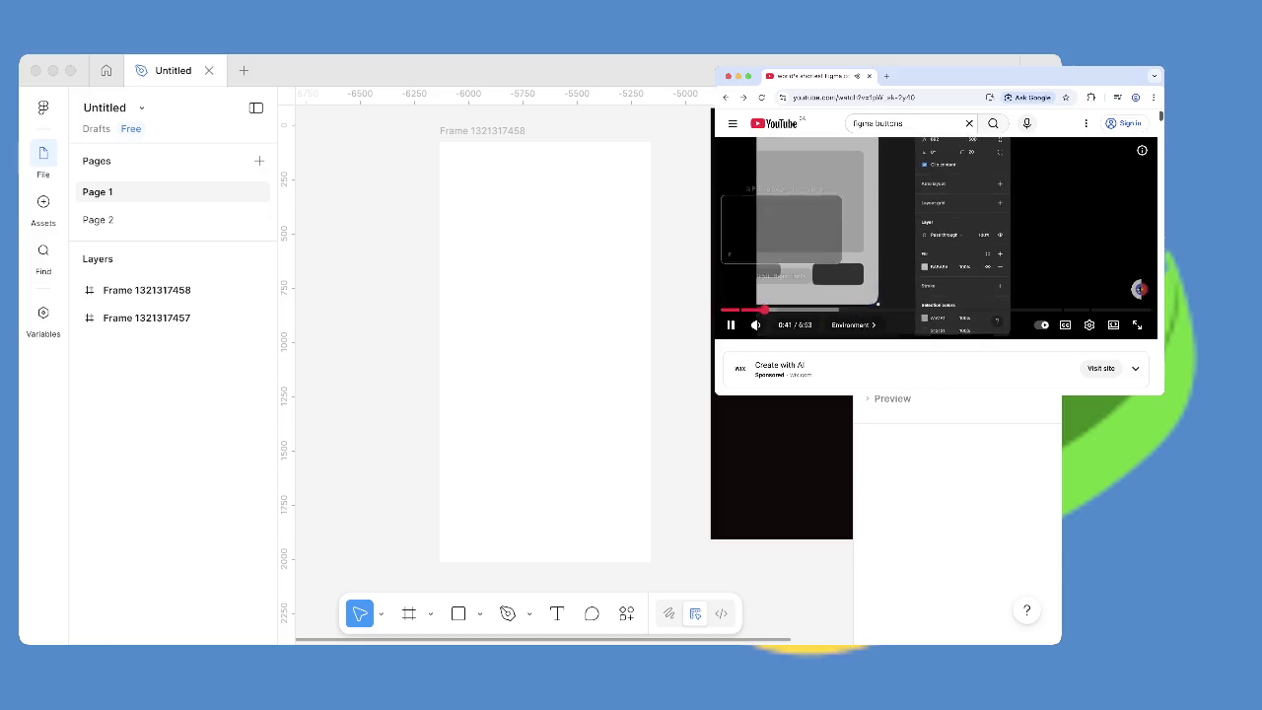
drag(757, 310, 863, 309)
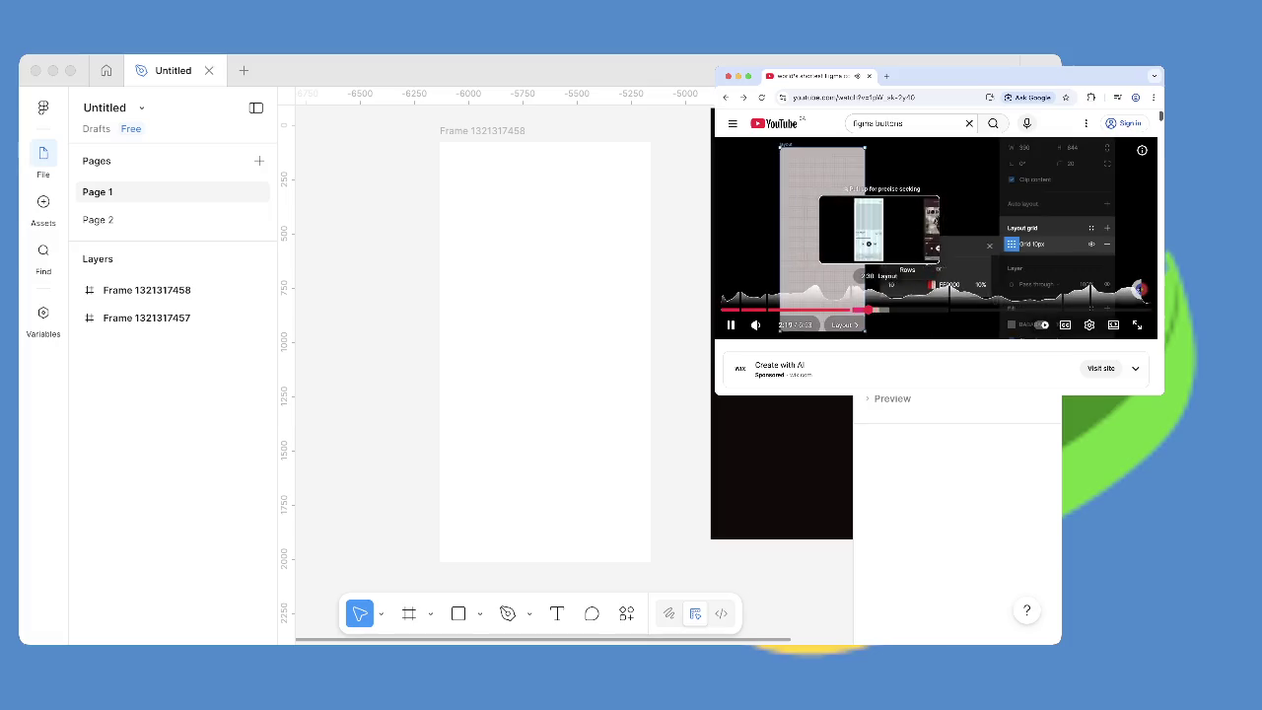
drag(863, 310, 880, 309)
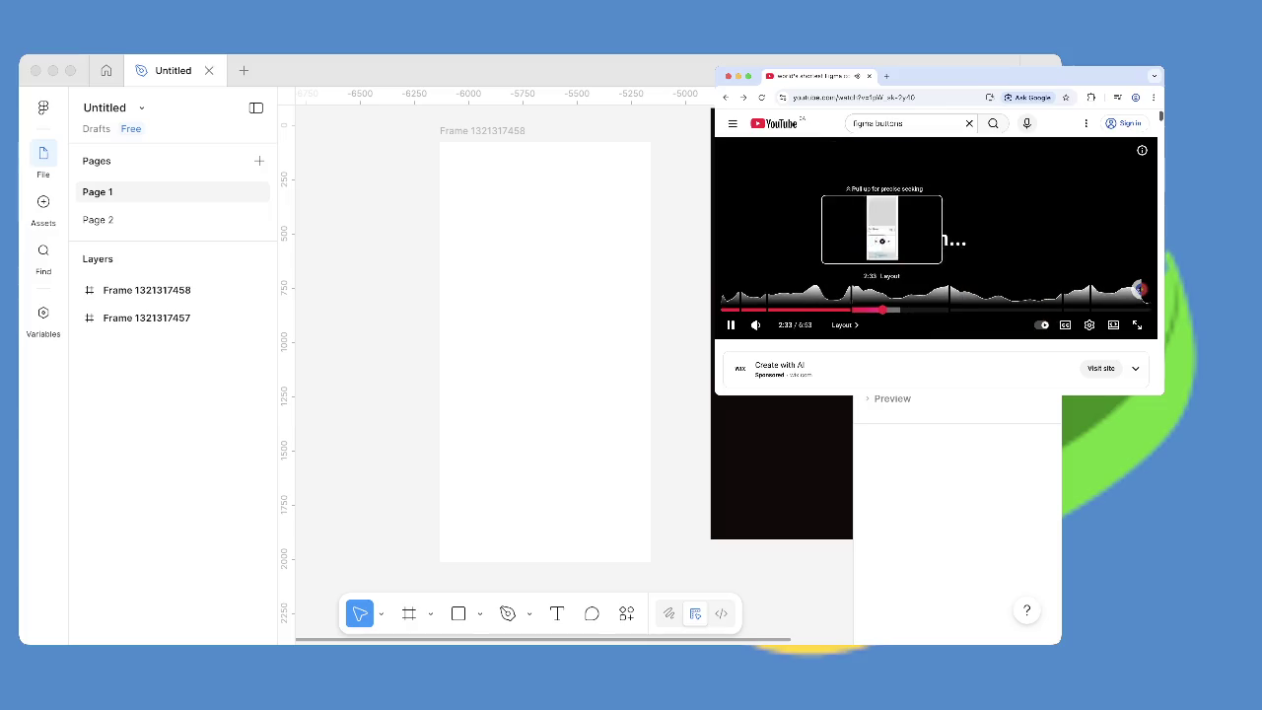
drag(880, 309, 940, 309)
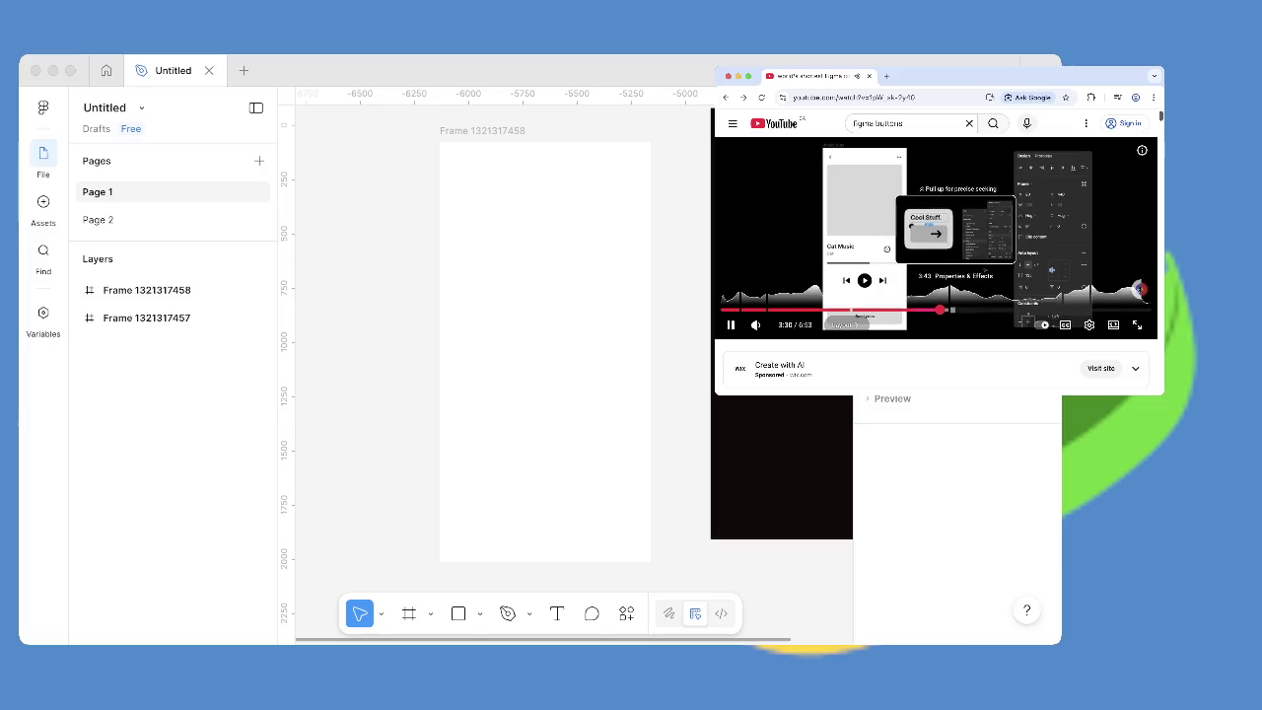
click(1139, 289)
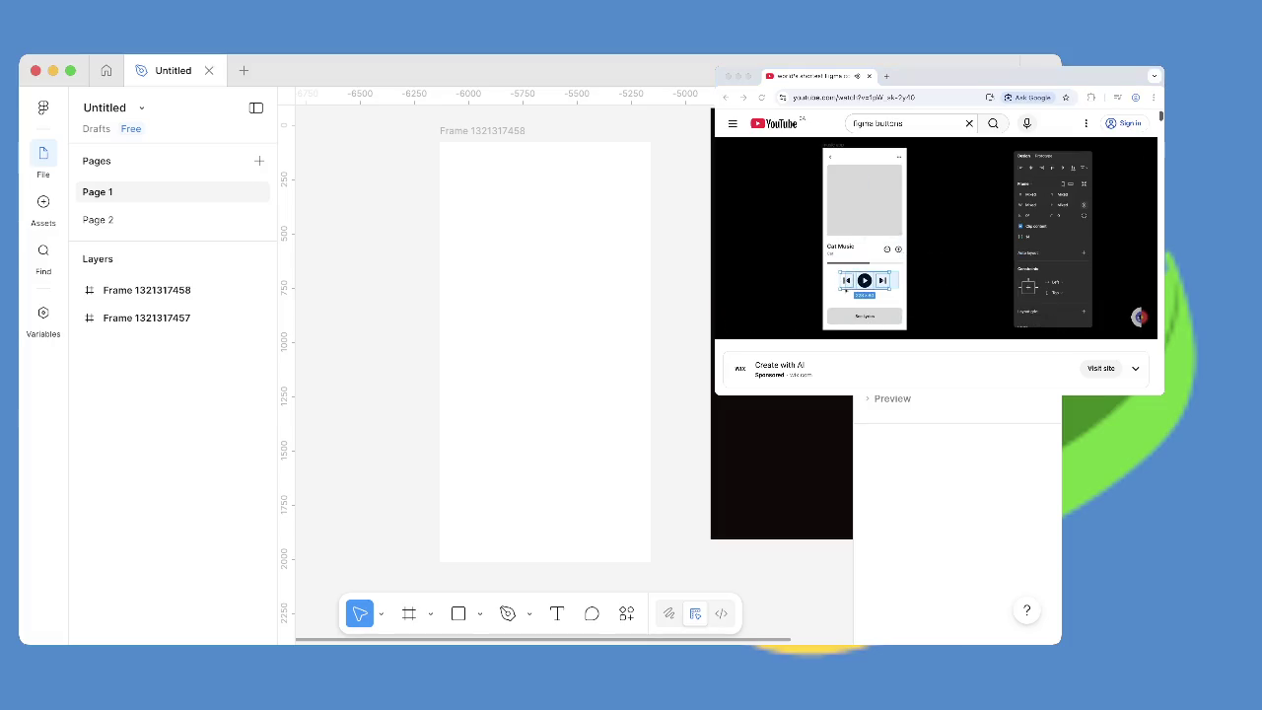
Delete the dark and white frames, leaving Page 1's canvas empty.
key(shift+1)
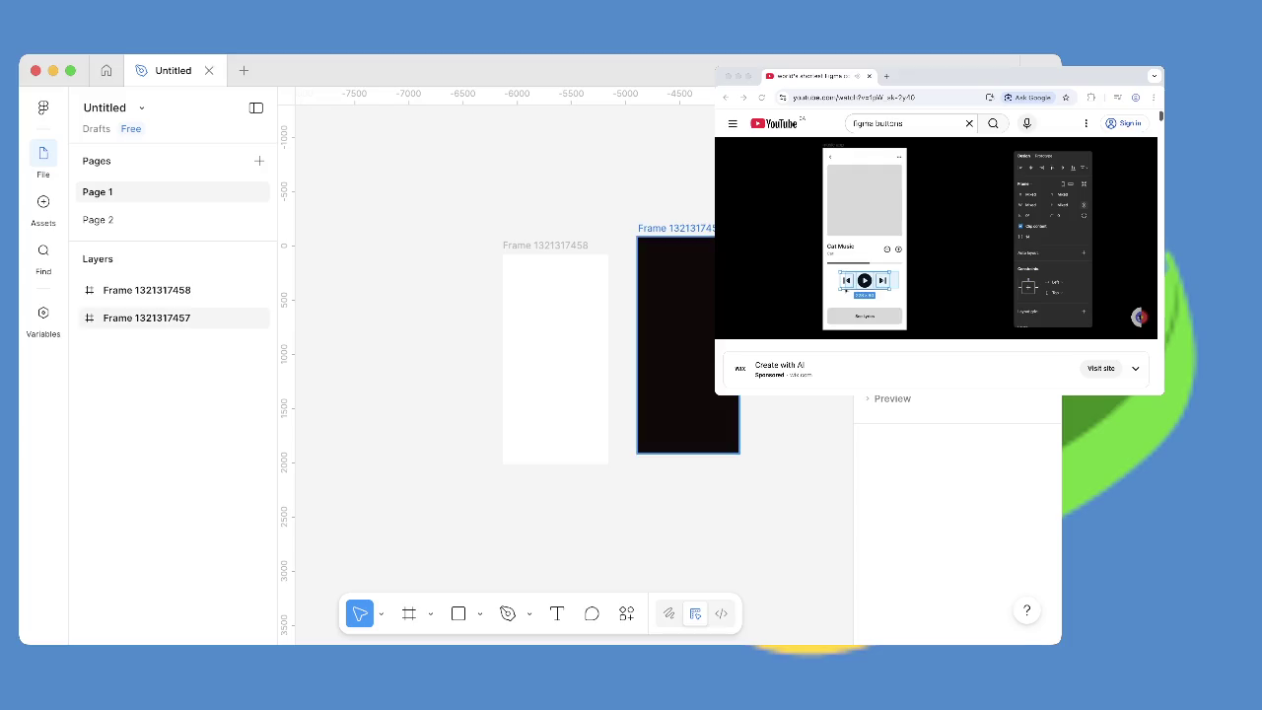
key(Delete)
key(ctrl+a)
key(Delete)
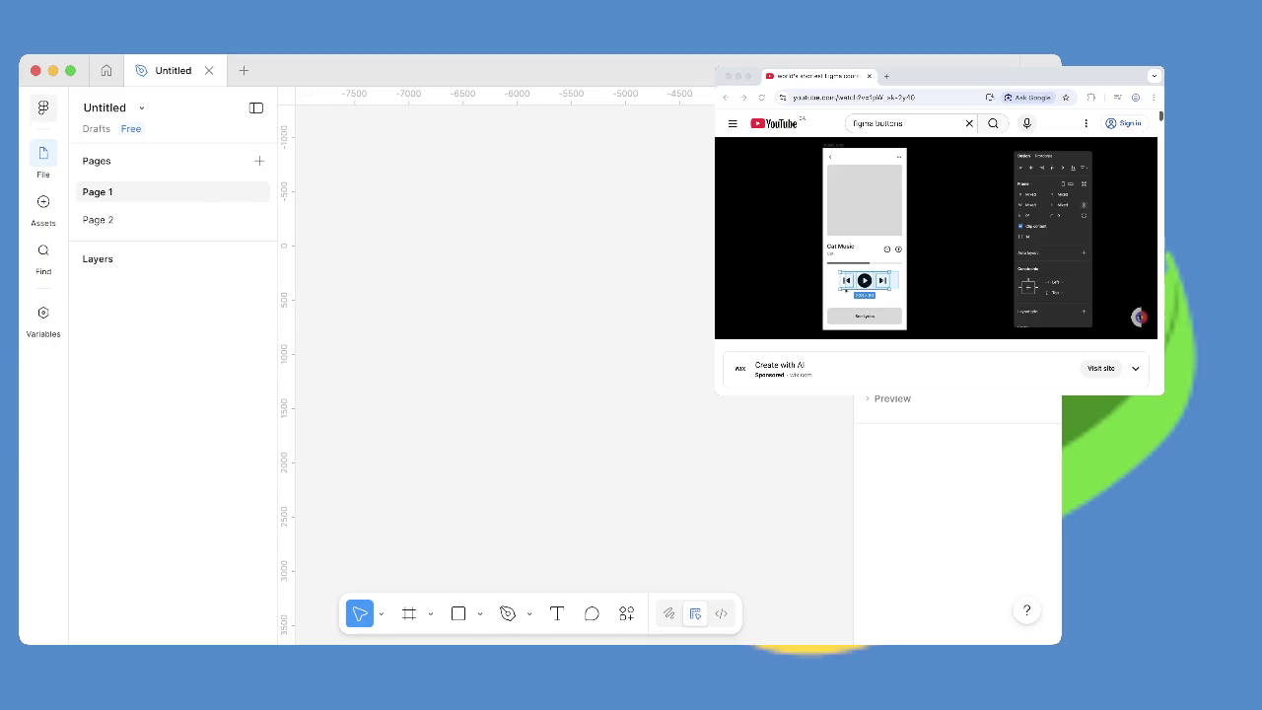
click(43, 106)
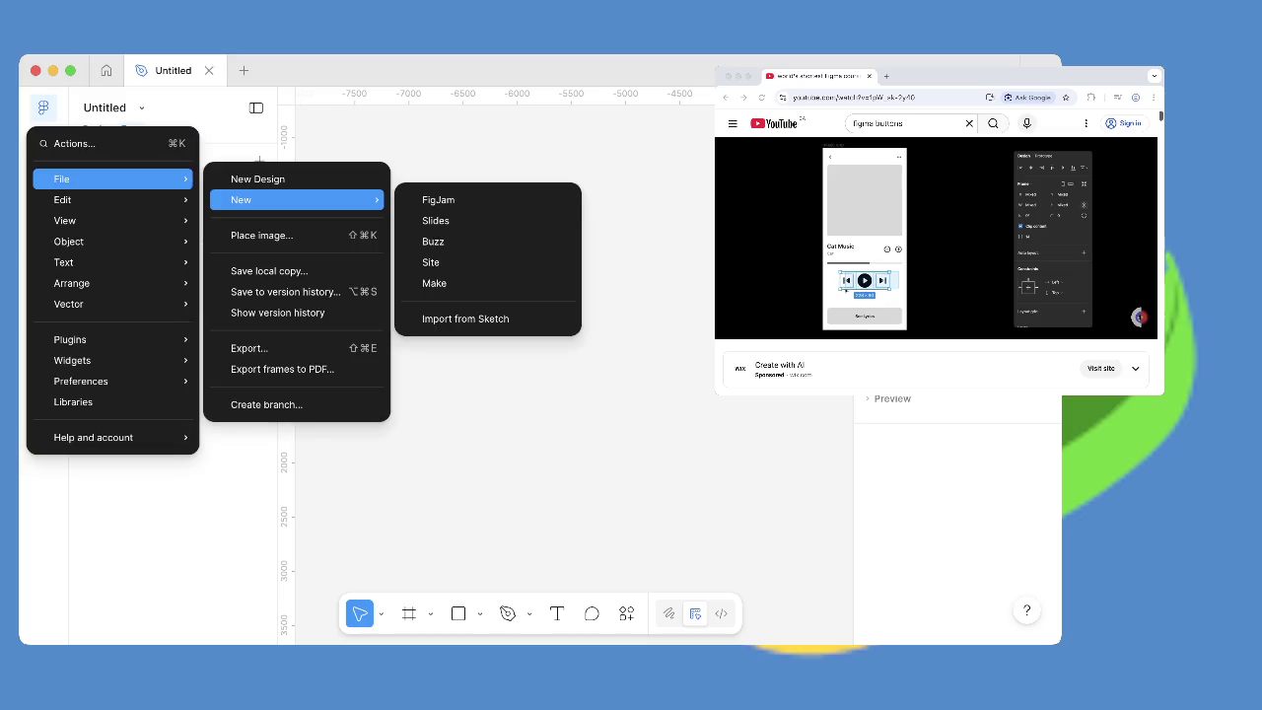
Create a new blank design file via File > New > New Design using the arrow keys.
key(Up)
key(Up)
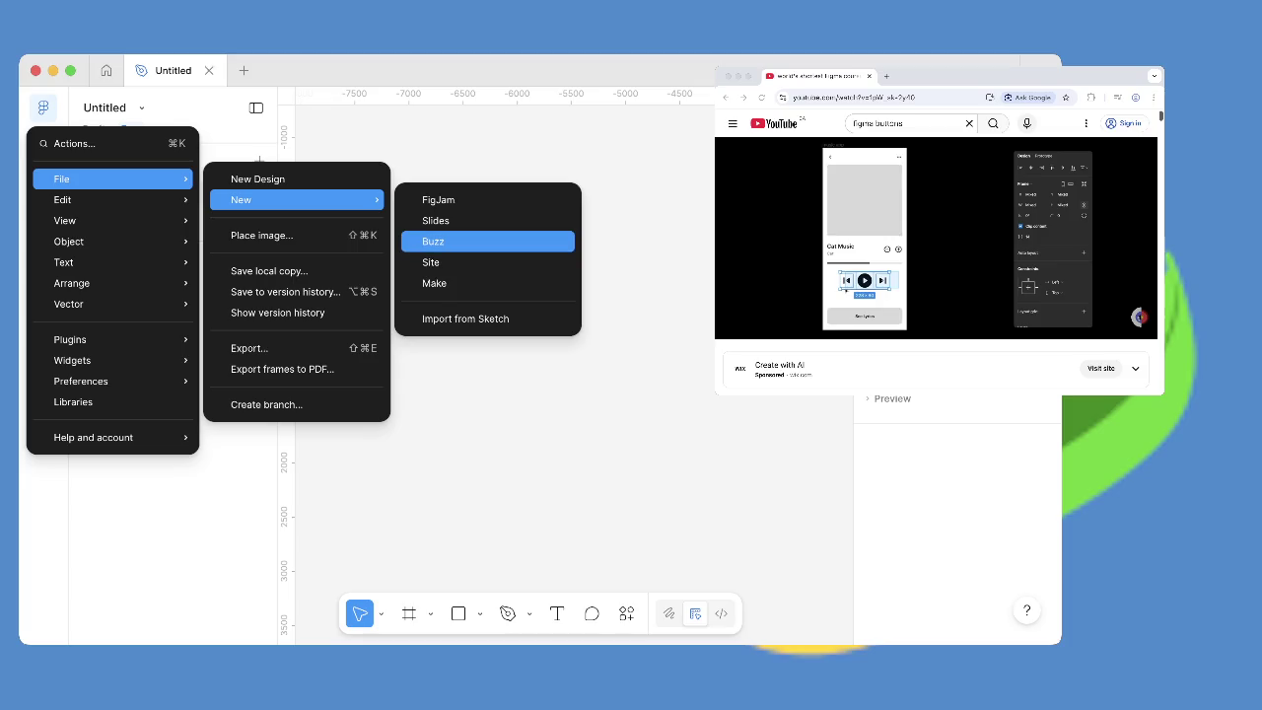
key(Down)
key(Down)
key(Up)
key(Up)
key(Up)
key(Down)
key(Up)
key(Down)
key(Down)
key(Down)
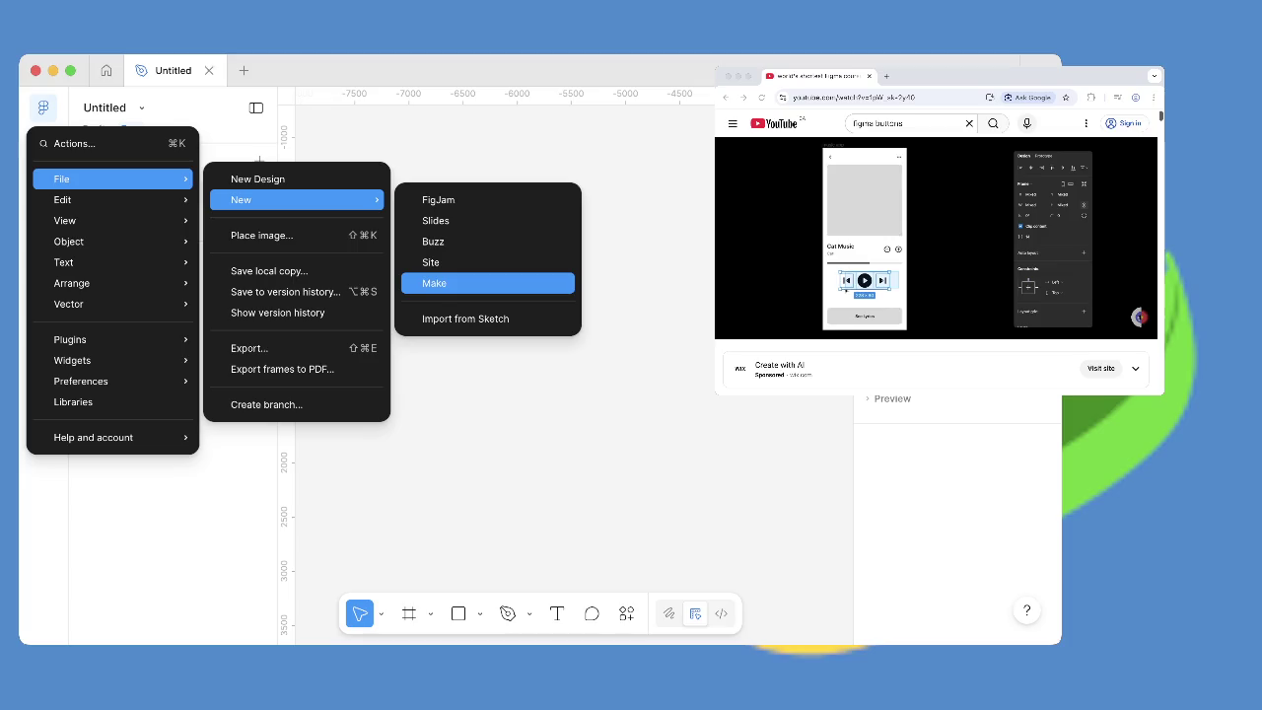
key(Left)
key(Up)
key(Return)
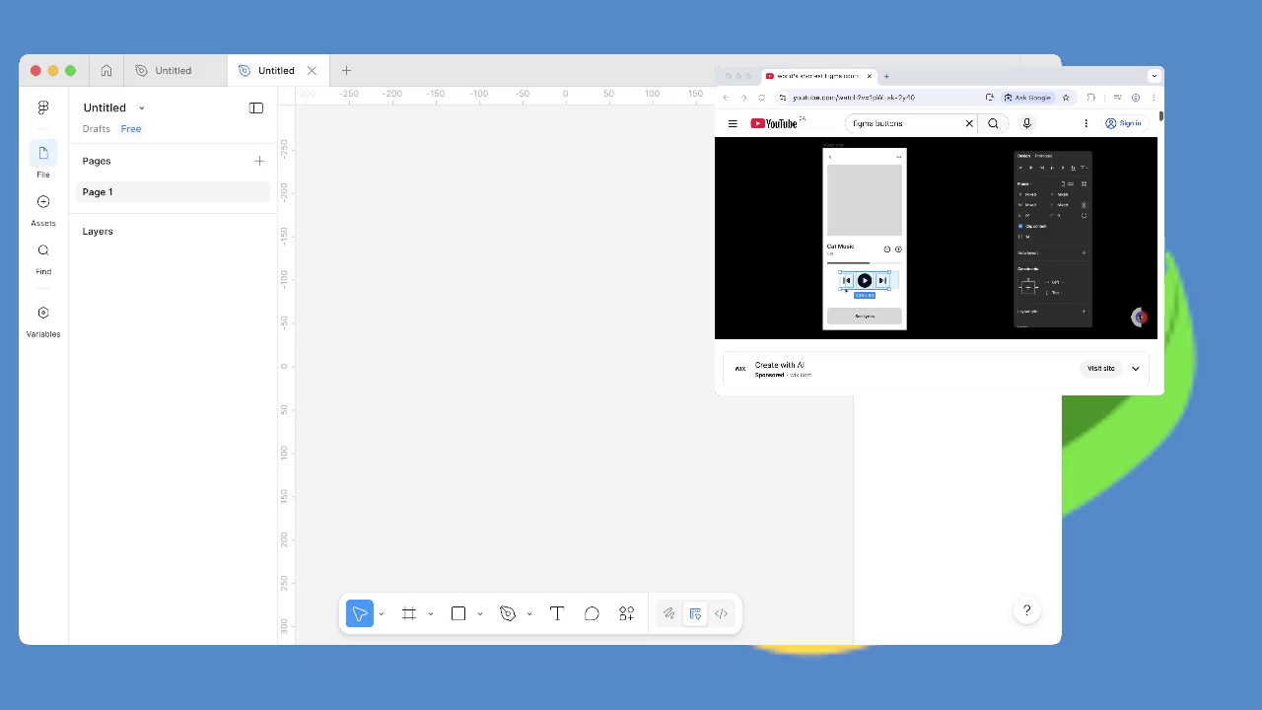
Draw a 297×414 Frame 1 on the canvas.
key(f)
drag(380, 179, 637, 538)
scroll(956, 522, down, 5)
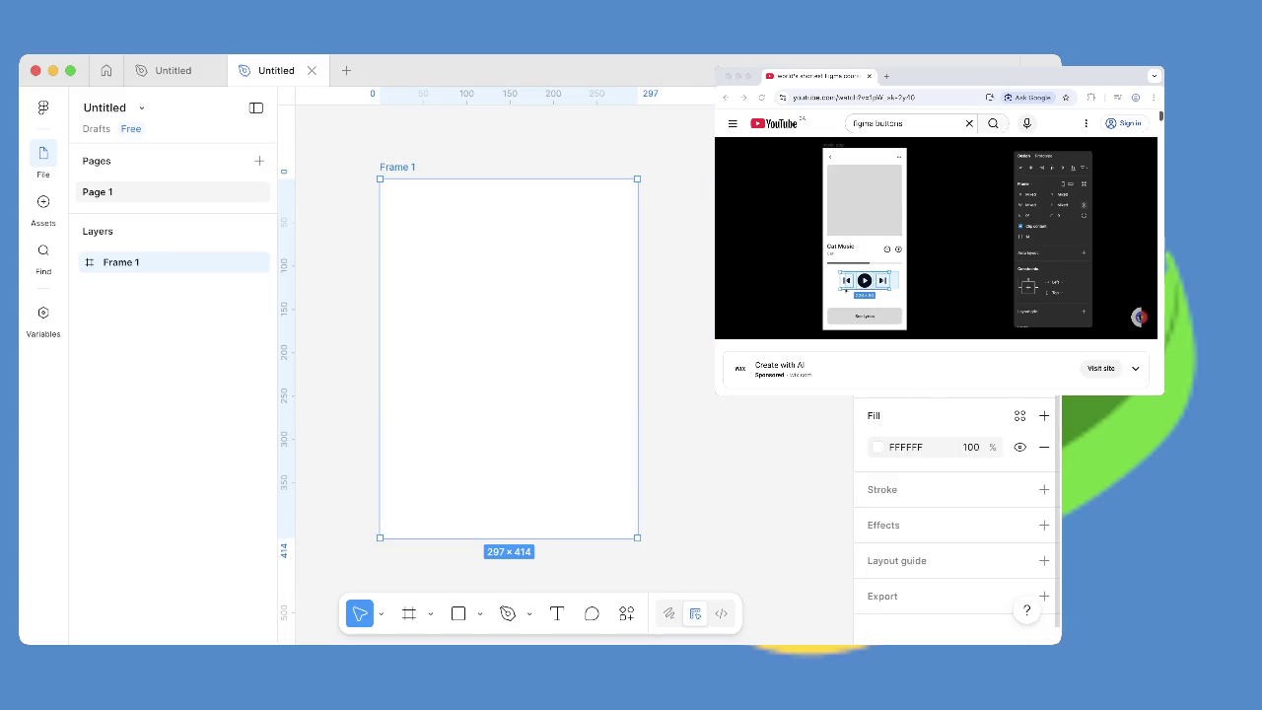
scroll(957, 523, up, 5)
Draw a 208×70 grey D9D9D9 rectangle near the bottom edge of Frame 1.
click(1139, 289)
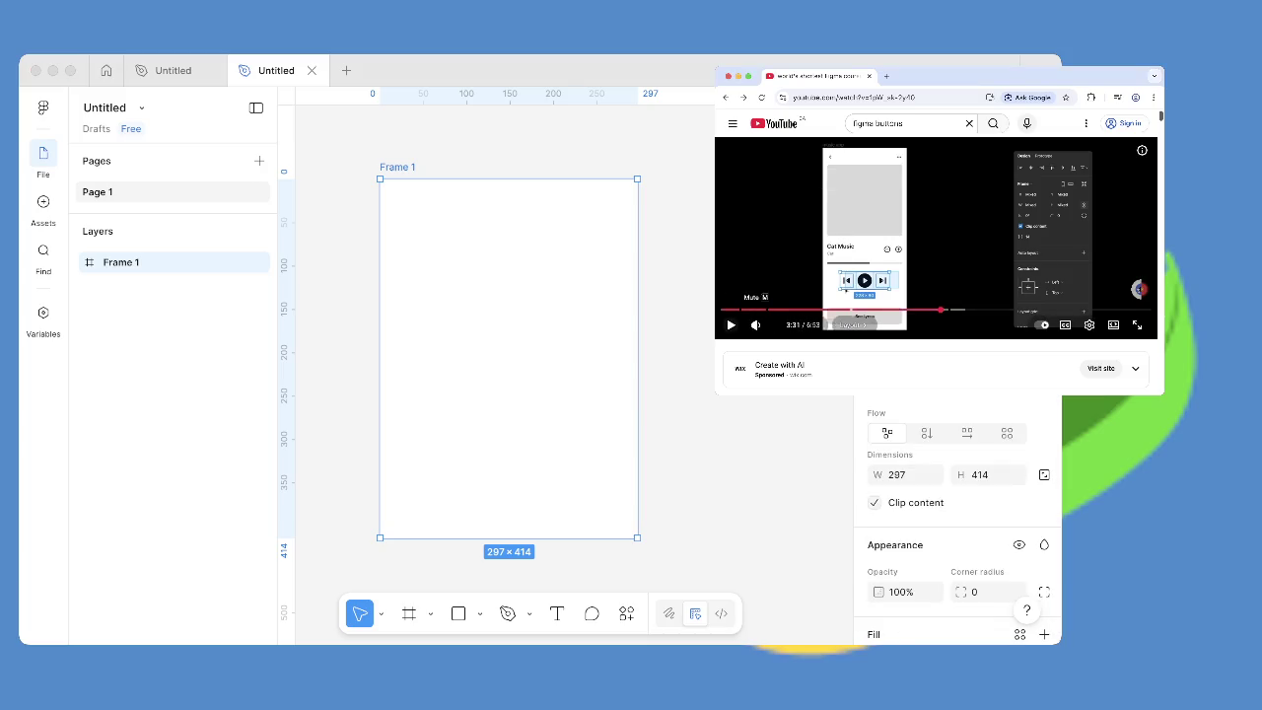
key(super+Tab)
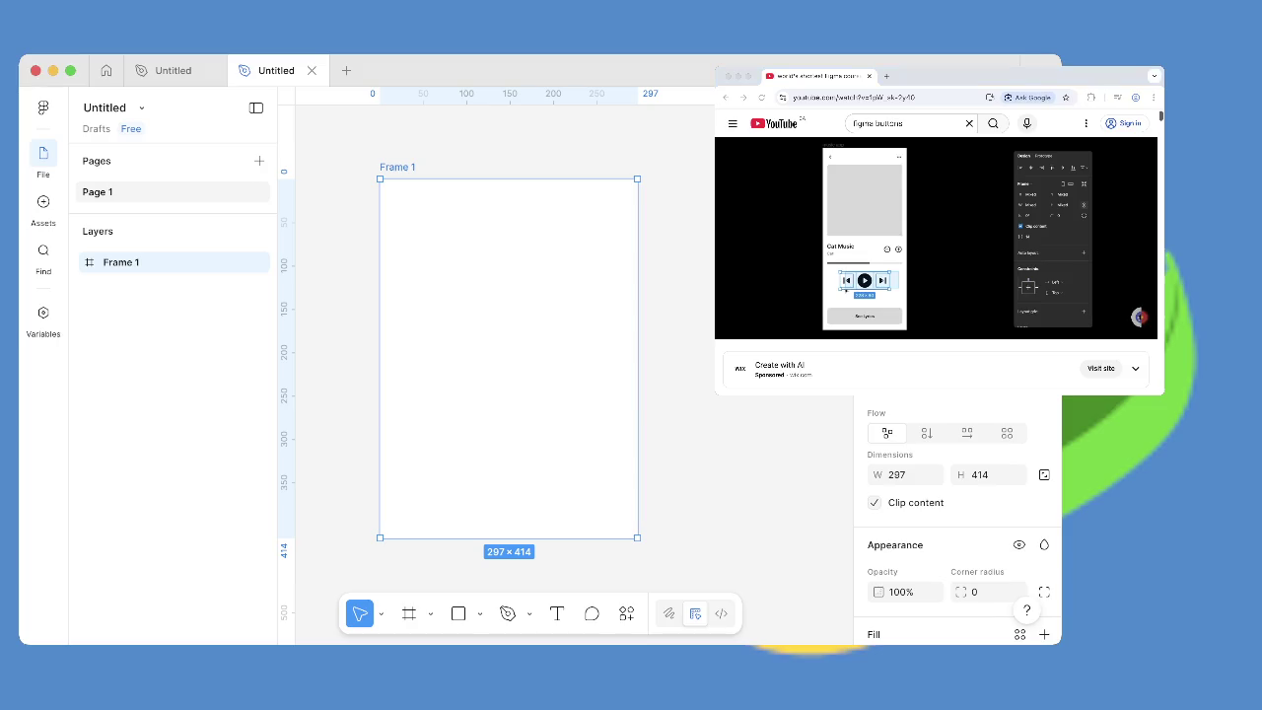
key(r)
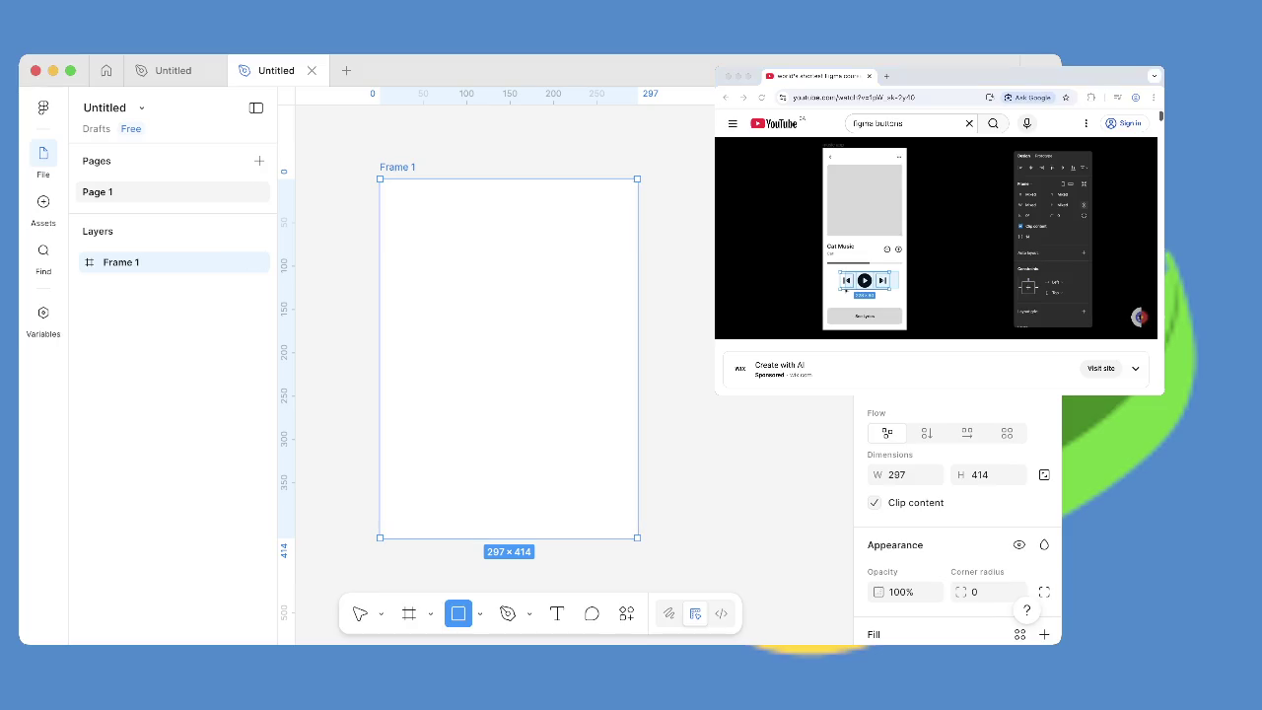
drag(415, 457, 599, 517)
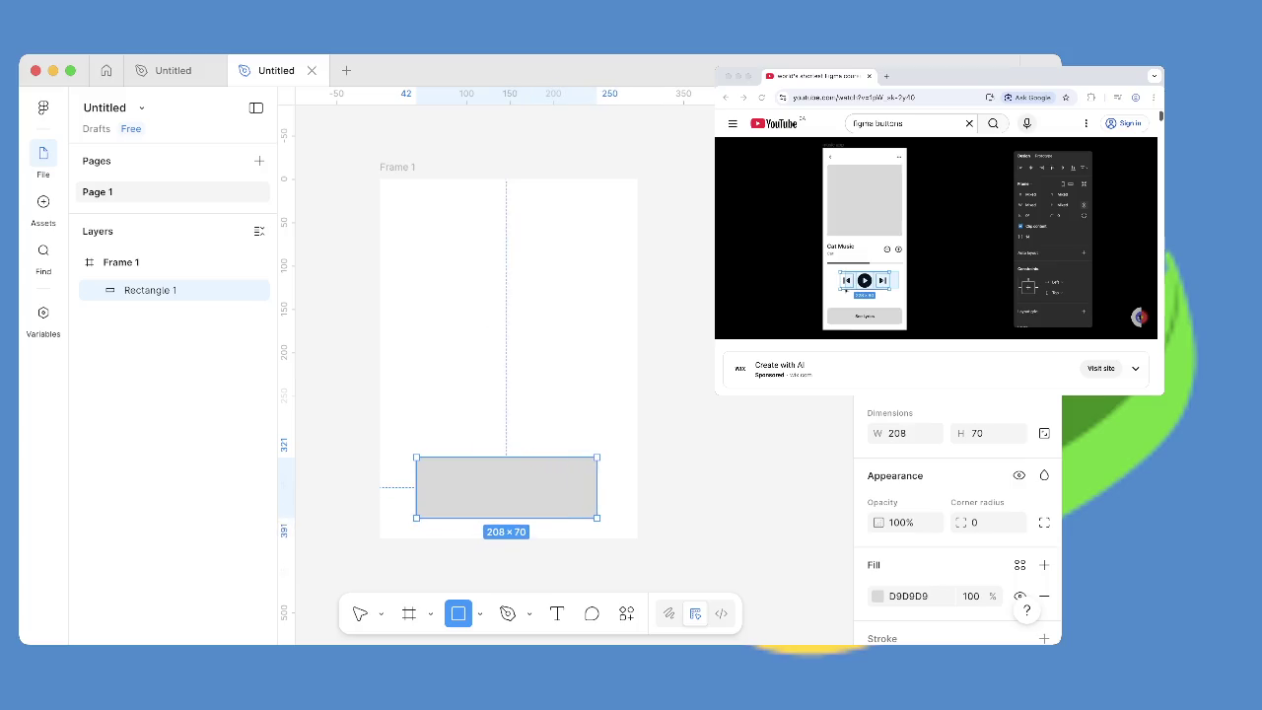
Add a 'See Lyrics' text label over the grey rectangle.
key(t)
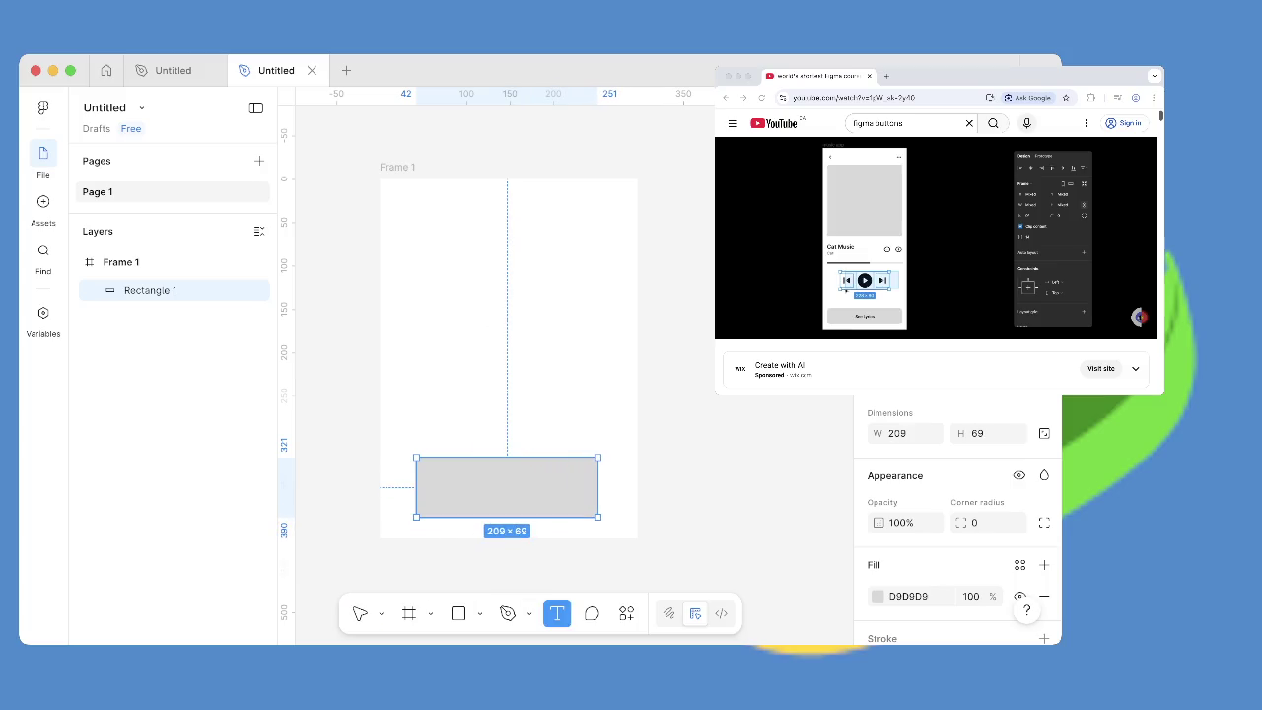
drag(457, 474, 557, 503)
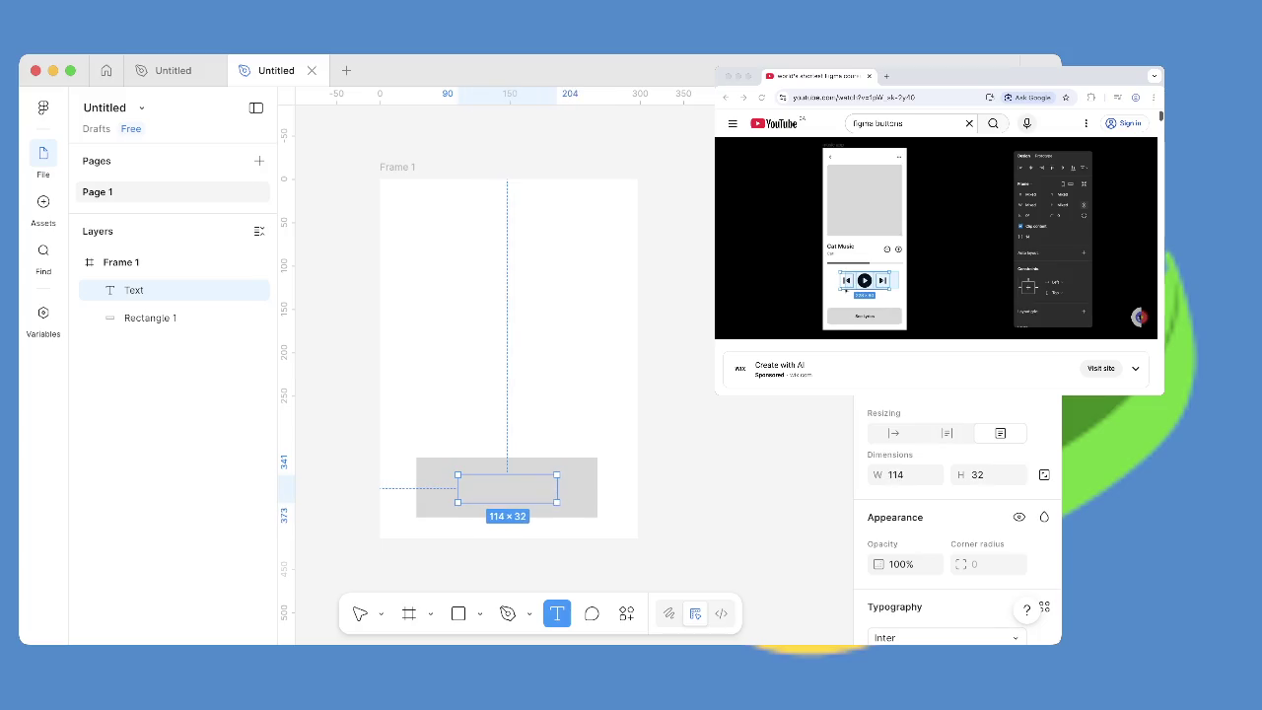
text(See )
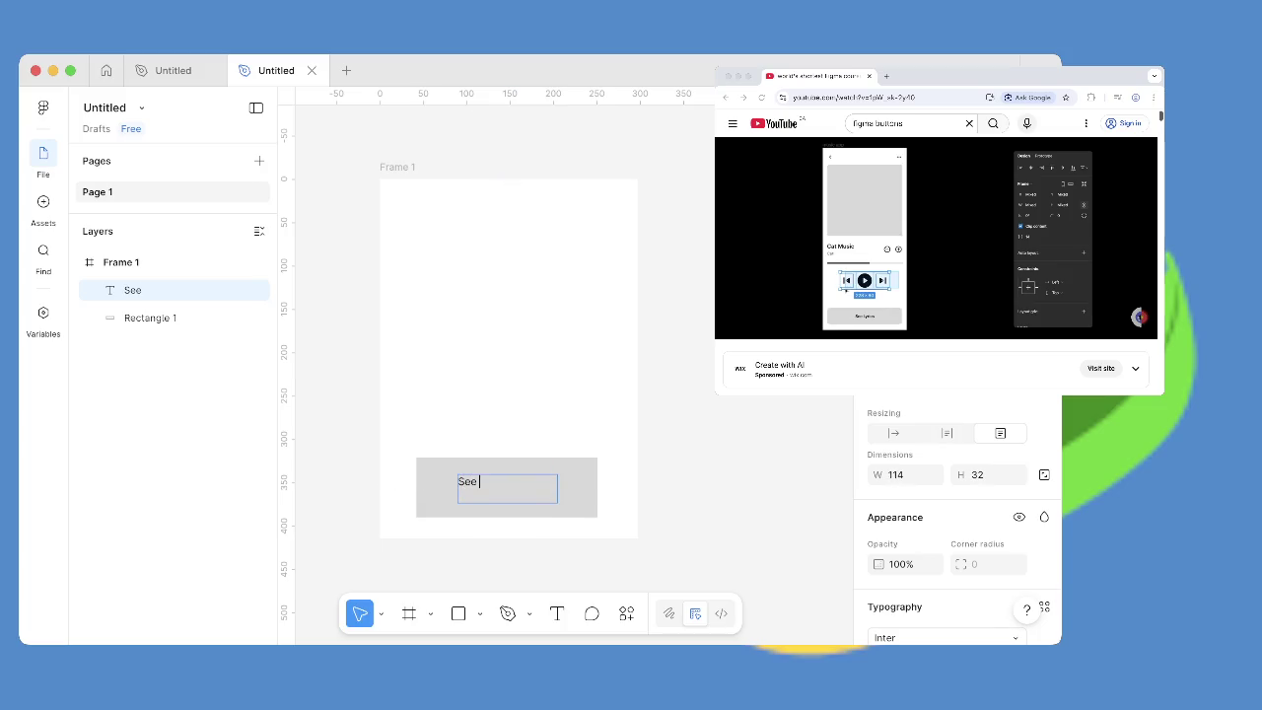
text(Lyrics)
key(Escape)
key(Escape)
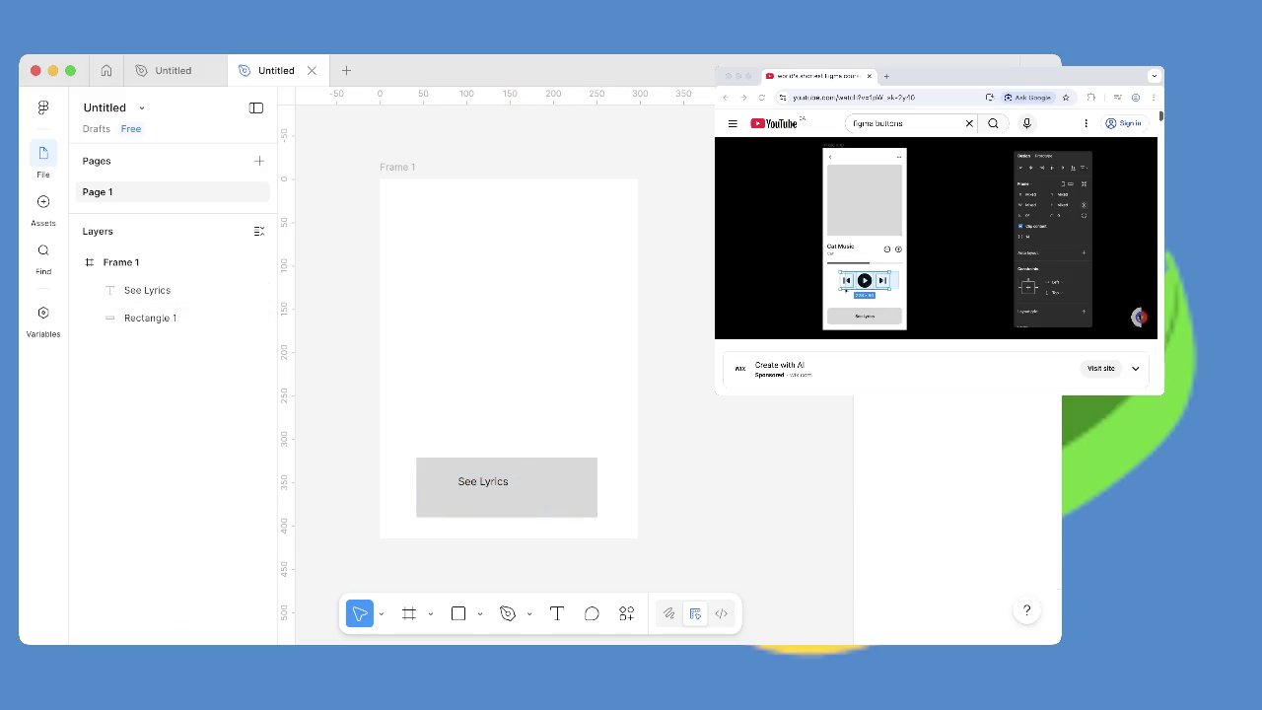
Combine the rectangle and label into the 209×69 Component 1, then resume the tutorial.
drag(418, 448, 538, 513)
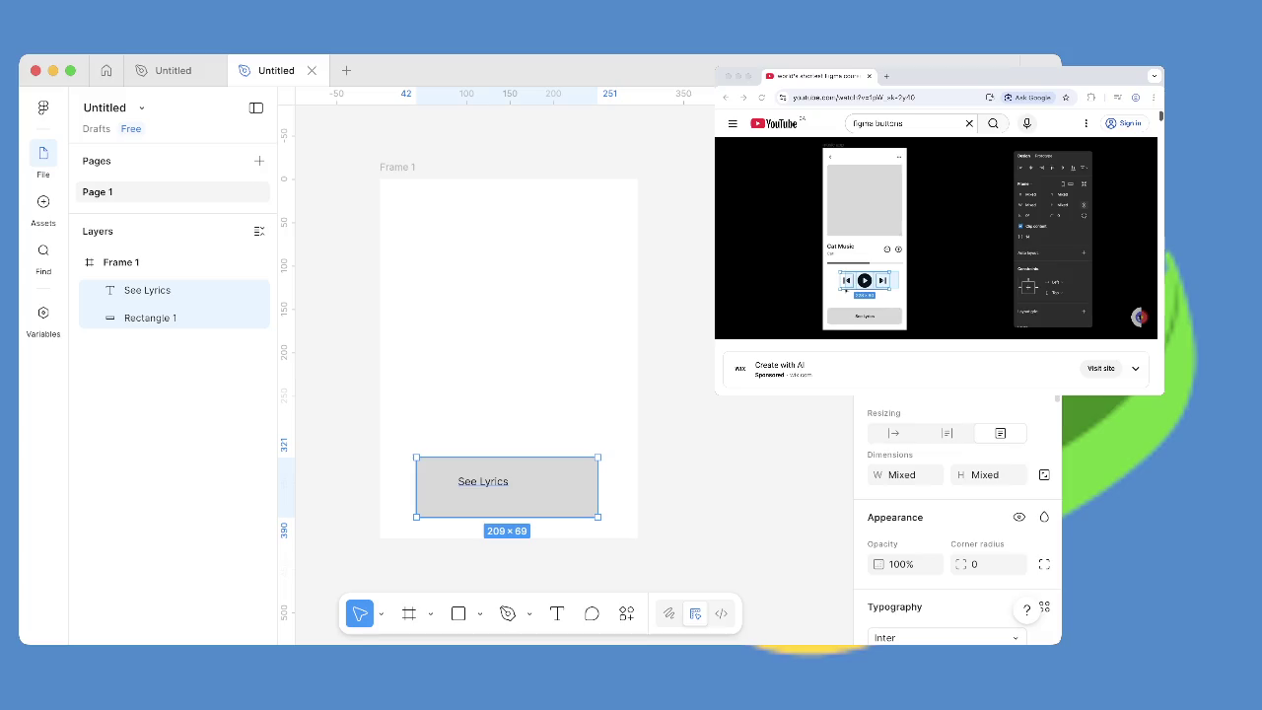
key(super+alt+k)
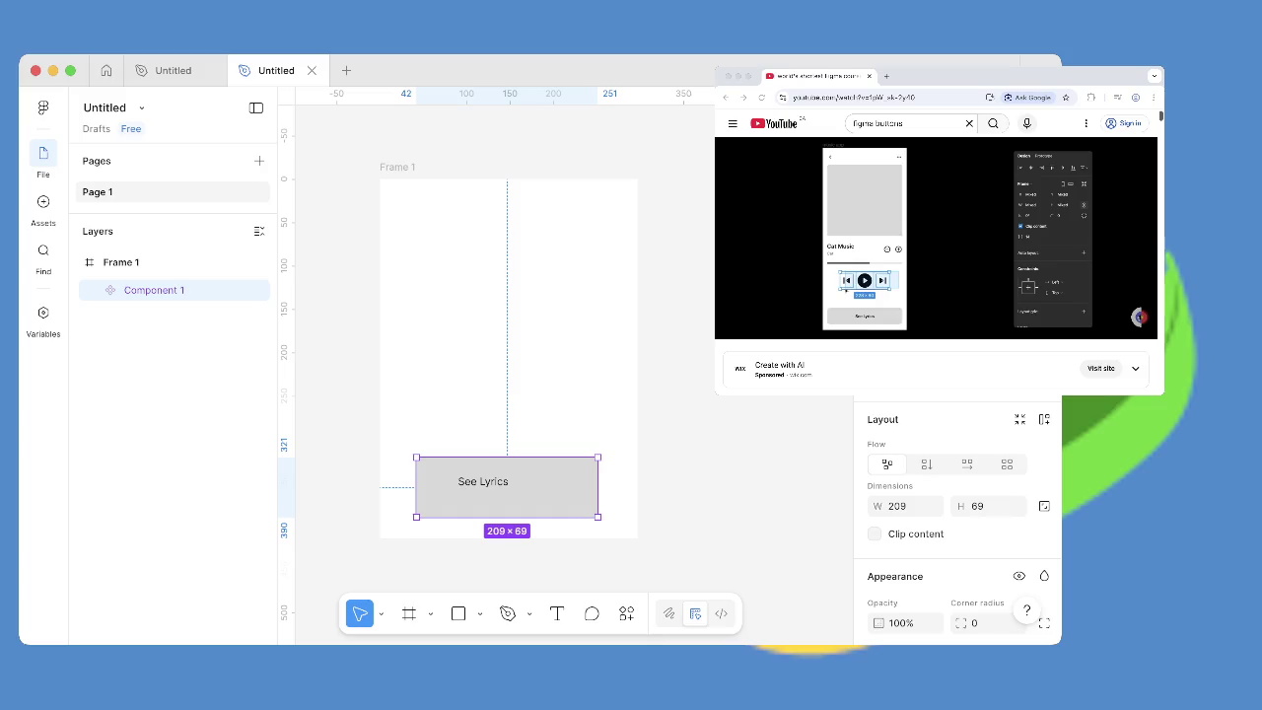
scroll(463, 350, right, 5)
key(space)
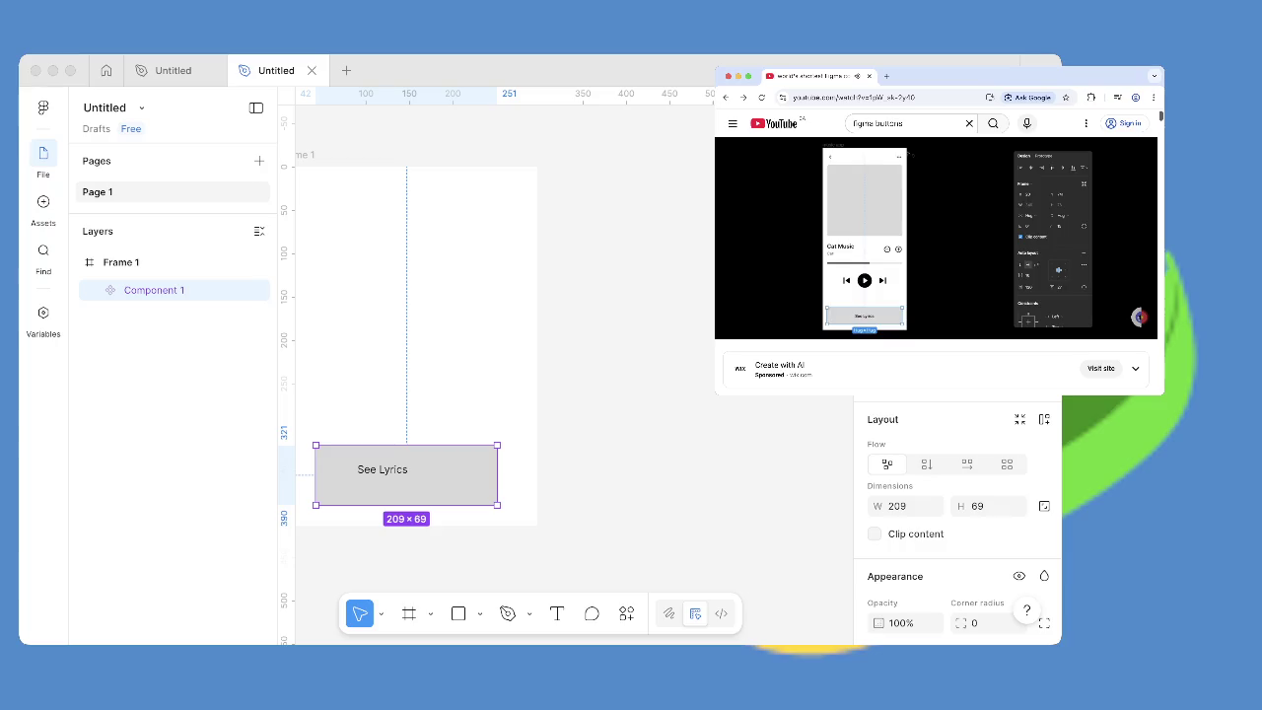
Skim the tutorial forward to about 5:50 and pause it, then zoom out to Frame 1.
key(Left)
key(Left)
key(Left)
key(Left)
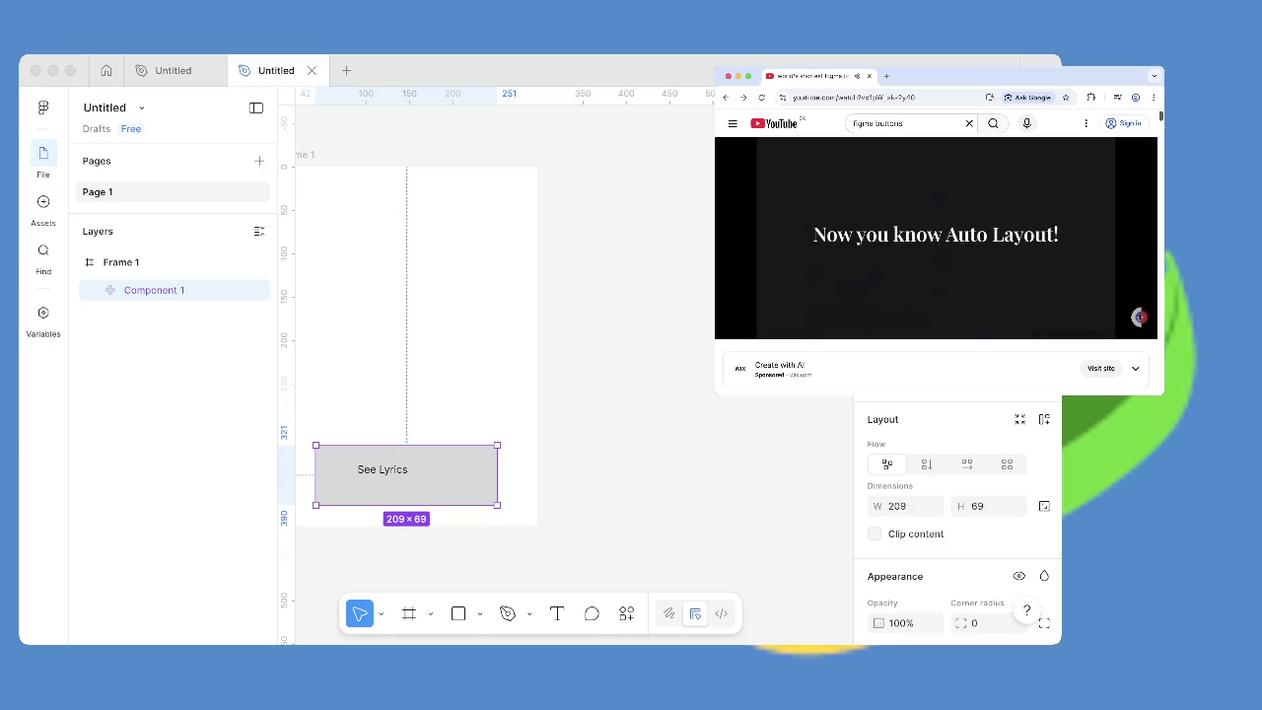
key(Right)
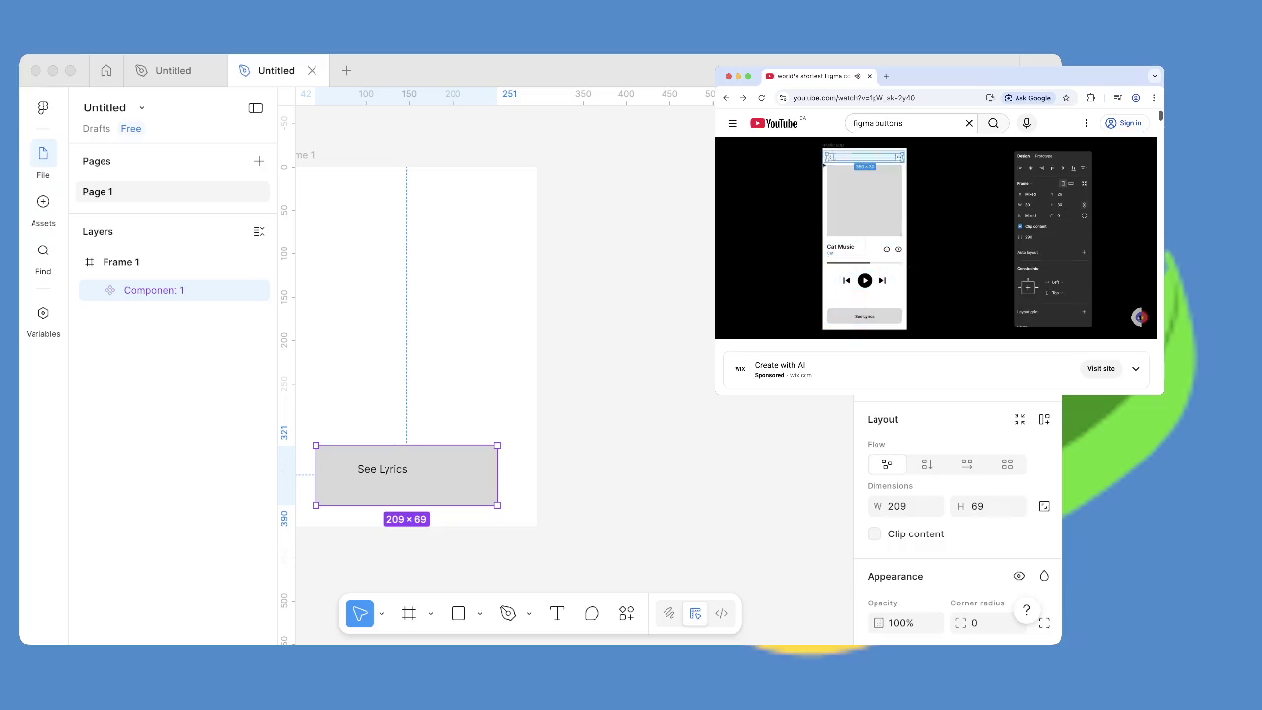
key(Right)
key(Right)
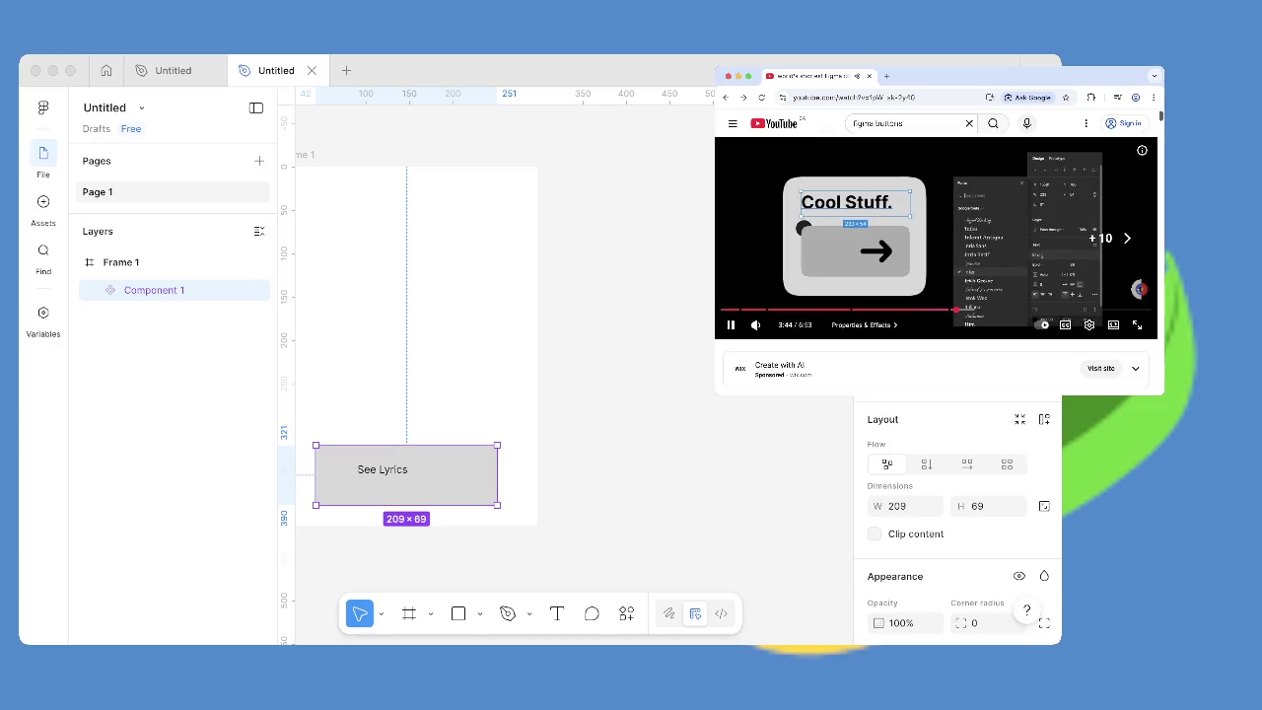
key(Right)
key(Right)
key(Right)
key(Right)
key(Right)
key(Right)
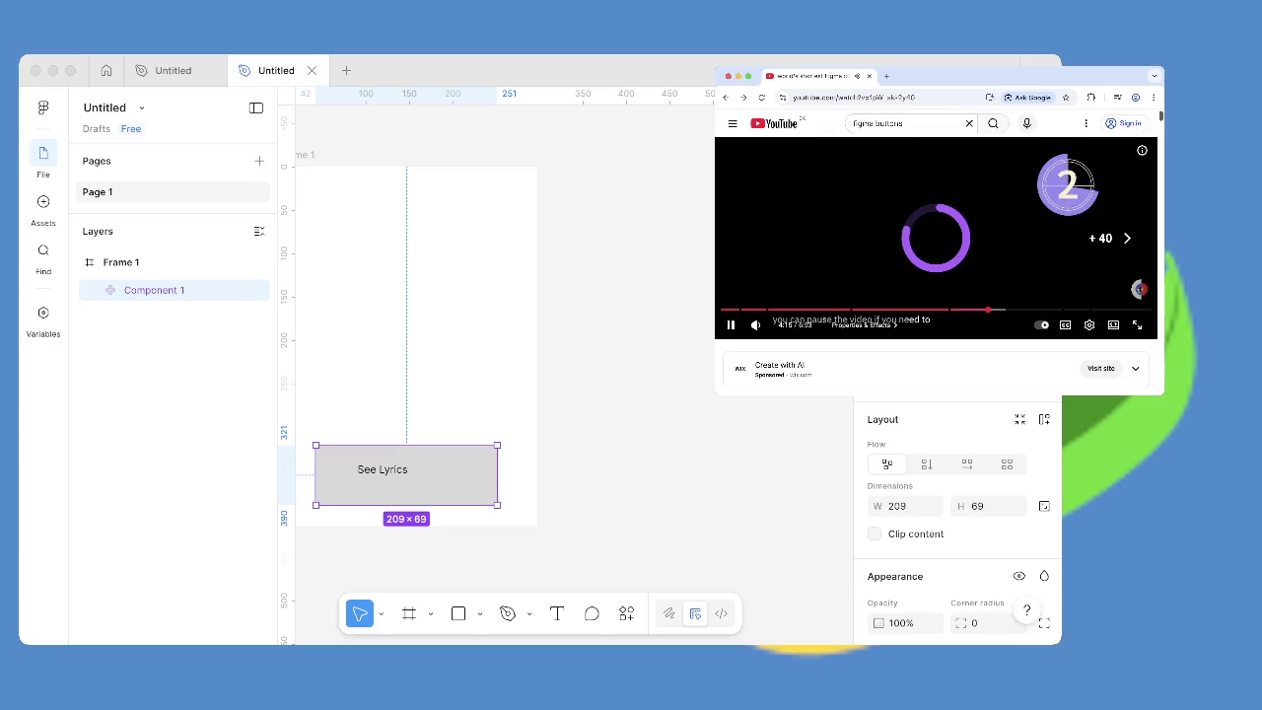
key(Right)
key(Right)
key(Right)
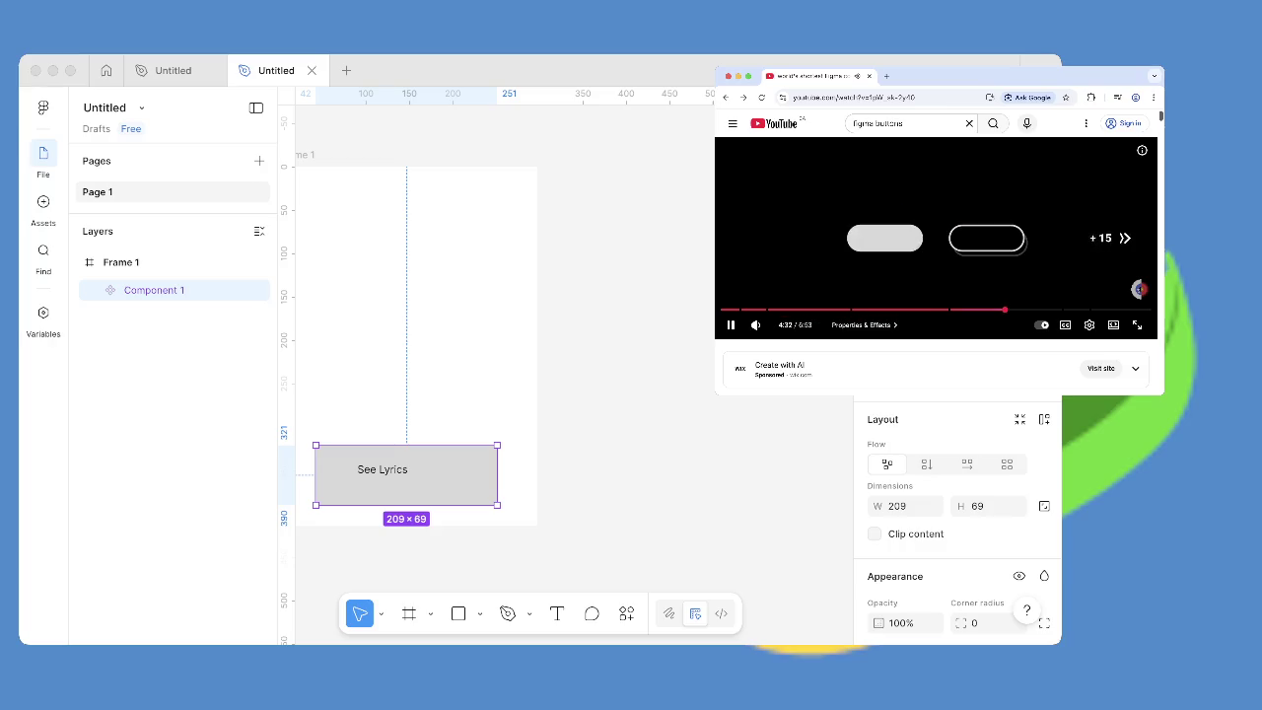
key(Right)
key(Right)
key(Right)
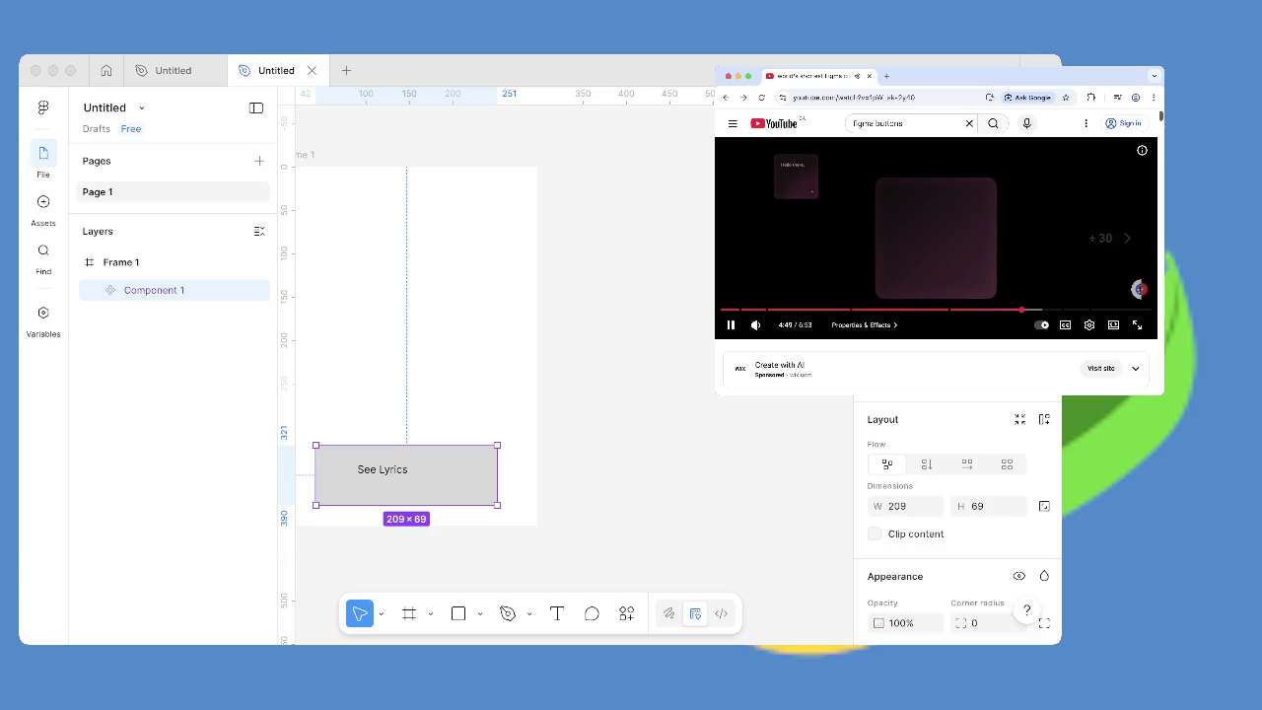
key(Right)
key(Right)
key(Right)
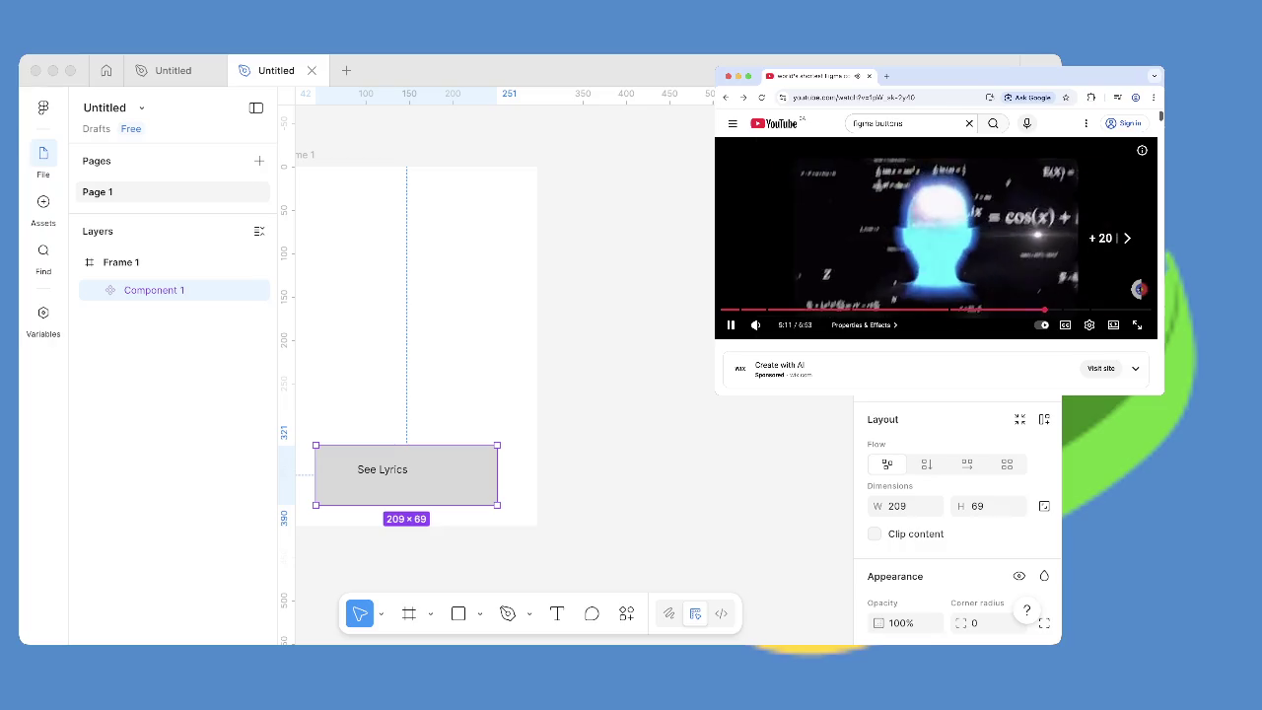
key(Right)
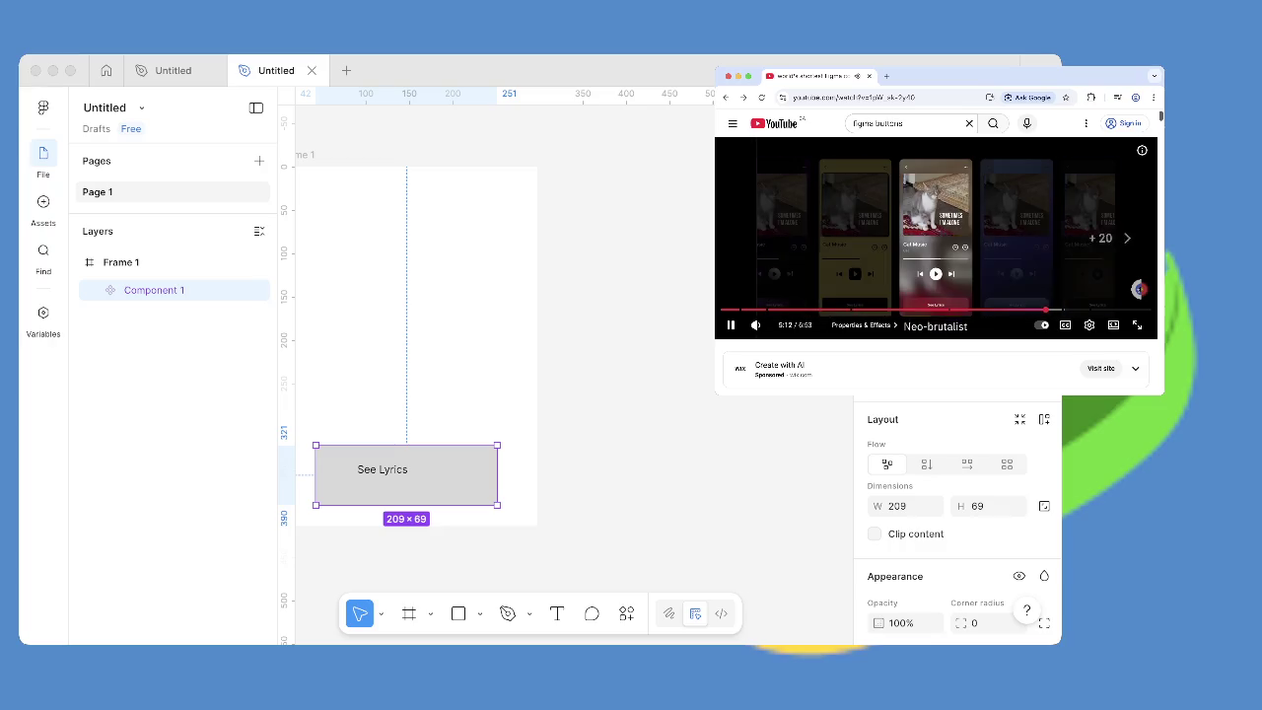
key(Right)
key(Right)
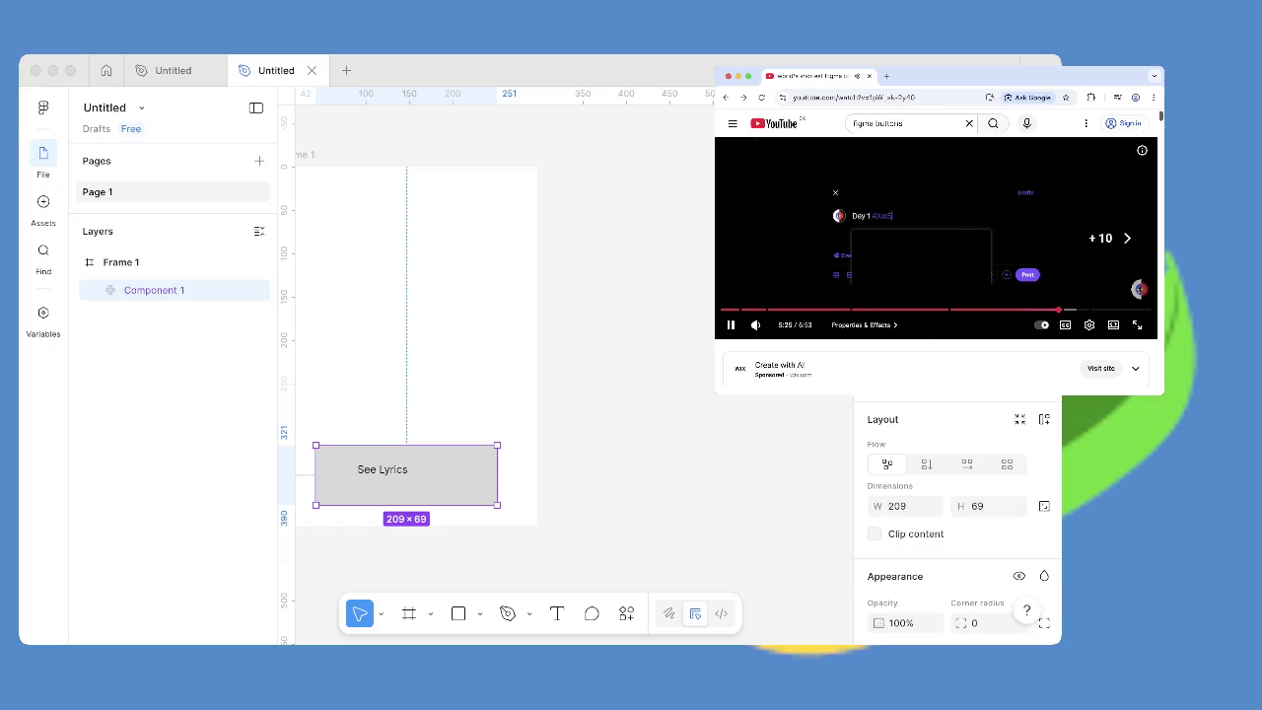
key(Right)
key(Right)
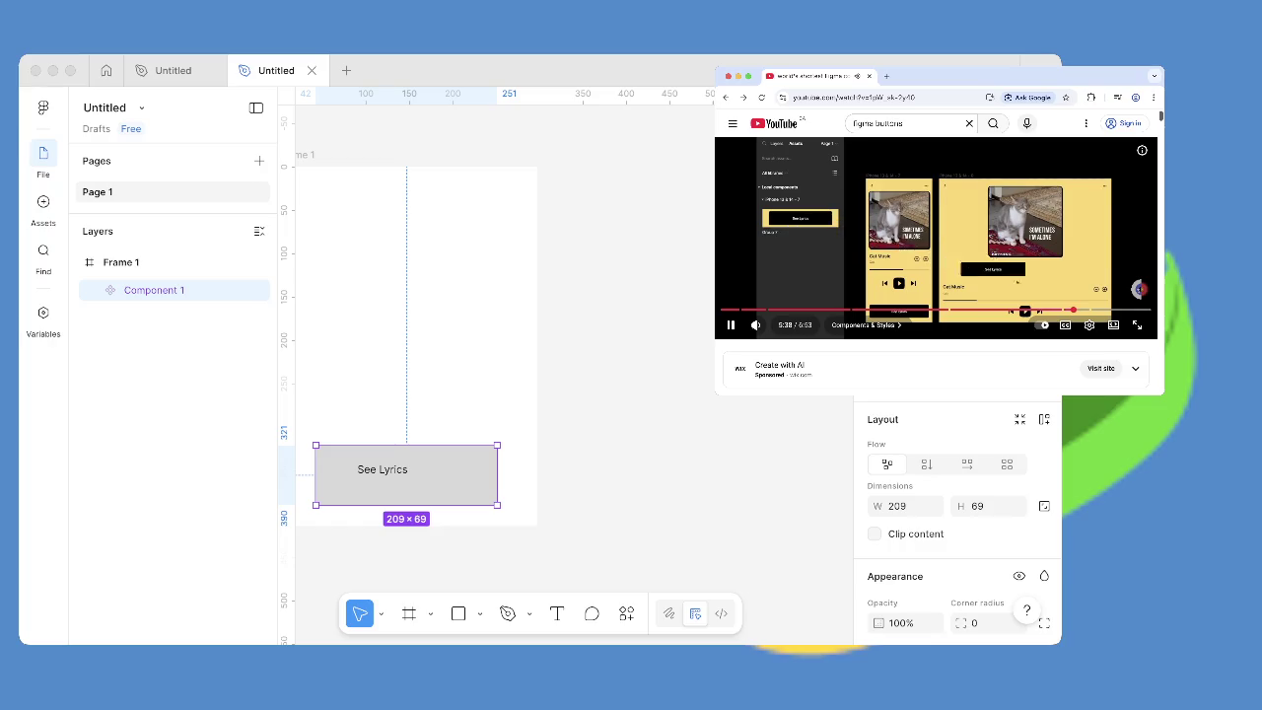
key(Left)
key(Left)
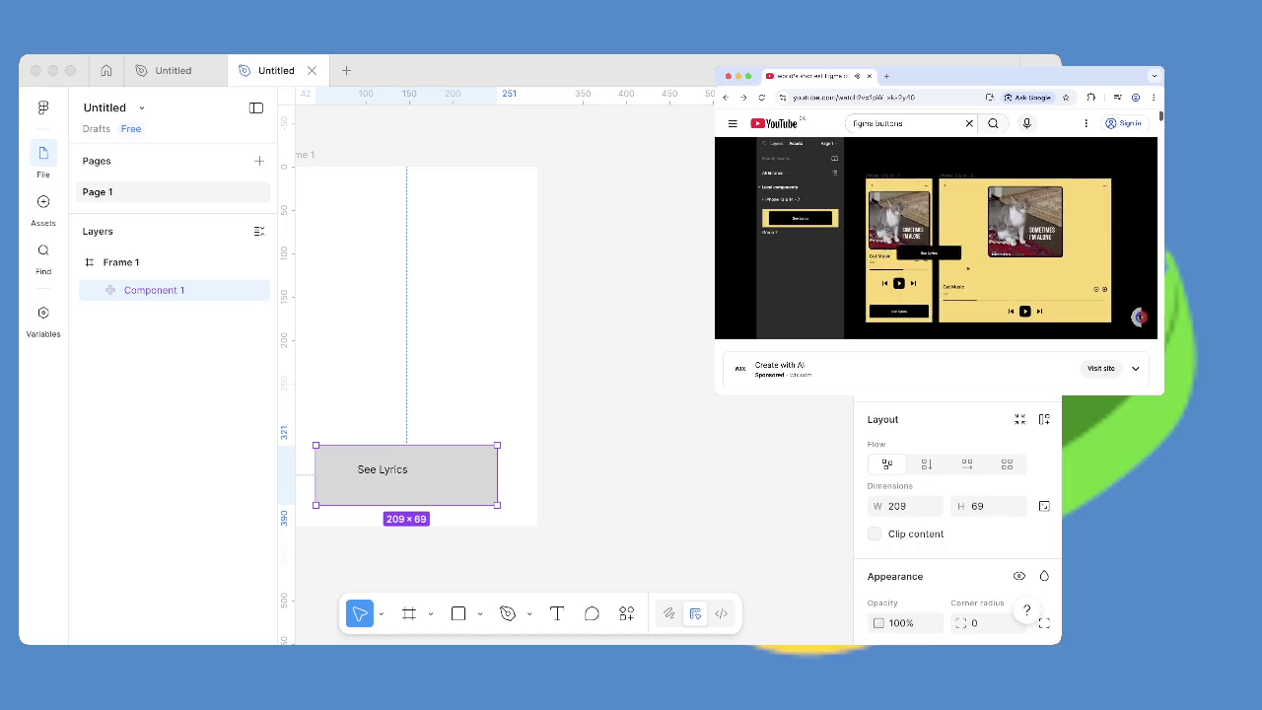
key(Right)
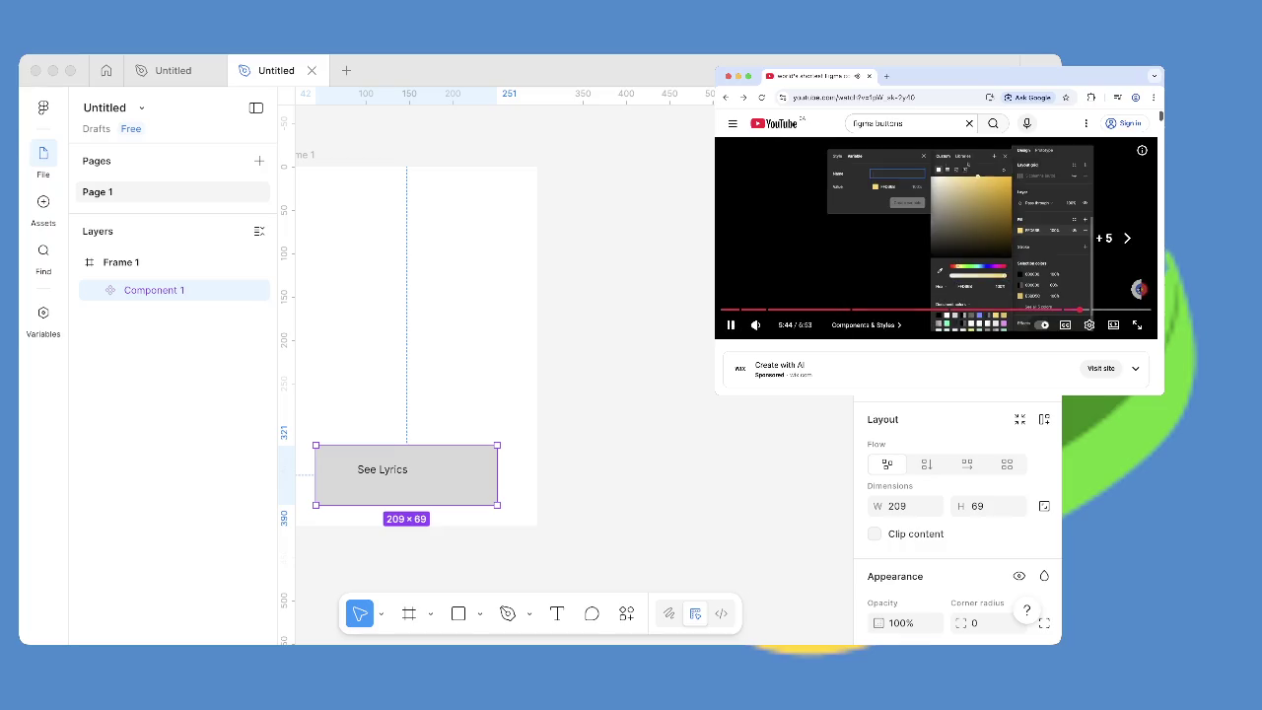
key(Right)
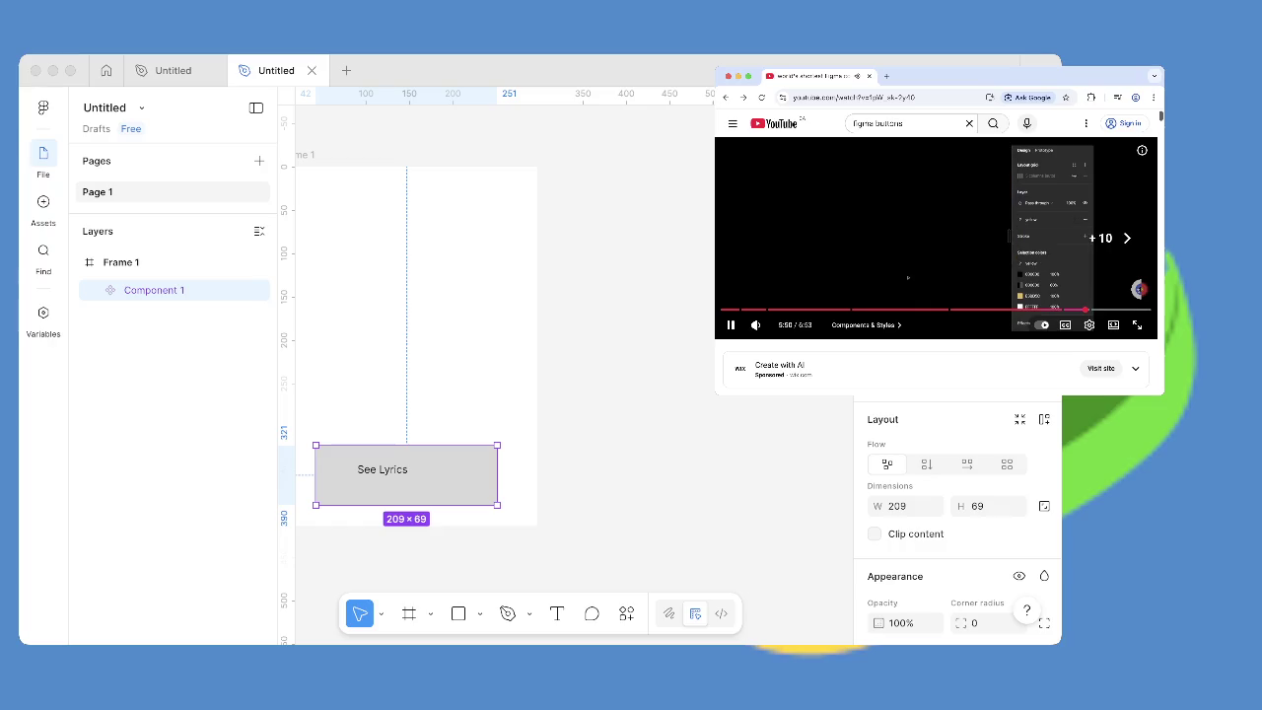
key(Right)
key(space)
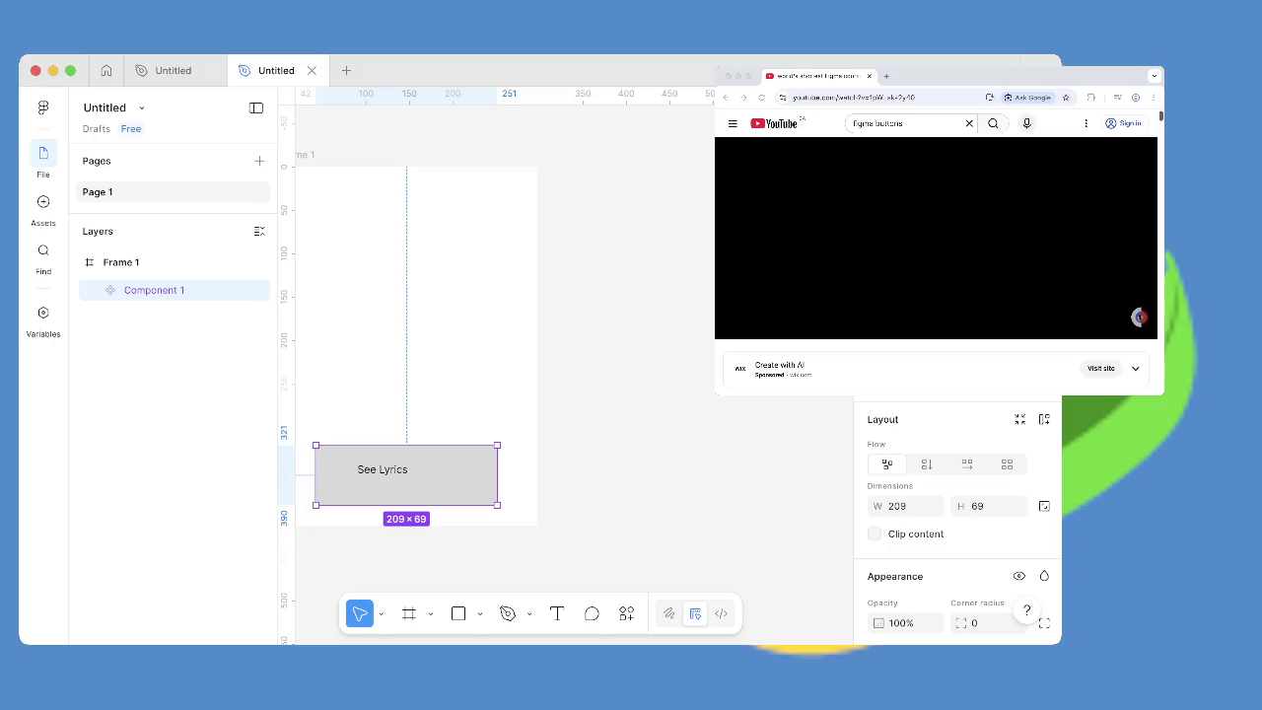
key(minus)
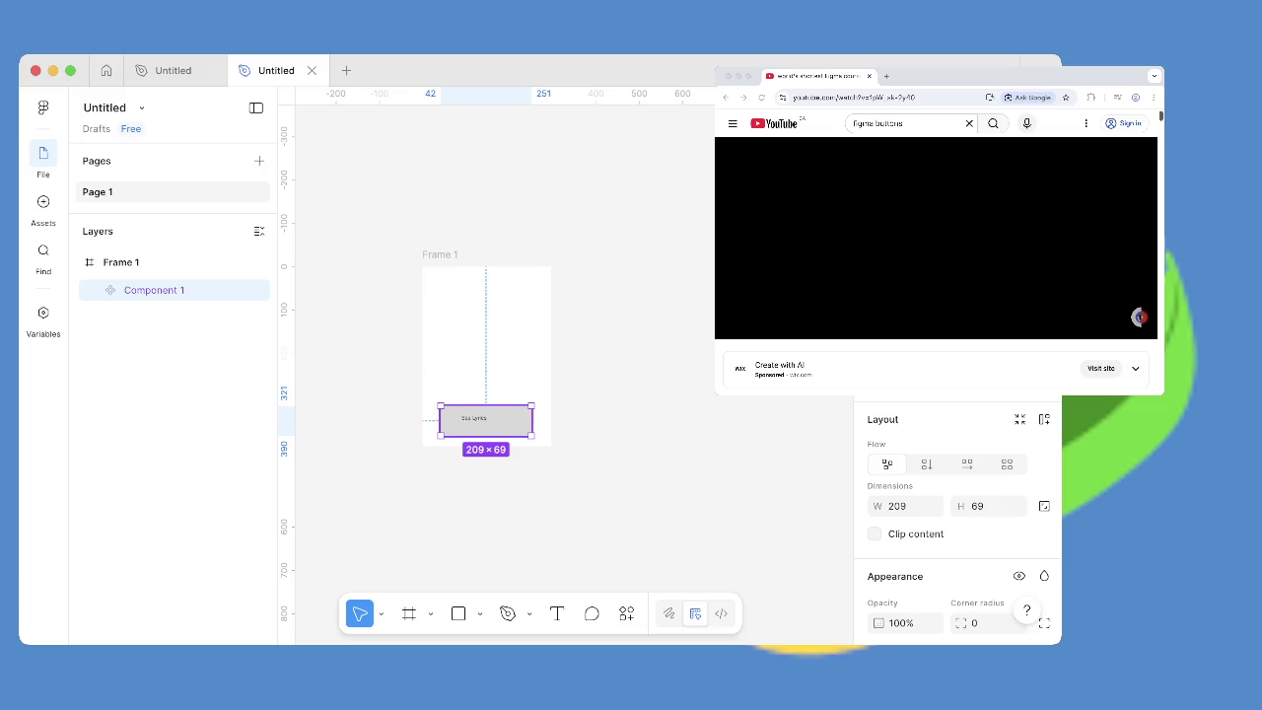
key(Escape)
key(ctrl+v)
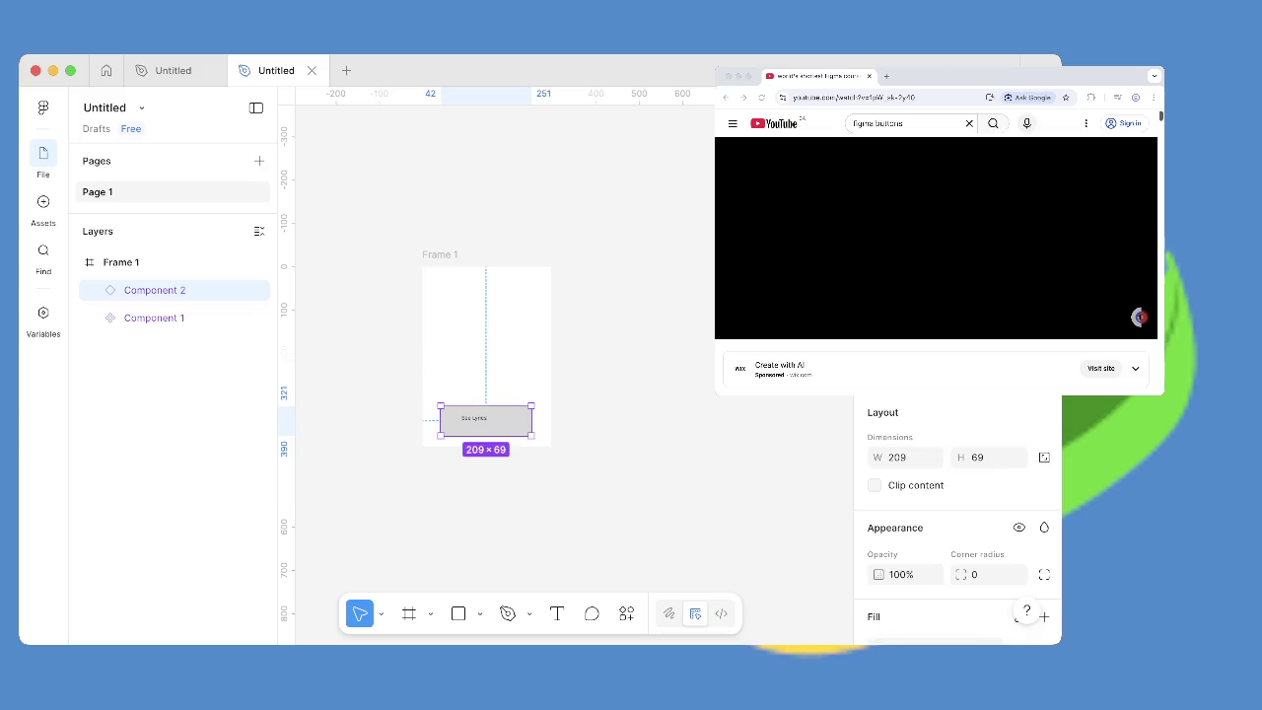
mouse_move(485, 420)
mouse_down()
mouse_move(558, 321)
mouse_move(637, 265)
mouse_move(635, 281)
mouse_up()
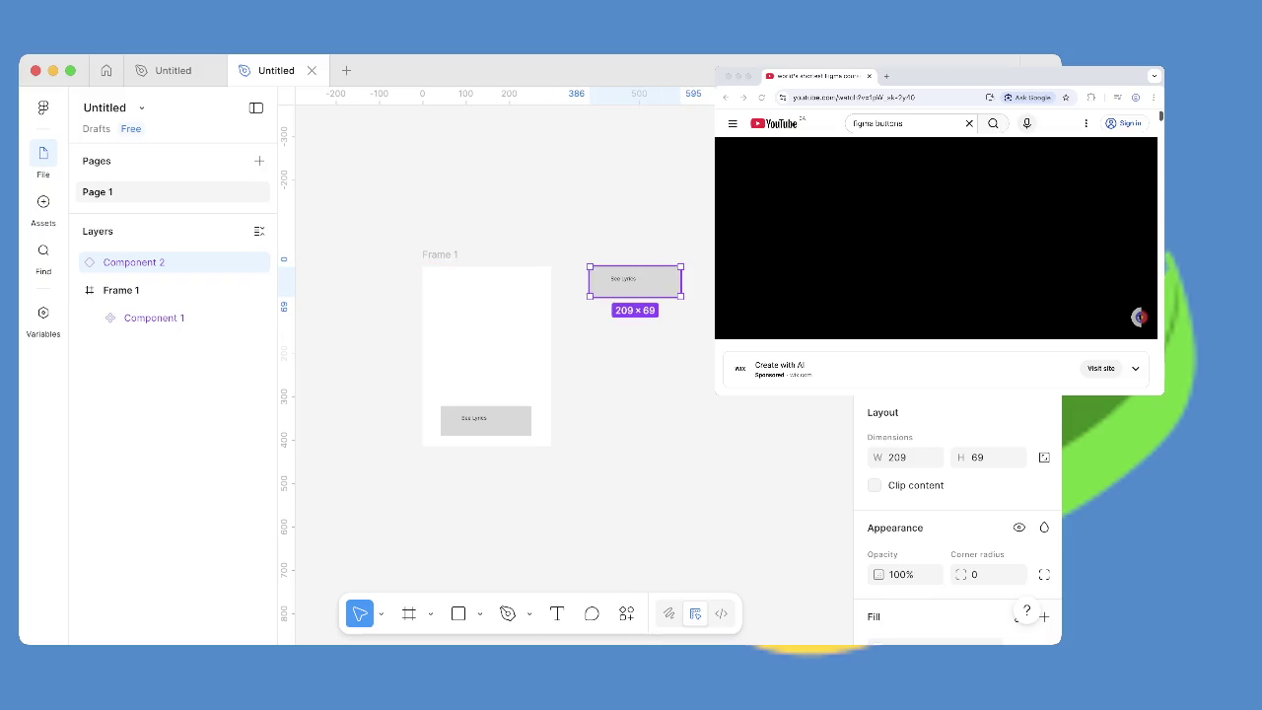
right_click(635, 281)
key(Escape)
key(alt+8)
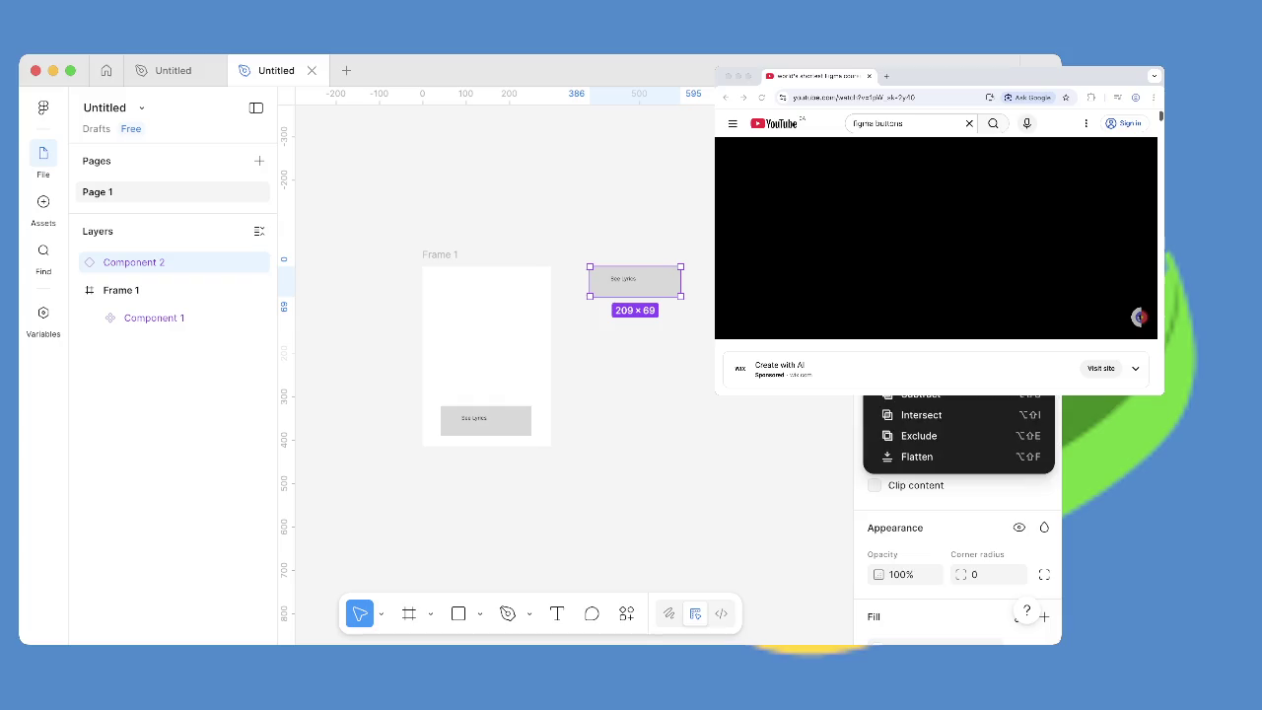
key(Escape)
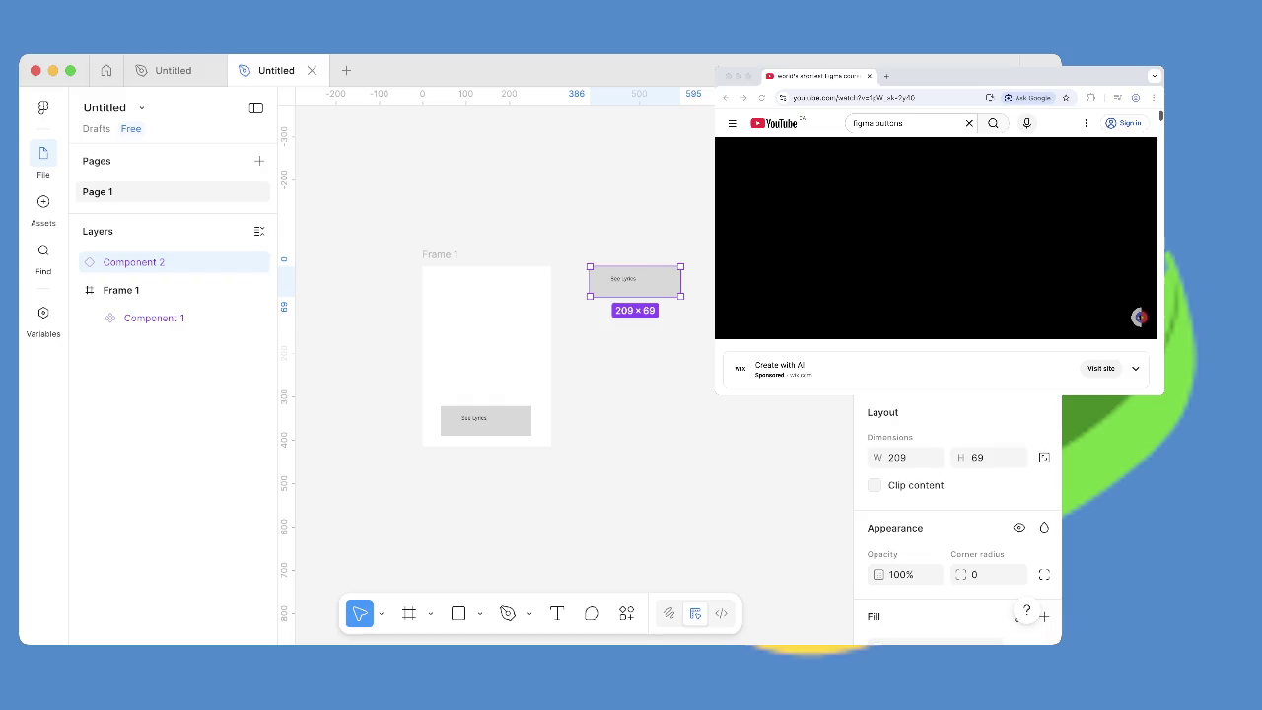
key(Escape)
click(635, 281)
key(Delete)
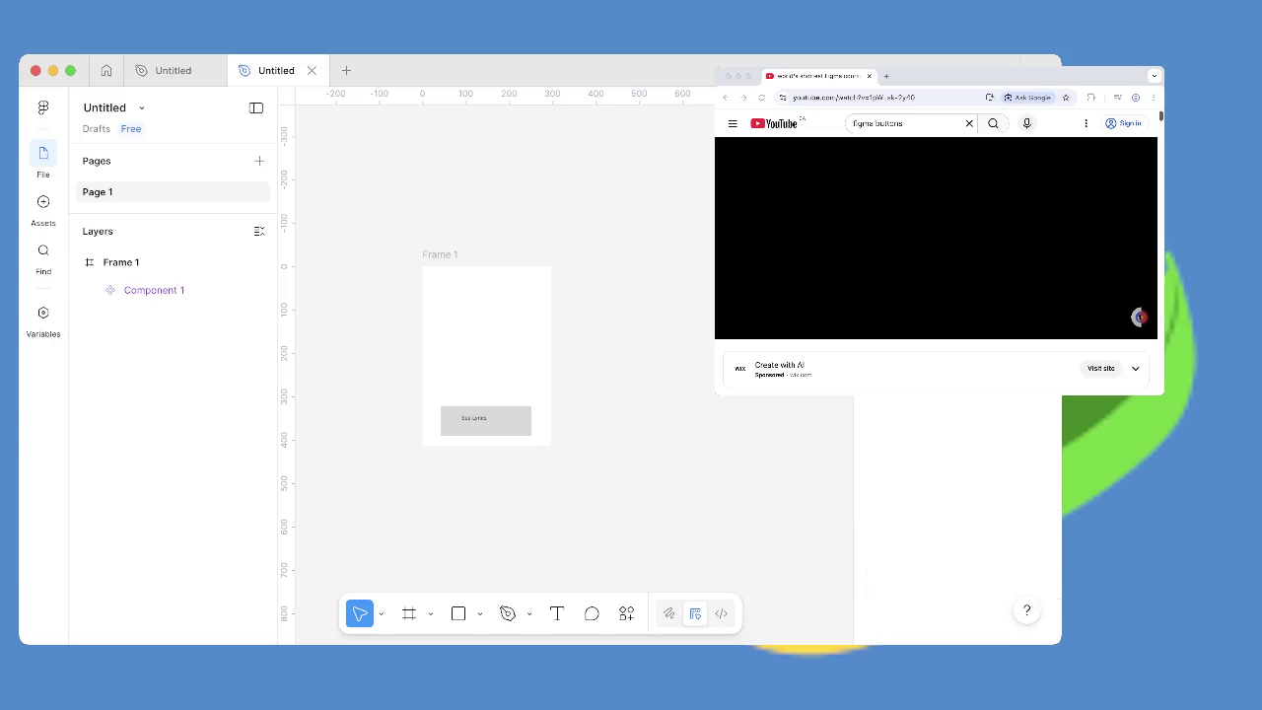
click(485, 421)
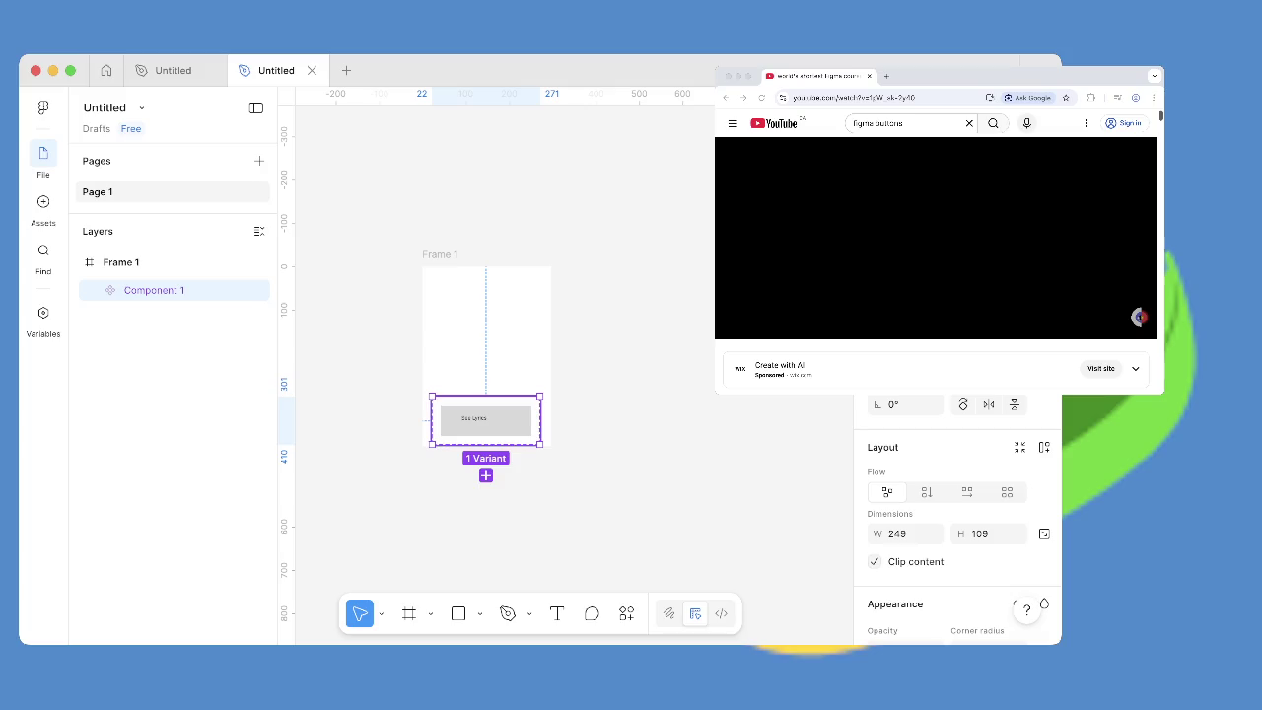
Move Component 1 out of Frame 1 and add a second variant, Variant2.
drag(485, 420, 640, 290)
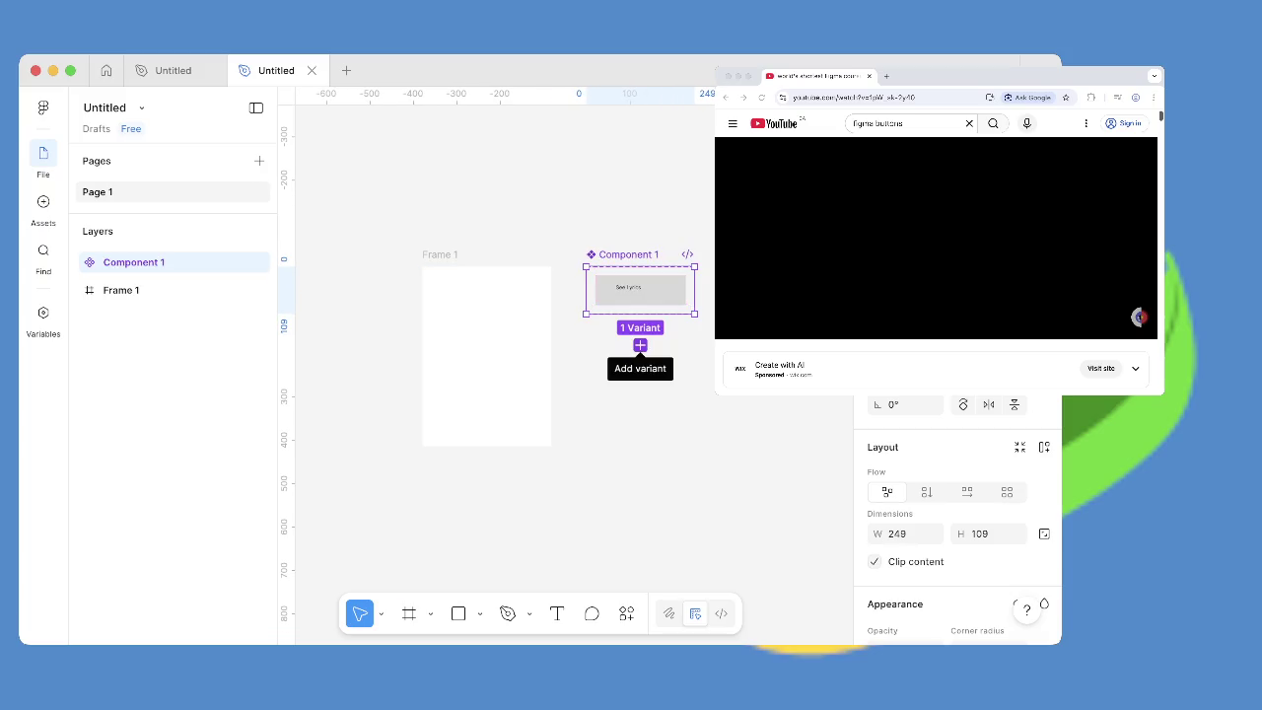
click(639, 345)
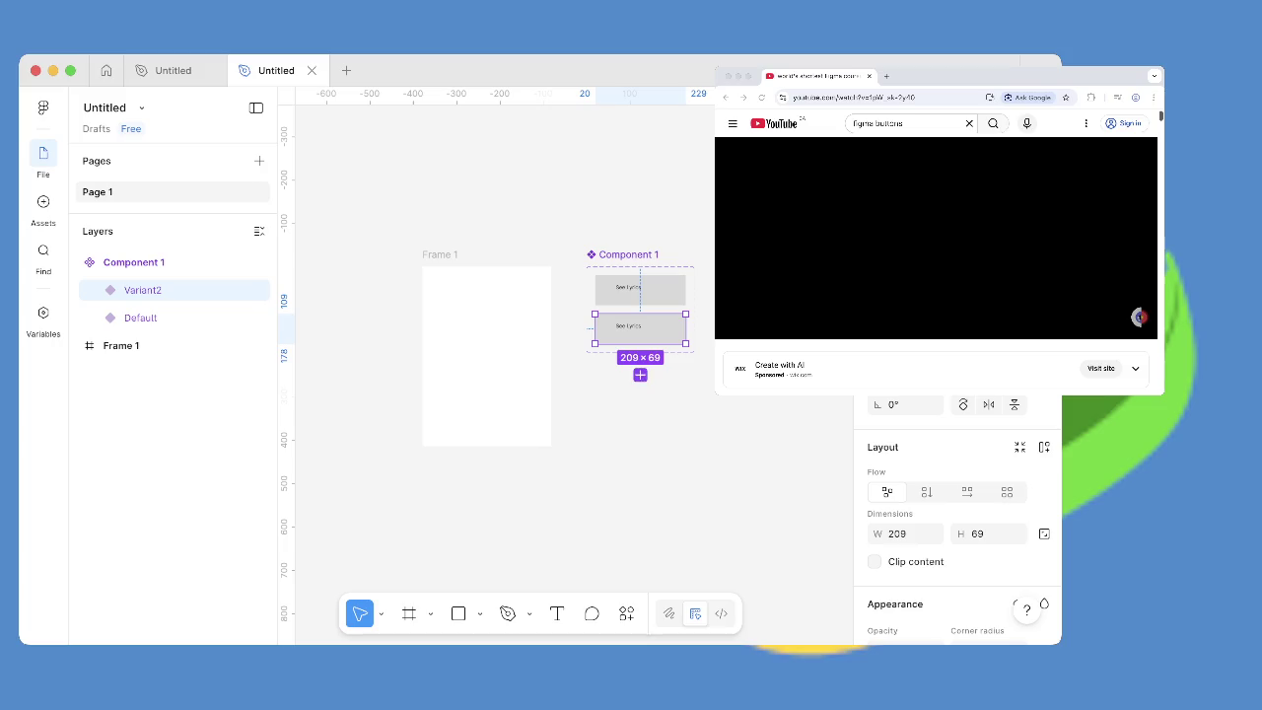
key(Escape)
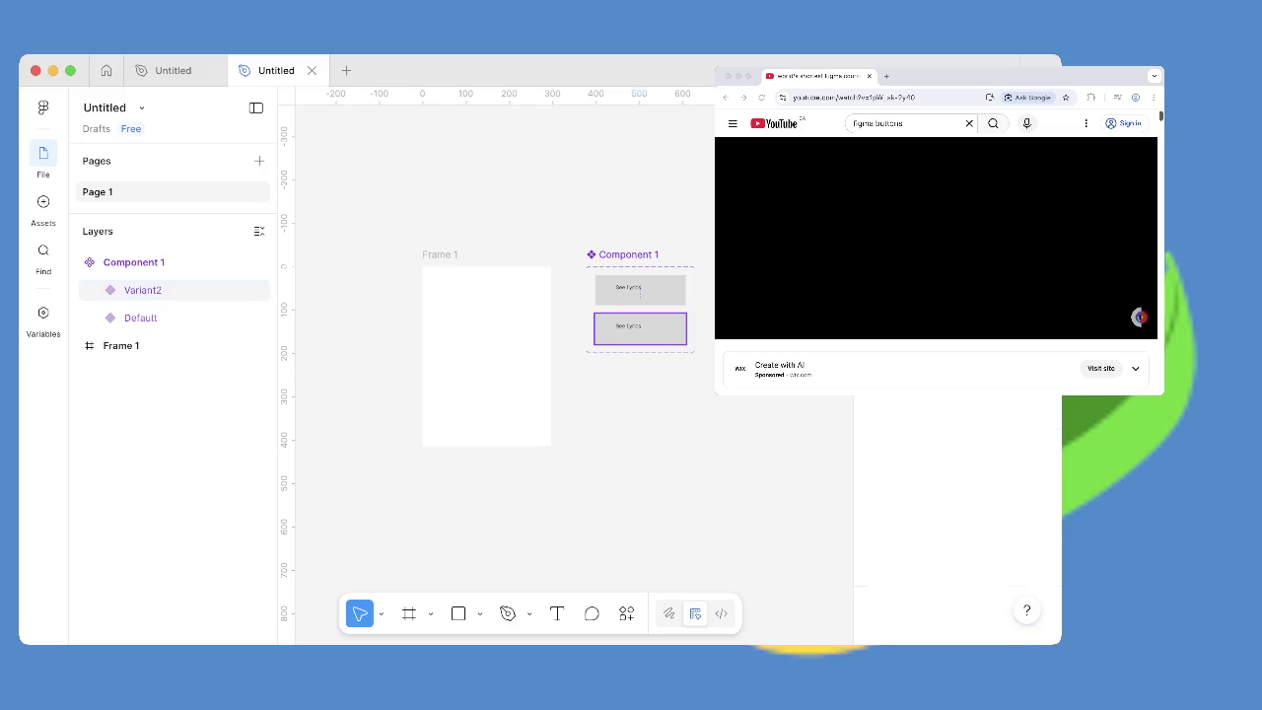
click(142, 290)
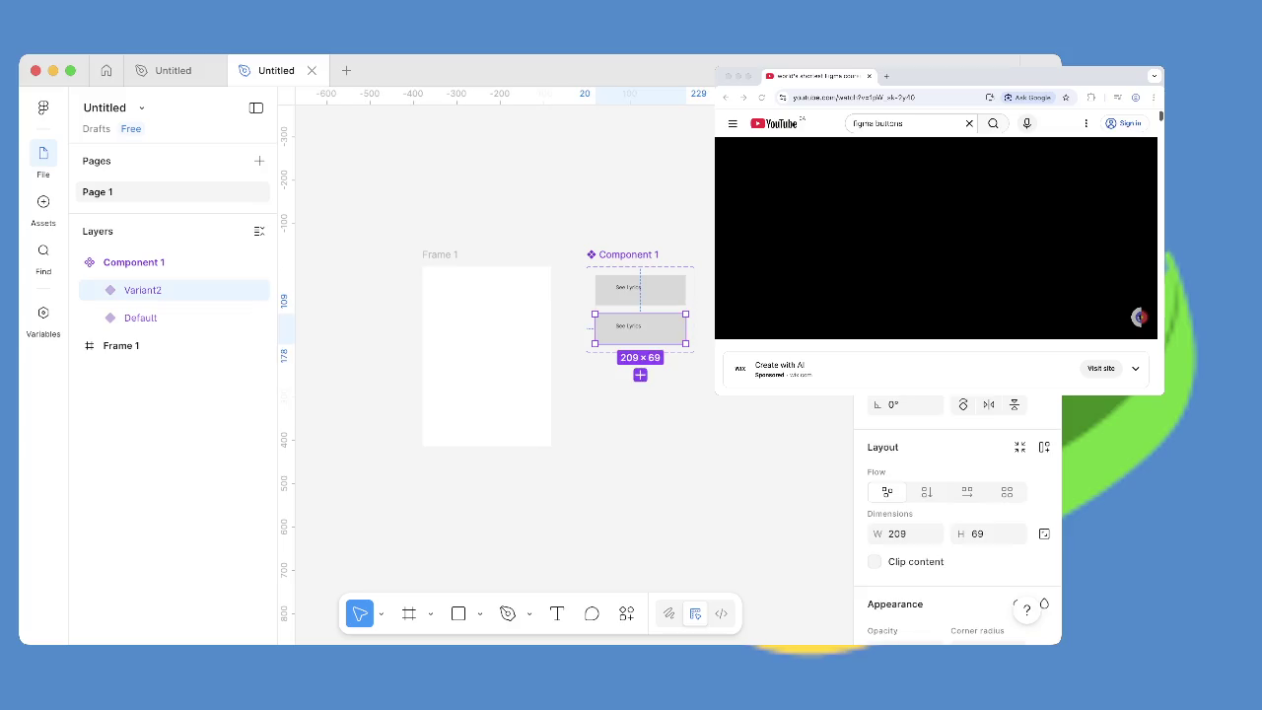
Stretch Variant2 down to 209×349.
drag(640, 343, 640, 465)
key(ctrl+z)
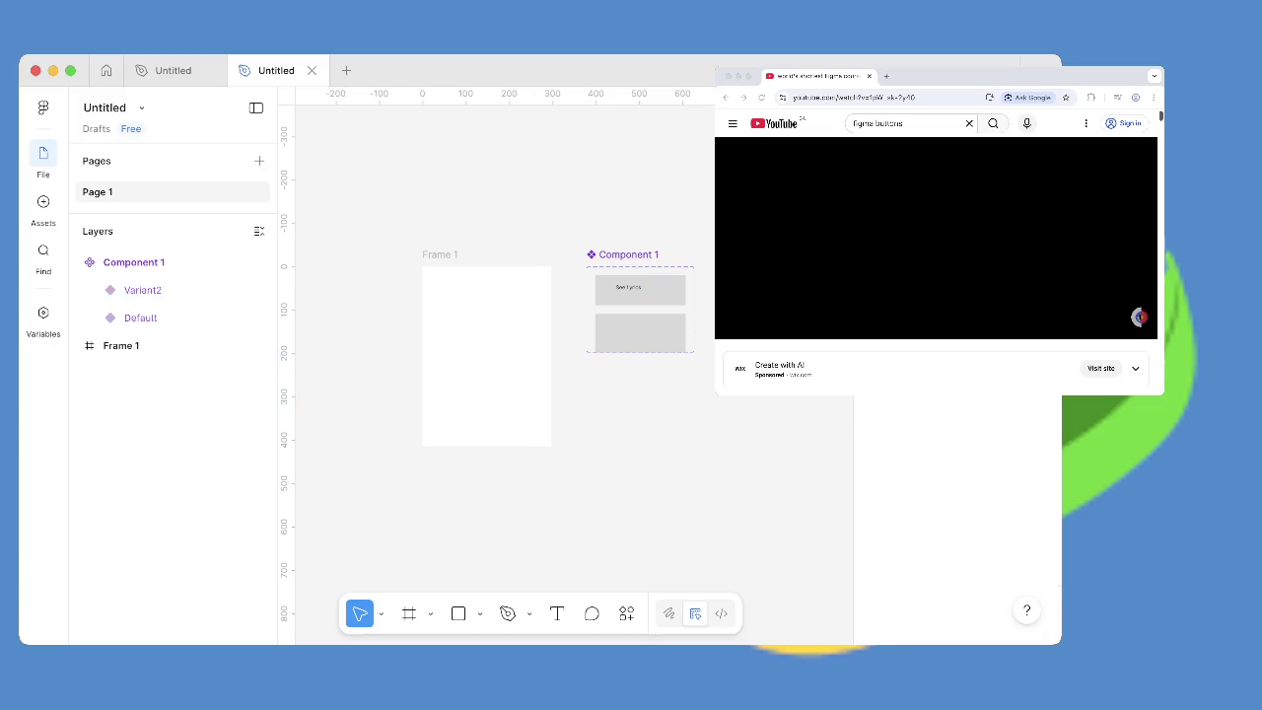
click(639, 290)
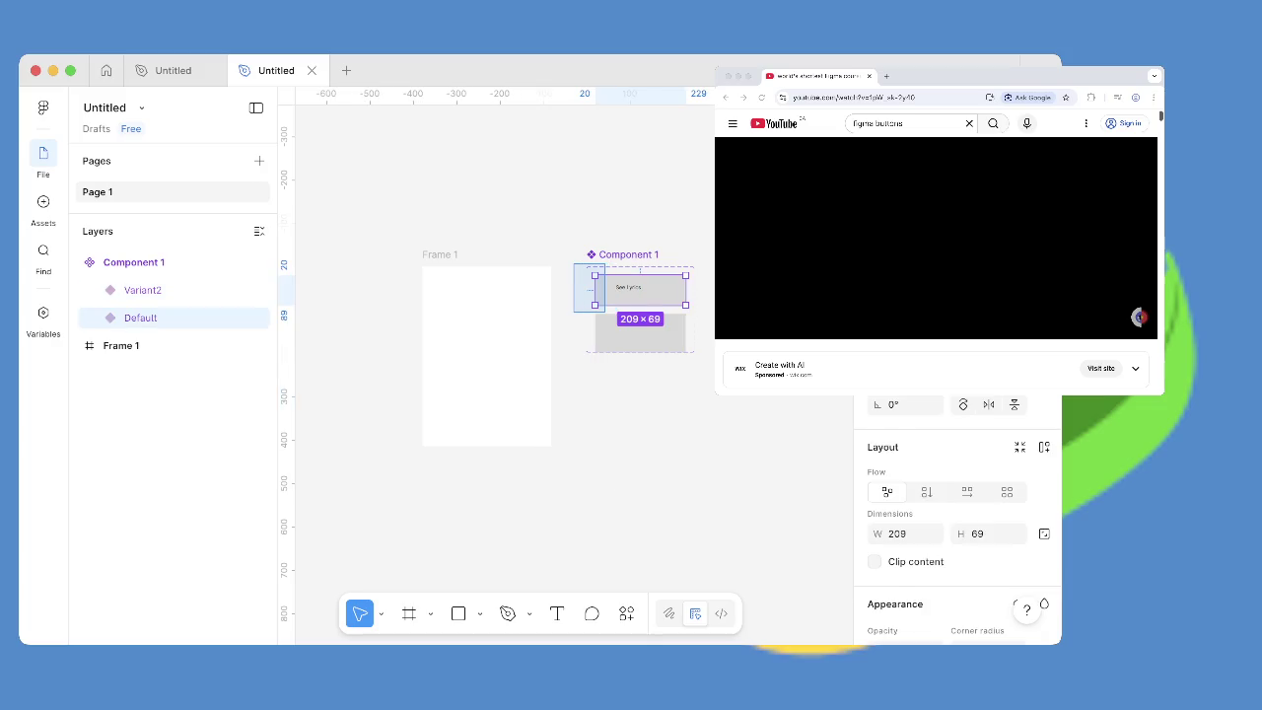
key(Escape)
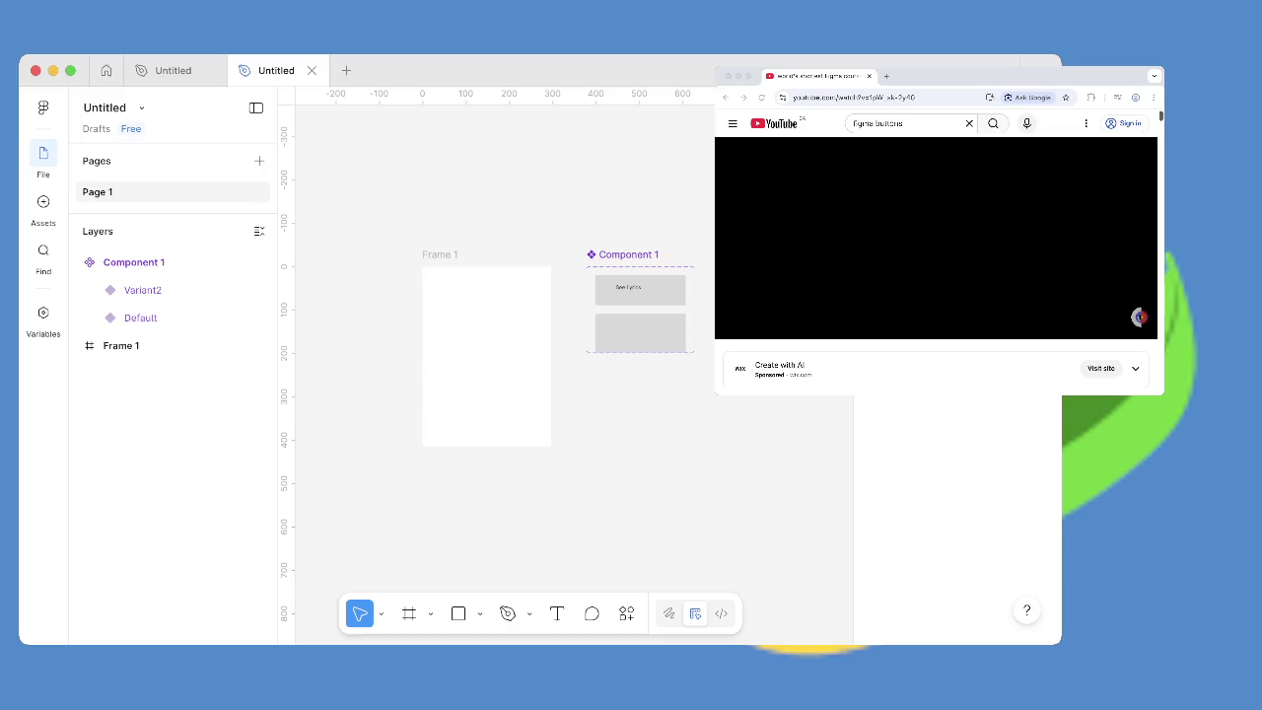
click(640, 333)
drag(640, 351, 640, 465)
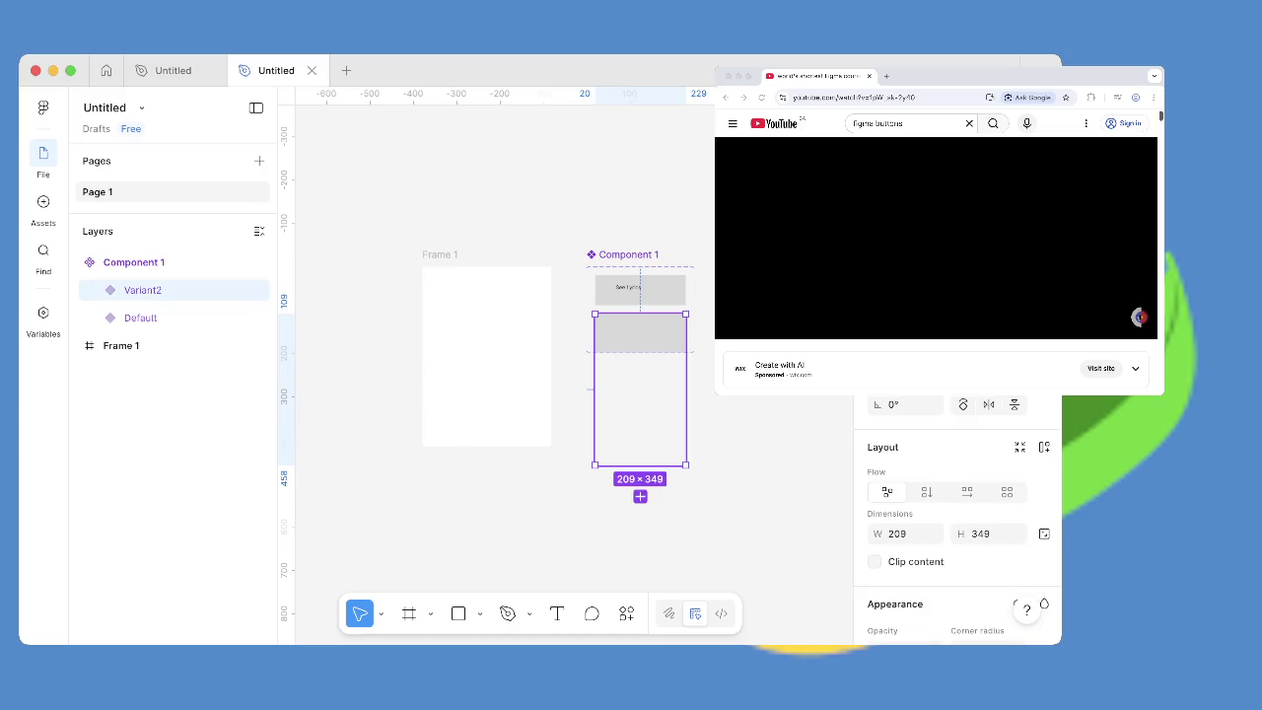
Undo Variant2's stretch and nudge Variant2 slightly down within the set.
key(ctrl+z)
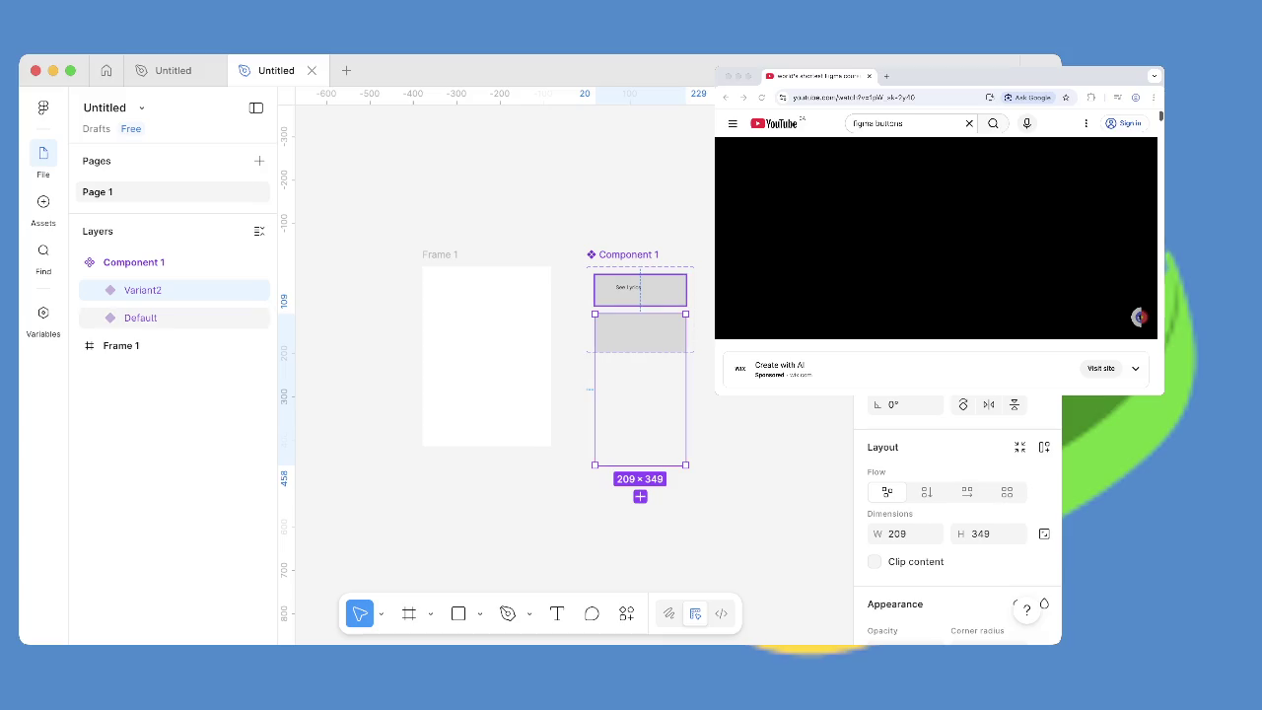
key(ctrl+z)
key(Escape)
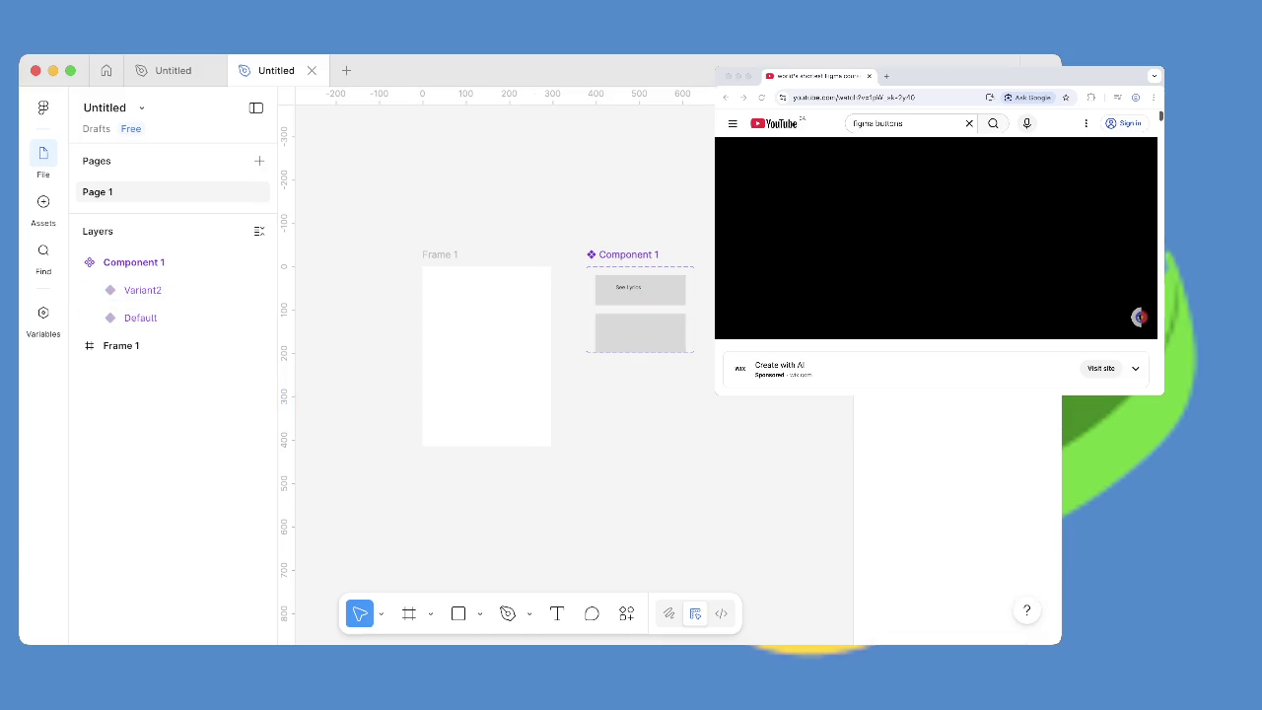
drag(572, 261, 695, 399)
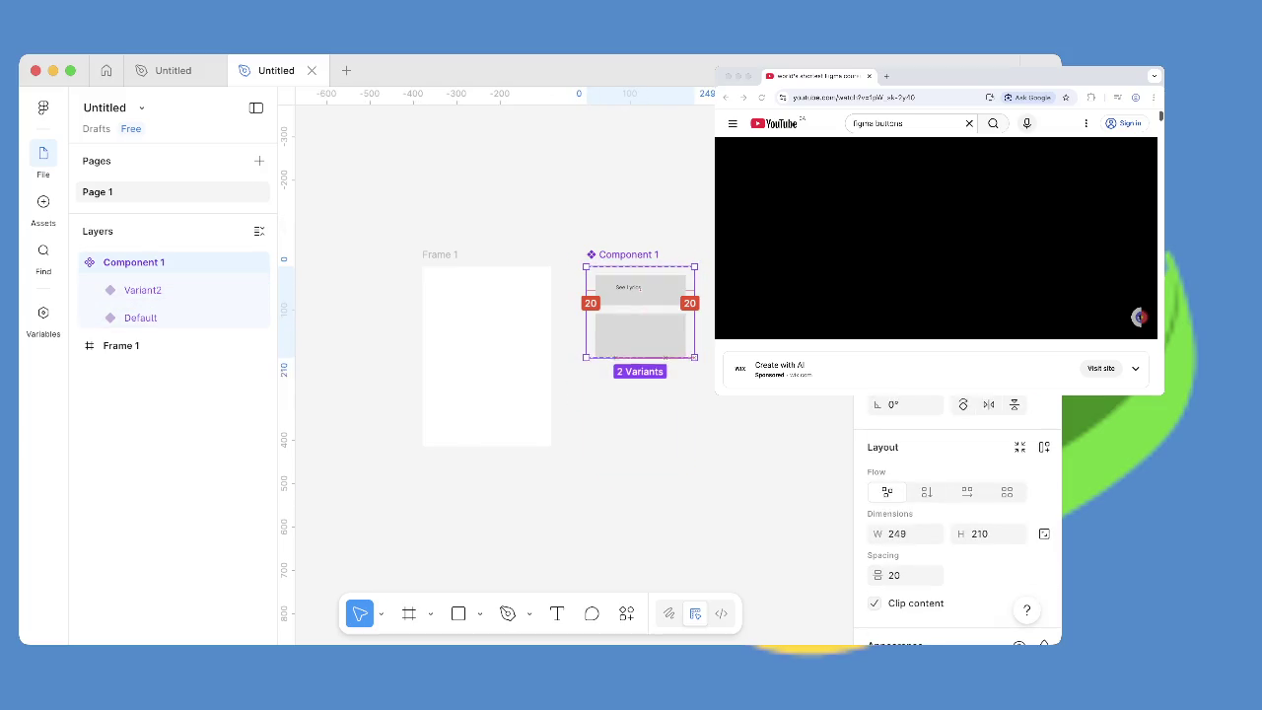
double_click(640, 352)
click(640, 390)
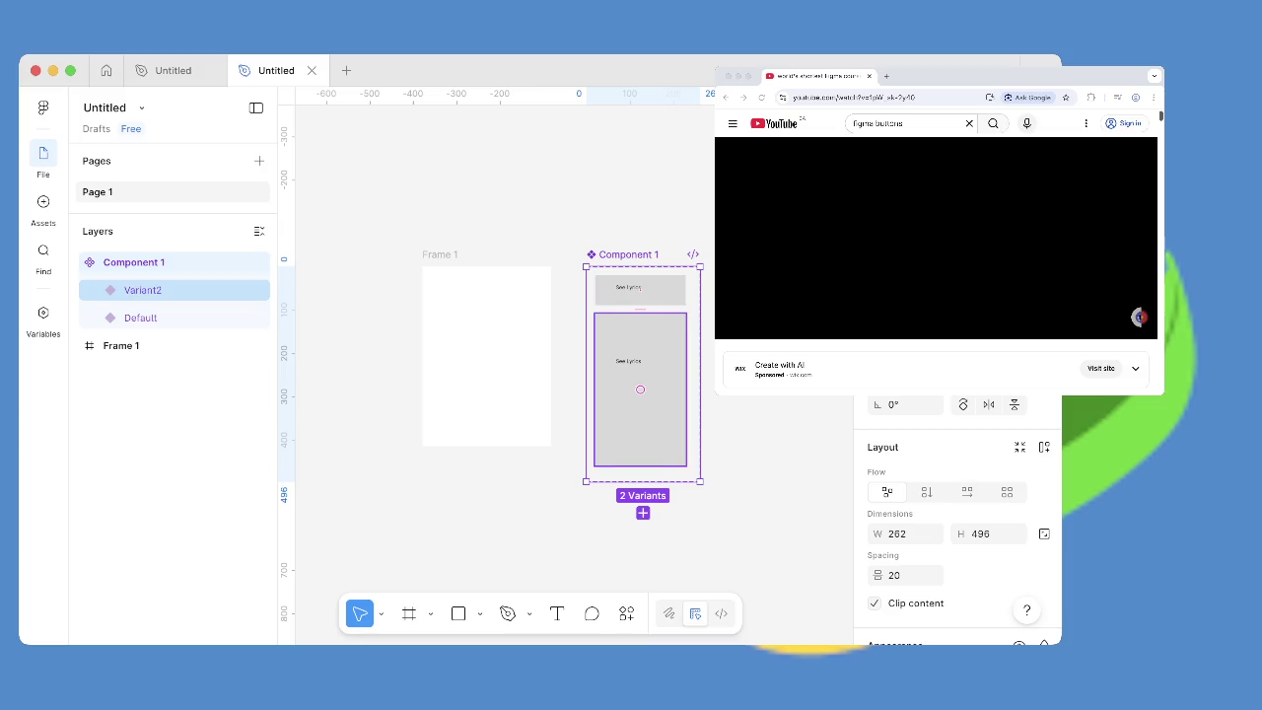
drag(640, 389, 640, 395)
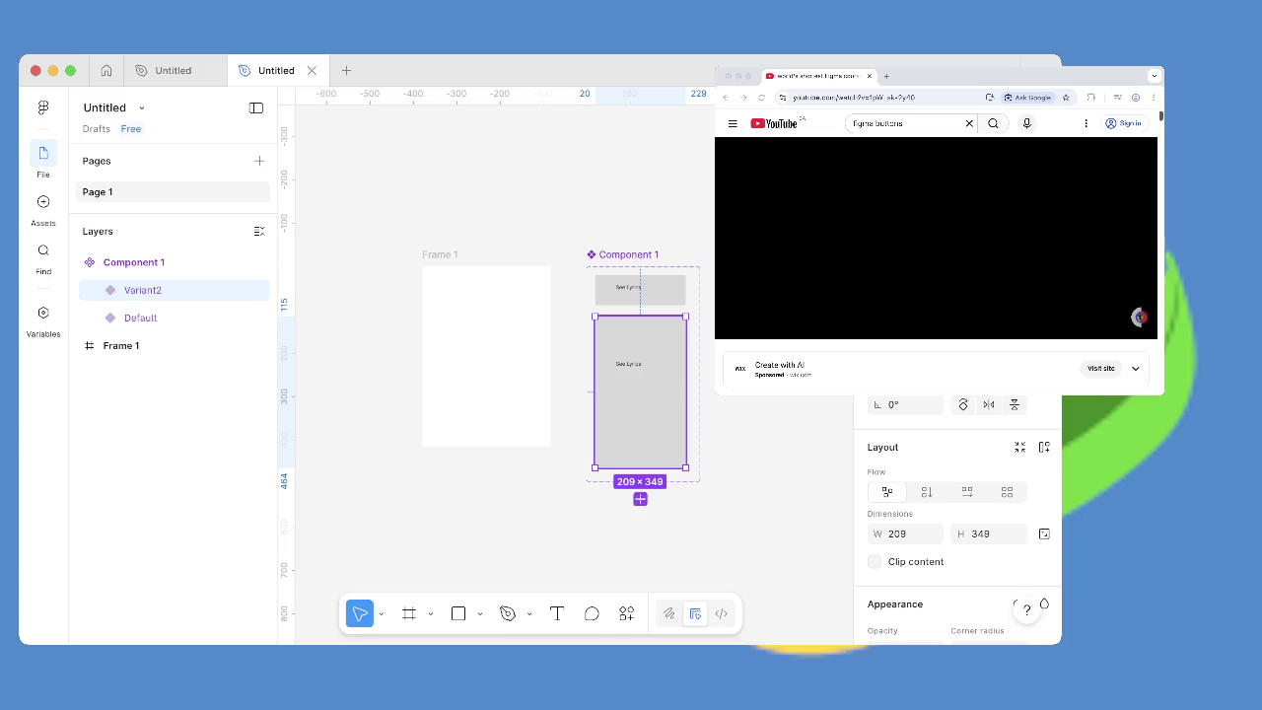
Shrink the See Lyrics text box in Variant2 to 96×28.
click(640, 394)
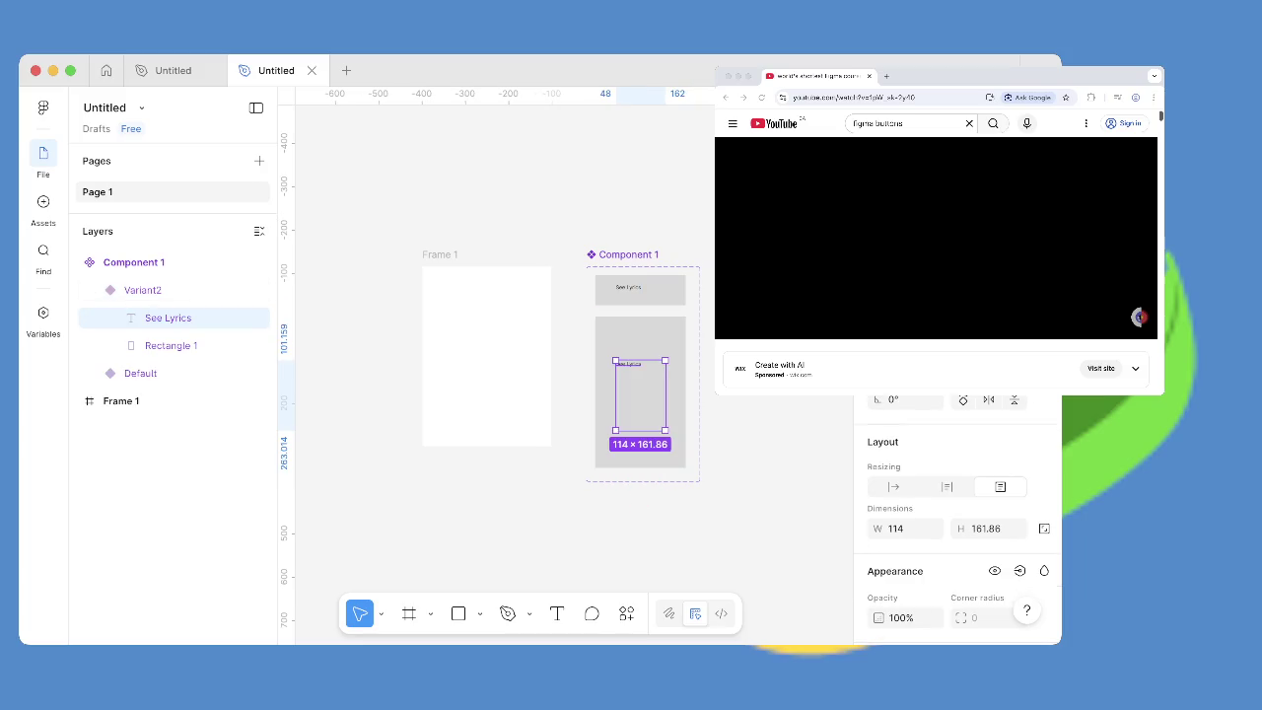
click(640, 391)
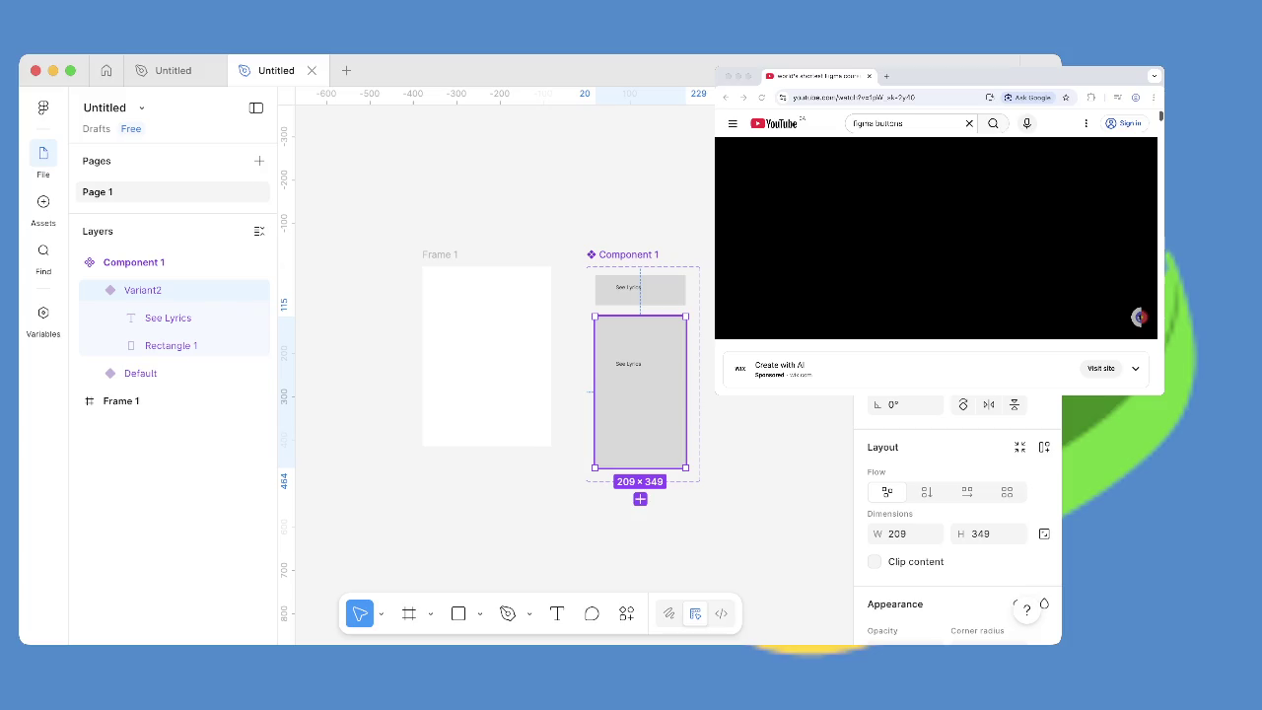
click(640, 394)
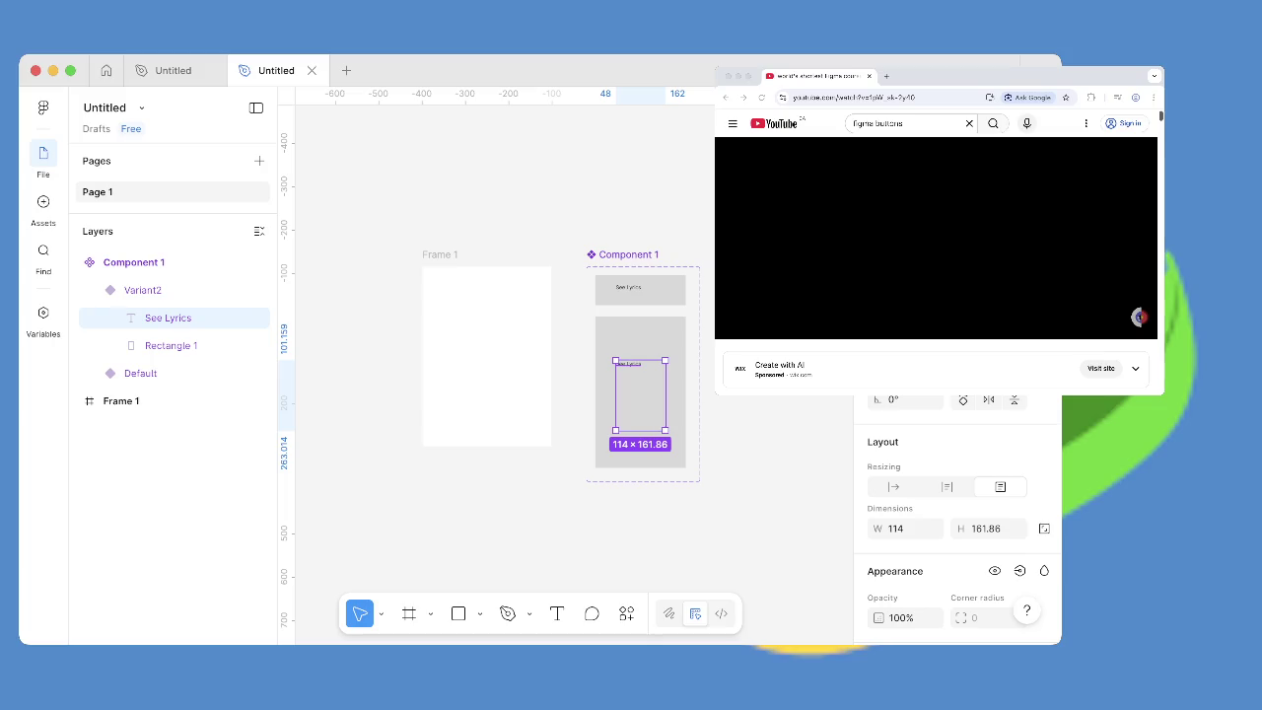
drag(665, 430, 659, 372)
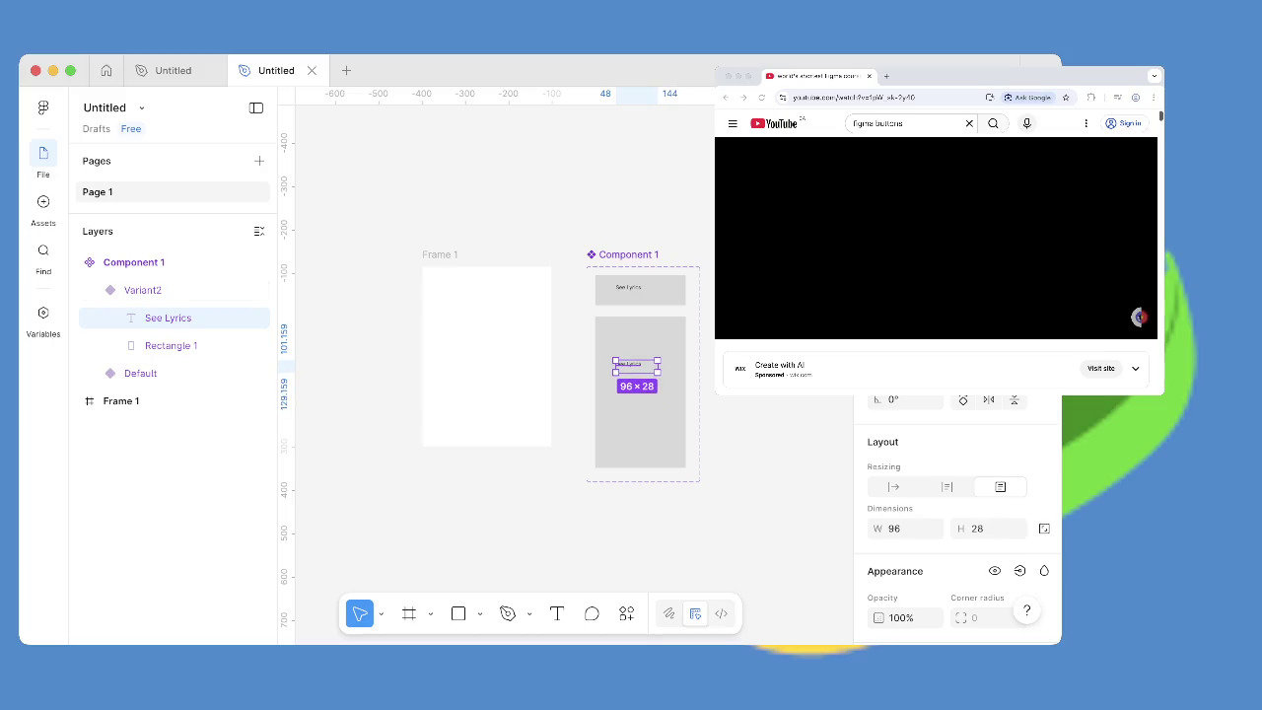
key(Escape)
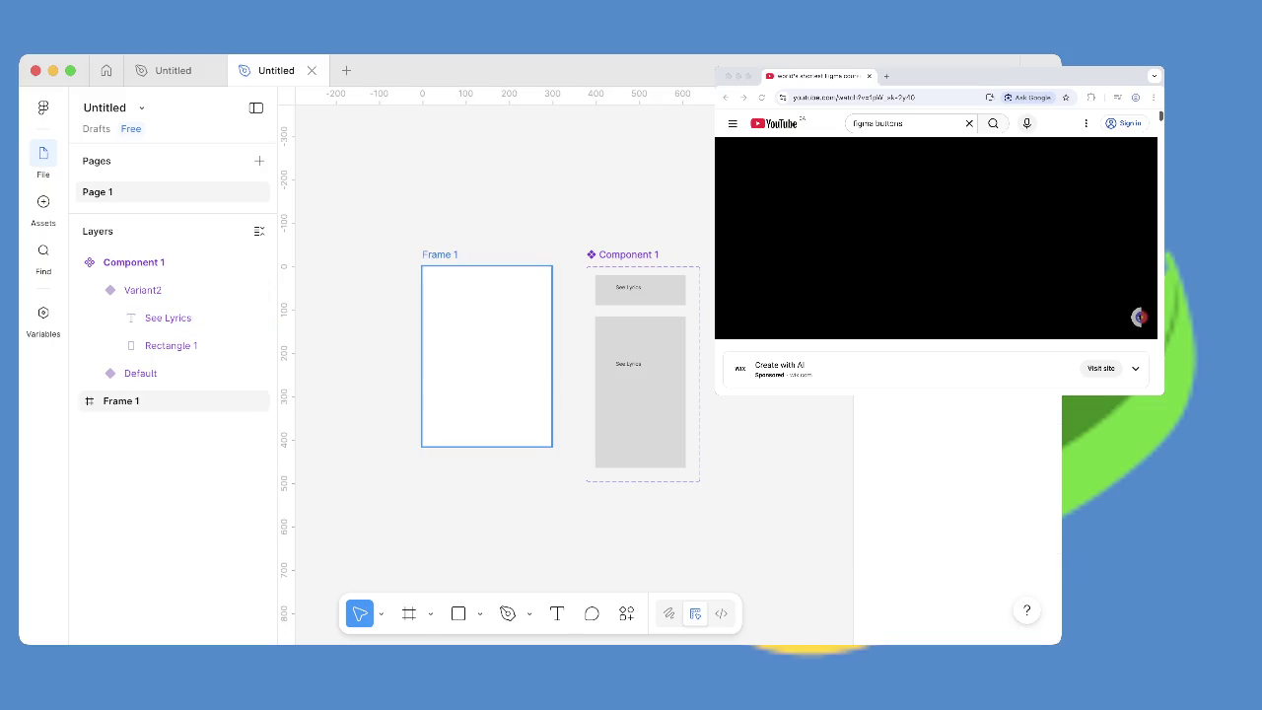
Move the Default button to Frame 1's bottom and shift Variant2 up in the set.
click(140, 373)
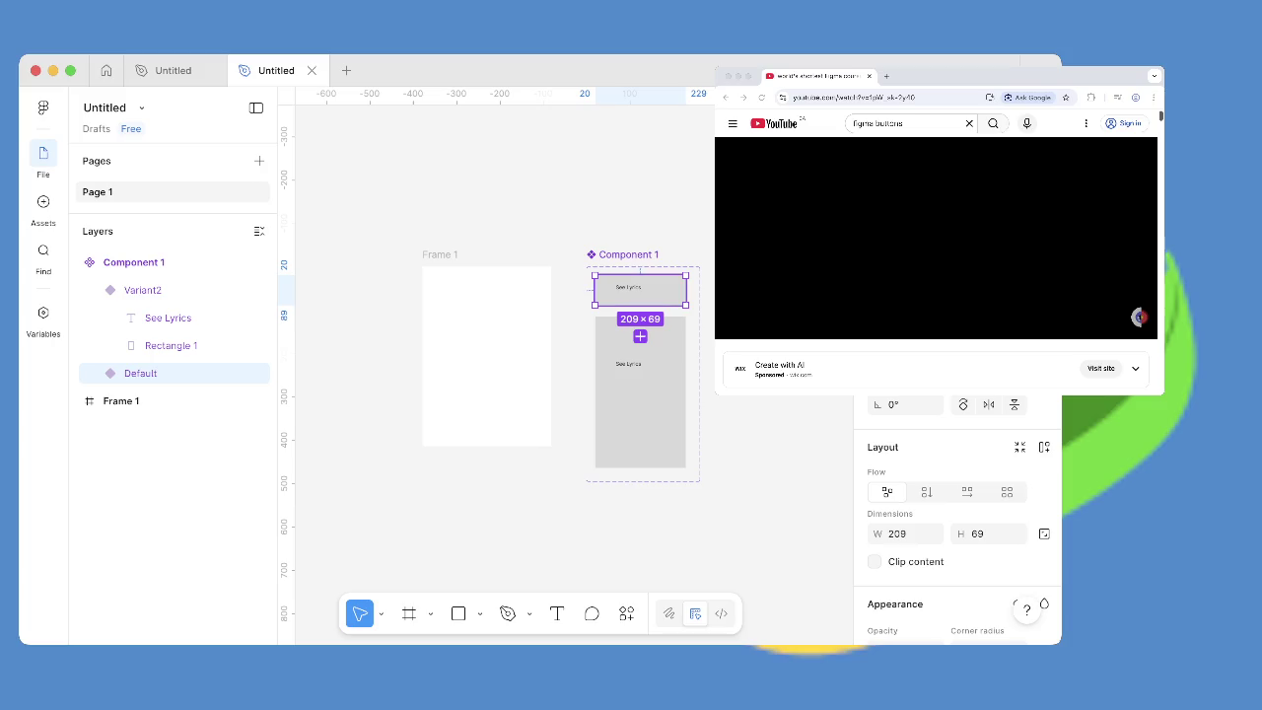
drag(639, 287, 483, 420)
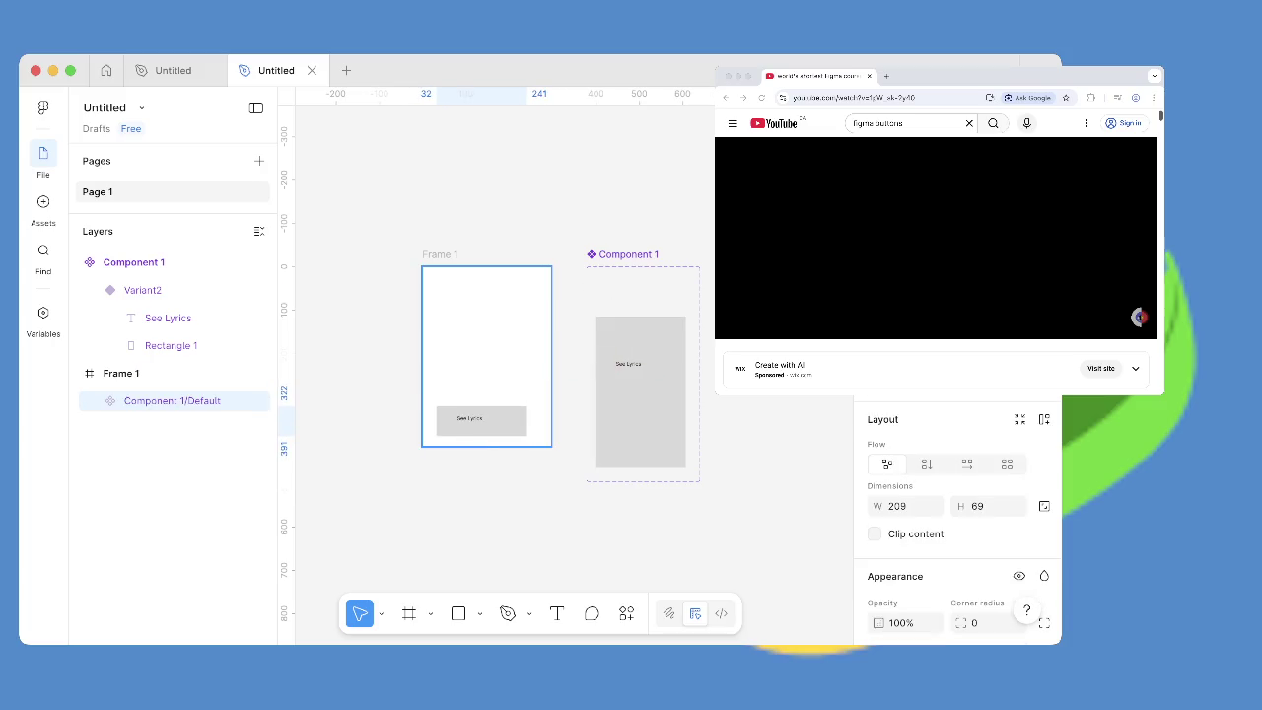
drag(640, 391, 640, 355)
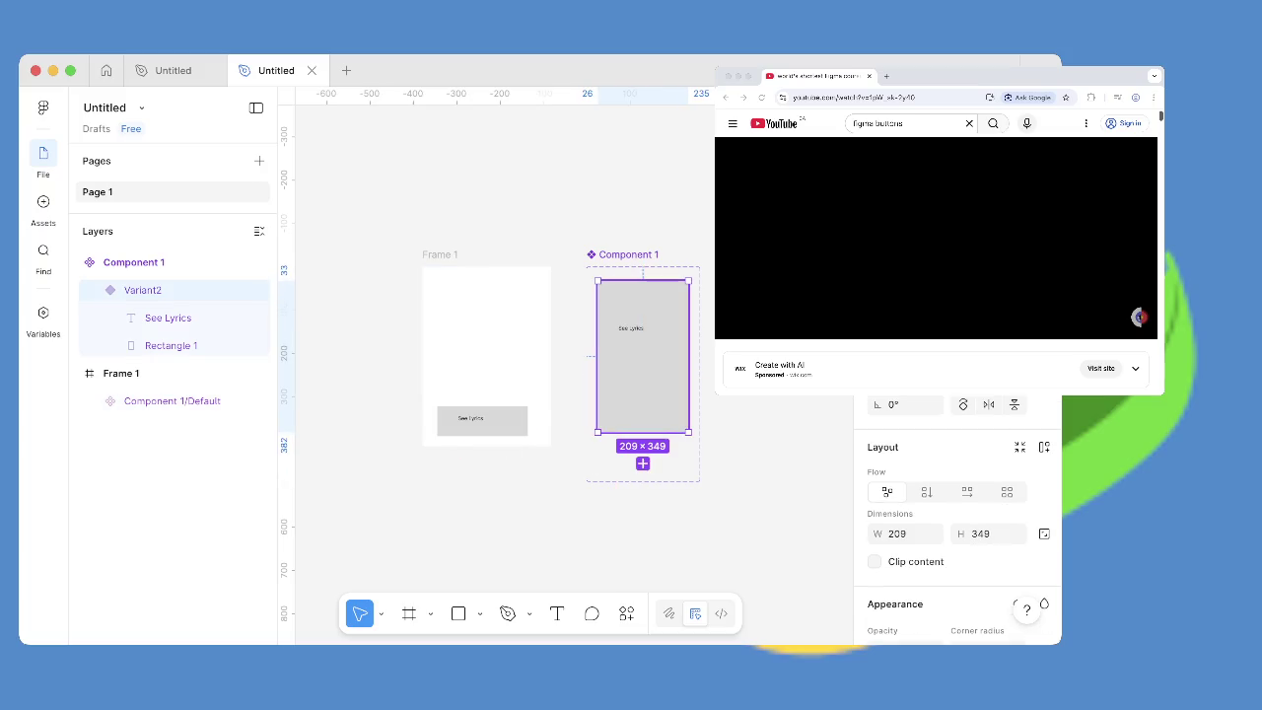
double_click(631, 327)
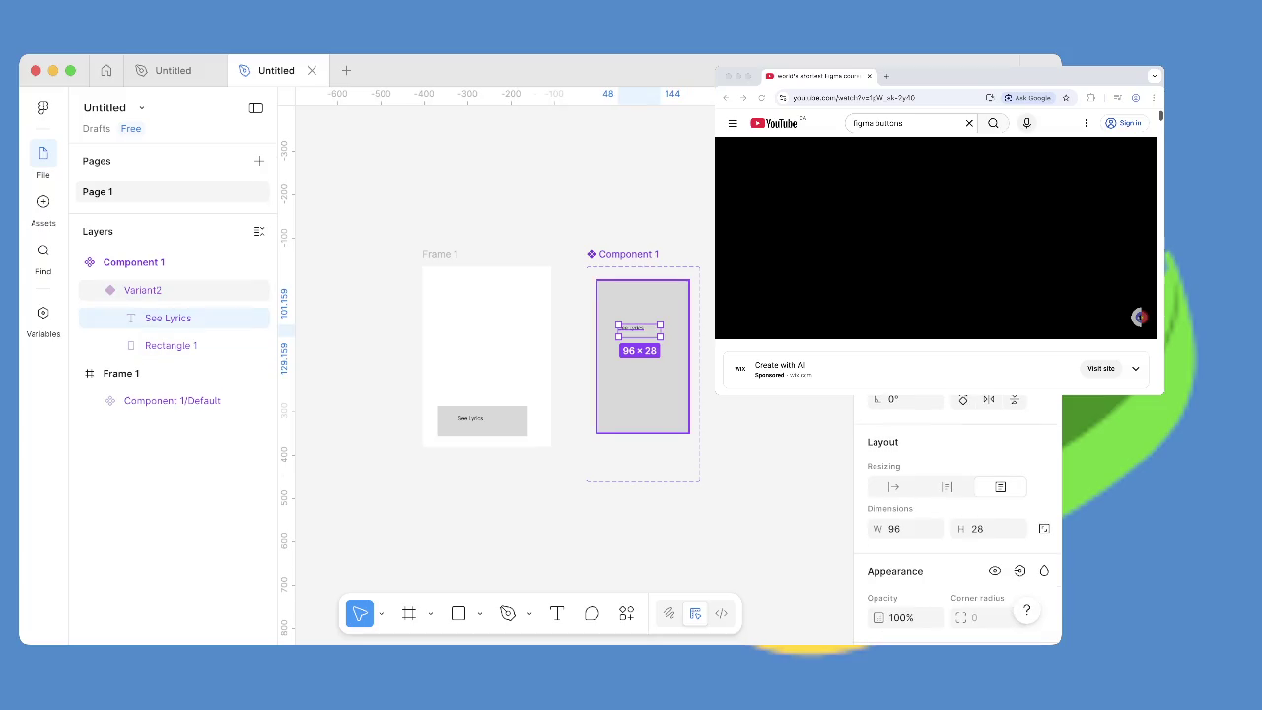
key(Escape)
click(482, 419)
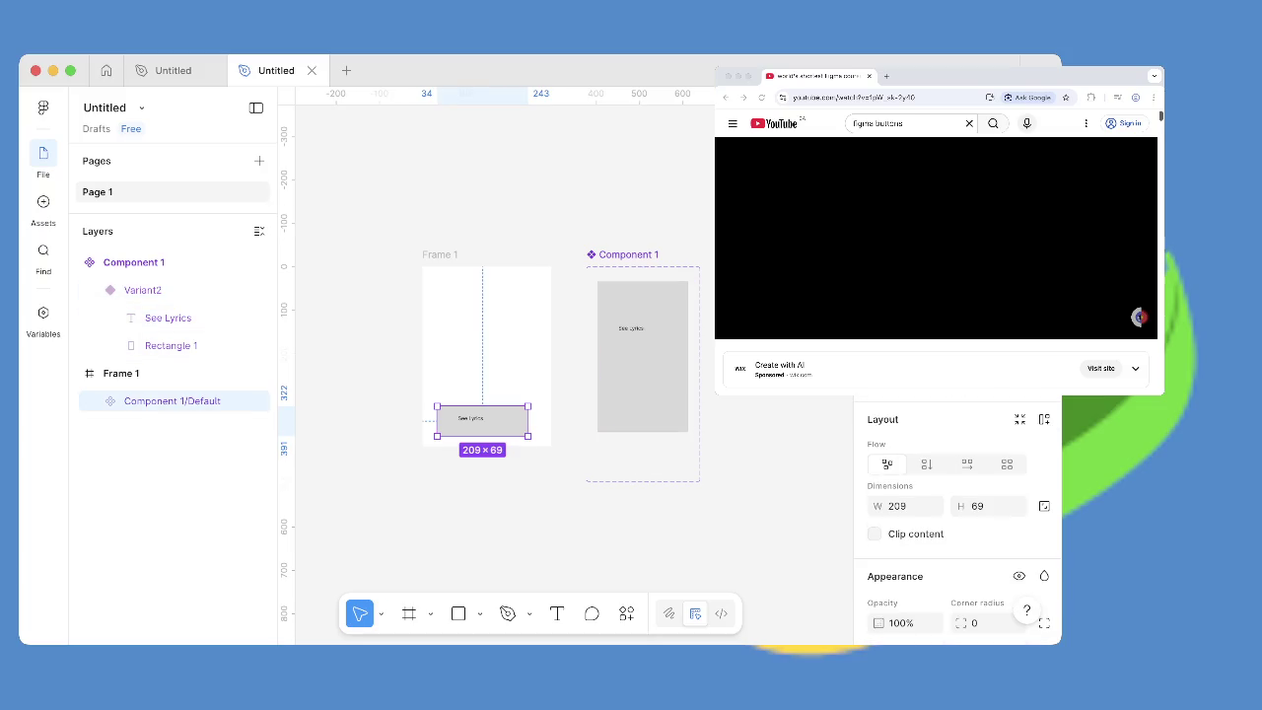
In Prototype mode, give the Default button a connection with a Scroll to action.
key(shift+e)
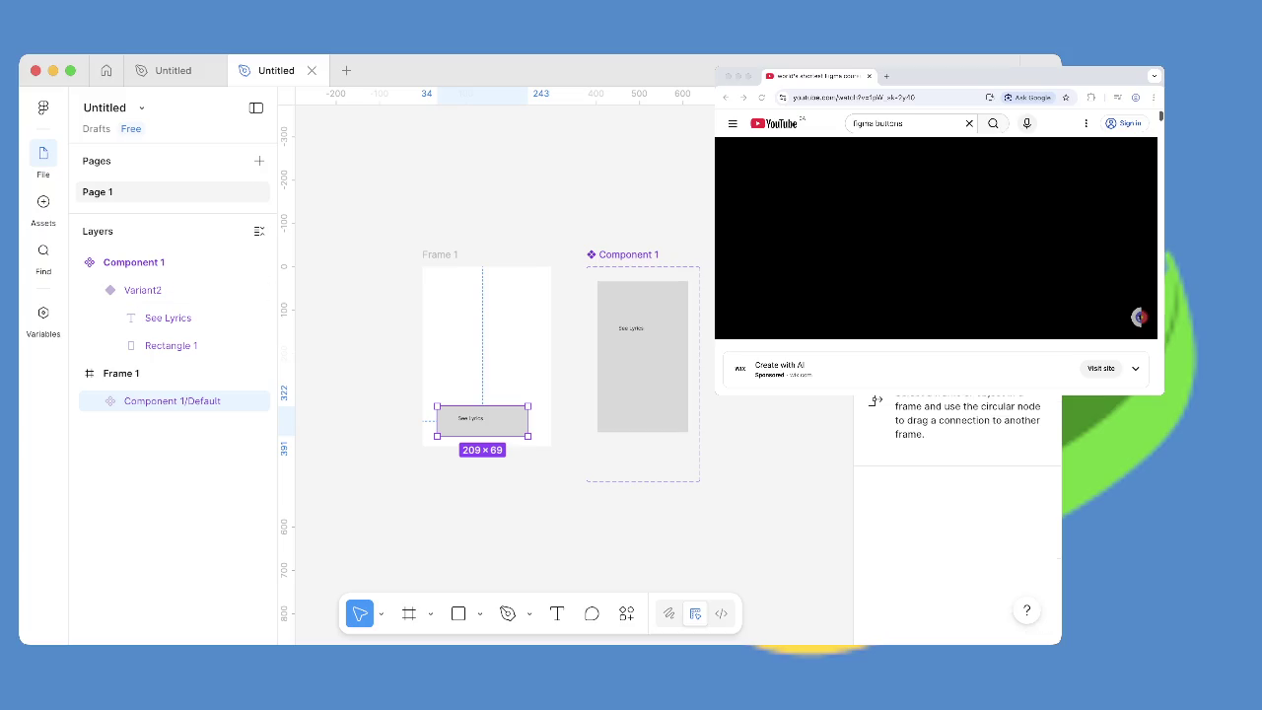
mouse_move(528, 421)
mouse_down()
mouse_move(598, 317)
mouse_move(572, 303)
mouse_up()
drag(482, 406, 642, 409)
drag(528, 421, 572, 303)
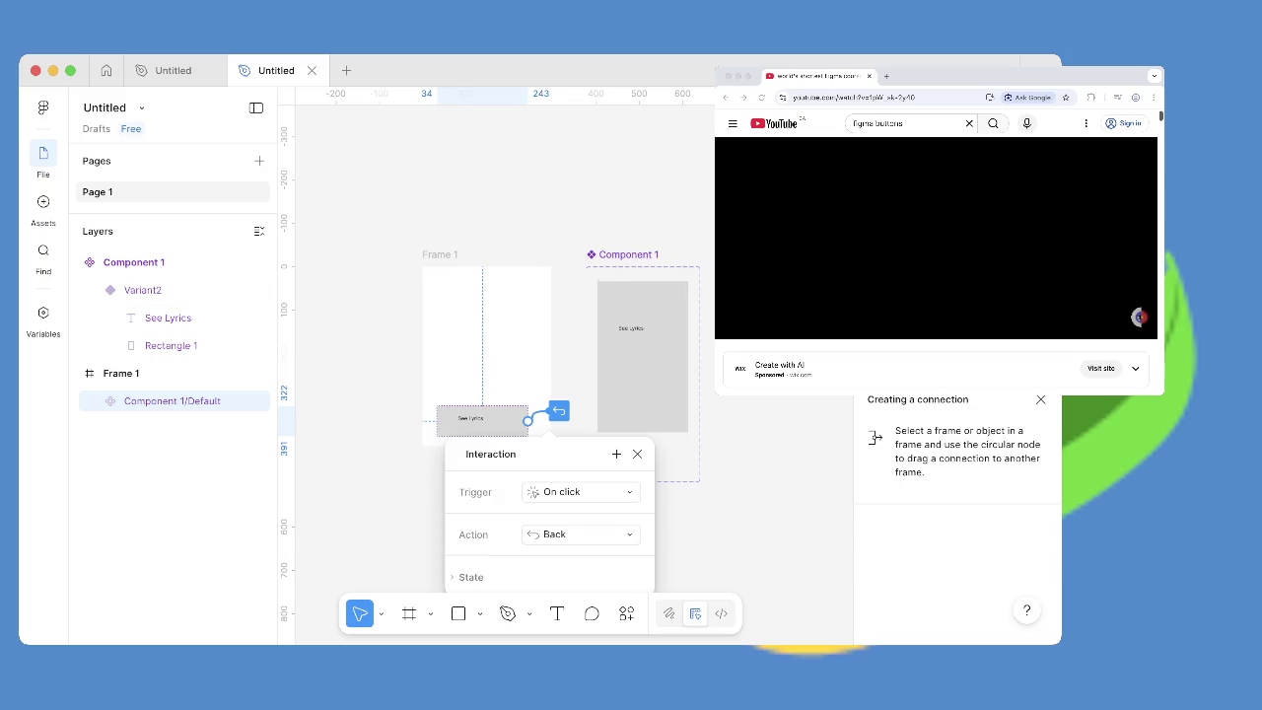
scroll(542, 493, down, 3)
click(542, 373)
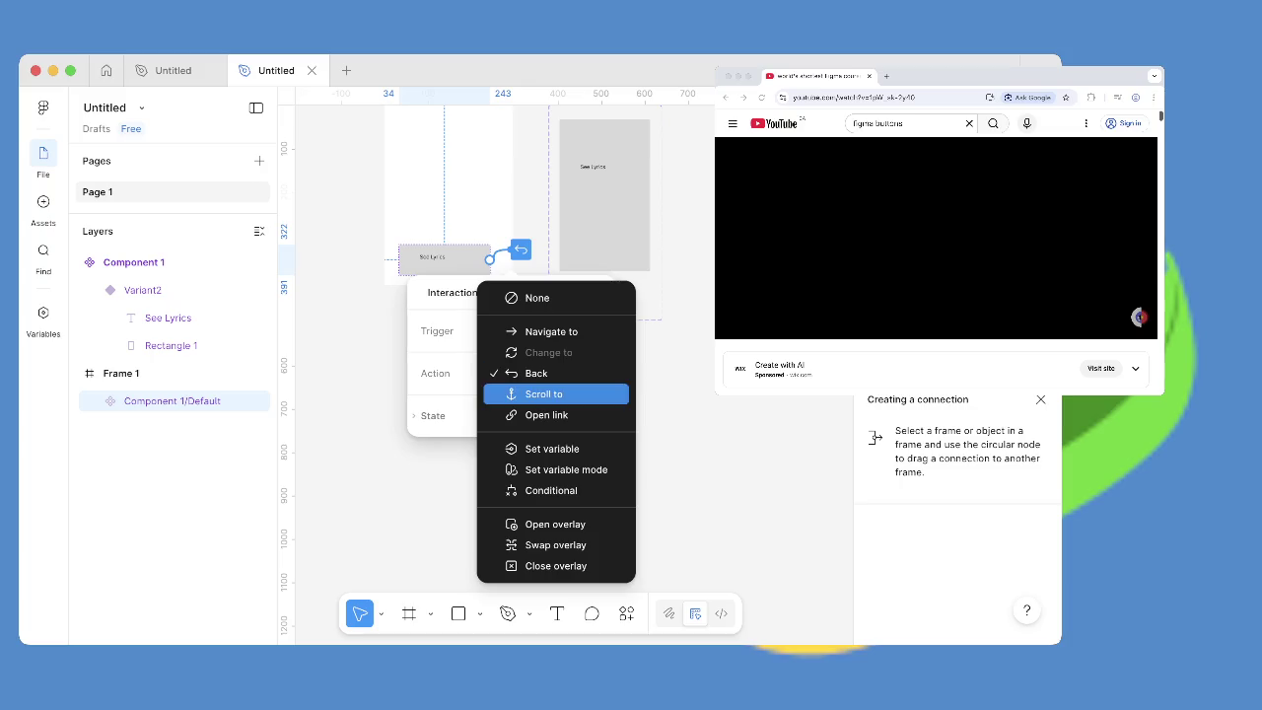
click(543, 394)
click(543, 373)
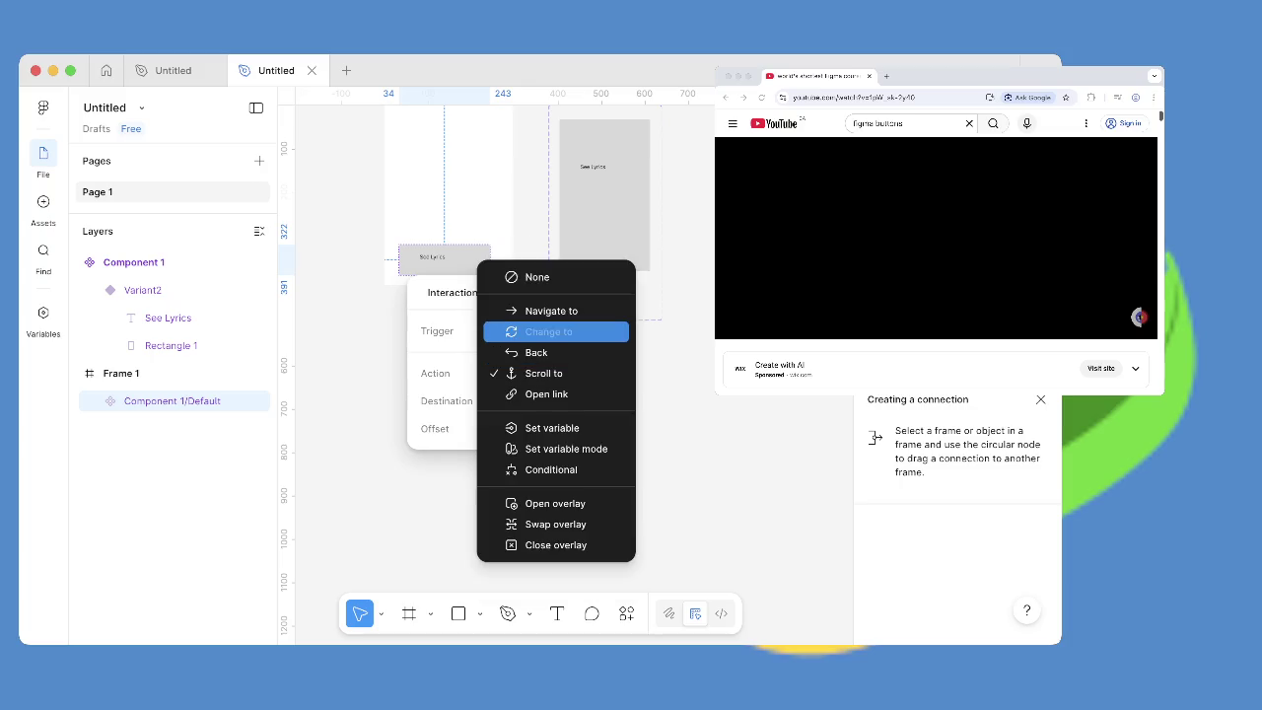
key(Escape)
scroll(542, 394, up, 3)
key(Escape)
Move Variant2 down about 40 px and put Default back into Component 1 above it.
click(620, 375)
drag(620, 374, 620, 414)
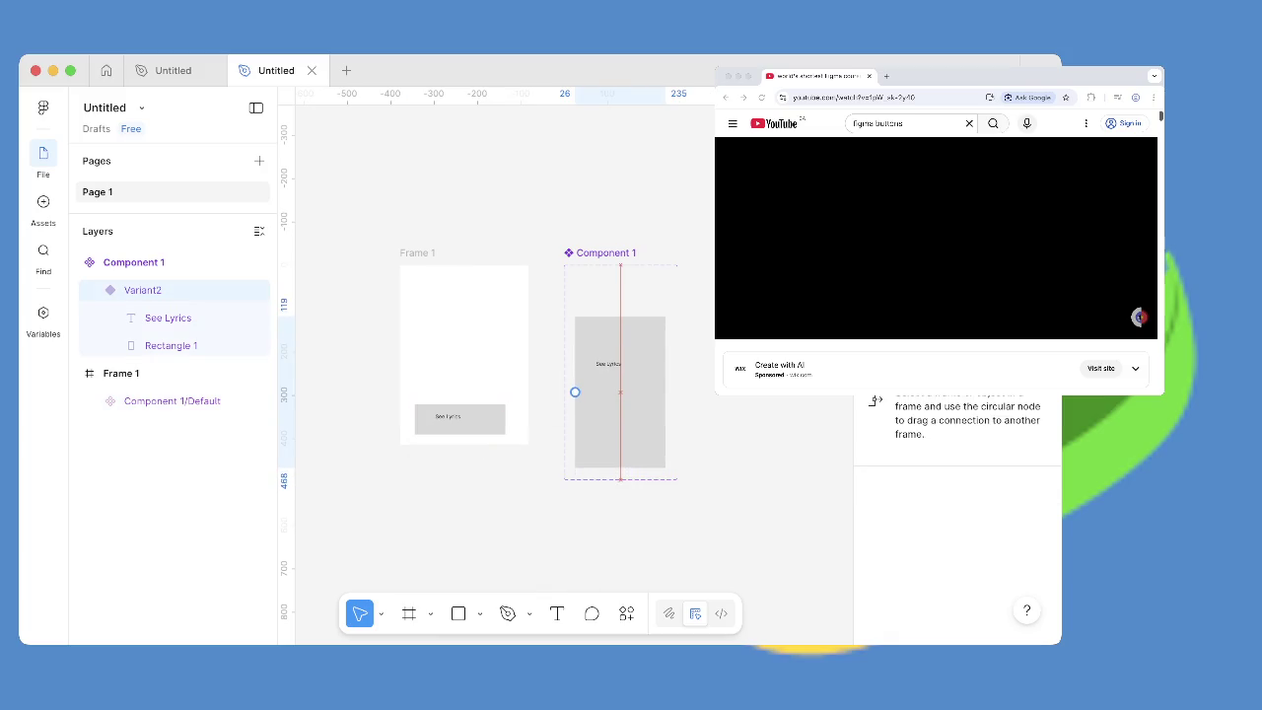
drag(460, 419, 616, 289)
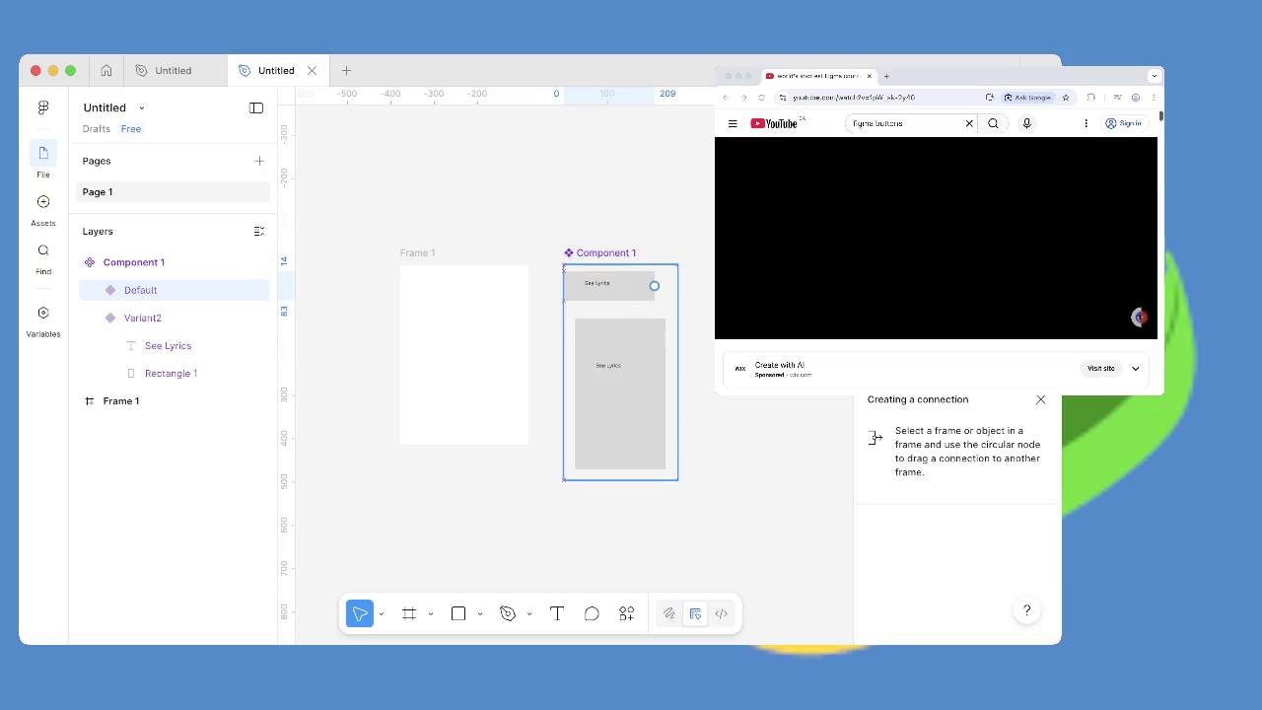
key(Escape)
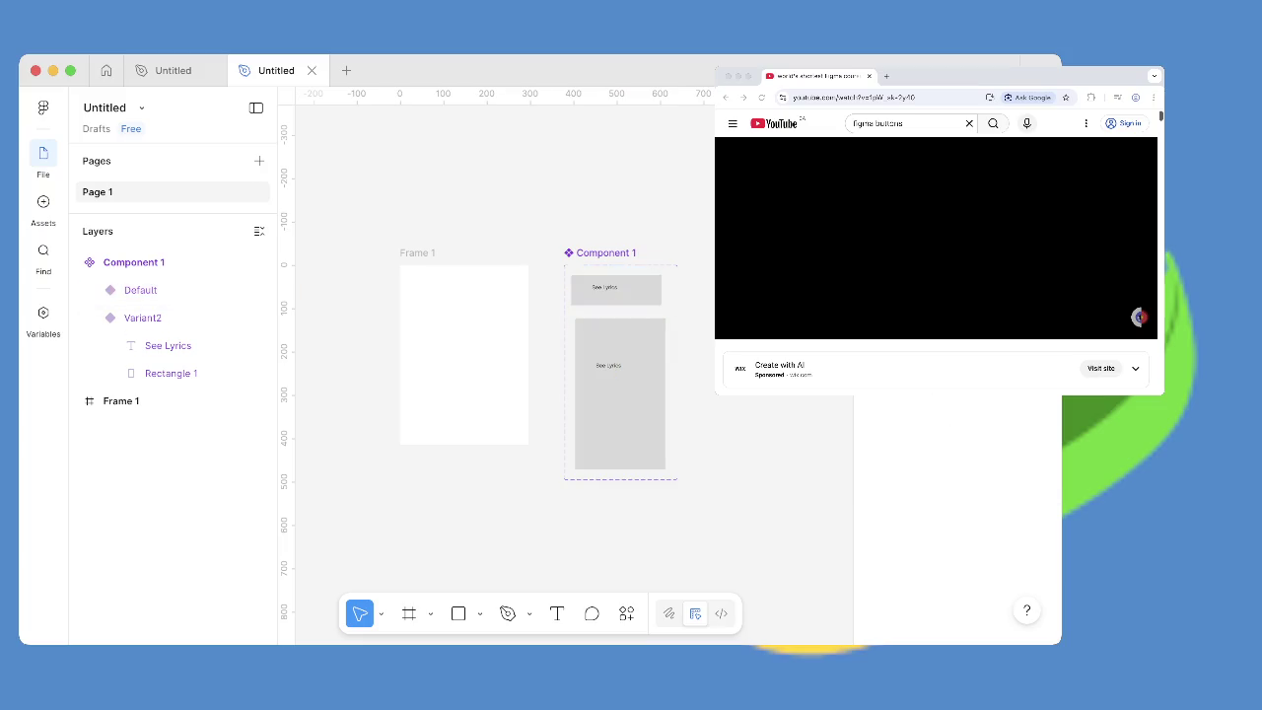
click(620, 394)
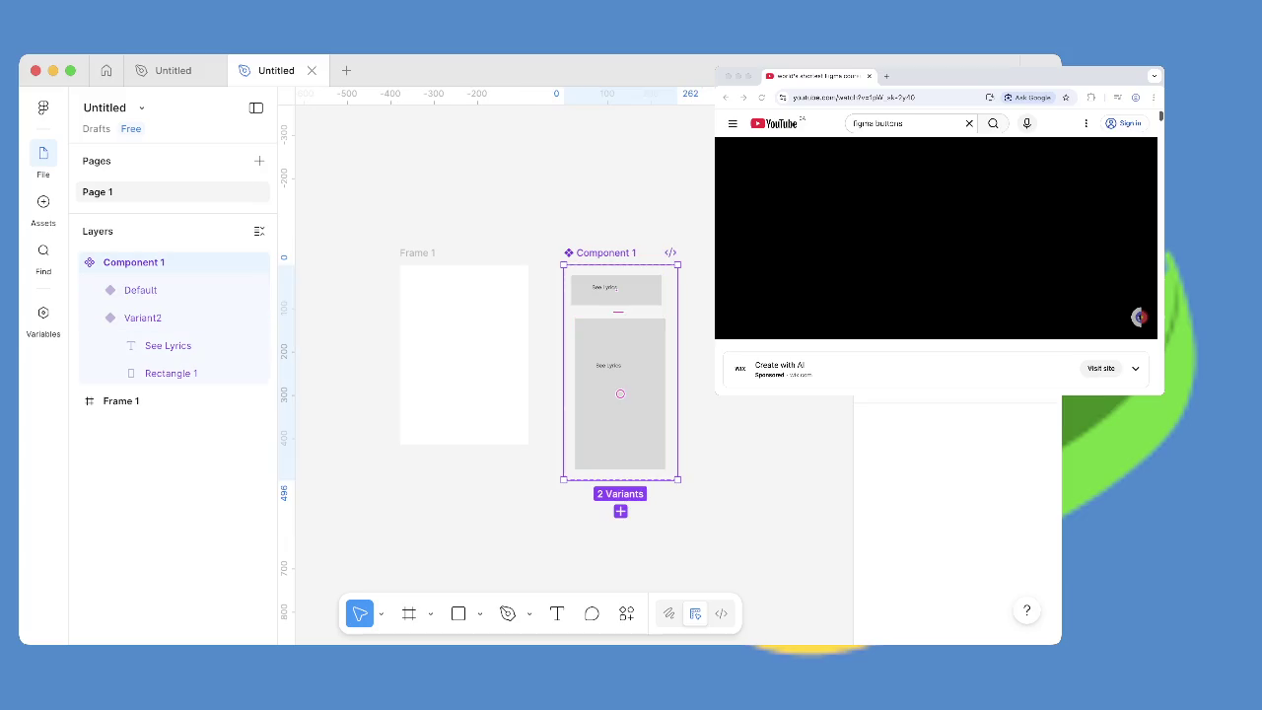
drag(620, 393, 466, 526)
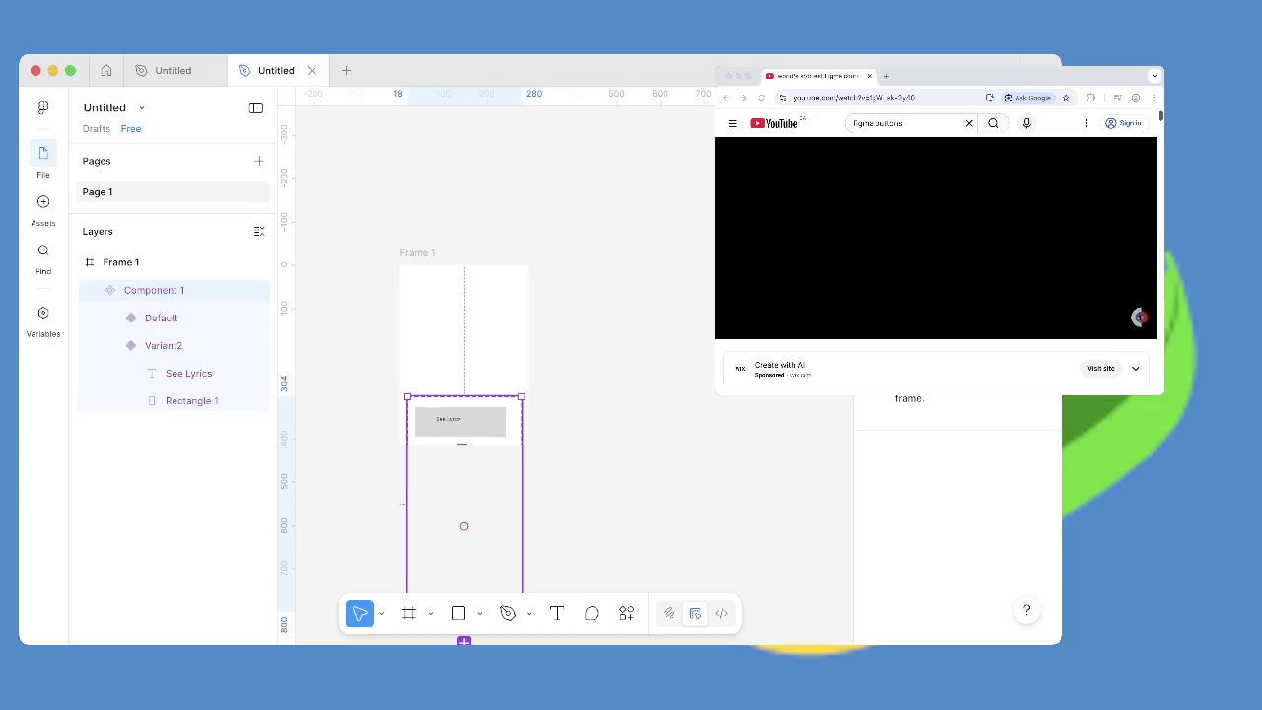
drag(465, 526, 472, 314)
key(Escape)
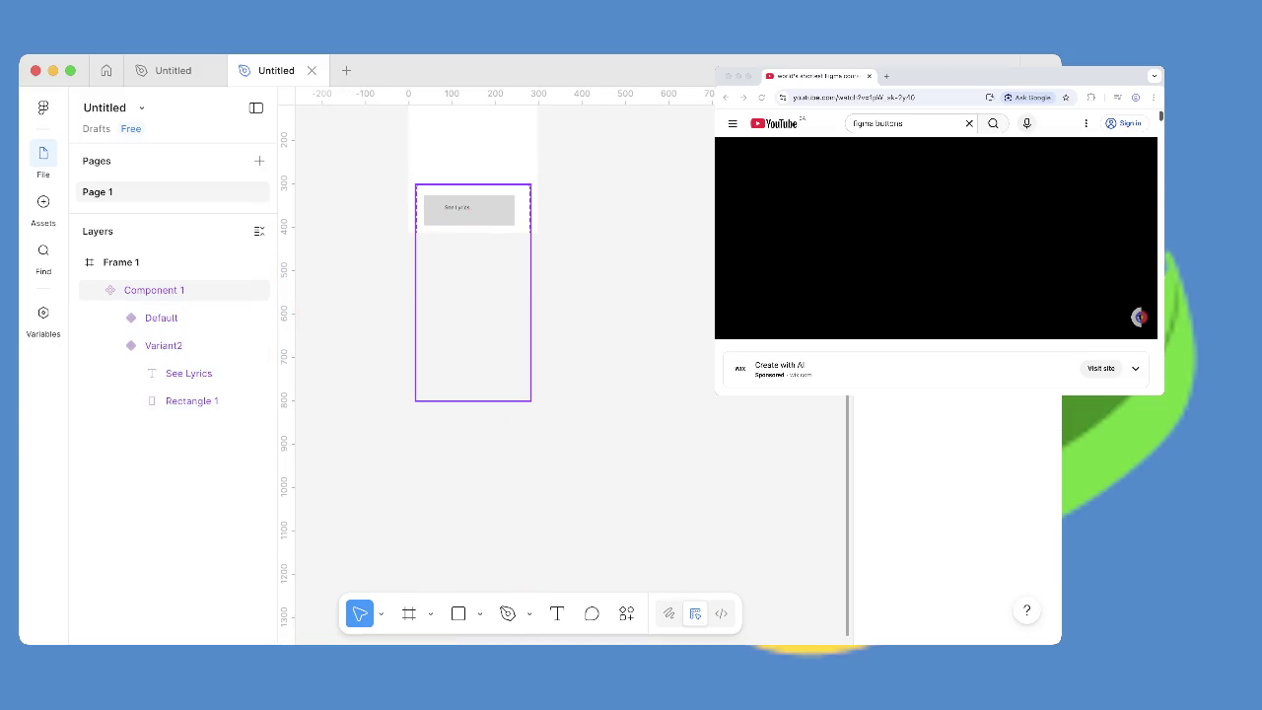
scroll(469, 345, up, 3)
click(469, 412)
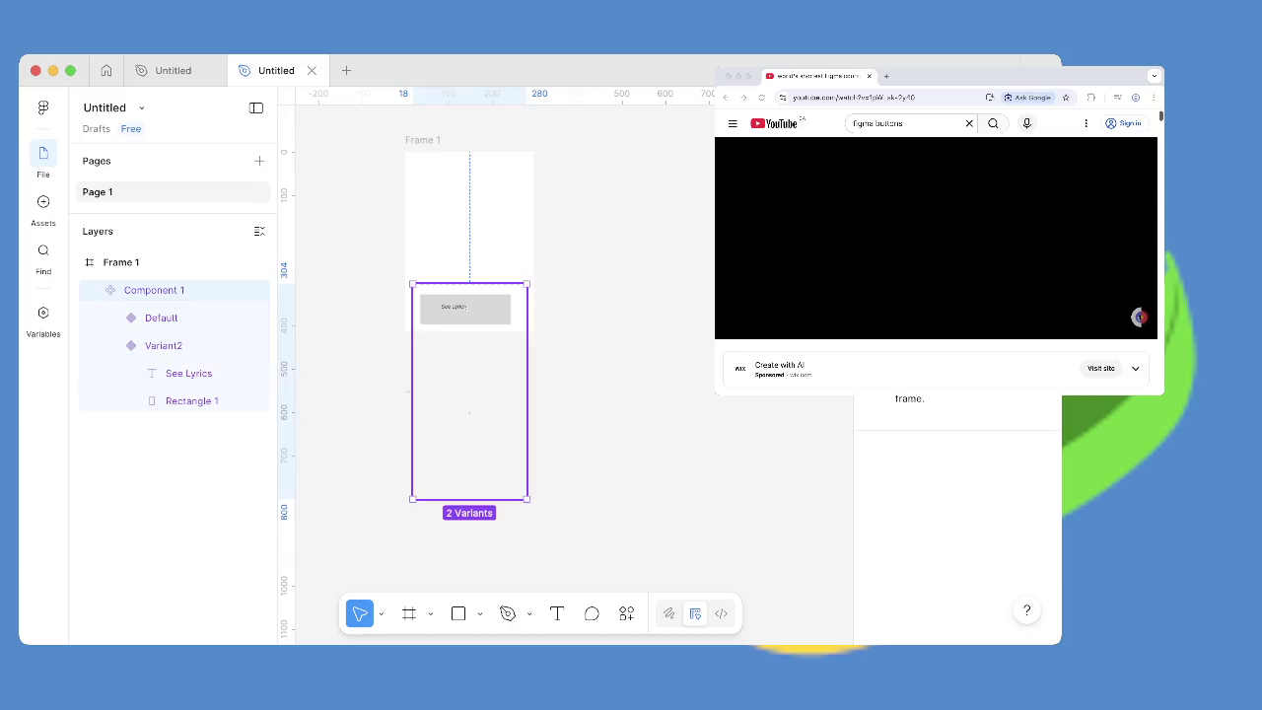
drag(469, 412, 644, 281)
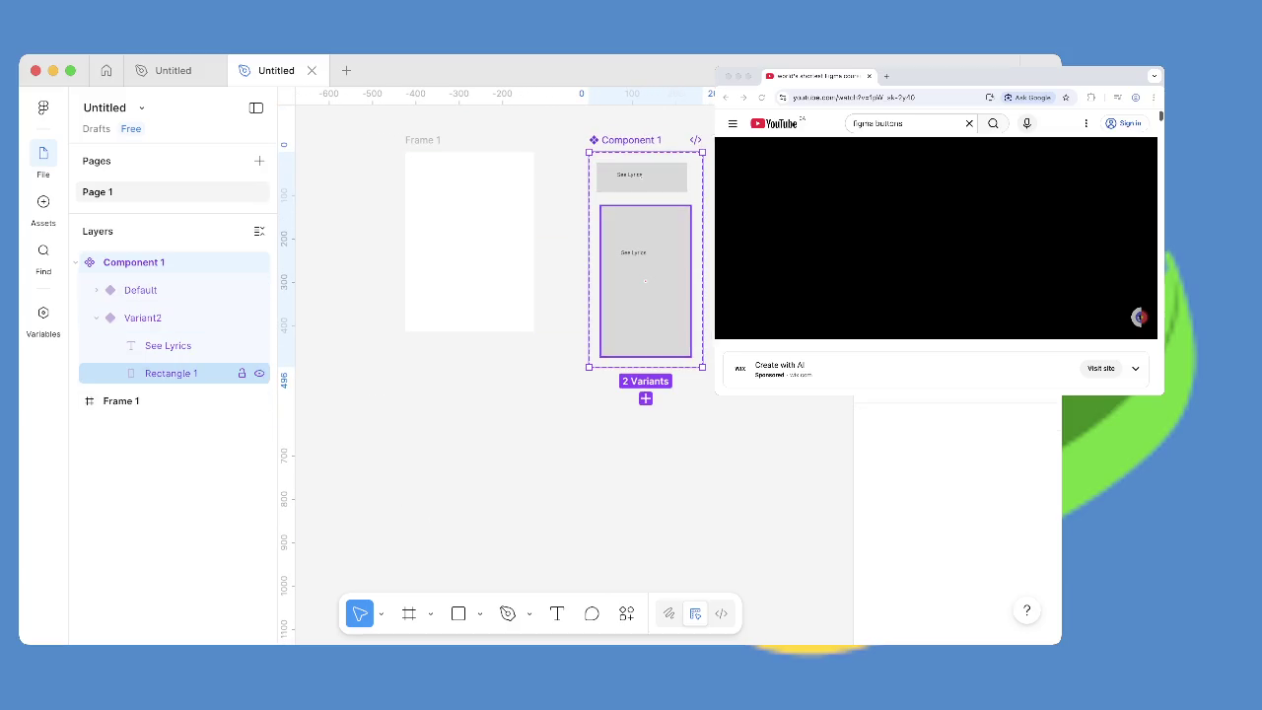
click(641, 177)
Give the Default variant a Change to interaction switching it to Variant2.
click(641, 224)
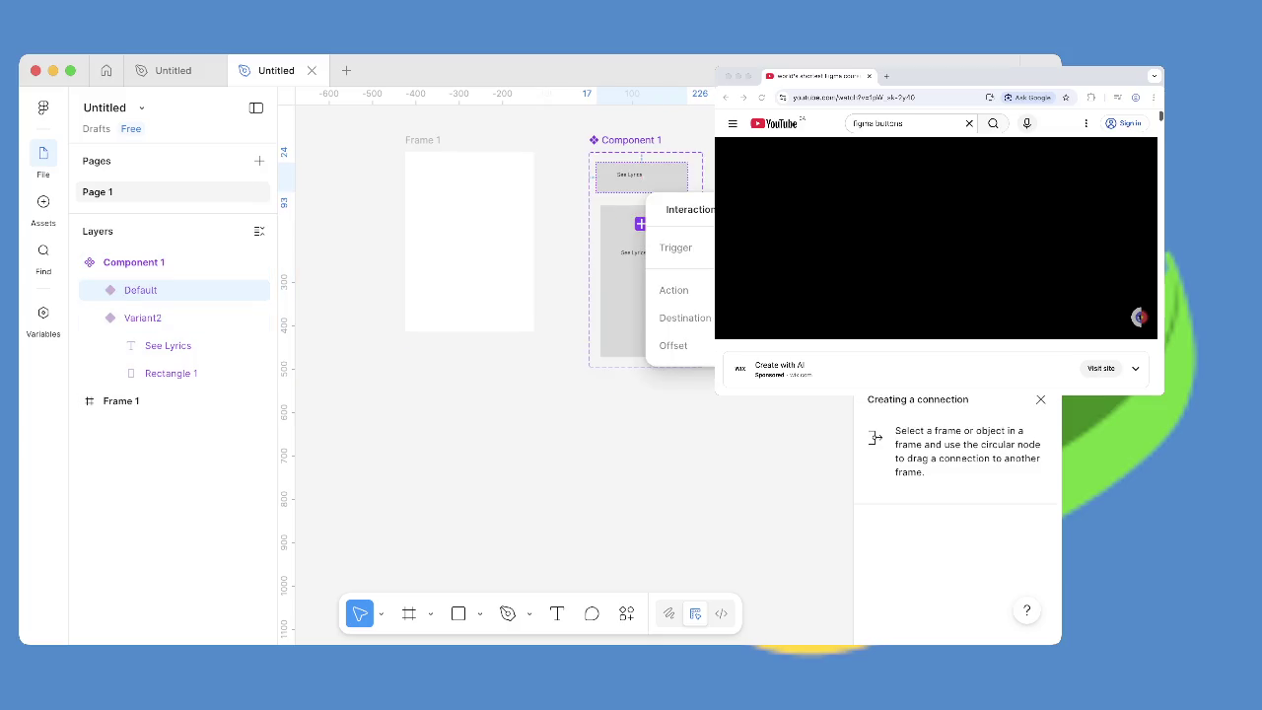
click(769, 290)
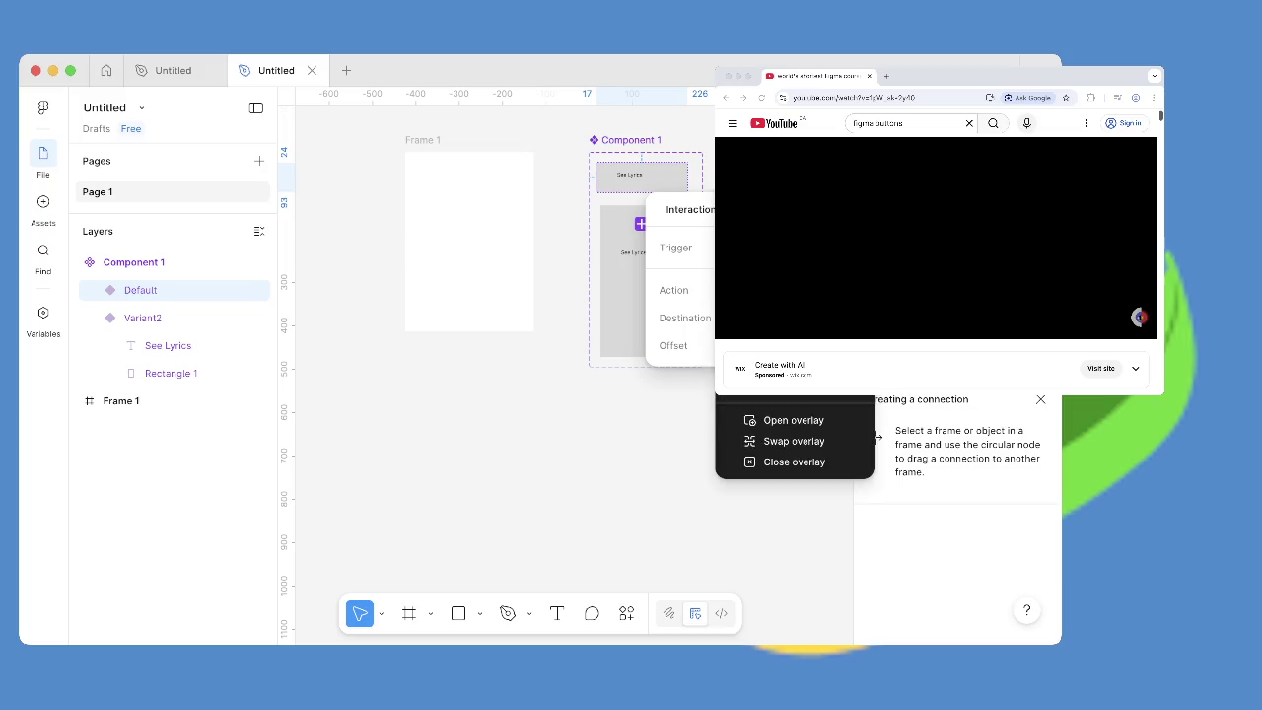
click(779, 310)
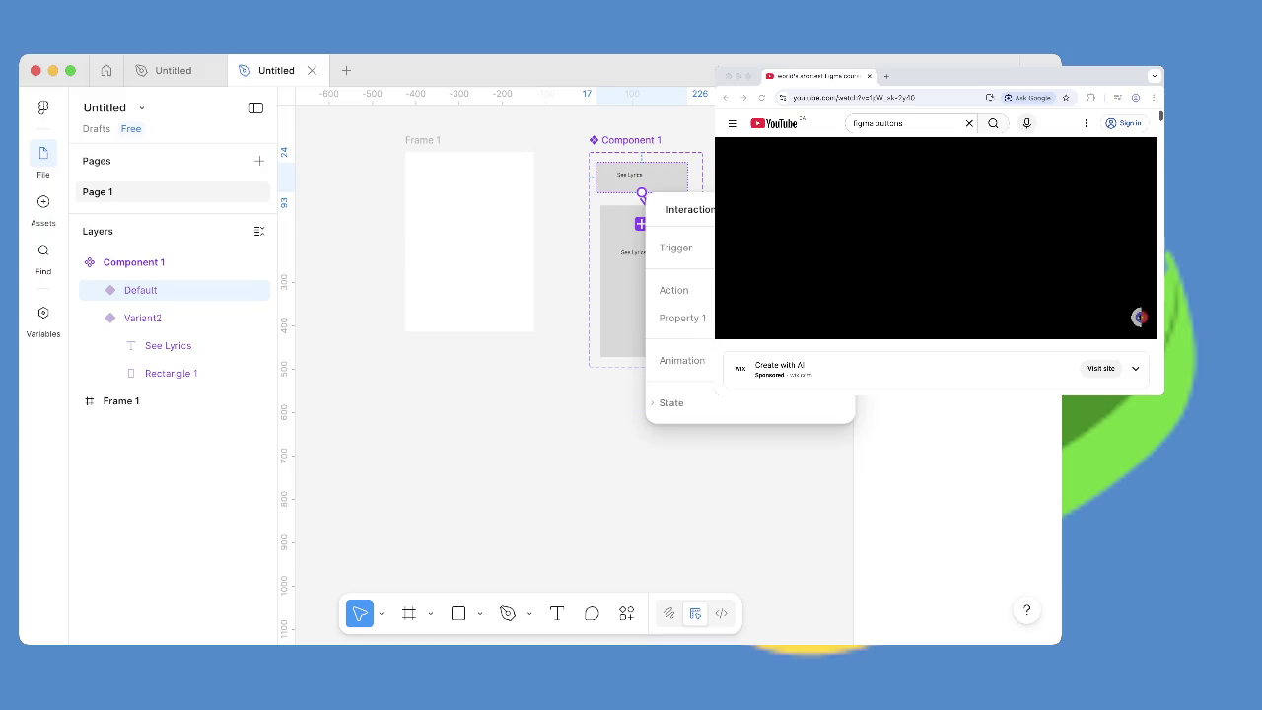
key(Escape)
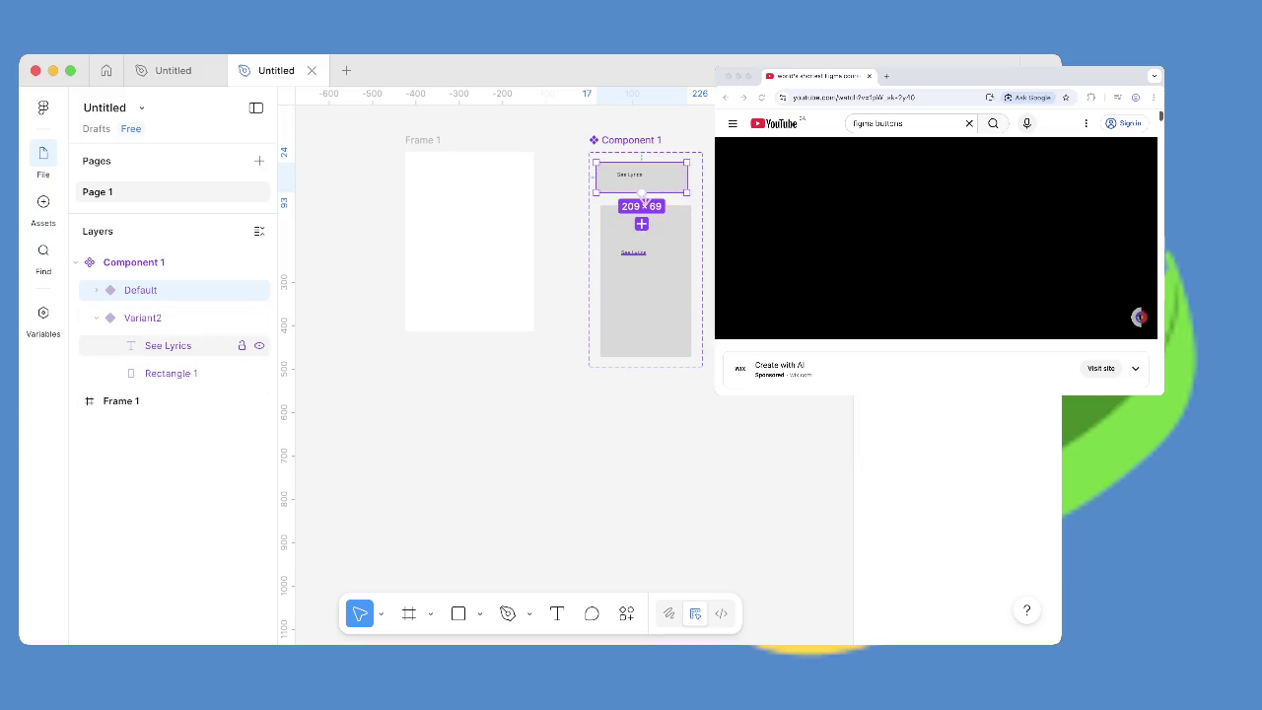
click(643, 197)
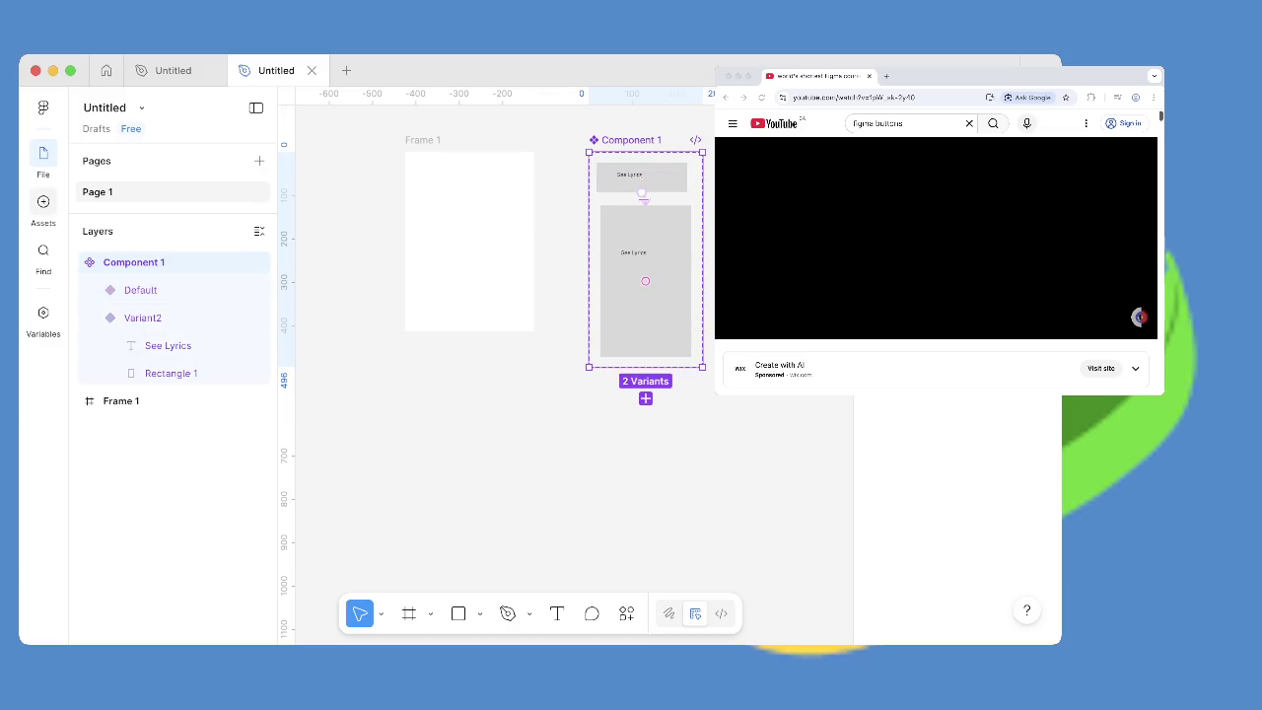
click(43, 201)
Place a Component 1 instance from Assets at Frame 1's bottom and preview the prototype.
scroll(173, 364, down, 3)
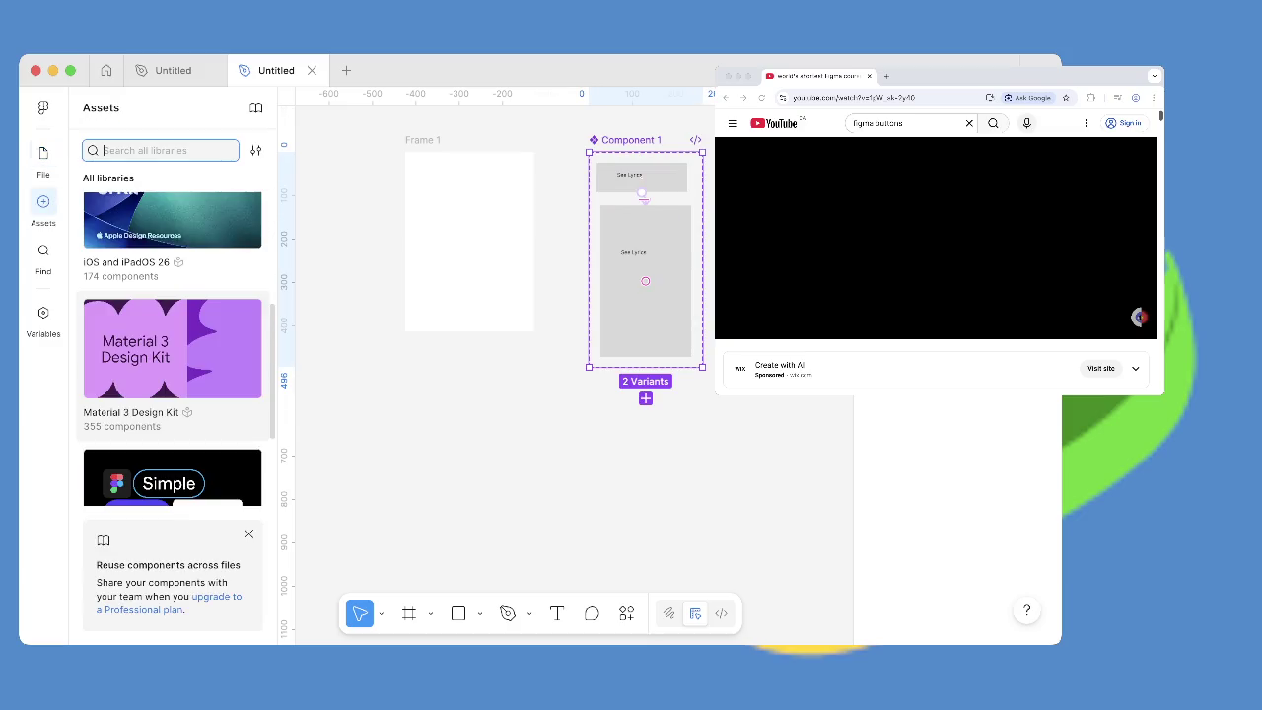
scroll(173, 346, down, 2)
scroll(173, 345, up, 5)
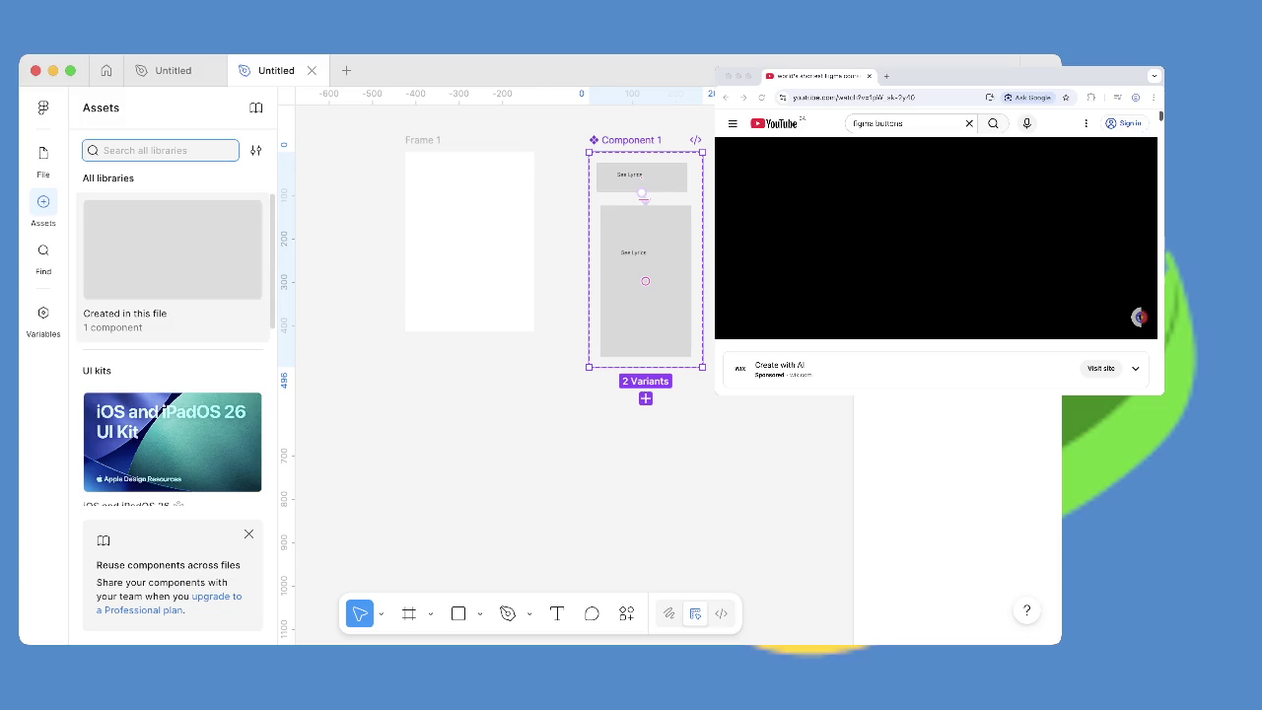
click(172, 236)
drag(172, 223, 464, 301)
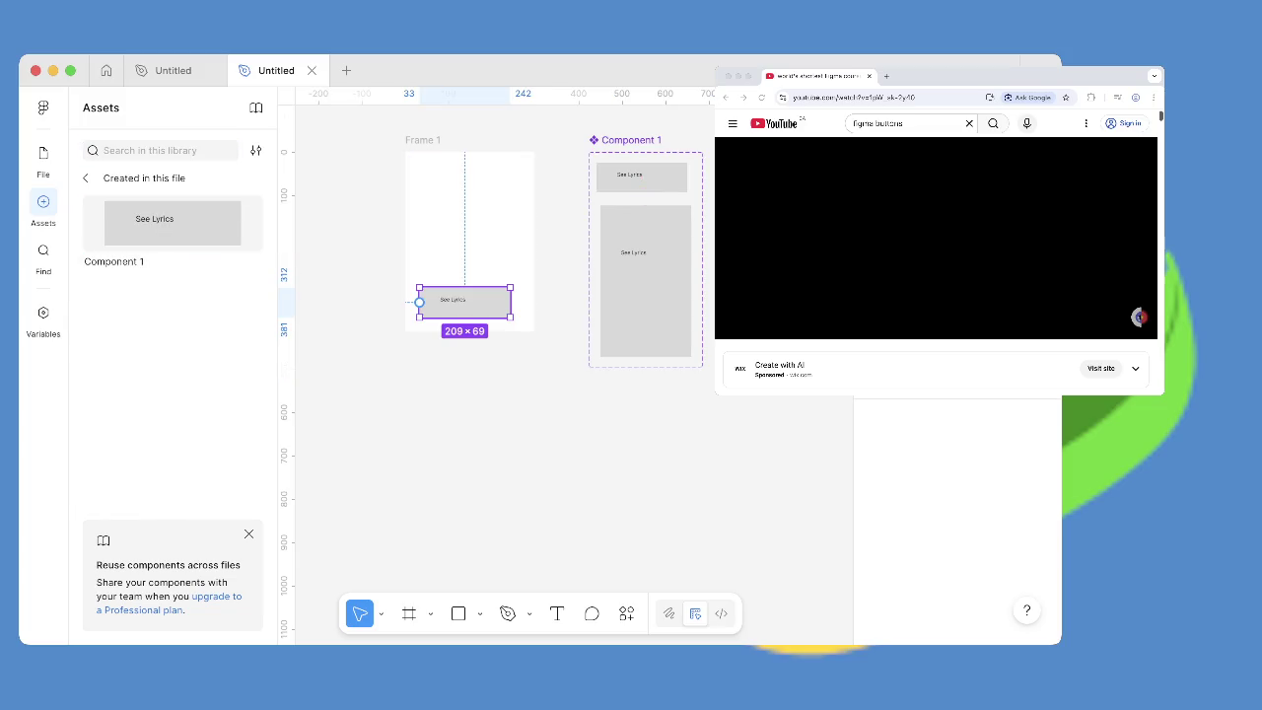
key(super+alt+Return)
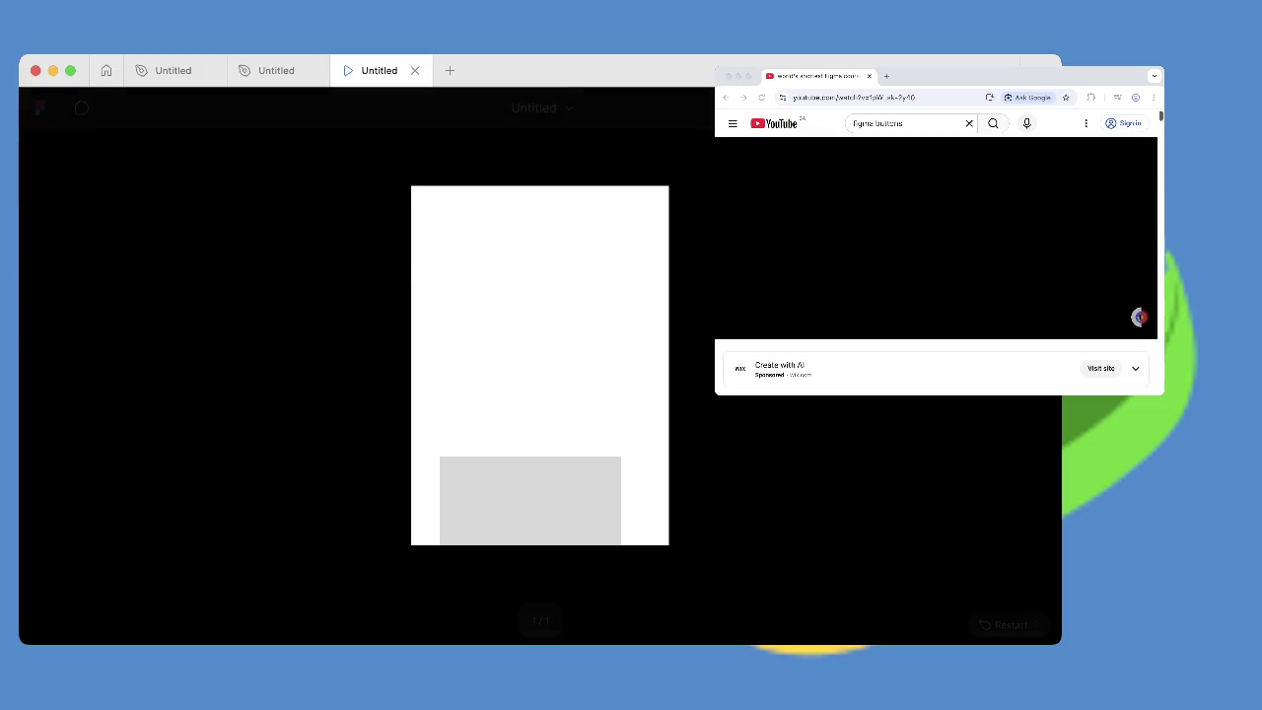
click(415, 70)
click(312, 70)
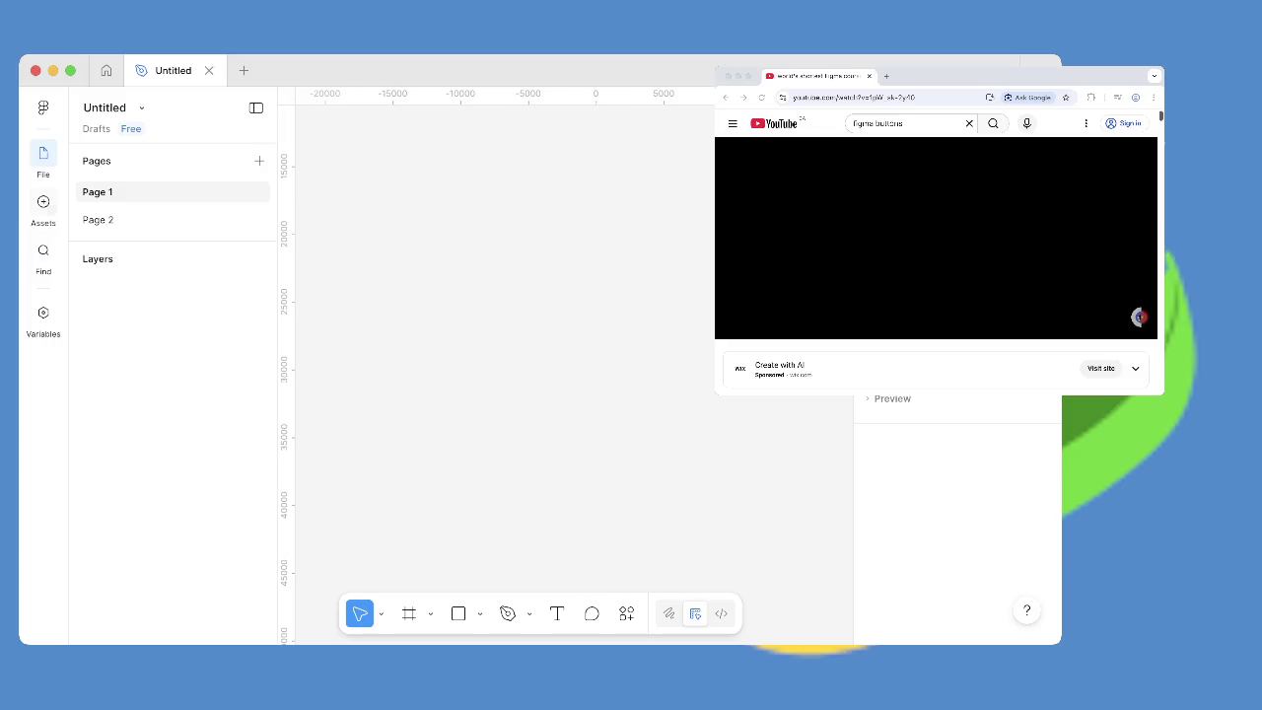
click(43, 202)
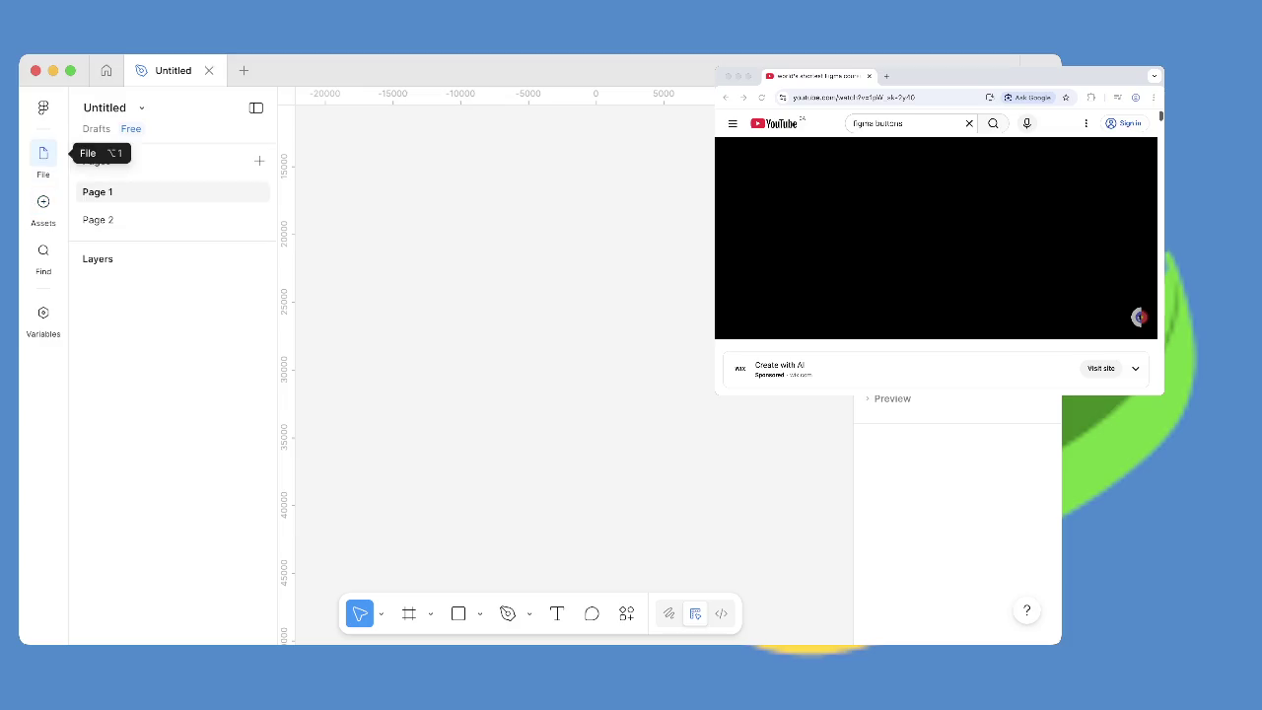
click(98, 220)
click(43, 107)
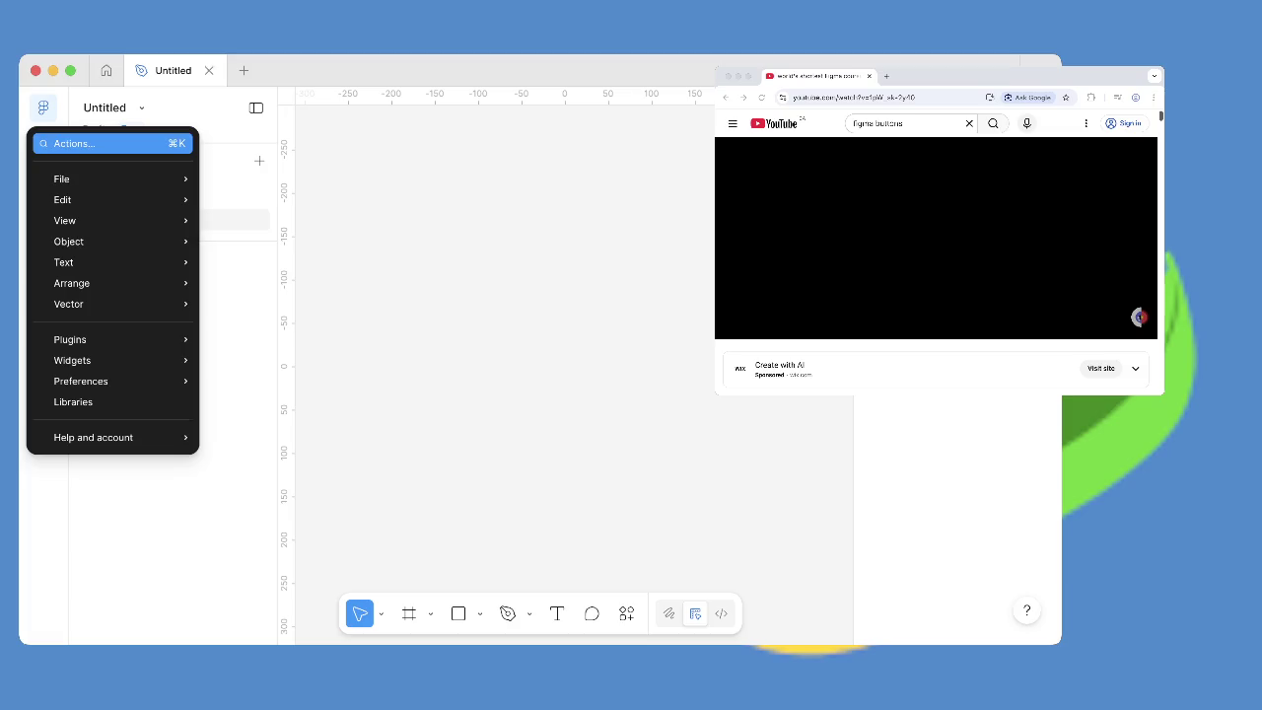
key(Escape)
scroll(571, 364, right, 10)
scroll(572, 365, right, 10)
scroll(571, 364, right, 10)
scroll(572, 365, right, 10)
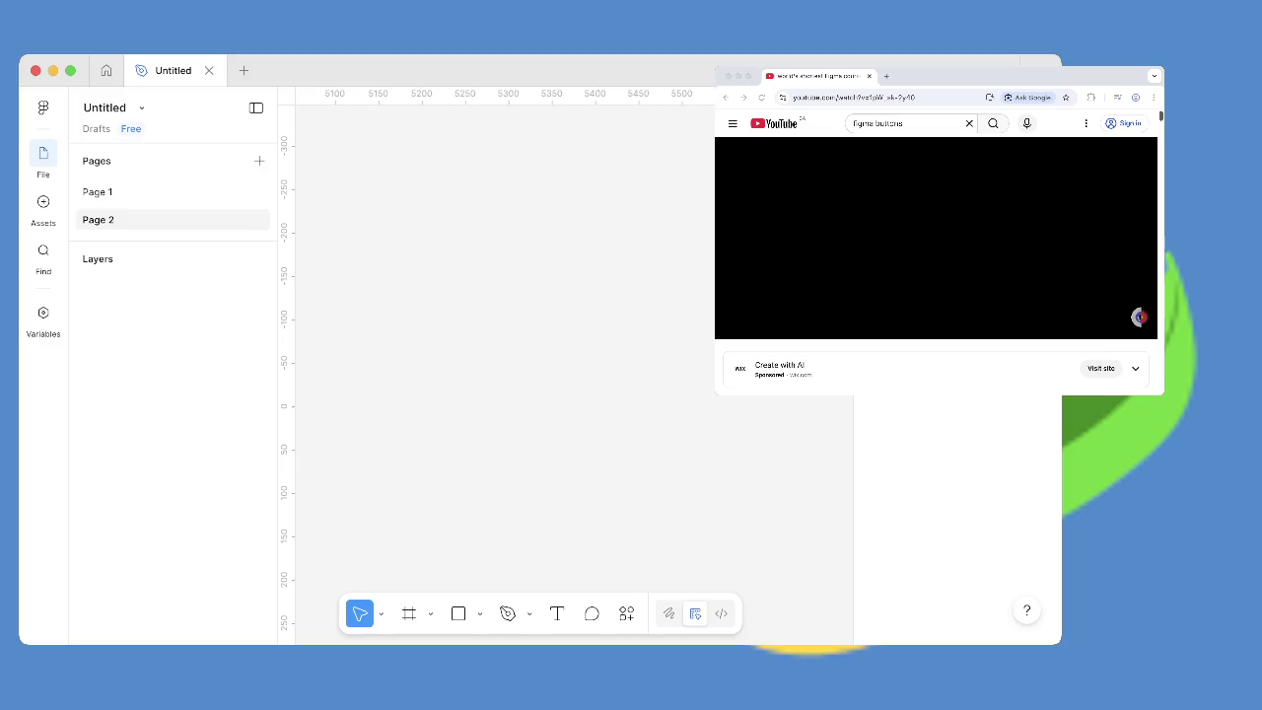
key(ctrl+n)
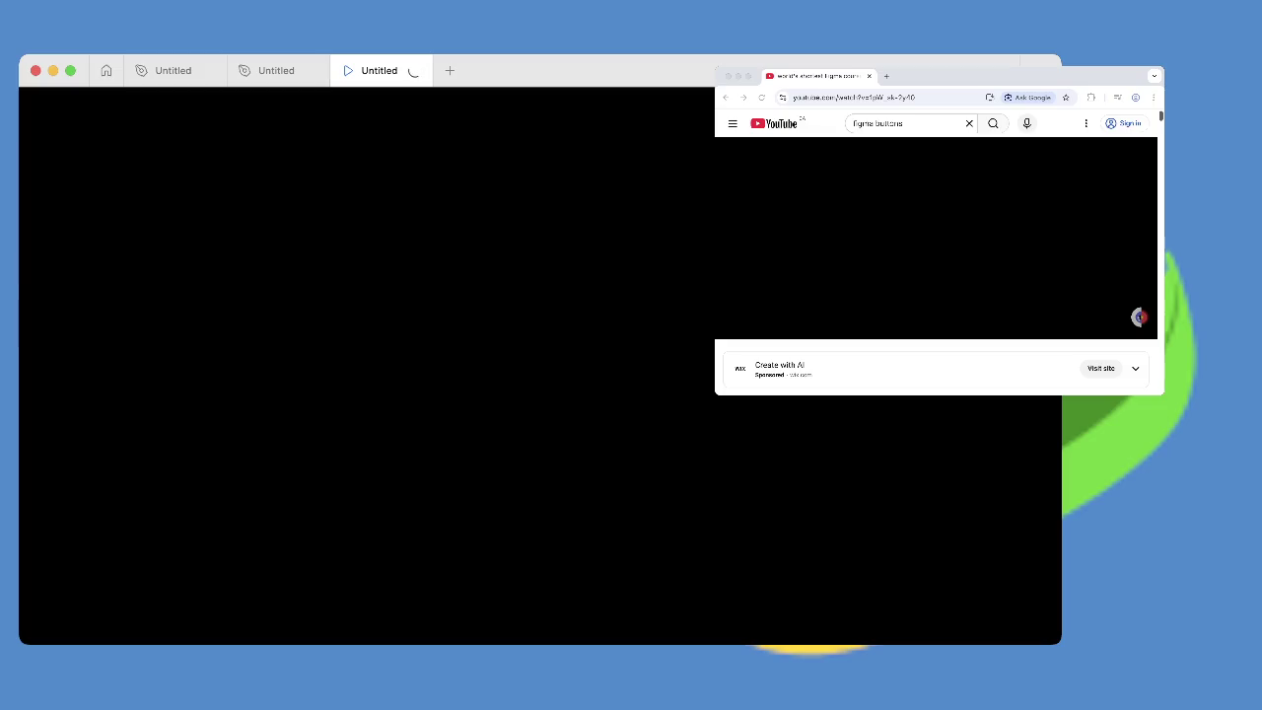
Expand Component 1 in Layers and select its Default variant.
scroll(562, 365, down, 5)
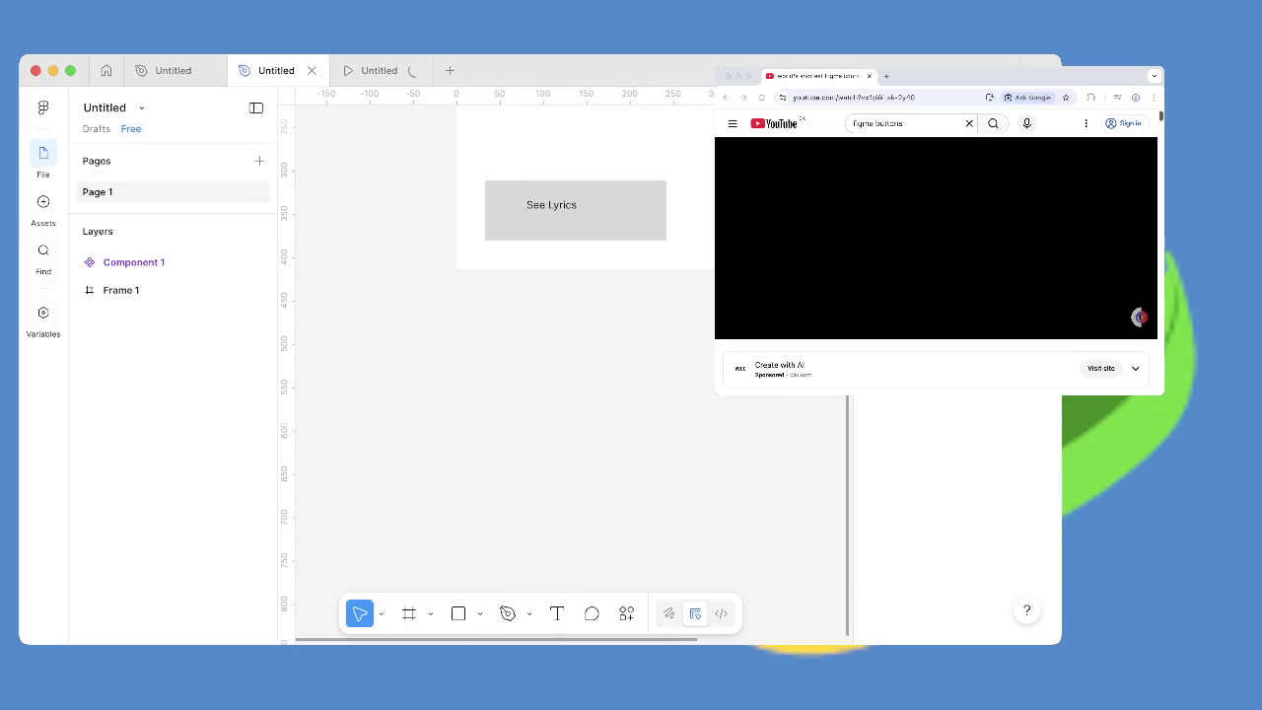
scroll(562, 365, right, 5)
scroll(562, 365, right, 1)
scroll(740, 473, left, 1)
click(80, 263)
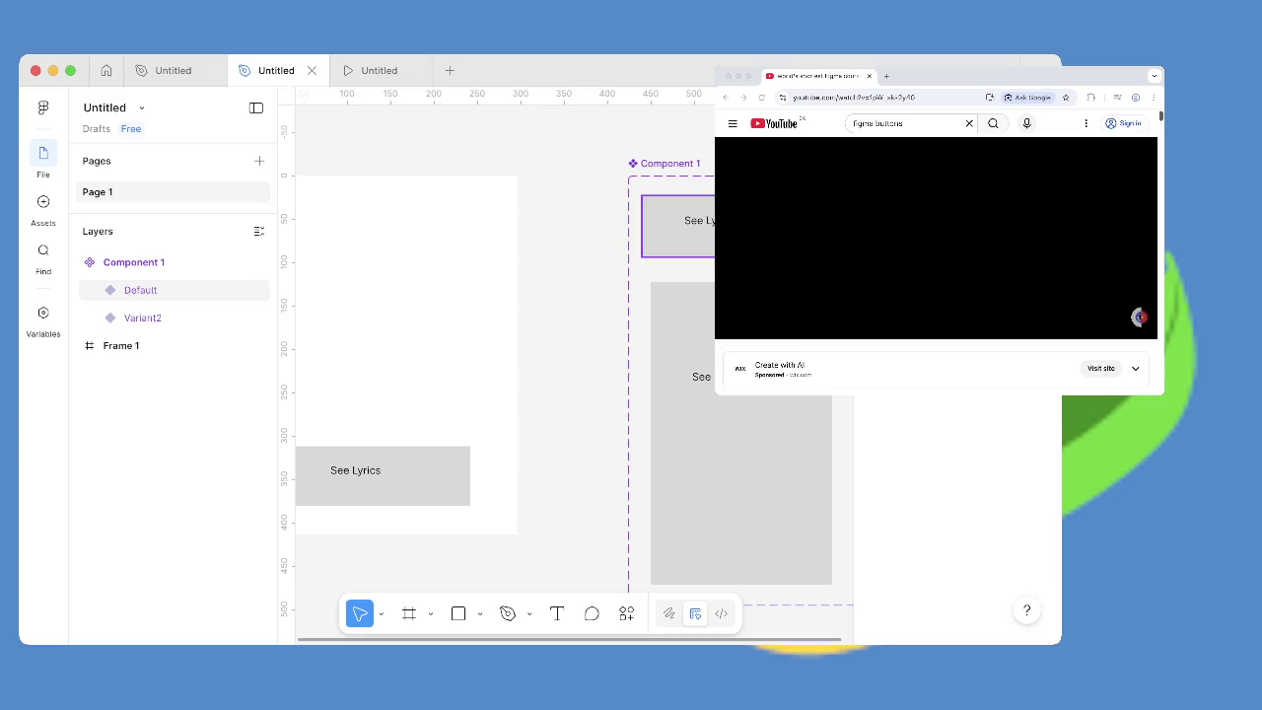
click(140, 289)
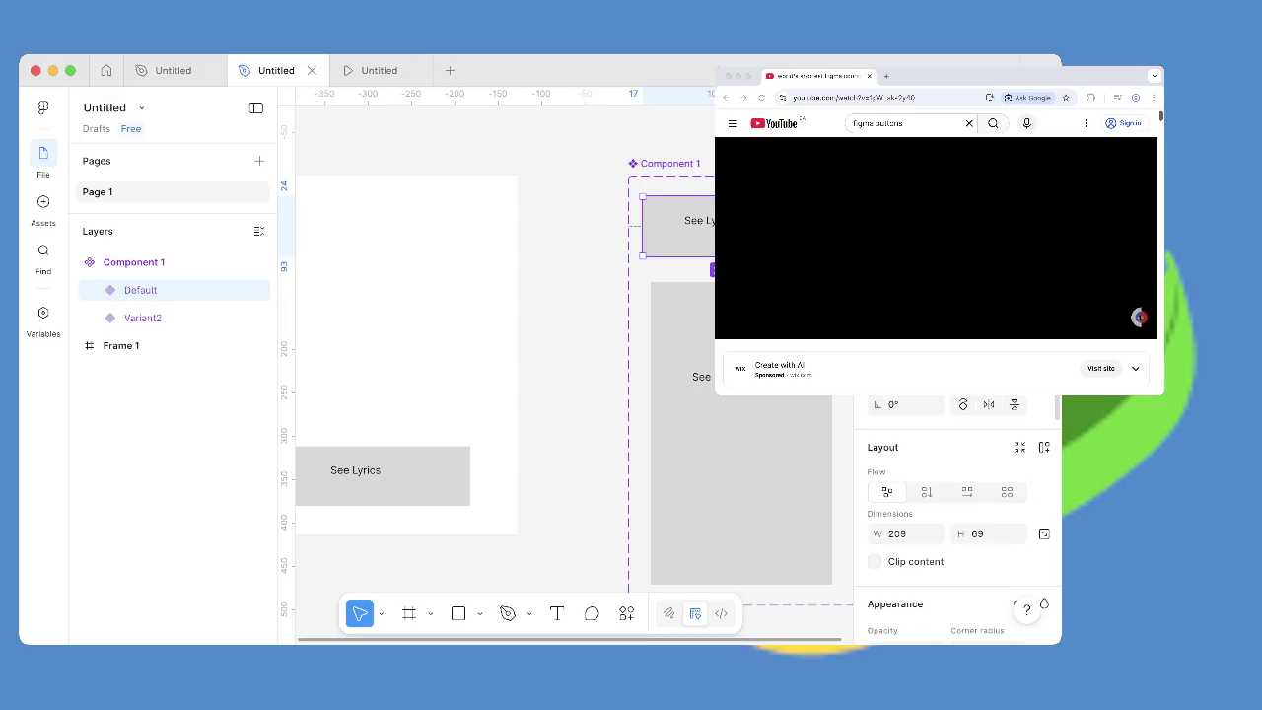
right_click(753, 237)
key(Escape)
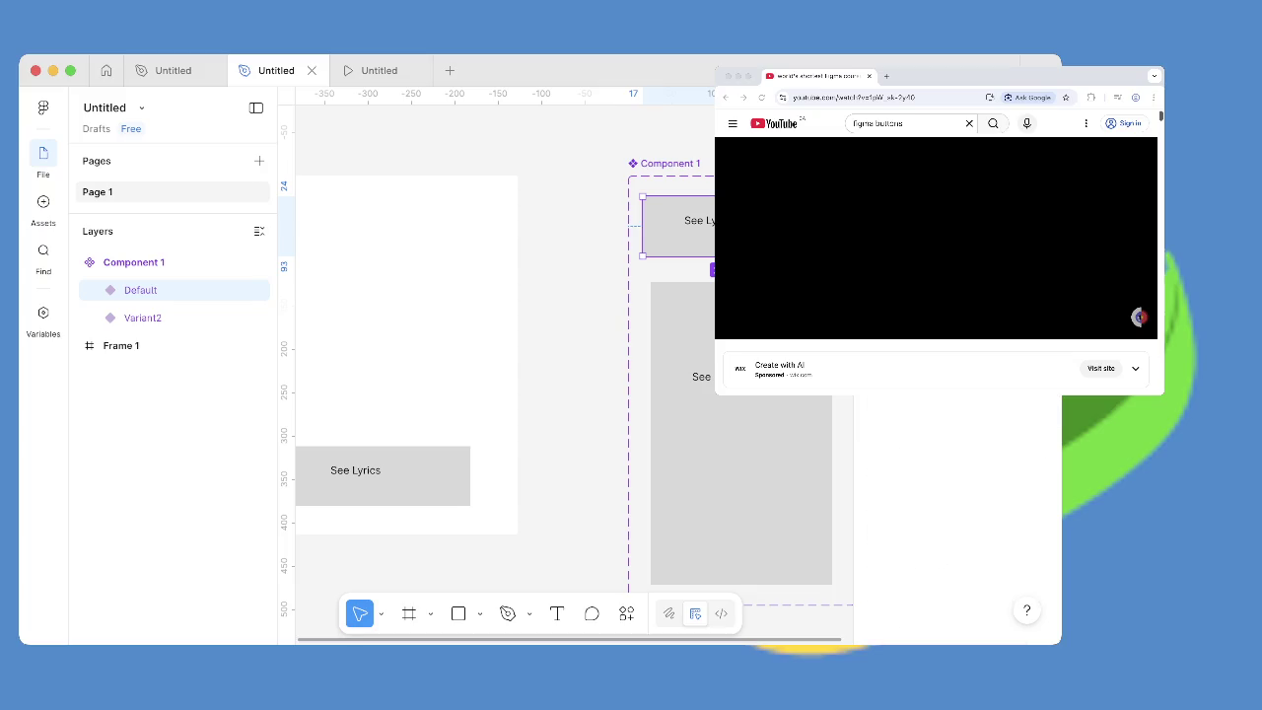
Connect Default to Variant2 with a 300ms animated transition.
drag(712, 269, 740, 493)
click(779, 360)
click(768, 436)
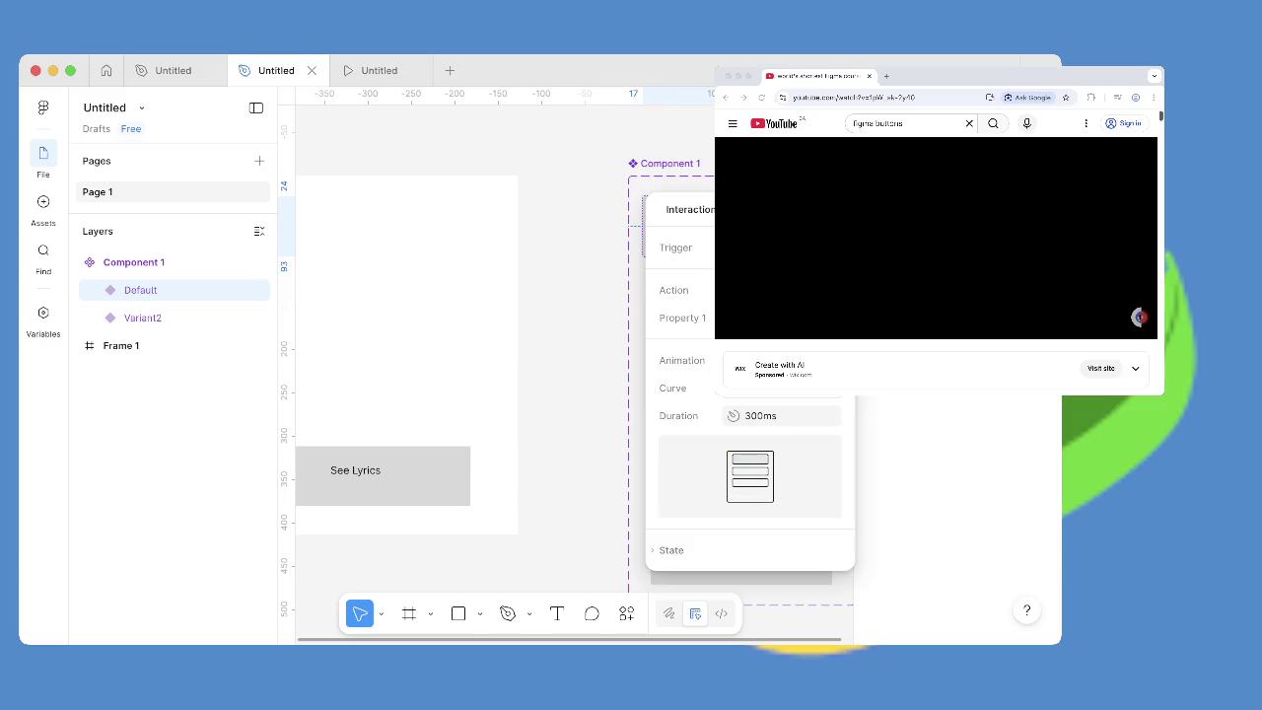
key(Escape)
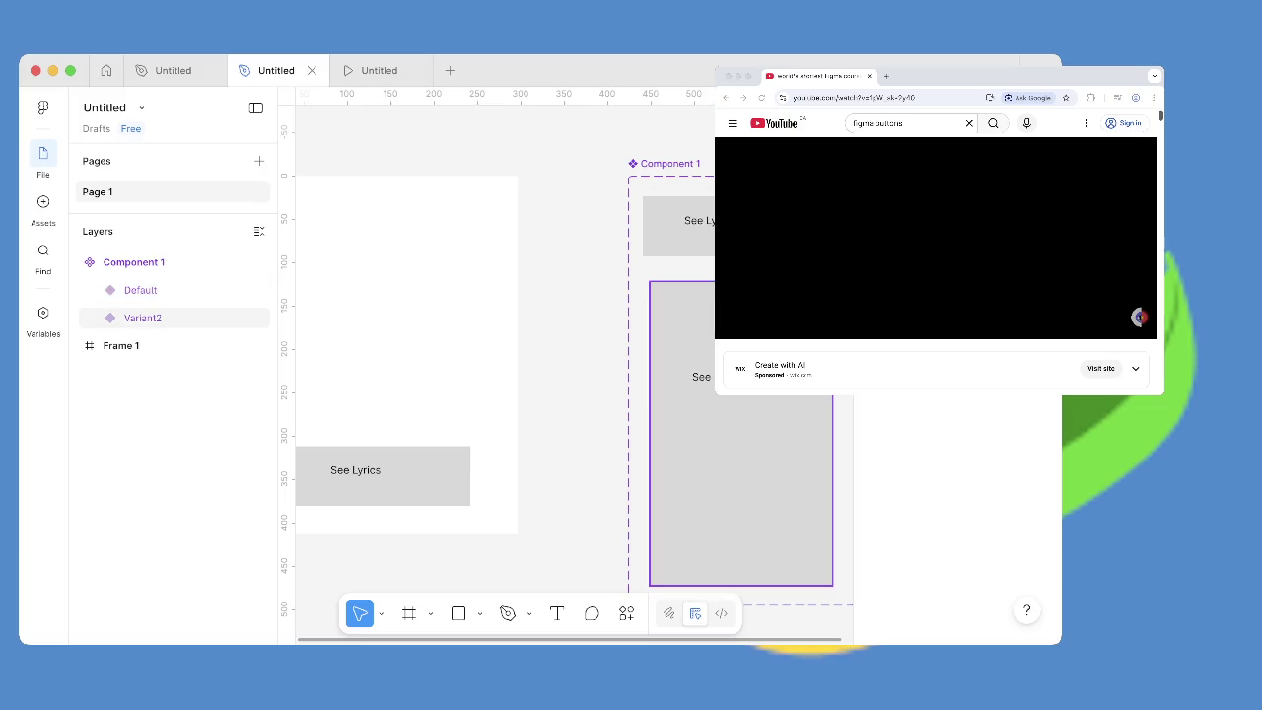
double_click(700, 377)
Add an 'Amazing' lyrics text box below See Lyrics in Variant2 and preview the prototype.
key(Return)
drag(681, 422, 823, 490)
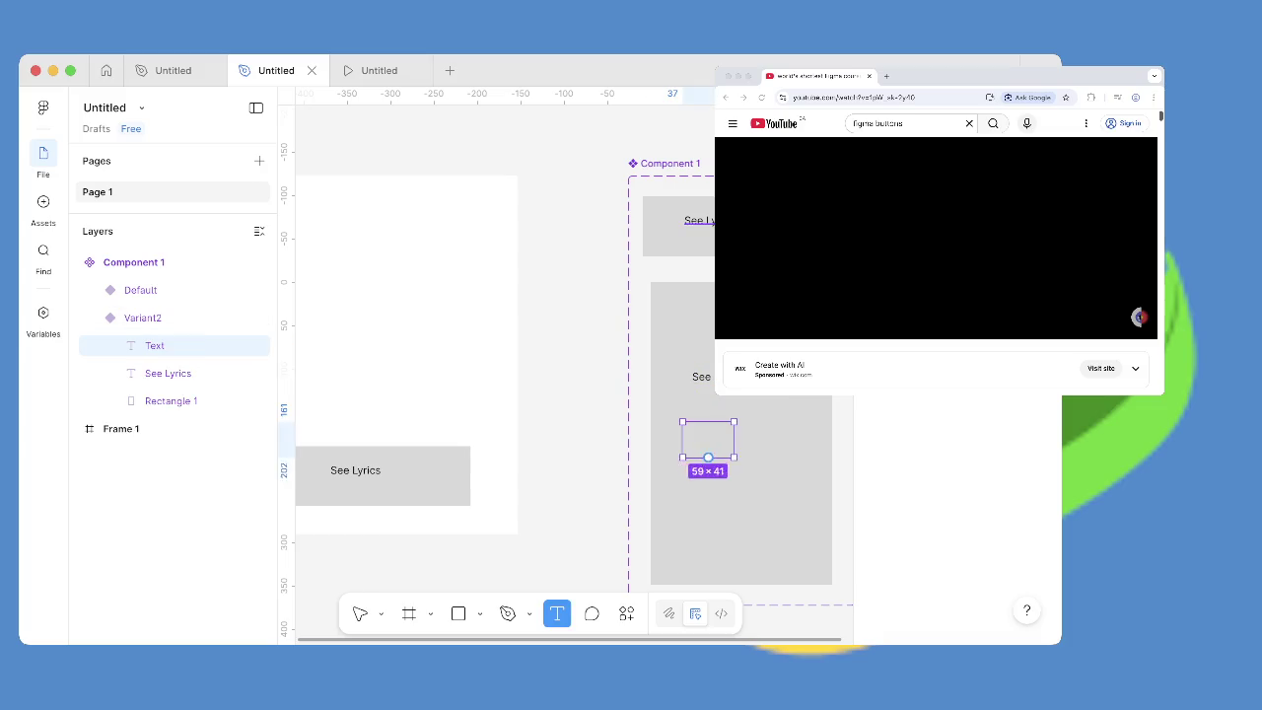
text(Amazing)
click(379, 70)
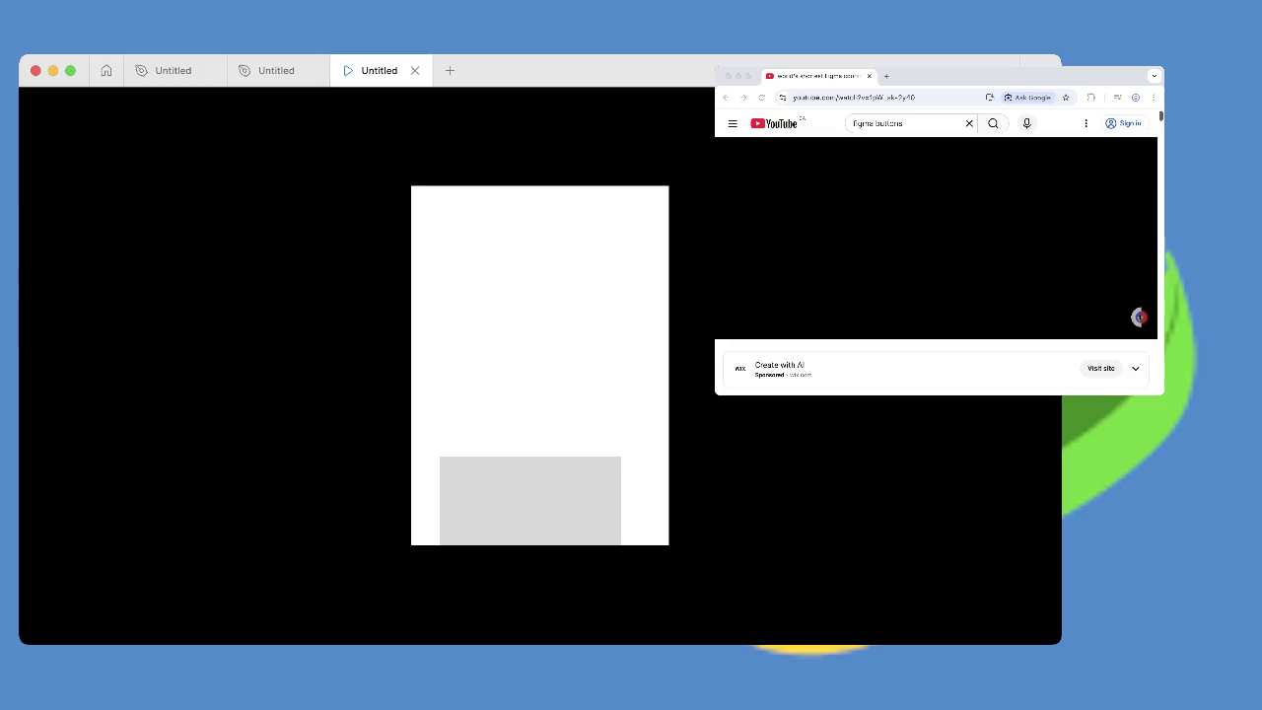
Close the prototype preview and seek ahead in the YouTube tutorial video.
click(415, 70)
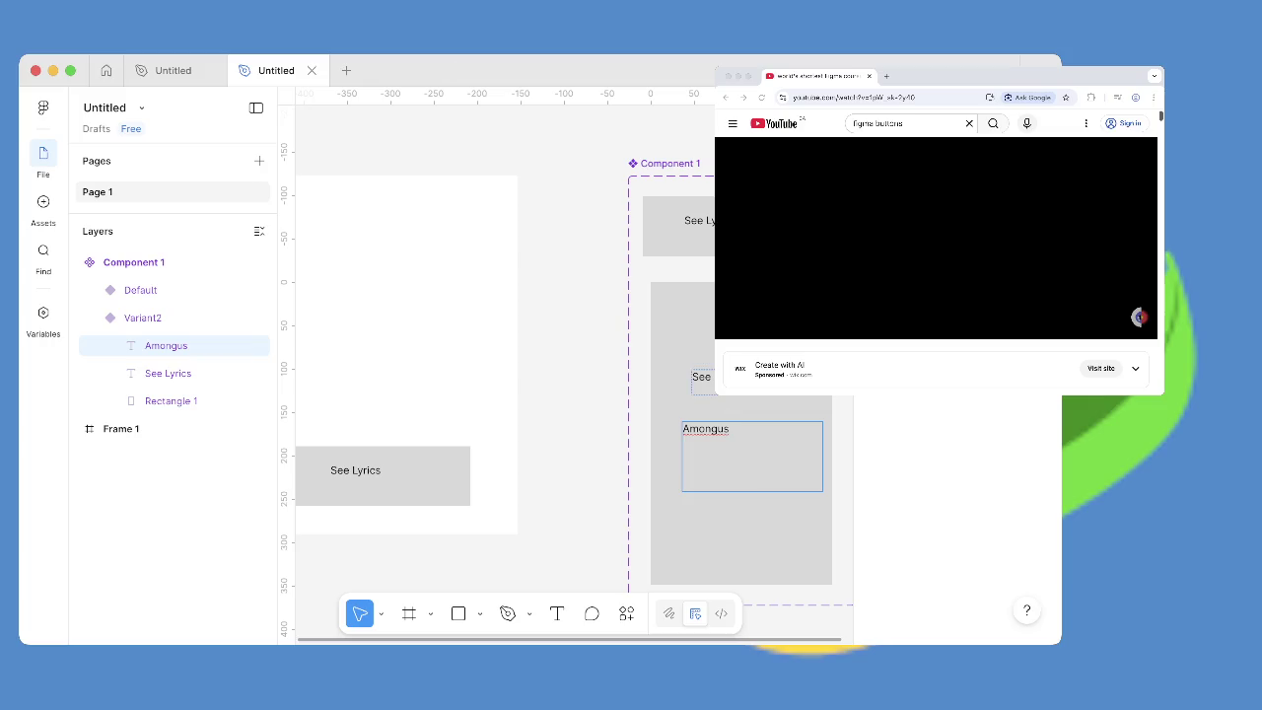
click(936, 239)
mouse_move(1094, 309)
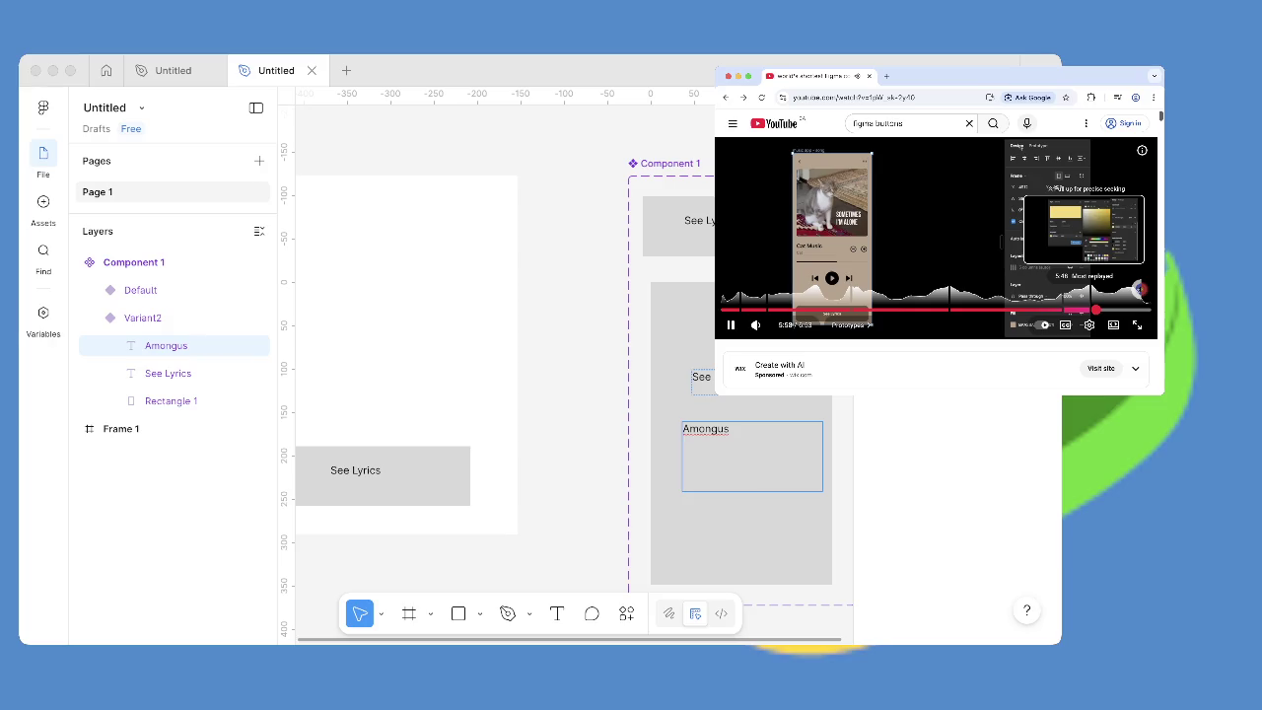
click(1139, 288)
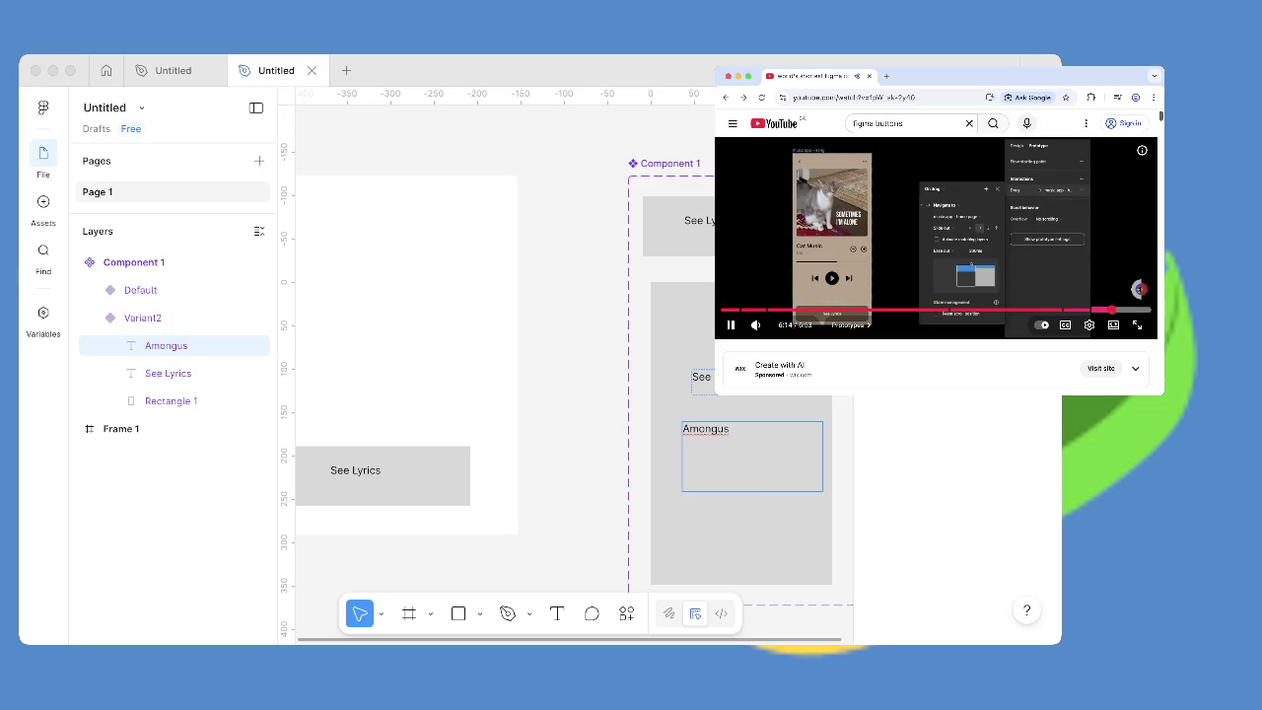
drag(1105, 310, 1126, 309)
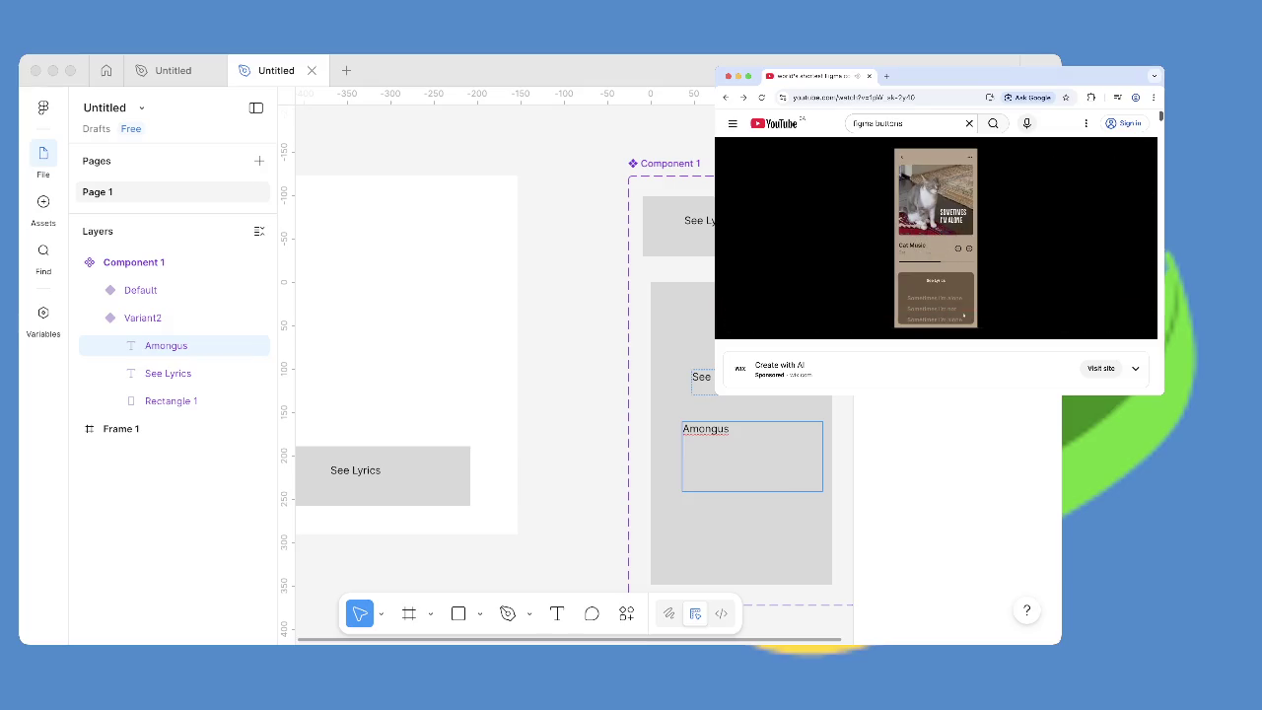
click(752, 456)
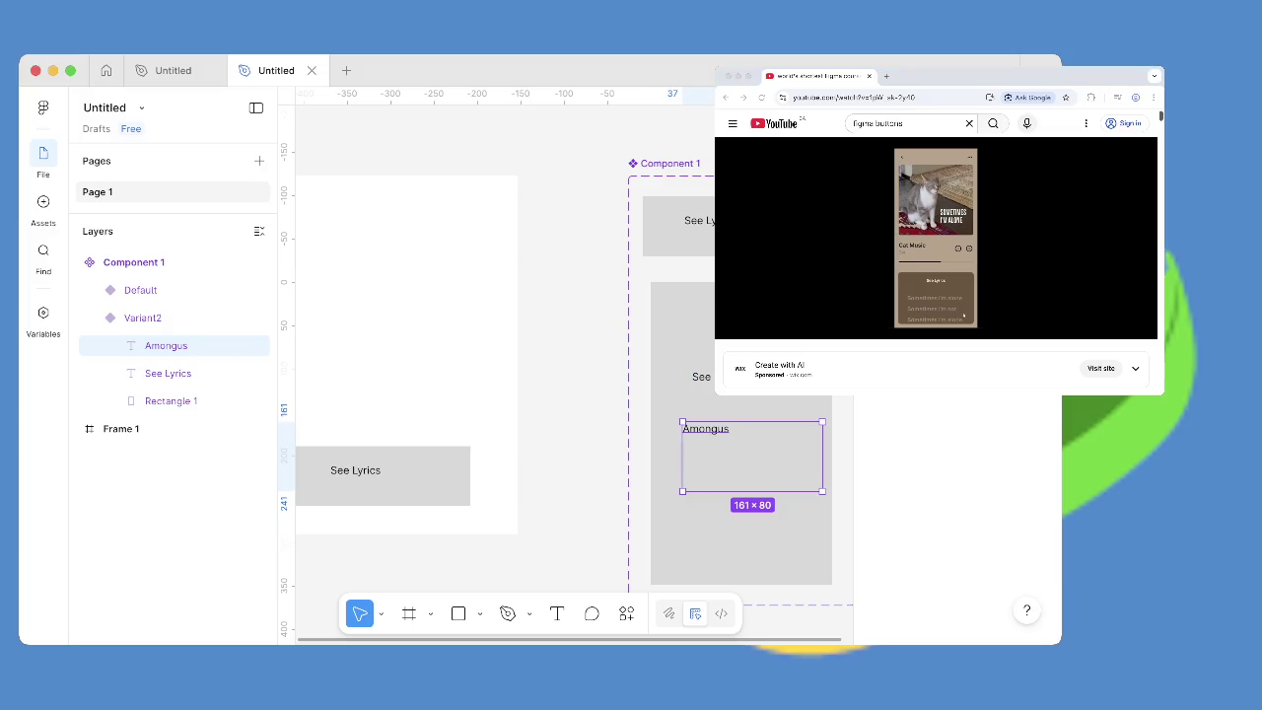
Realign Variant2, move See Lyrics to its top with Amongus below, and relaunch the preview.
key(Escape)
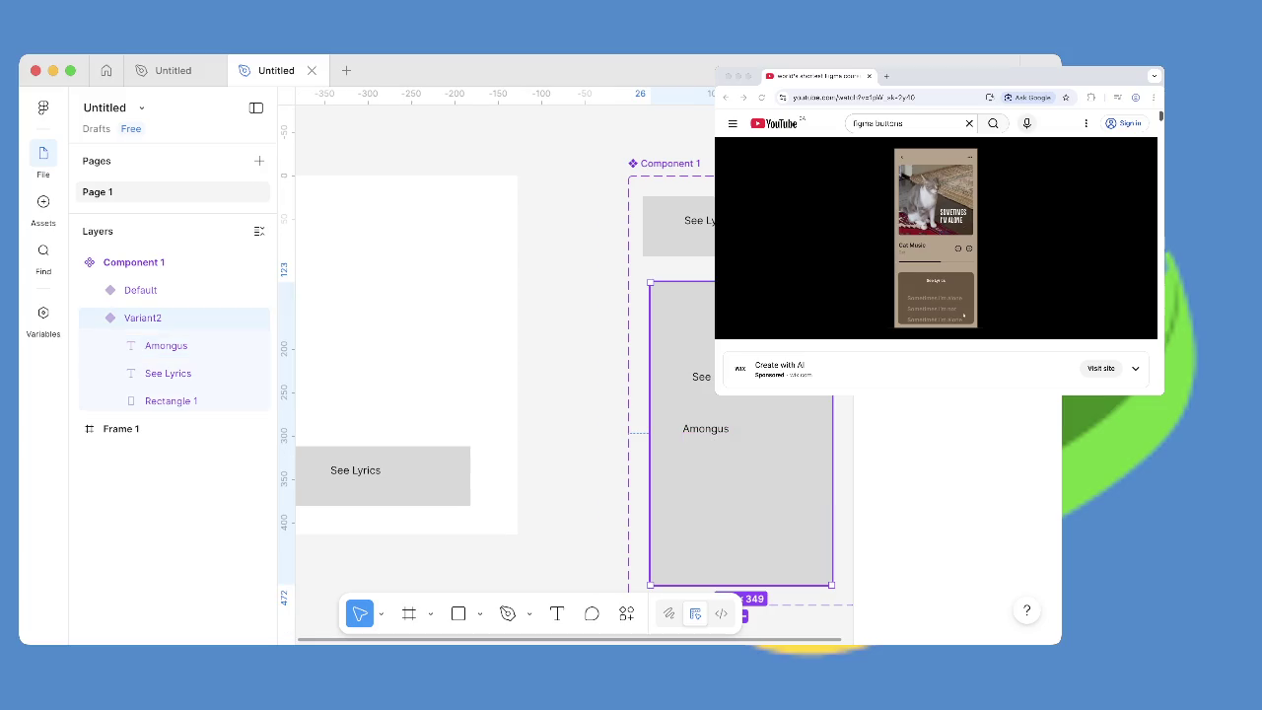
drag(741, 434, 732, 419)
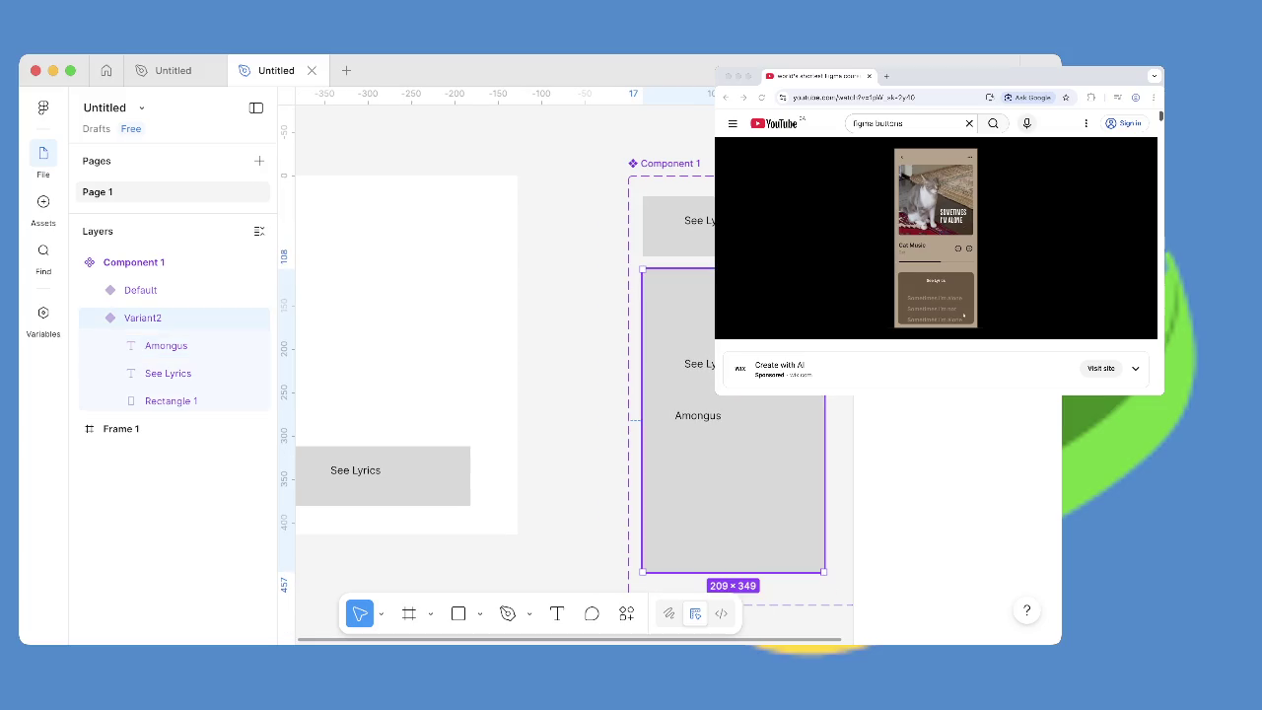
click(699, 365)
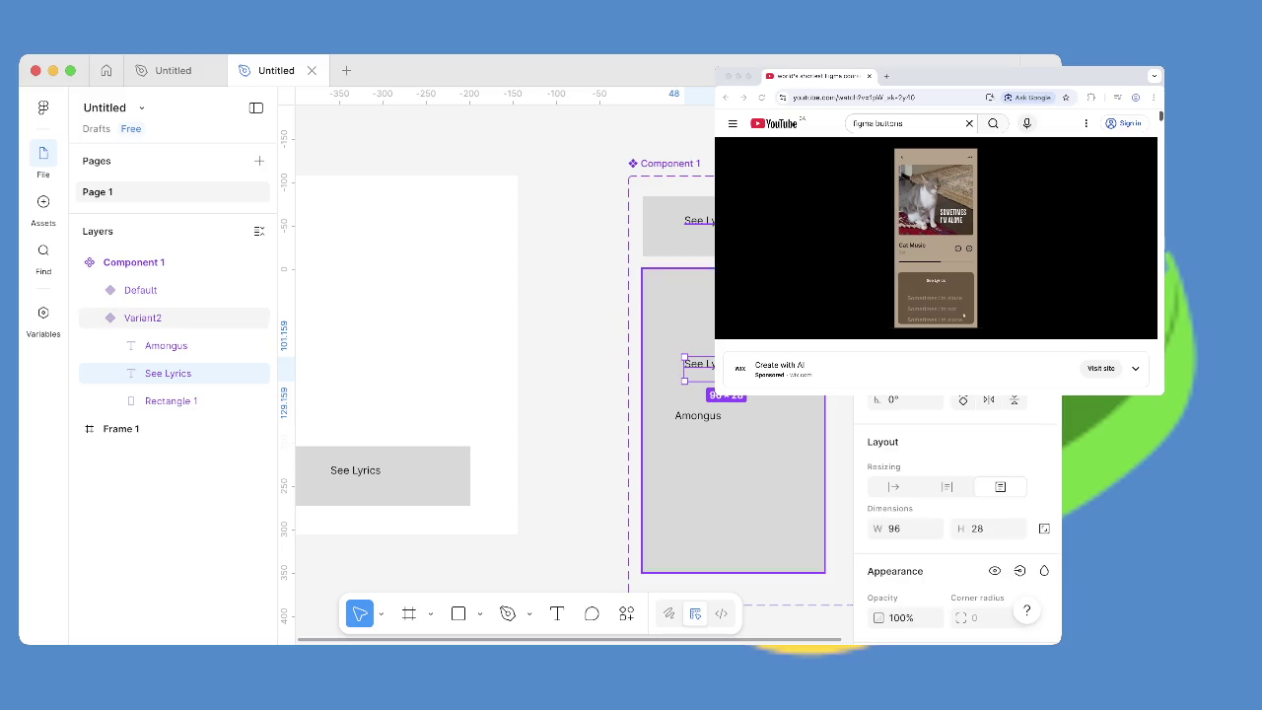
mouse_move(698, 365)
mouse_down()
mouse_move(689, 311)
mouse_move(718, 291)
mouse_up()
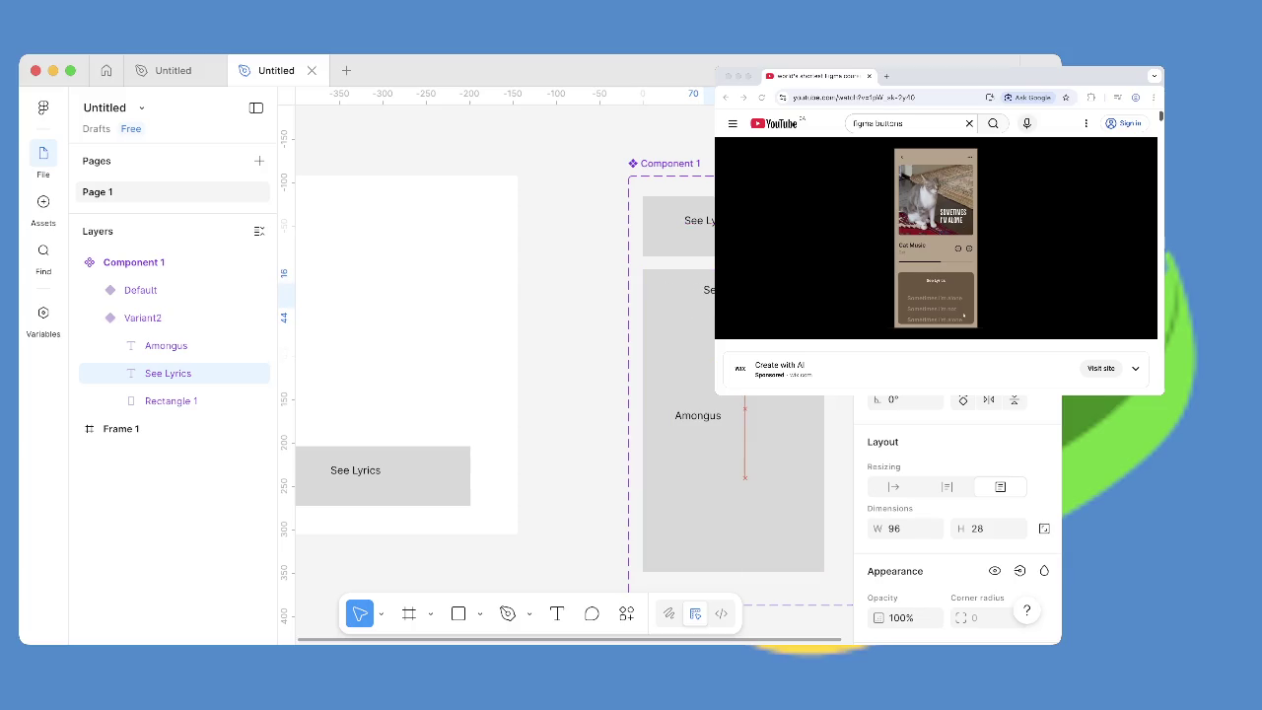
double_click(698, 415)
drag(698, 415, 681, 314)
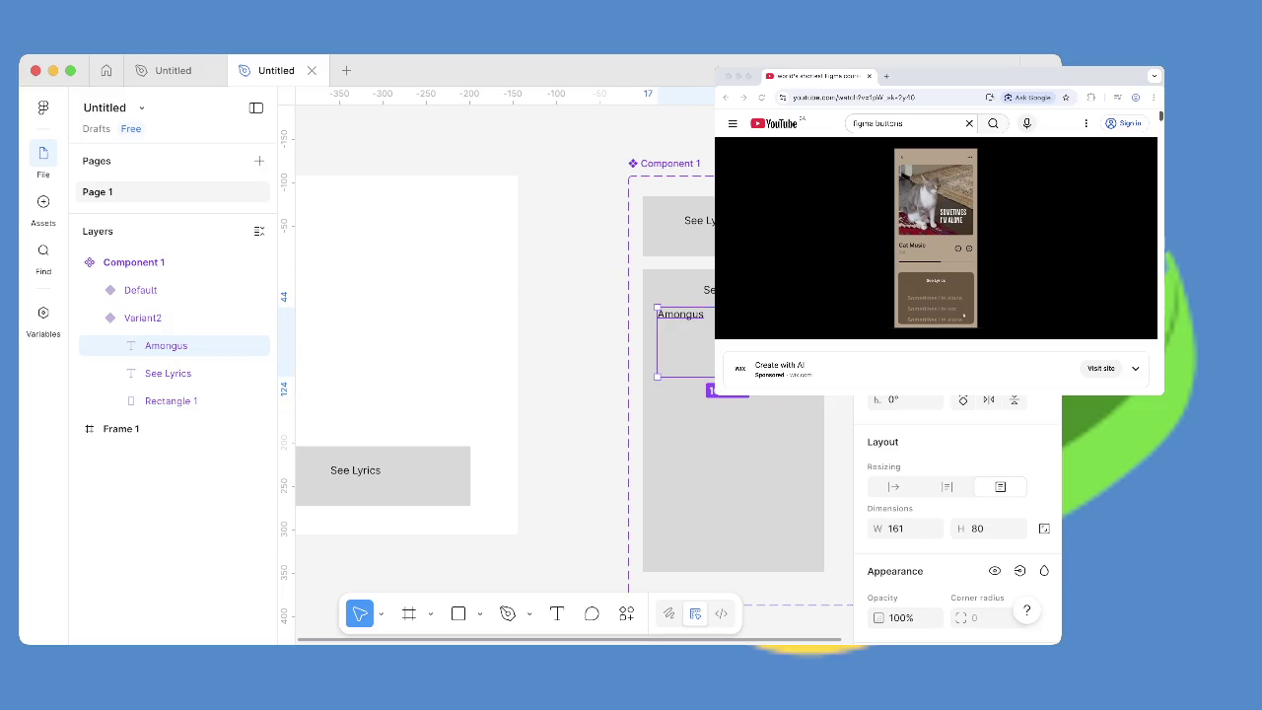
key(super+alt+Return)
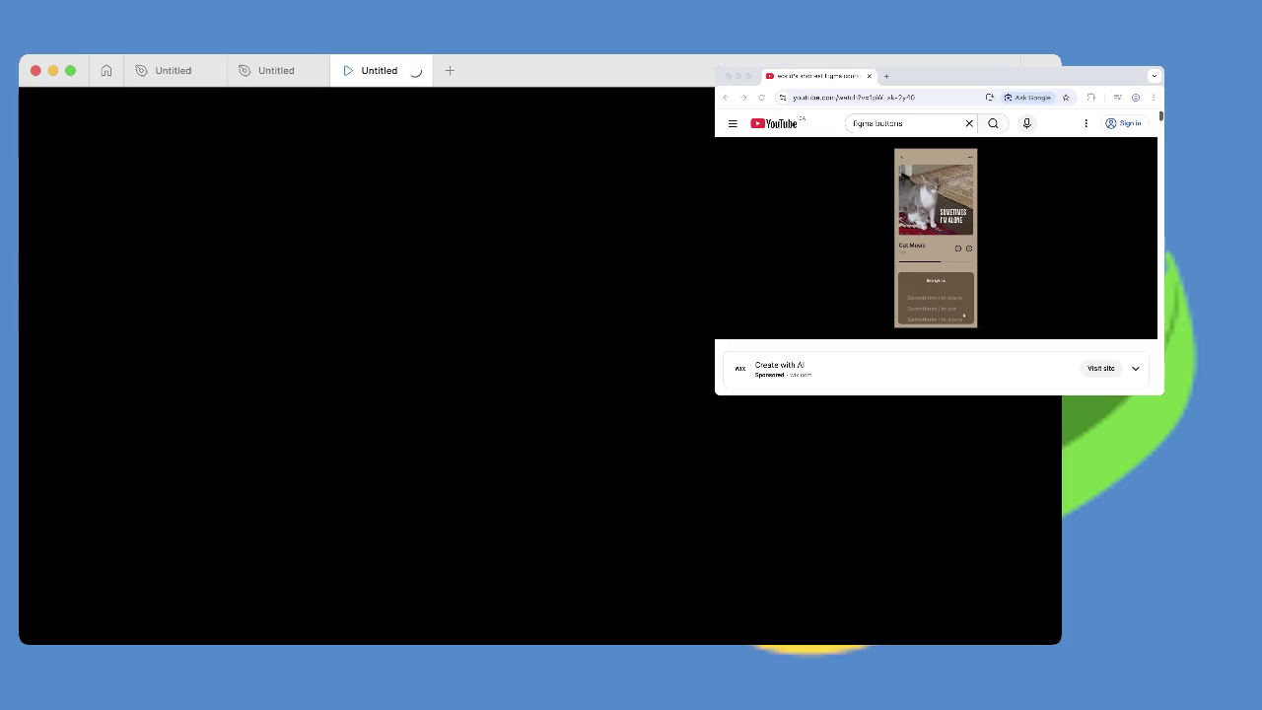